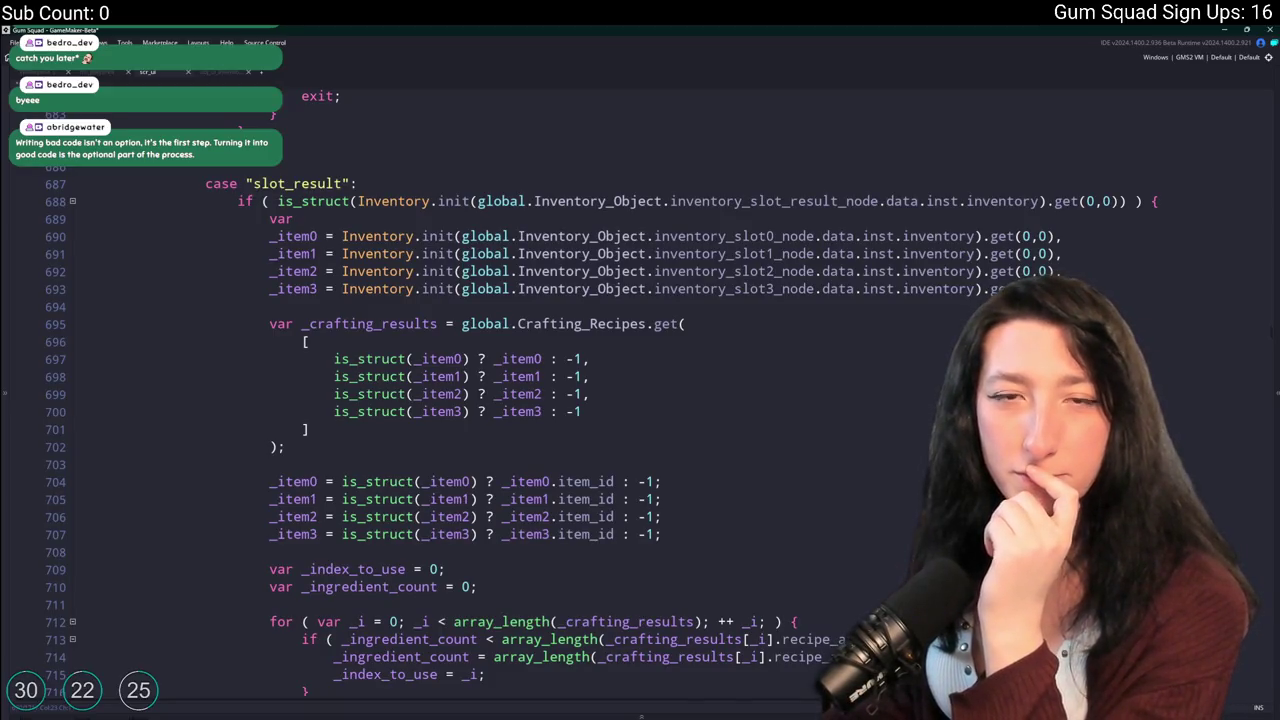
Select the _item0 and _item1 slot lookups on lines 81–83 of obj_ui_inventory.
click(222, 72)
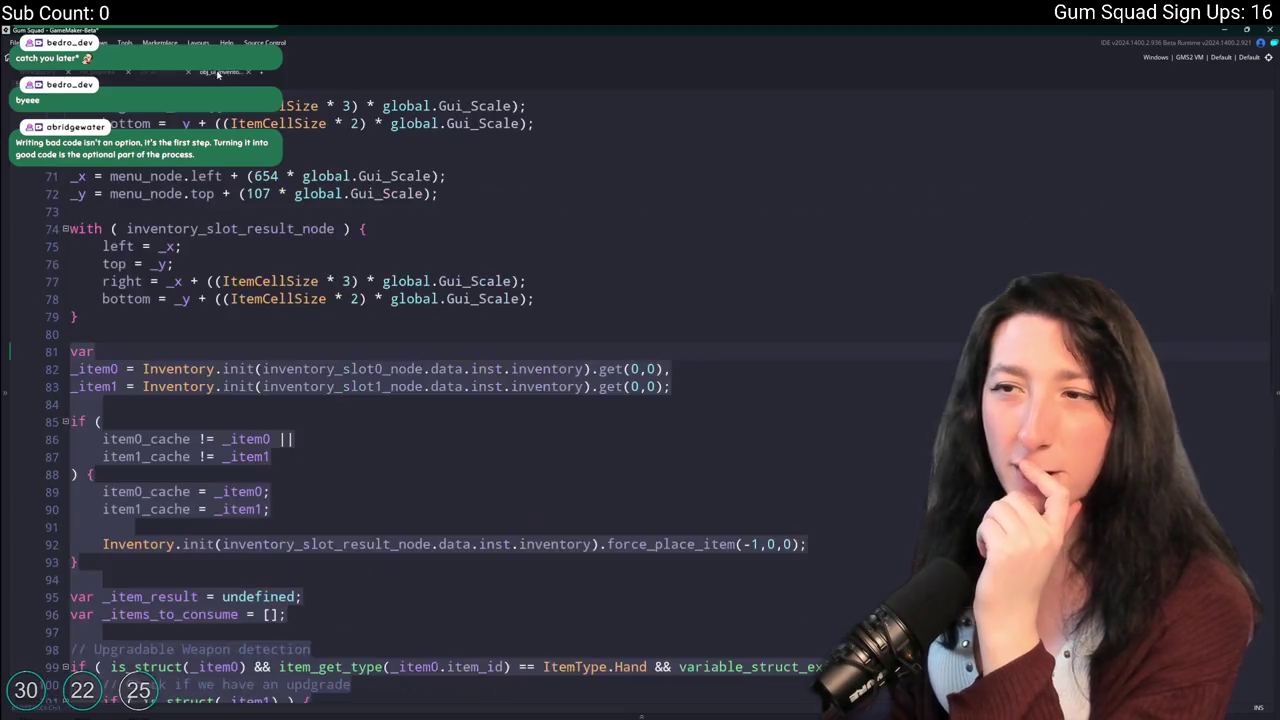
scroll(346, 295, down, 5)
scroll(346, 295, up, 3)
click(721, 305)
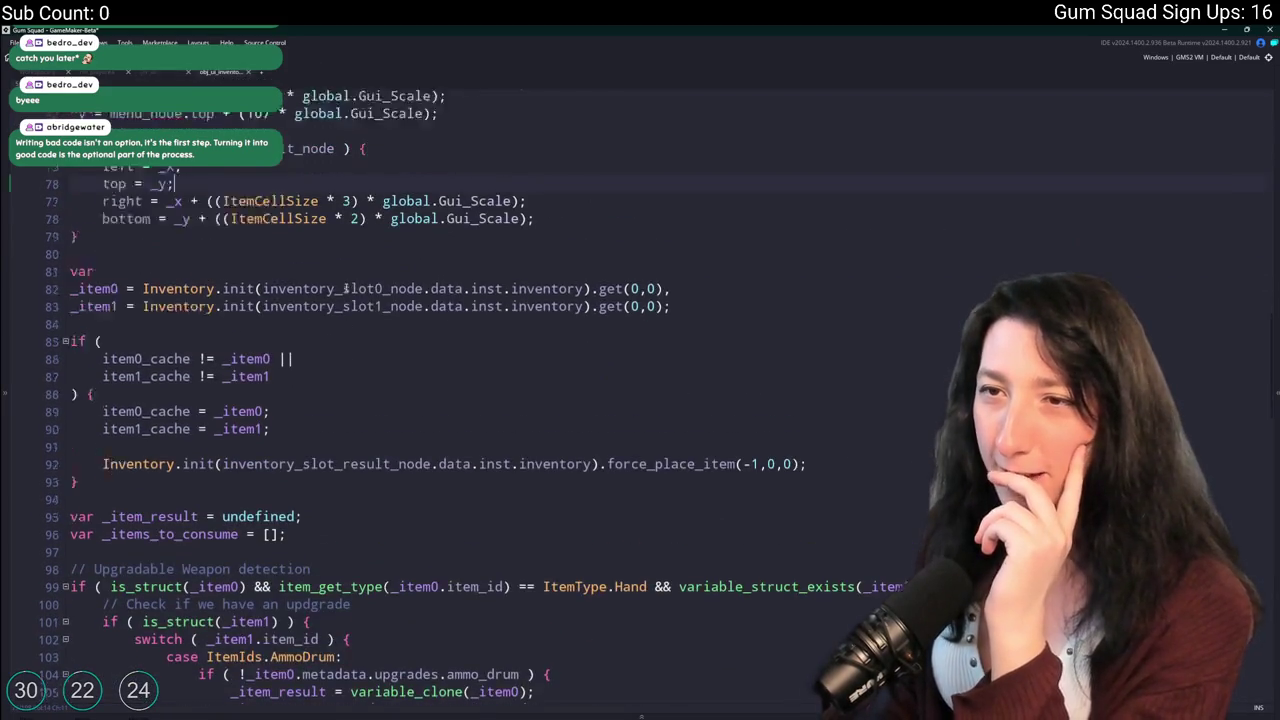
drag(721, 305, 70, 271)
key(ctrl+c)
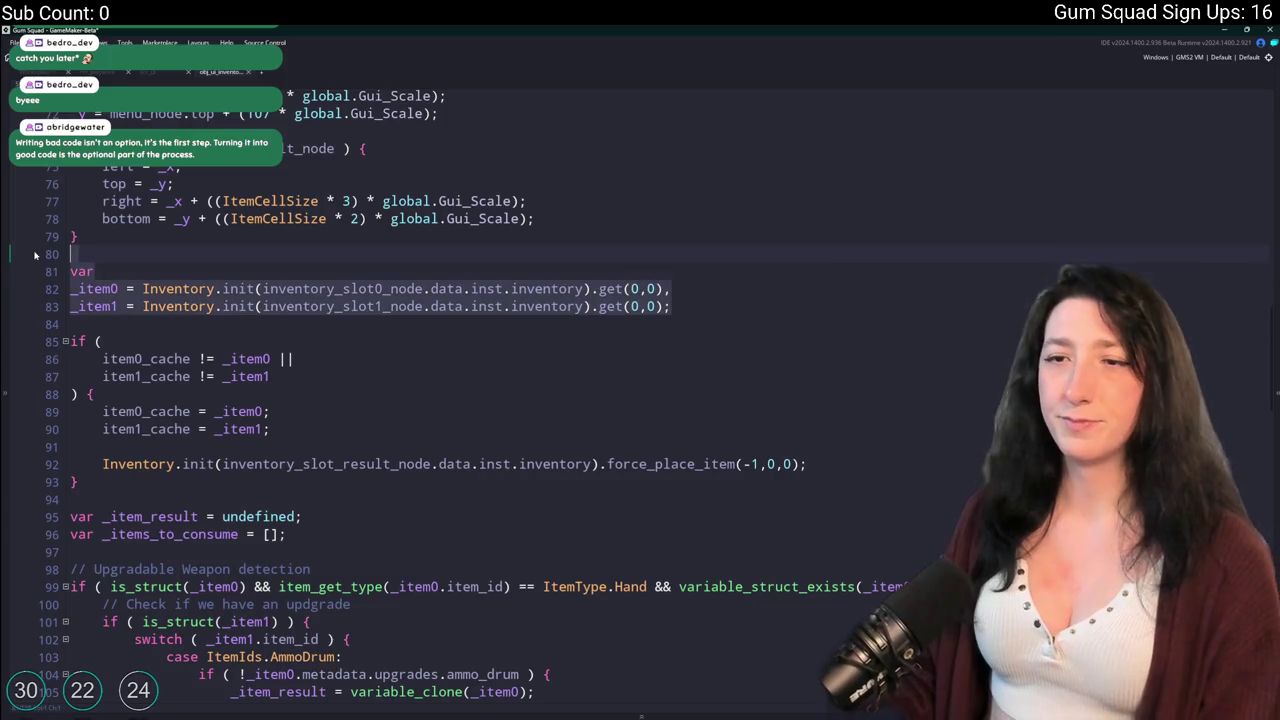
scroll(141, 296, down, 2)
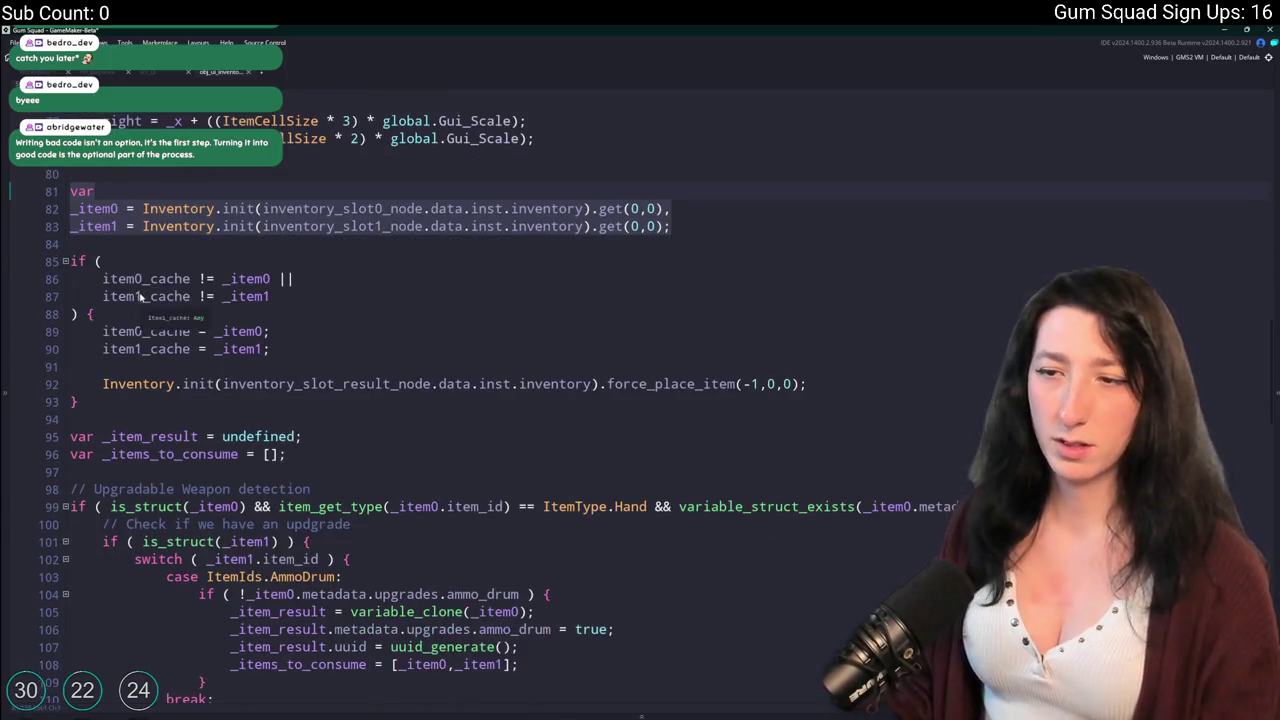
Paste the lookups under case "slot_result" in scr_ui, indented, with a blank line before the if.
click(148, 76)
scroll(263, 255, up, 2)
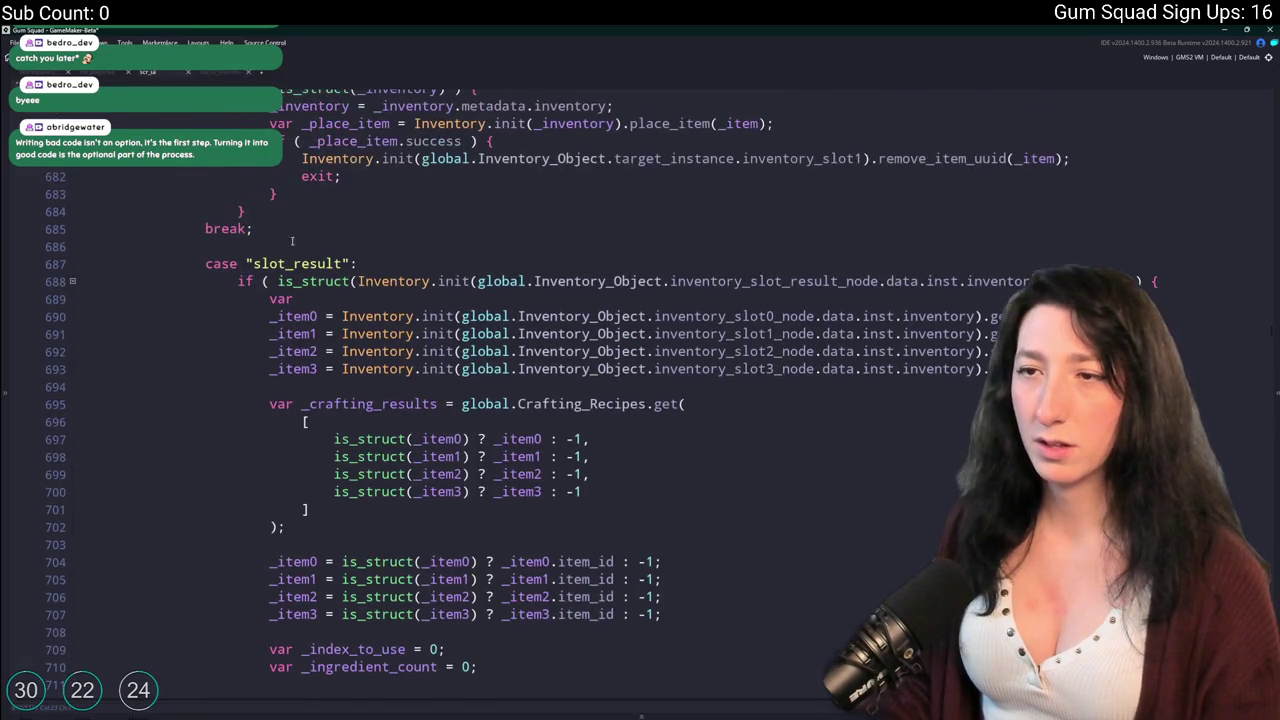
key(Return)
key(ctrl+v)
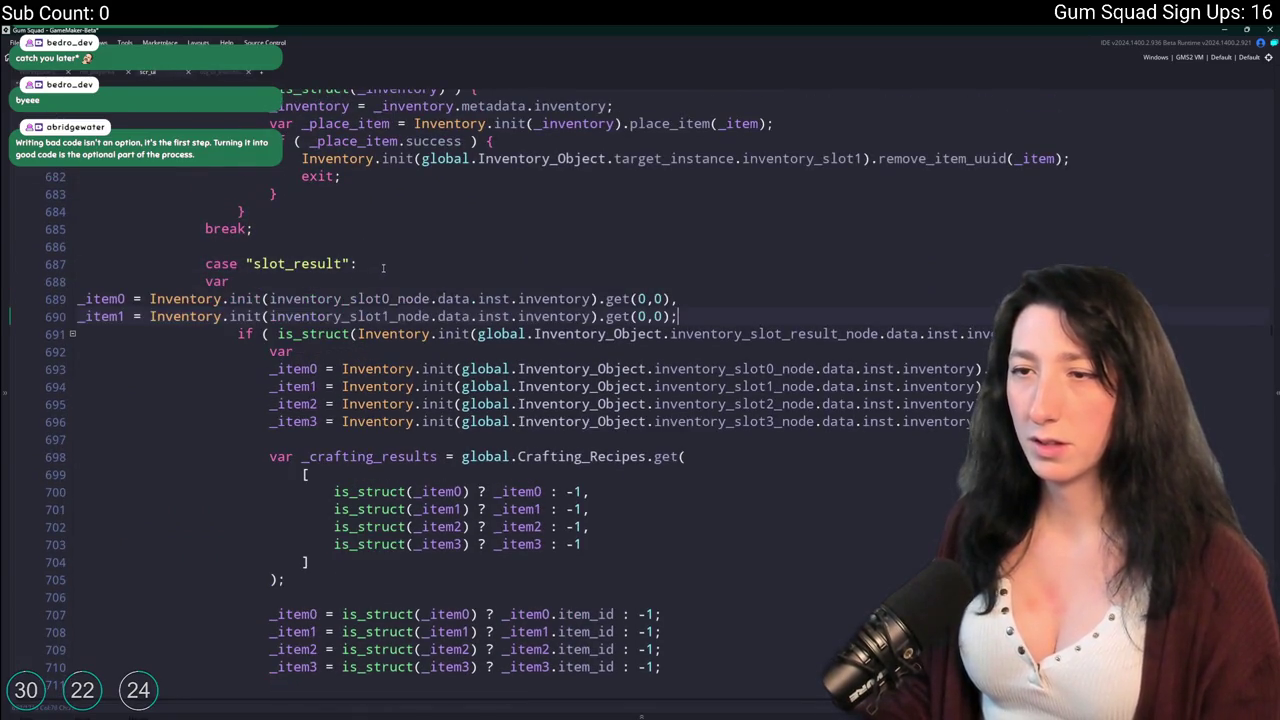
drag(133, 316, 57, 288)
key(Tab)
key(Tab)
key(Tab)
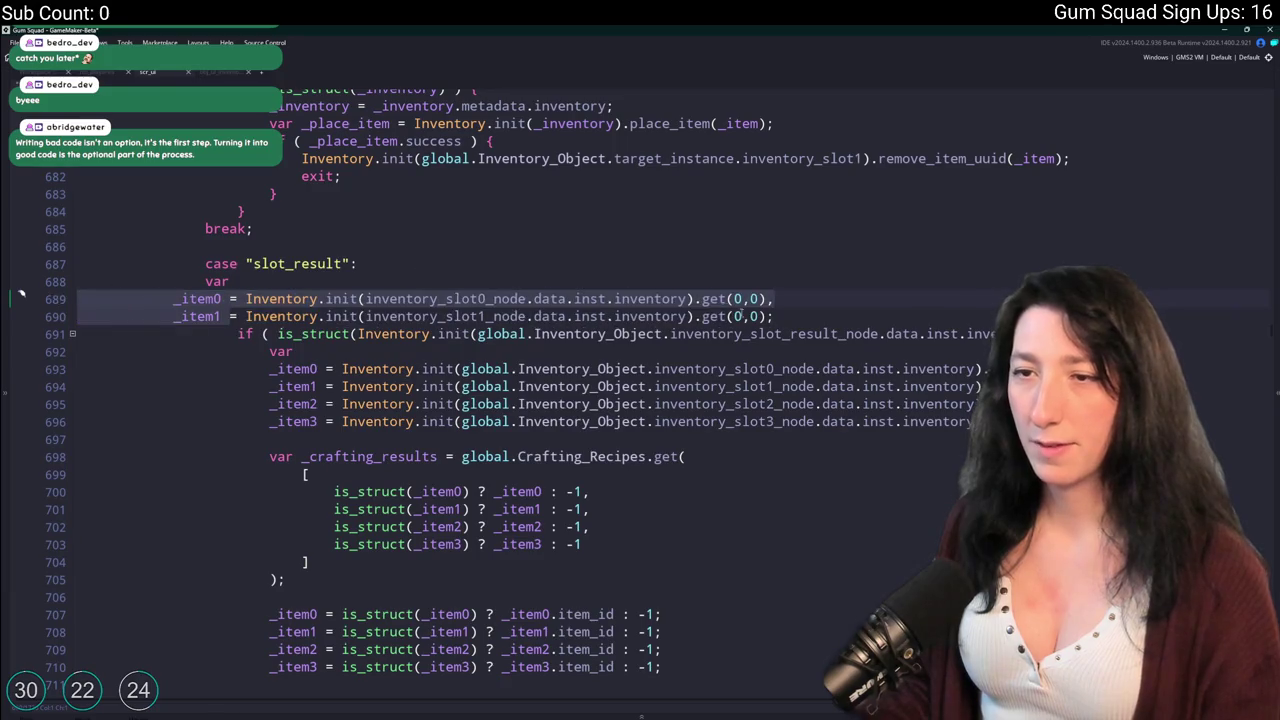
click(812, 322)
key(Return)
key(Return)
scroll(256, 318, down, 2)
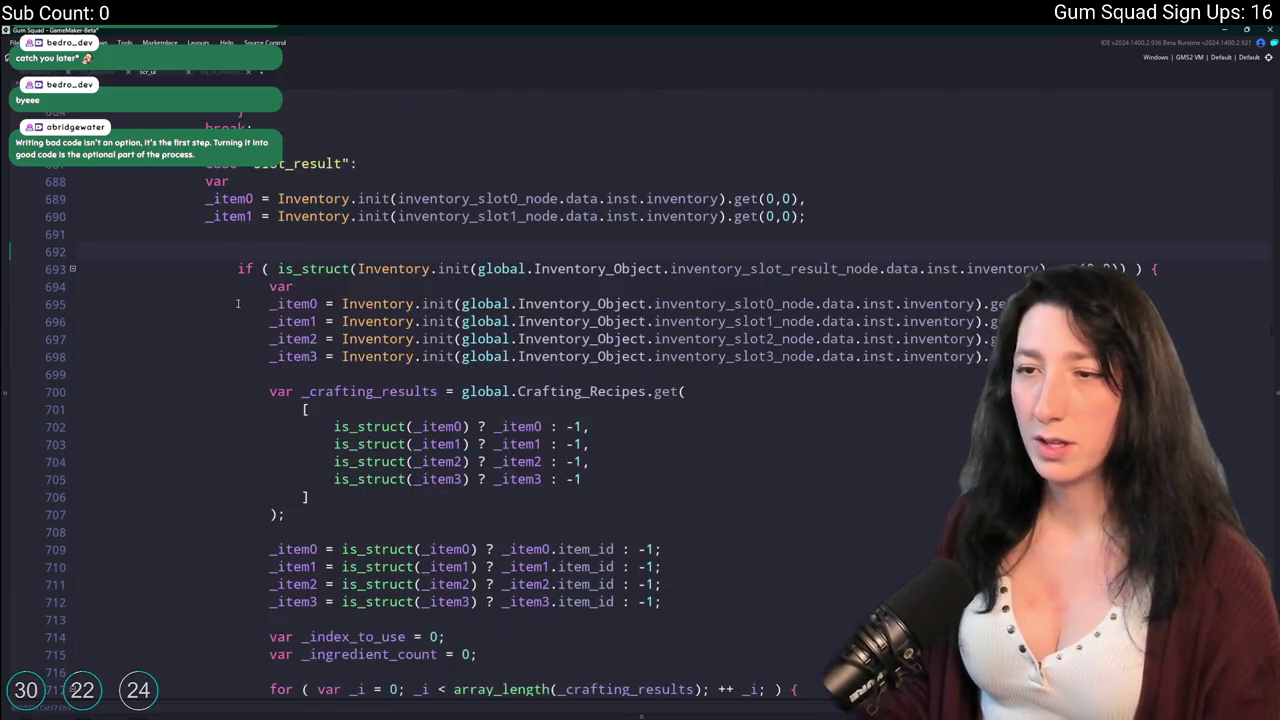
click(220, 71)
click(230, 226)
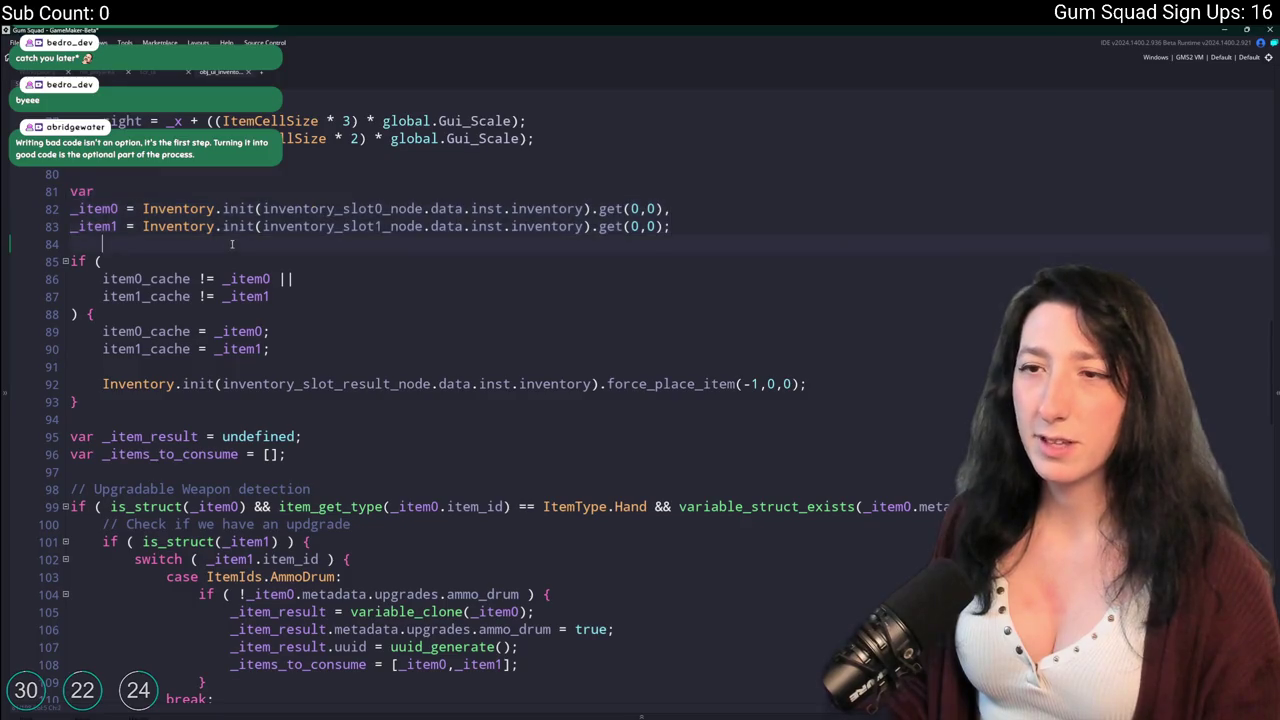
Review how obj_ui_inventory uses _items_to_consume to consume crafting ingredients.
scroll(234, 286, down, 4)
click(203, 254)
scroll(250, 290, down, 2)
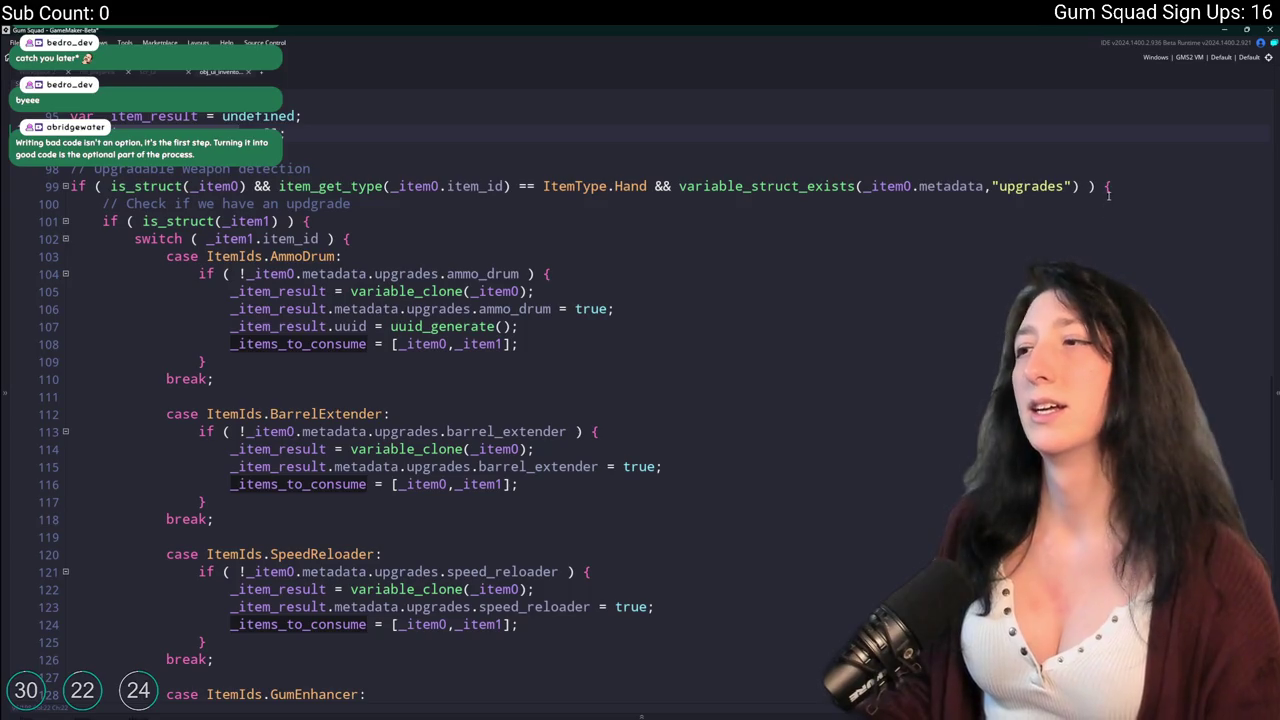
scroll(677, 496, down, 10)
scroll(677, 496, down, 12)
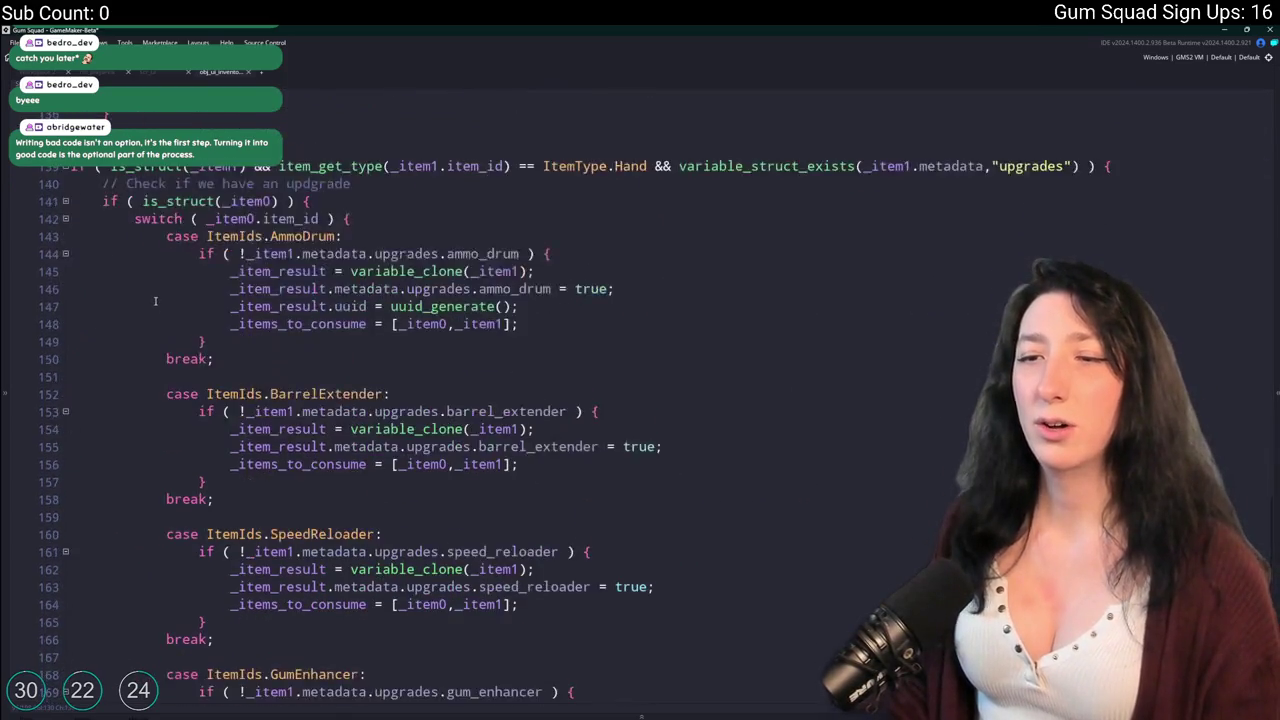
mouse_move(110, 398)
mouse_down()
mouse_move(135, 88)
mouse_move(147, 228)
mouse_move(72, 228)
mouse_move(487, 535)
mouse_move(150, 232)
mouse_move(100, 250)
mouse_move(153, 254)
mouse_up()
click(151, 254)
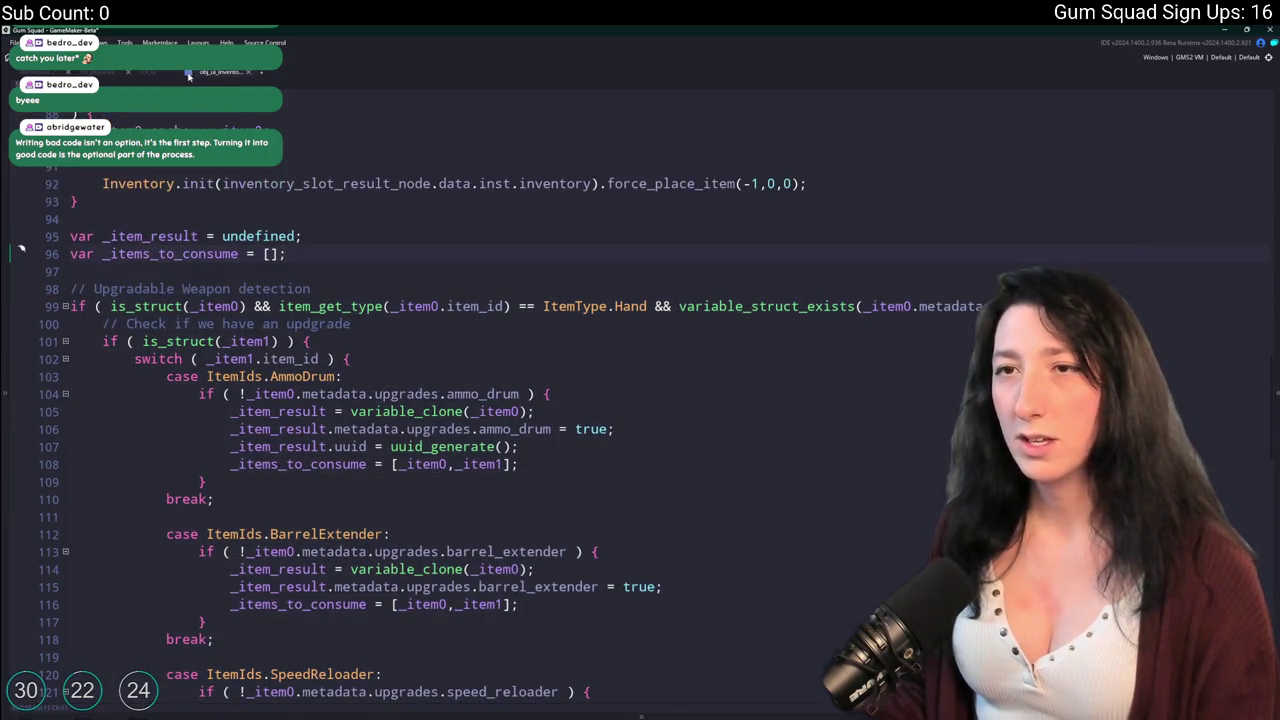
scroll(237, 376, down, 20)
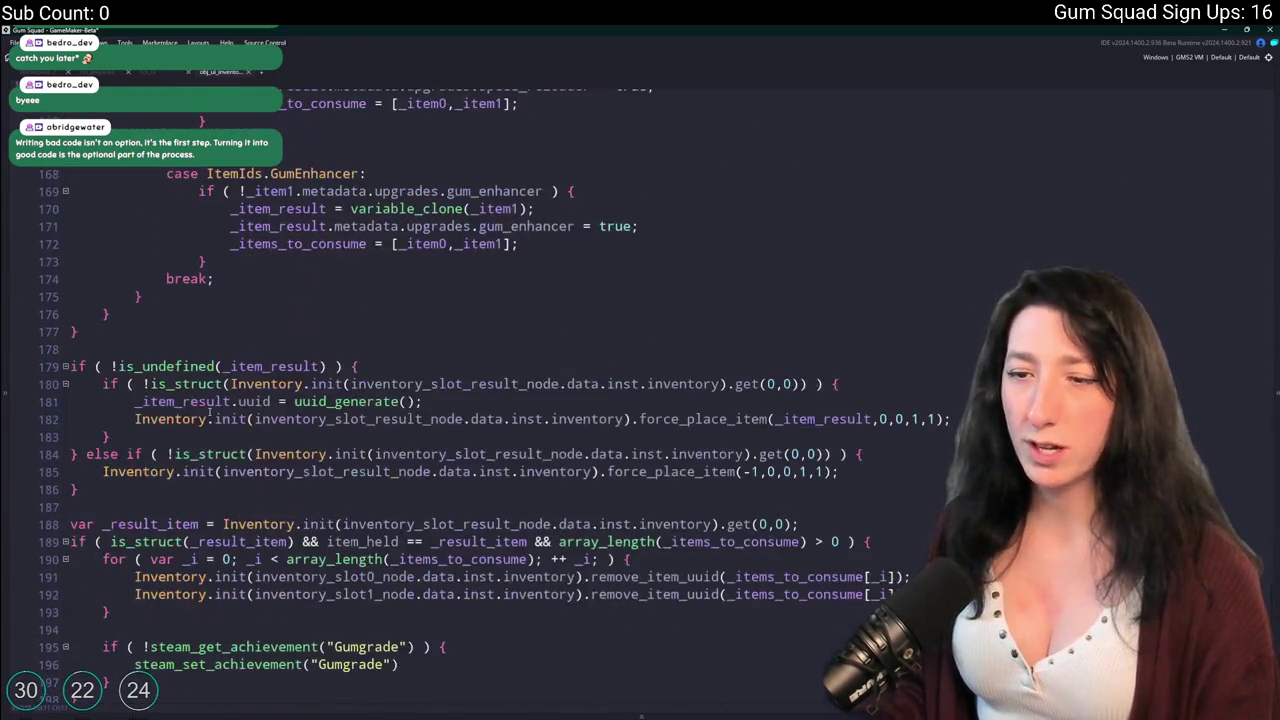
Trace _item_result and select the inventory_slot_result_node.data.inst.inventory reference.
click(355, 326)
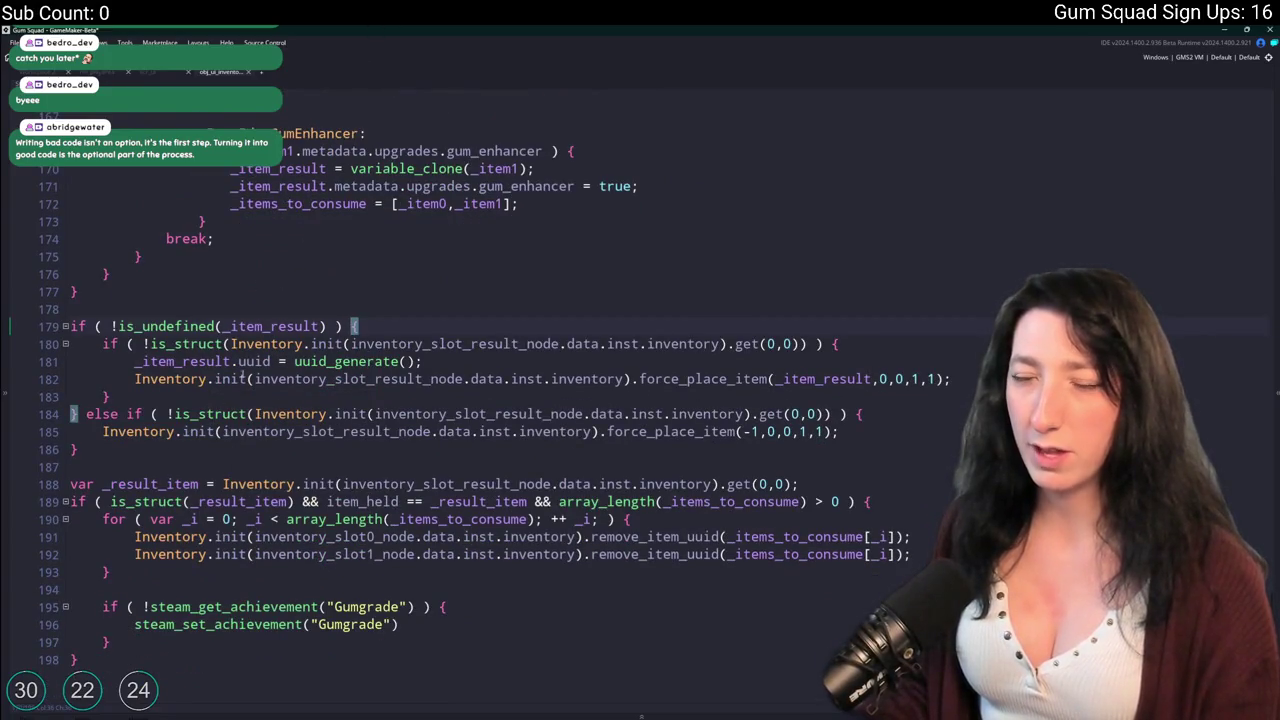
scroll(262, 328, up, 1)
double_click(295, 229)
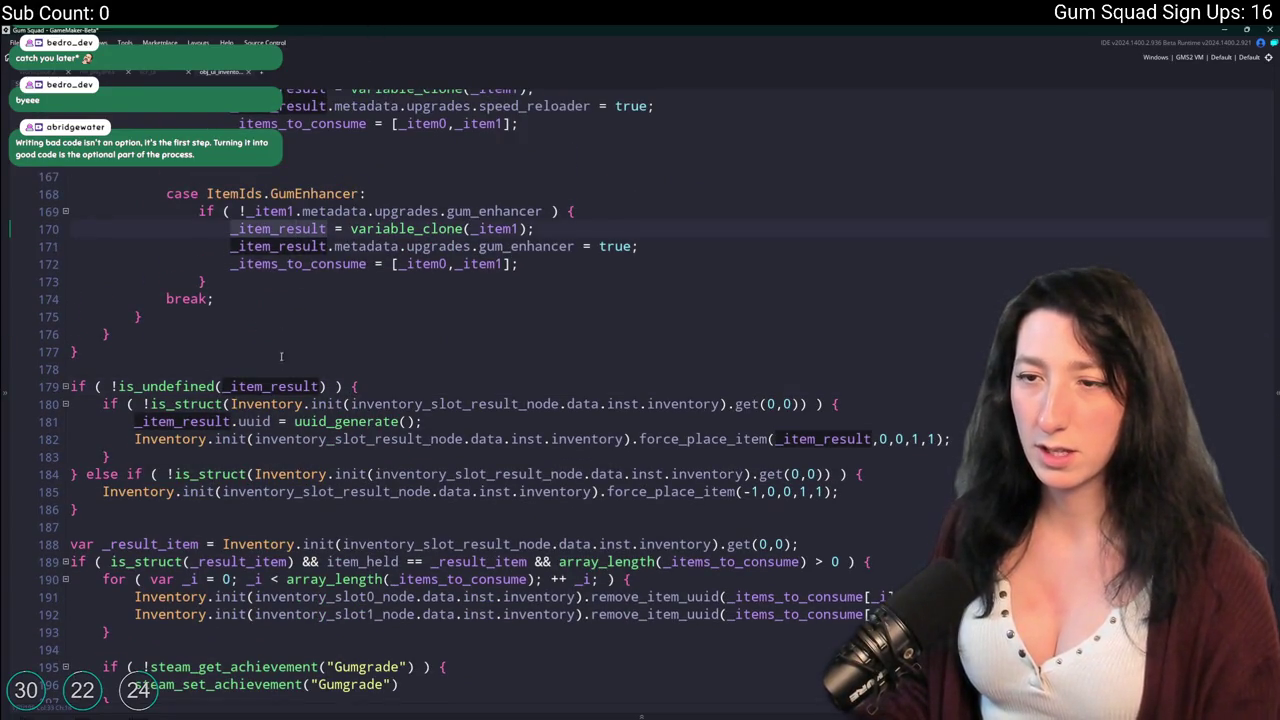
scroll(86, 442, down, 2)
double_click(866, 399)
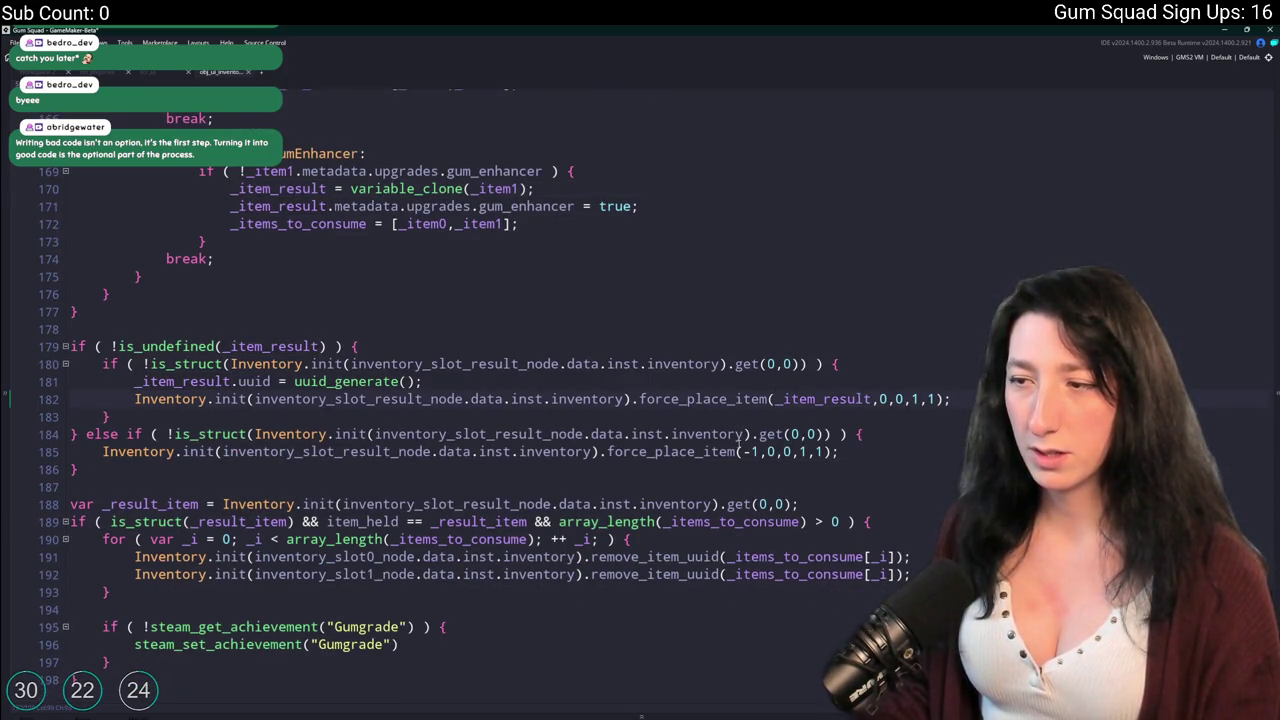
drag(588, 455, 222, 452)
key(ctrl+c)
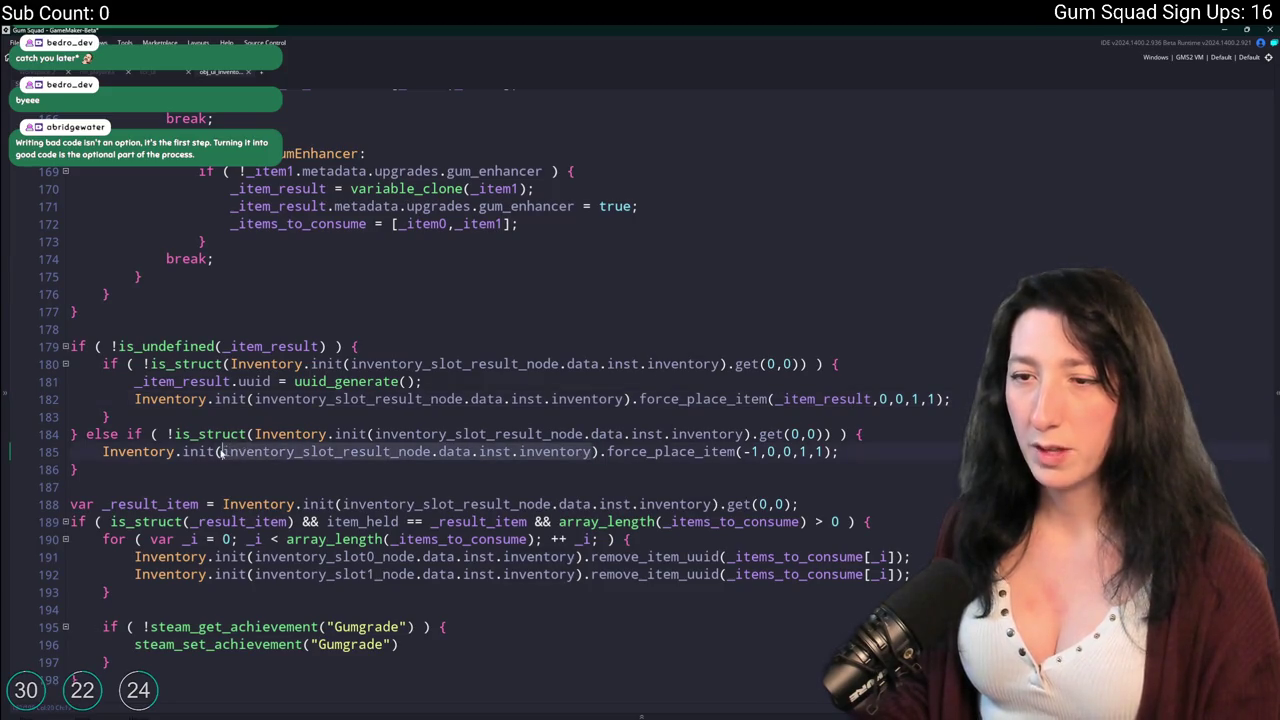
In scr_ui, delete blank lines 691–692 and select the old slot_result block down to line 784.
click(163, 74)
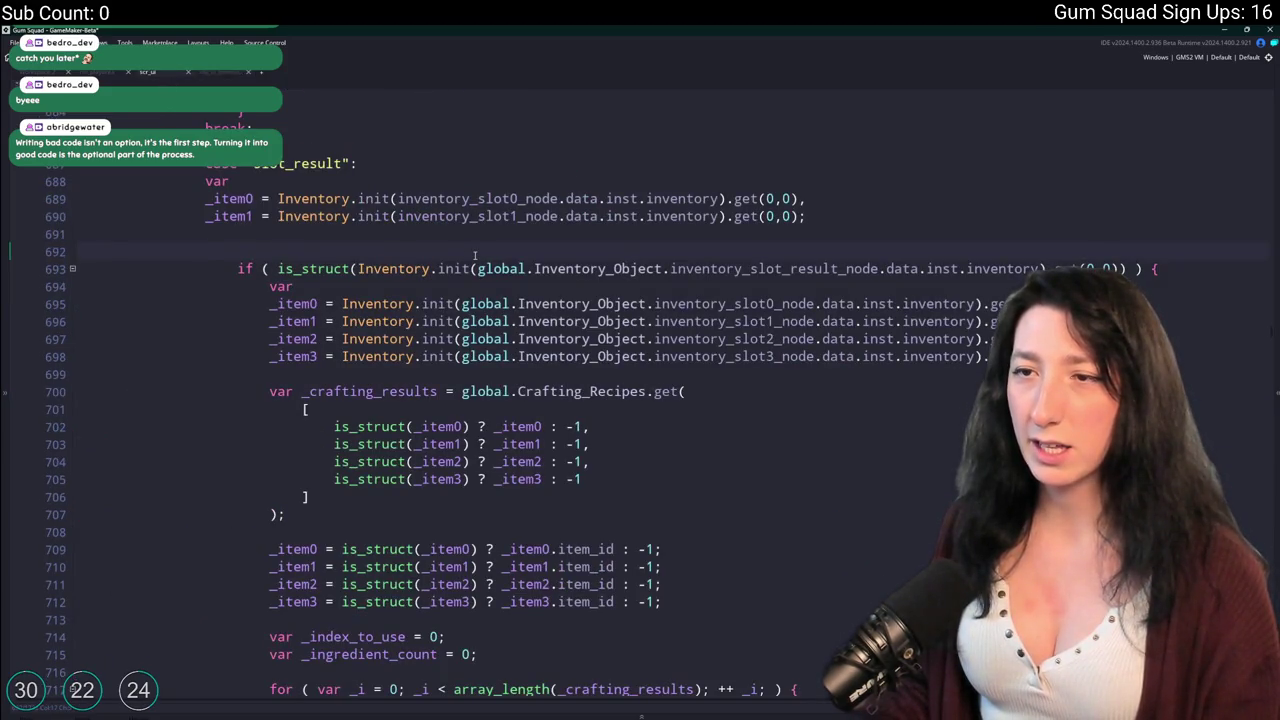
key(BackSpace)
key(BackSpace)
key(shift+Up)
key(shift+Up)
scroll(460, 252, down, 2)
scroll(458, 251, down, 20)
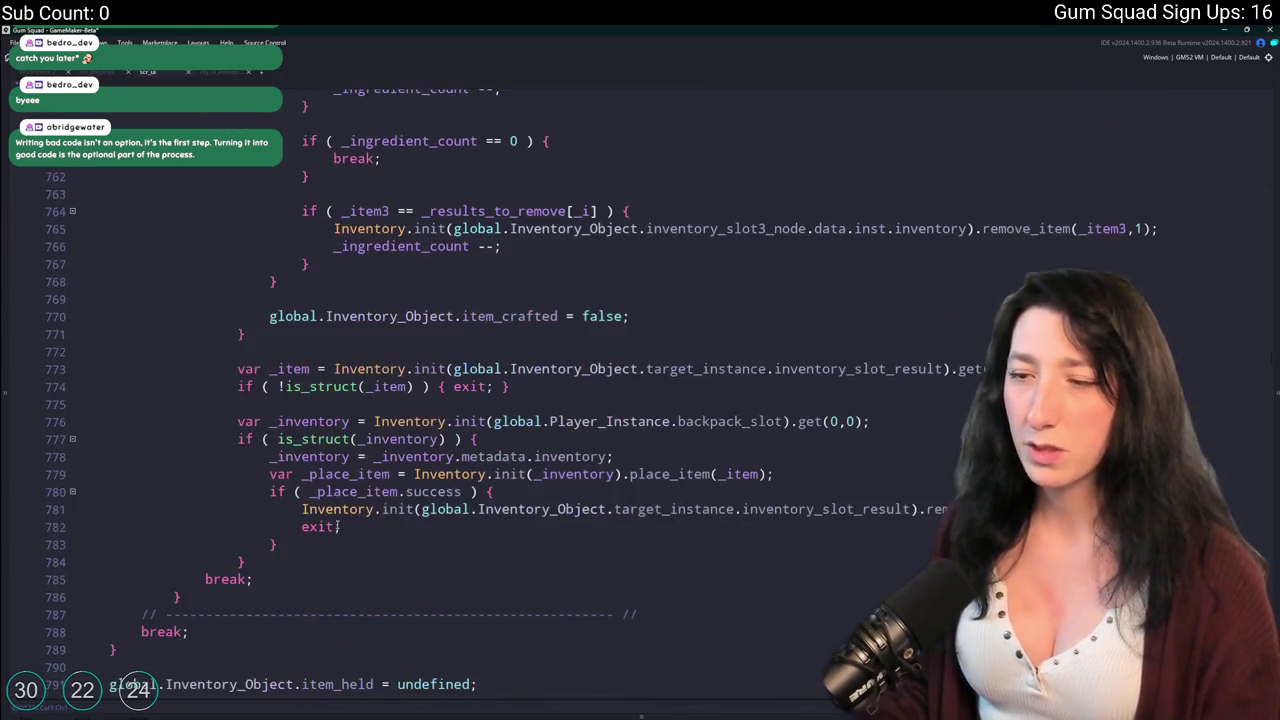
mouse_move(248, 562)
mouse_down()
mouse_move(208, 386)
mouse_move(294, 294)
mouse_move(277, 260)
mouse_move(290, 420)
mouse_move(280, 300)
mouse_move(199, 238)
mouse_move(170, 234)
mouse_up()
scroll(294, 294, up, 15)
scroll(290, 410, up, 8)
Replace the old slot_result crafting code with the result-slot inventory reference.
key(Delete)
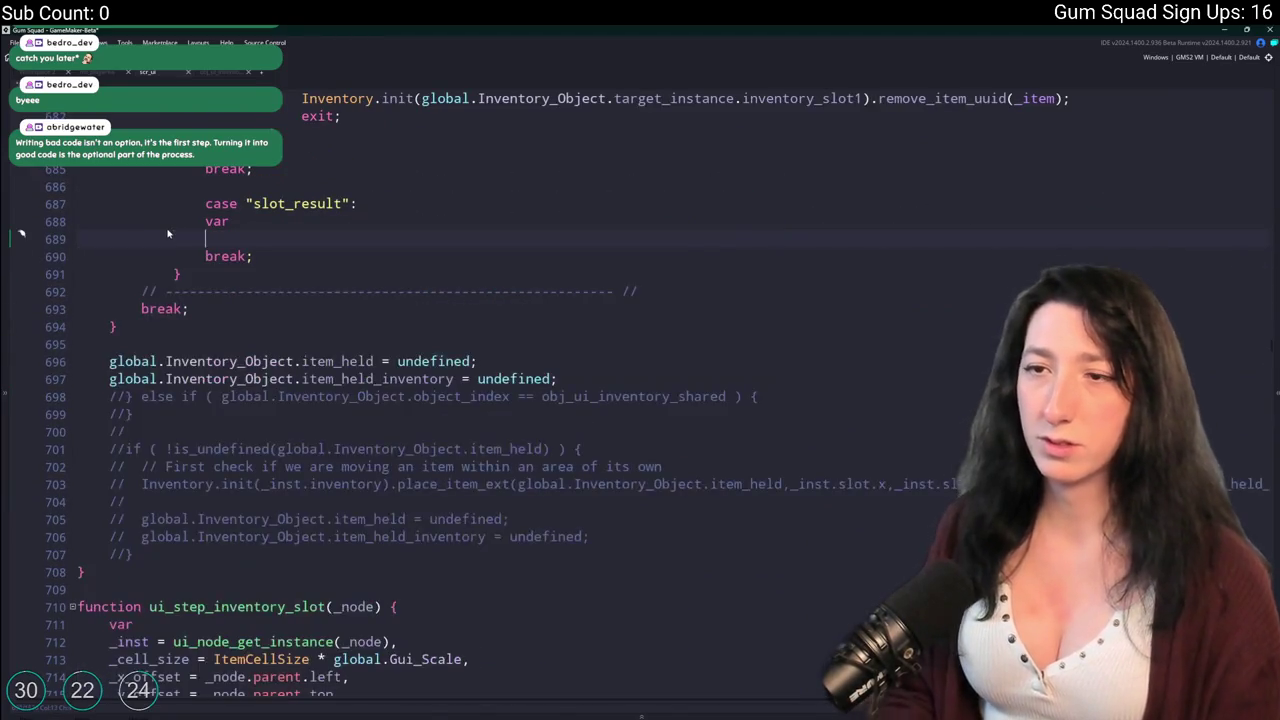
key(ctrl+v)
scroll(372, 326, up, 5)
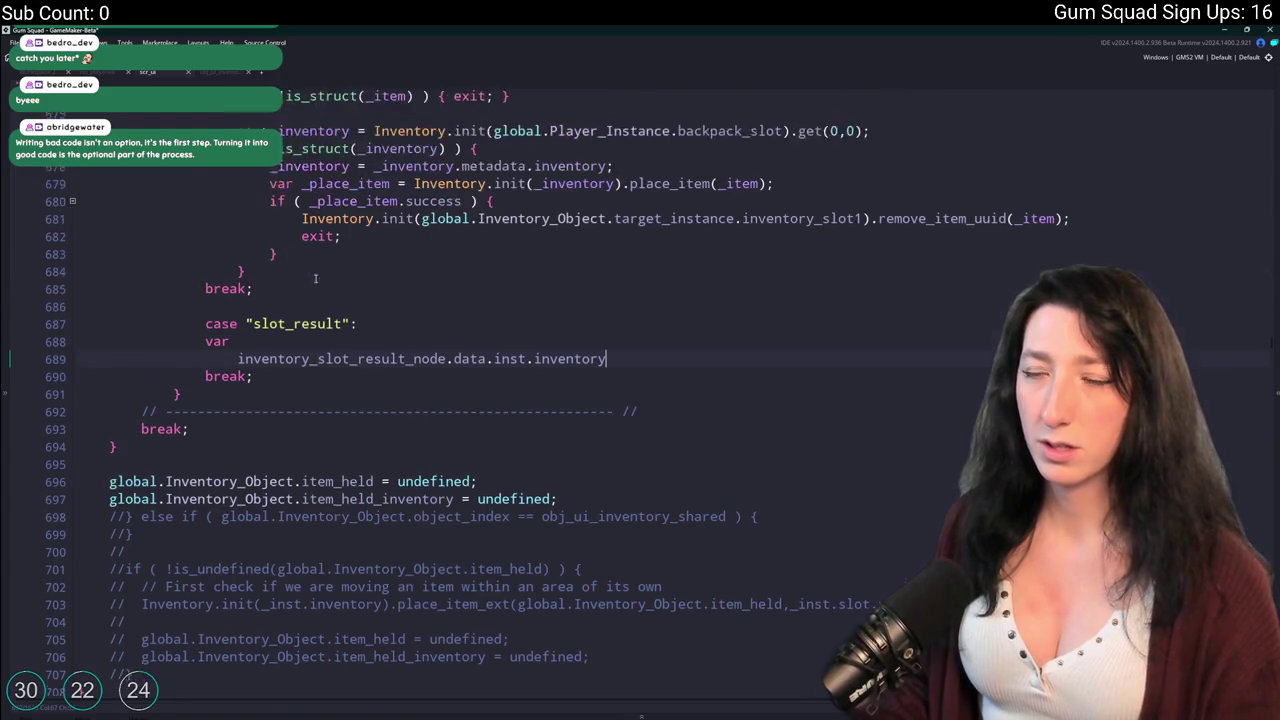
click(279, 271)
key(shift+Home)
drag(333, 264, 925, 271)
click(387, 475)
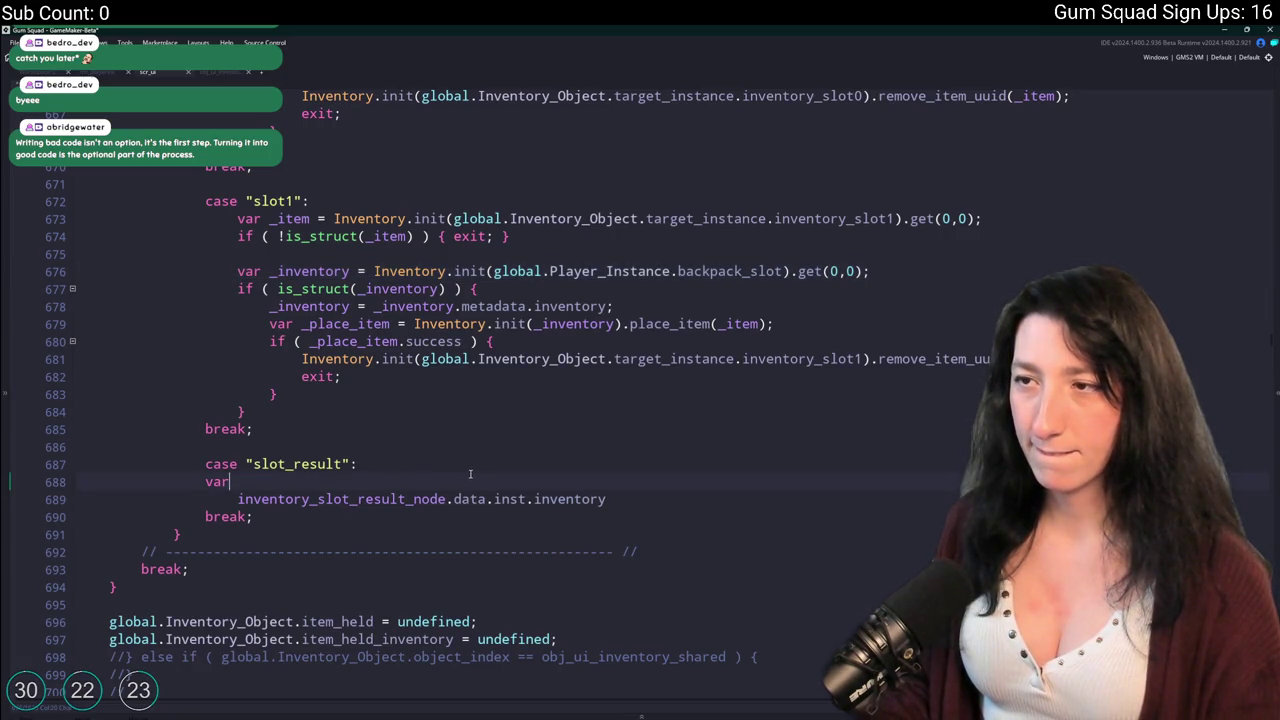
key(Return)
Prefix the result-slot reference with global.Inventory_Object. and remove the leftover var line.
click(217, 73)
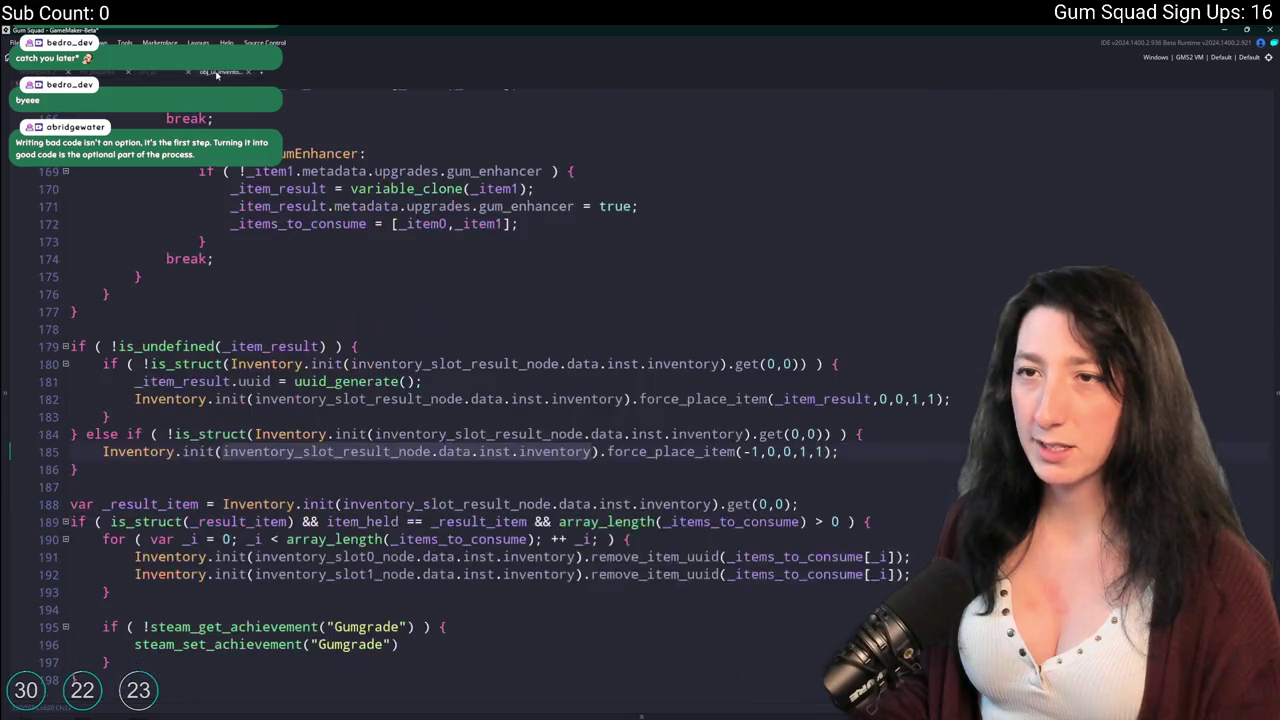
scroll(306, 423, up, 15)
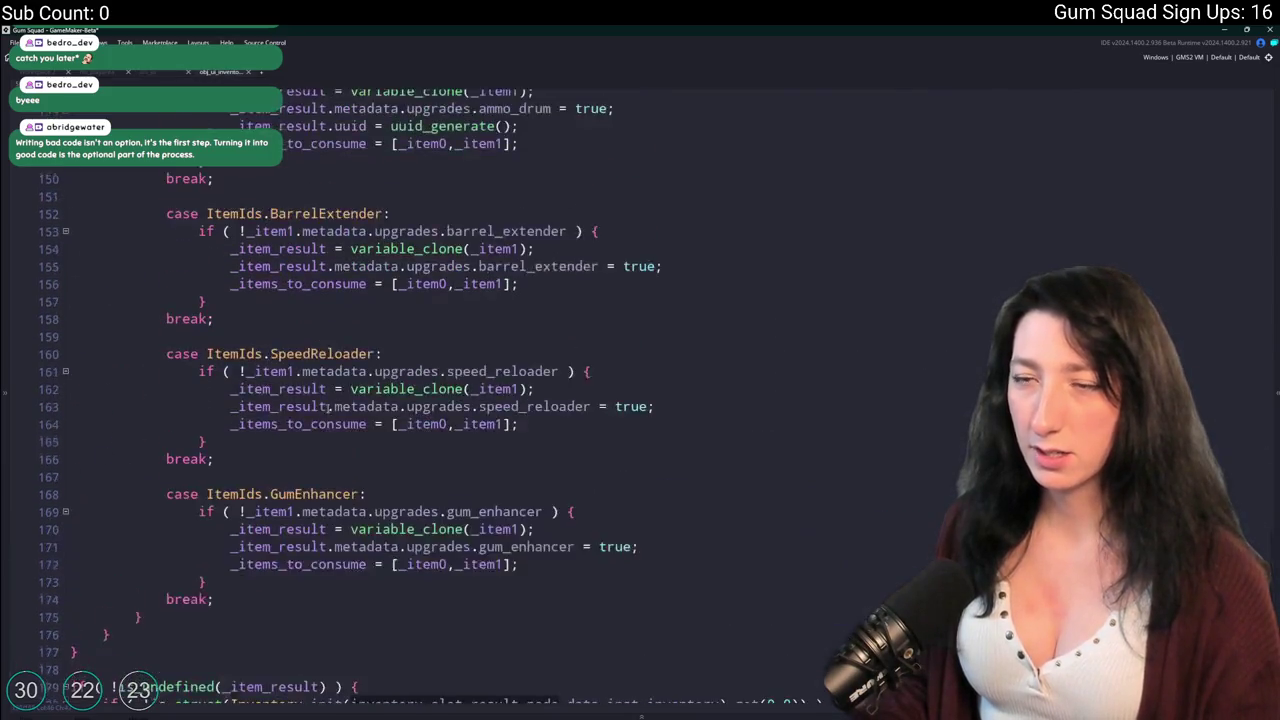
scroll(263, 383, up, 10)
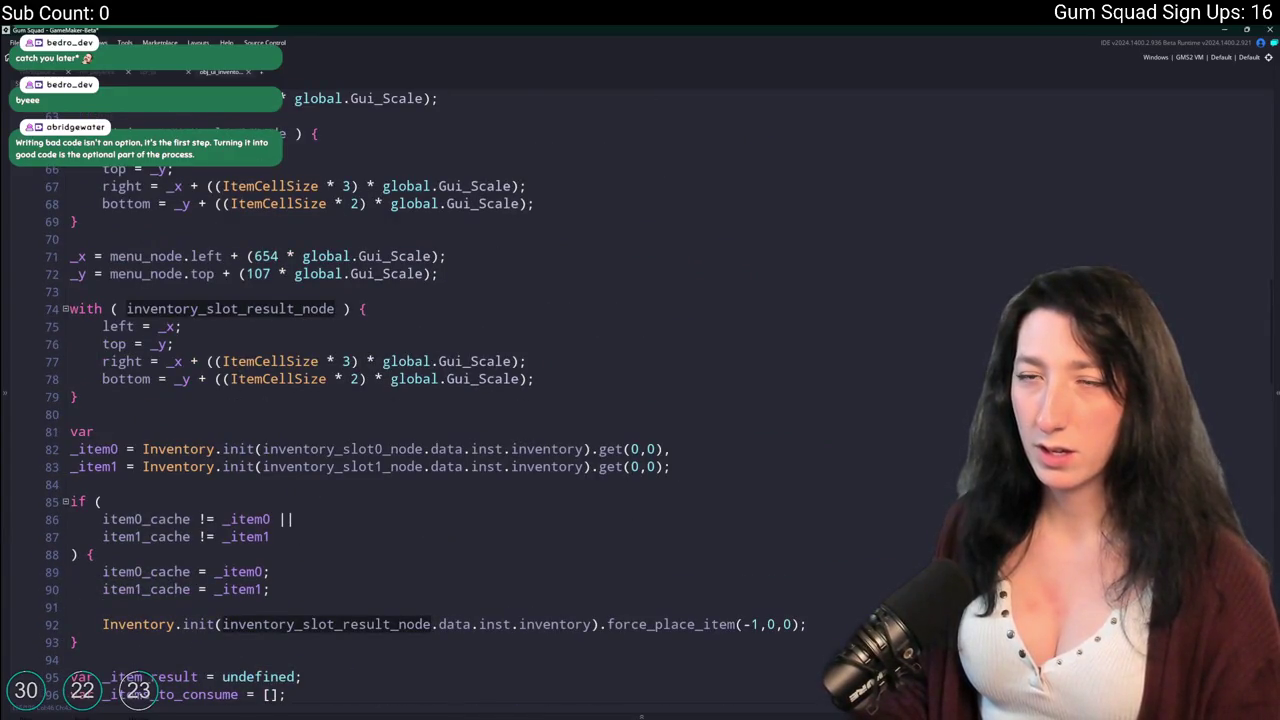
click(170, 71)
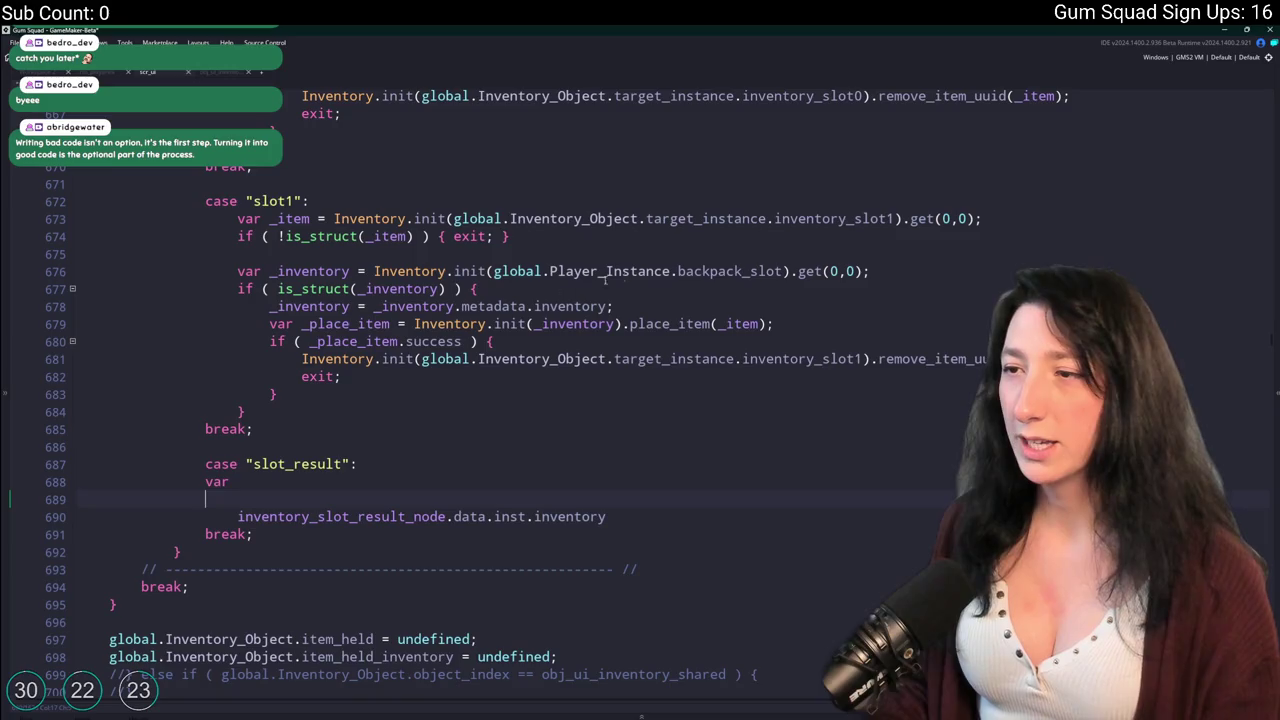
drag(646, 218, 453, 218)
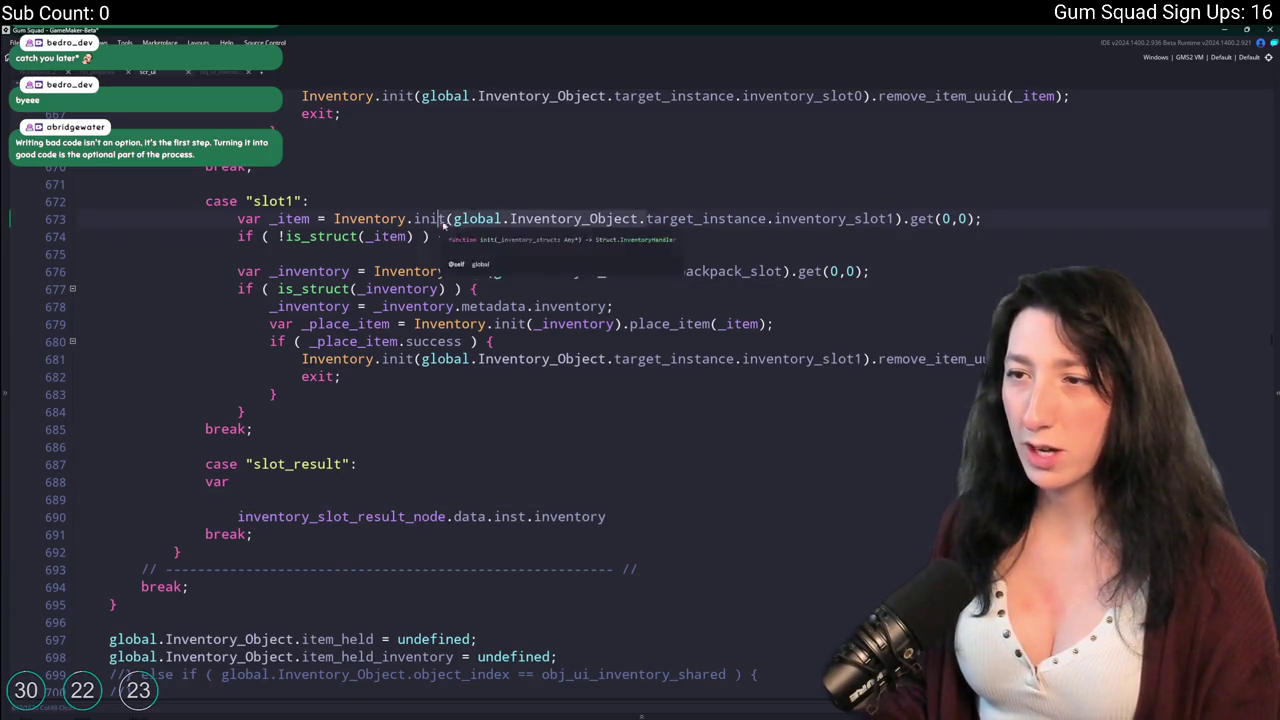
key(ctrl+c)
click(237, 516)
key(ctrl+v)
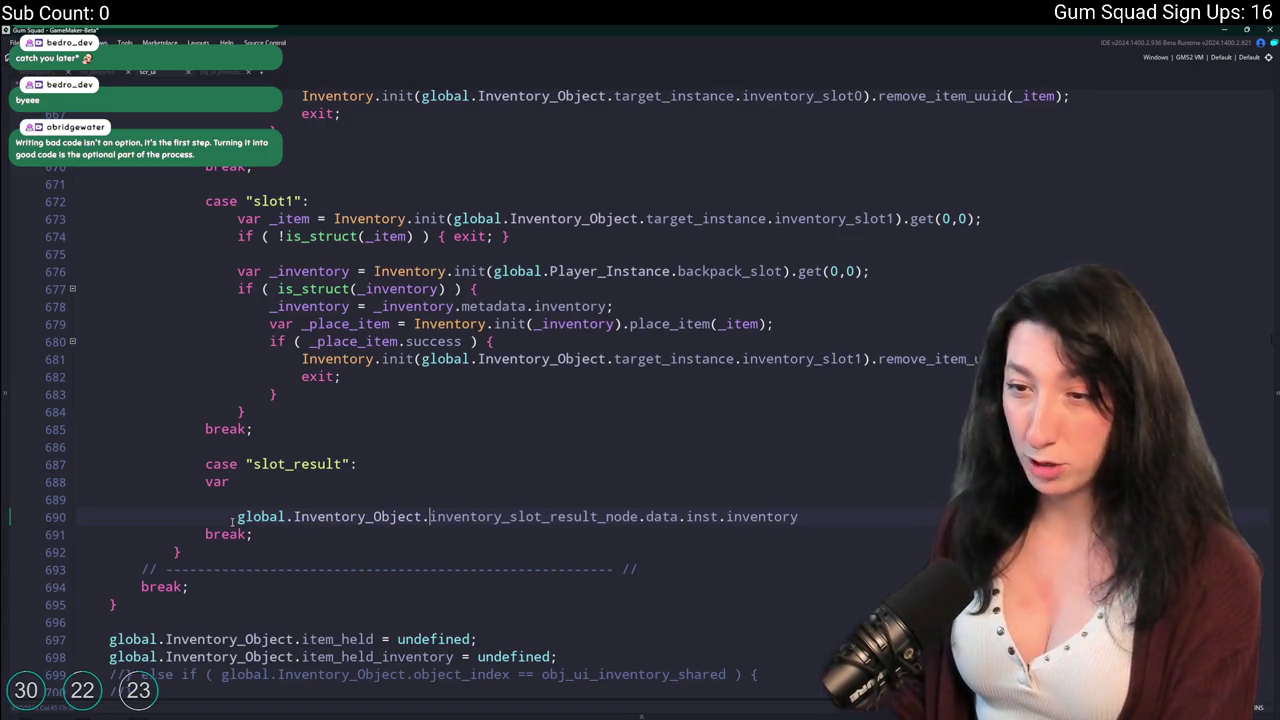
key(Up)
key(Up)
key(ctrl+d)
key(ctrl+d)
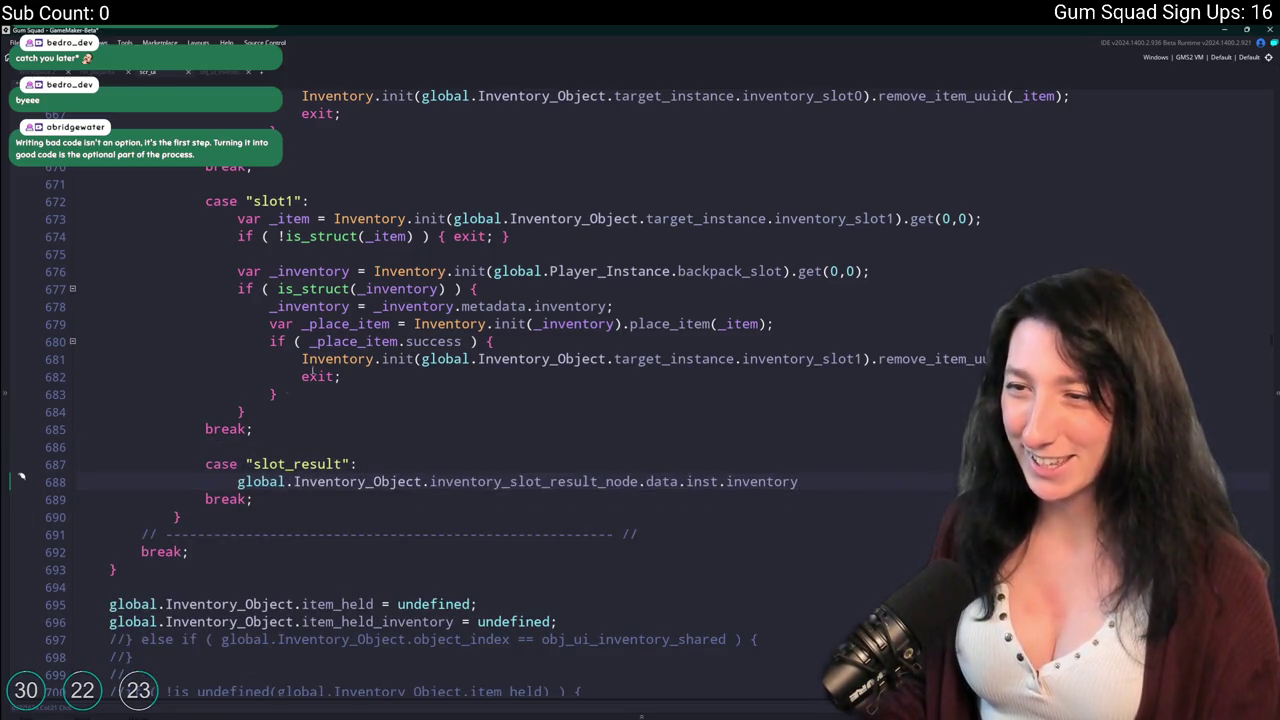
Wrap line 688 as 'var _item_result = Inventory.init(...).get(0,0);', modeled on the slot1 lookup.
scroll(585, 297, up, 1)
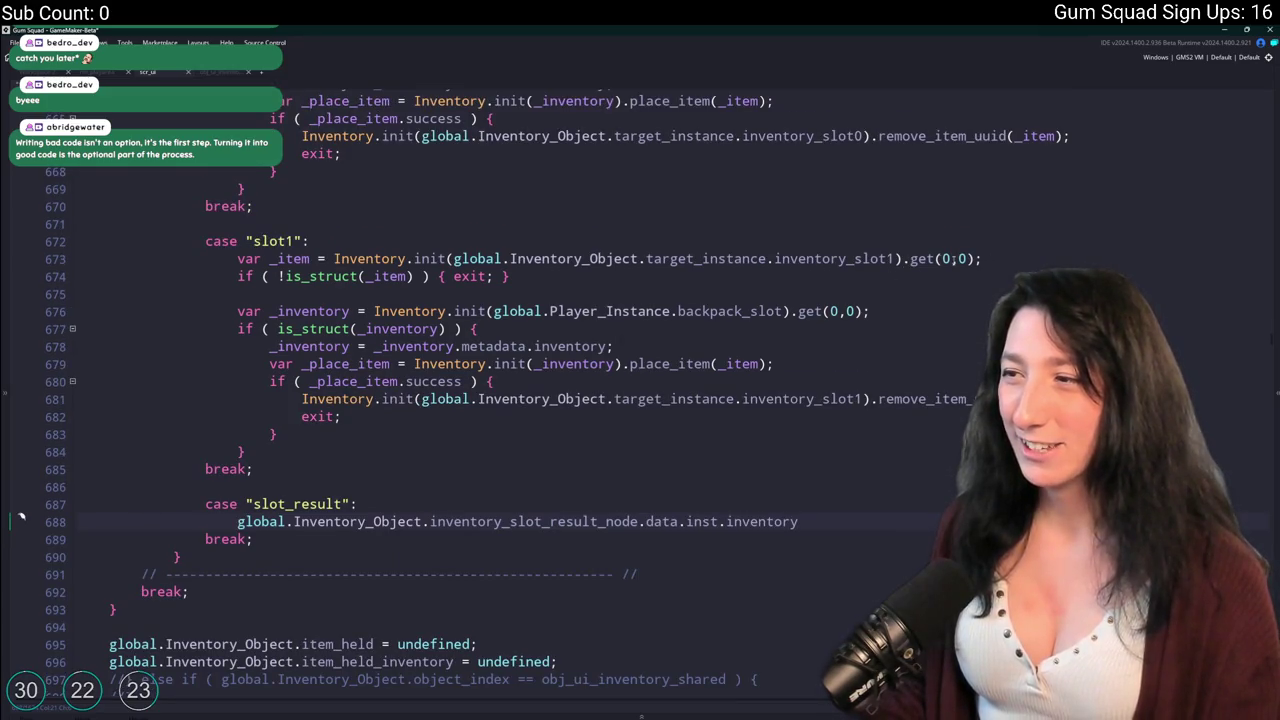
click(615, 238)
click(897, 258)
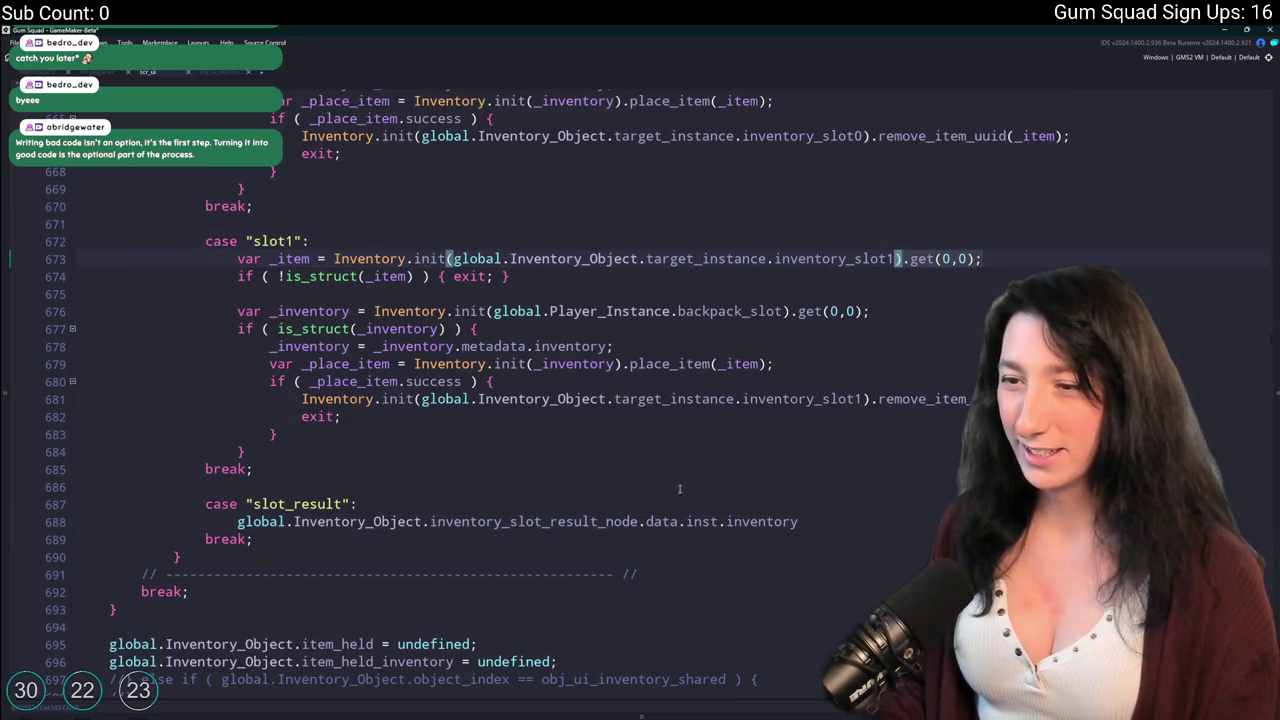
click(800, 521)
text().get(0,0);)
drag(449, 258, 237, 259)
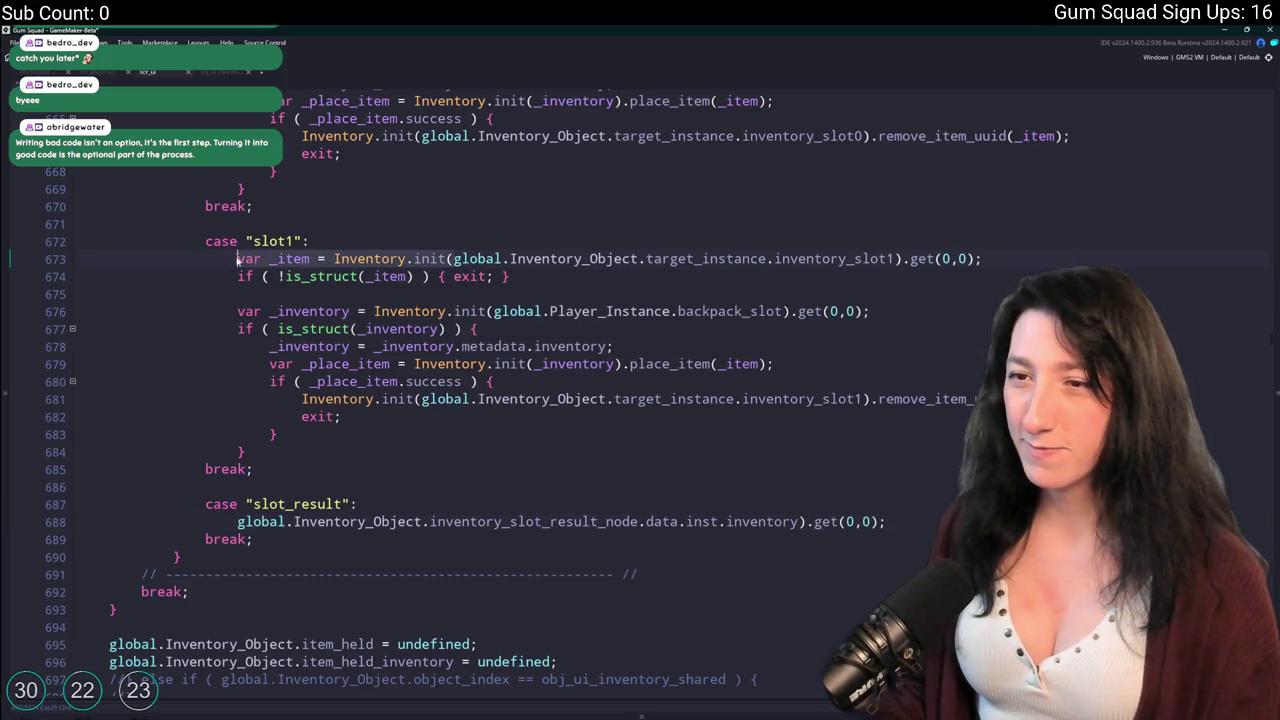
key(ctrl+c)
click(237, 521)
key(ctrl+v)
Fix the new variable's name to _item_result.
click(271, 531)
click(310, 521)
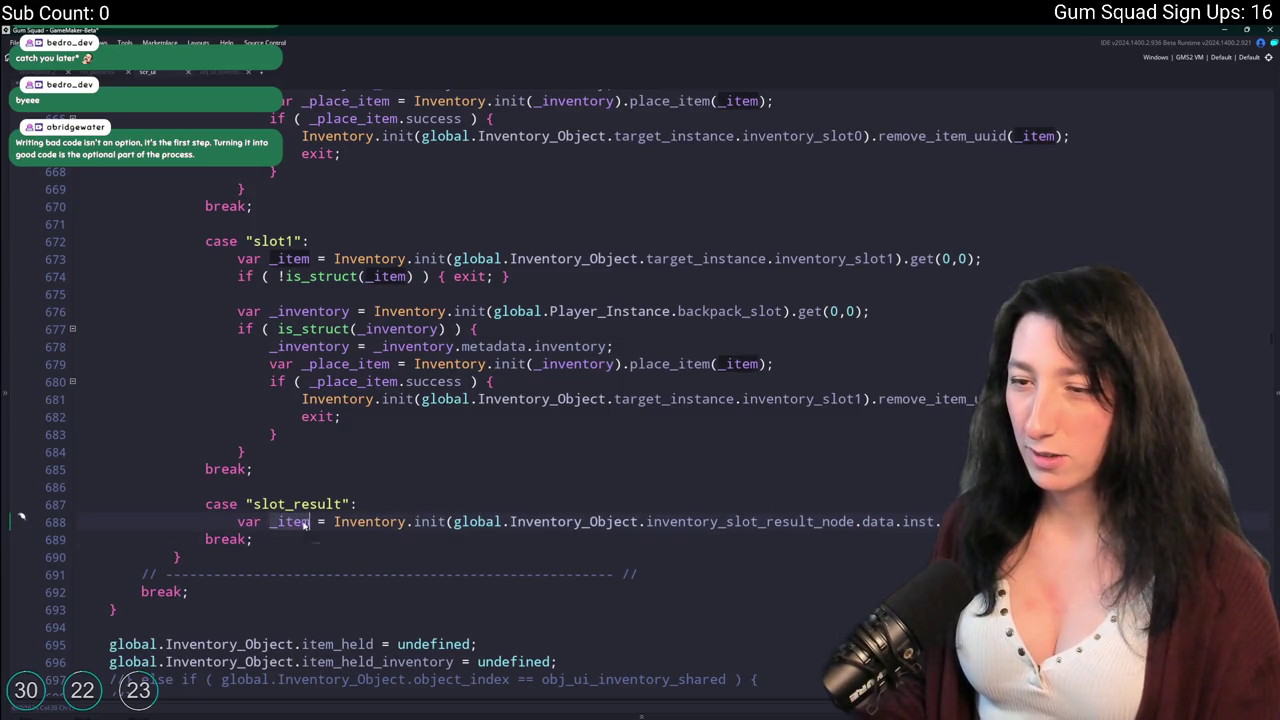
text(_Result)
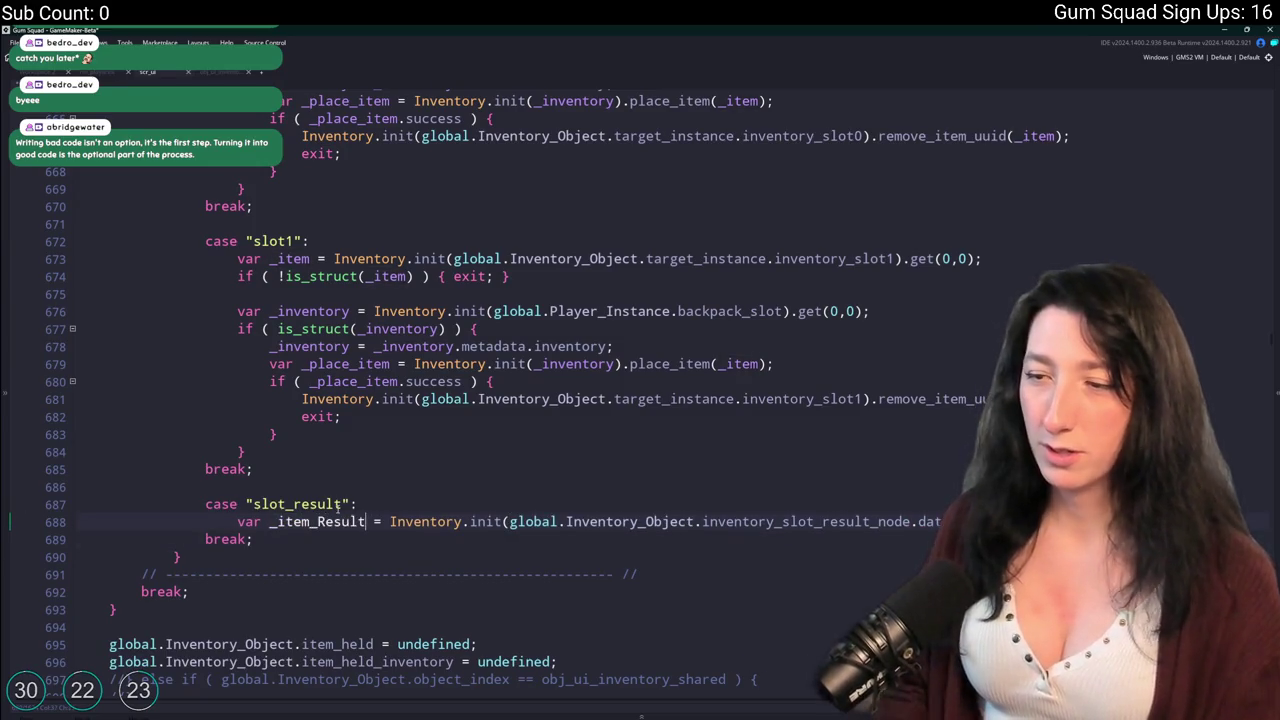
click(318, 521)
key(Delete)
text(rr)
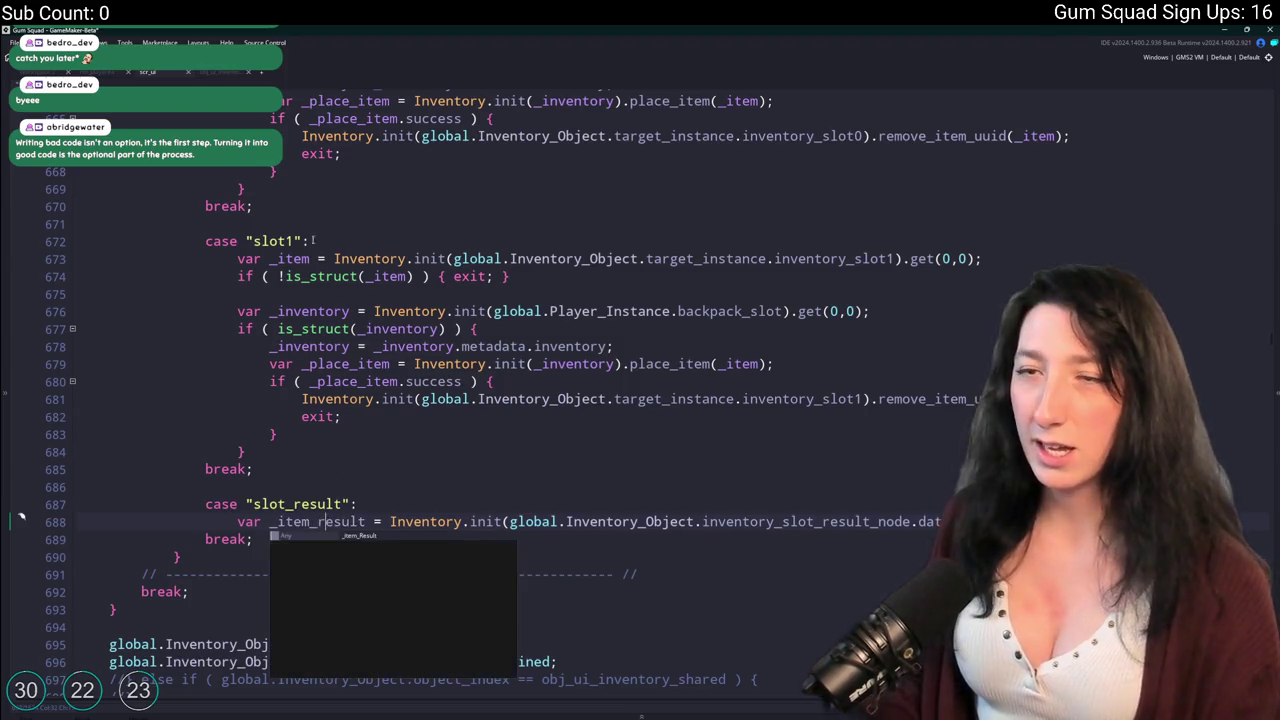
click(222, 71)
scroll(357, 563, down, 5)
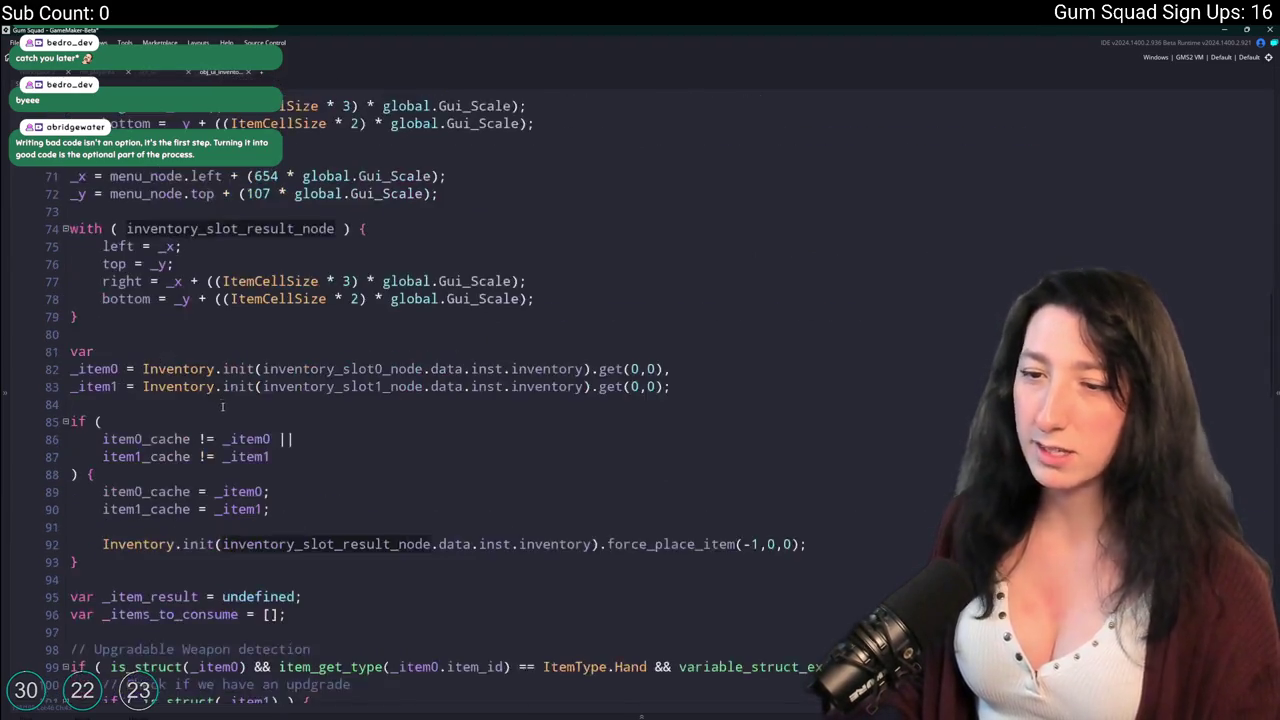
Copy the consume-and-Gumgrade-achievement code (lines 189–198) into slot_result and indent it.
scroll(357, 563, down, 11)
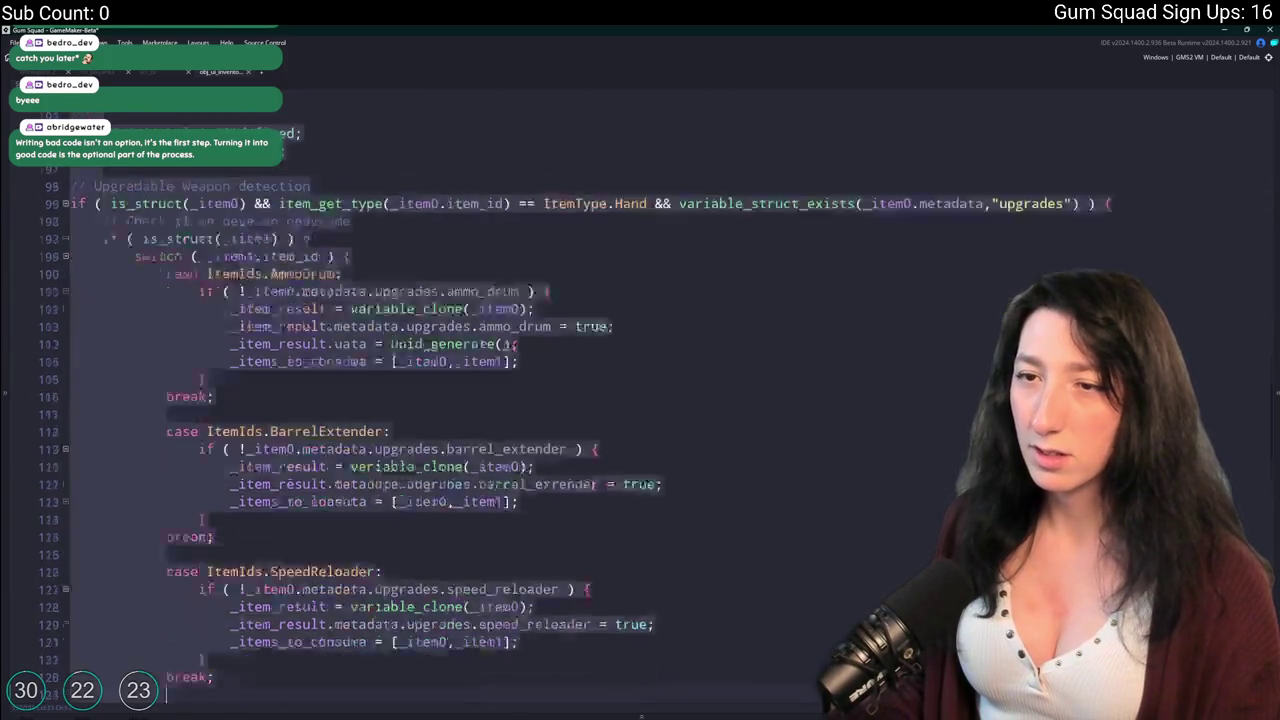
scroll(253, 643, down, 15)
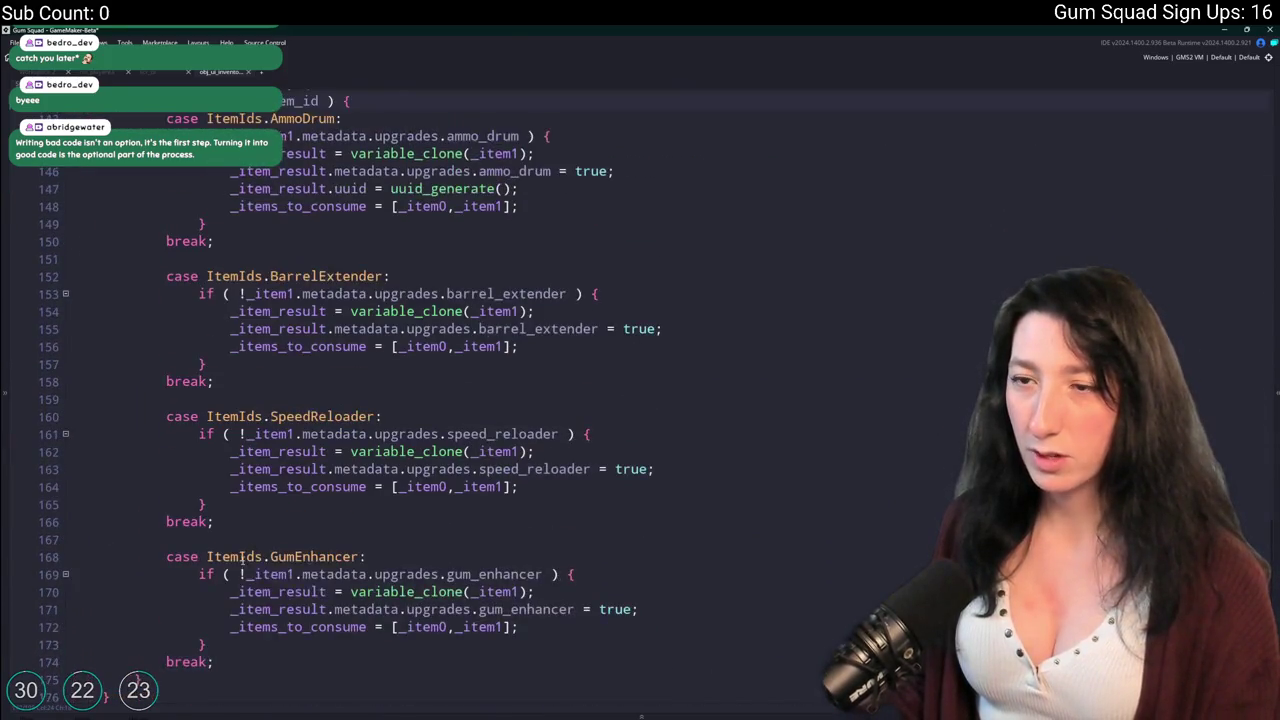
scroll(247, 542, down, 3)
click(152, 484)
click(155, 655)
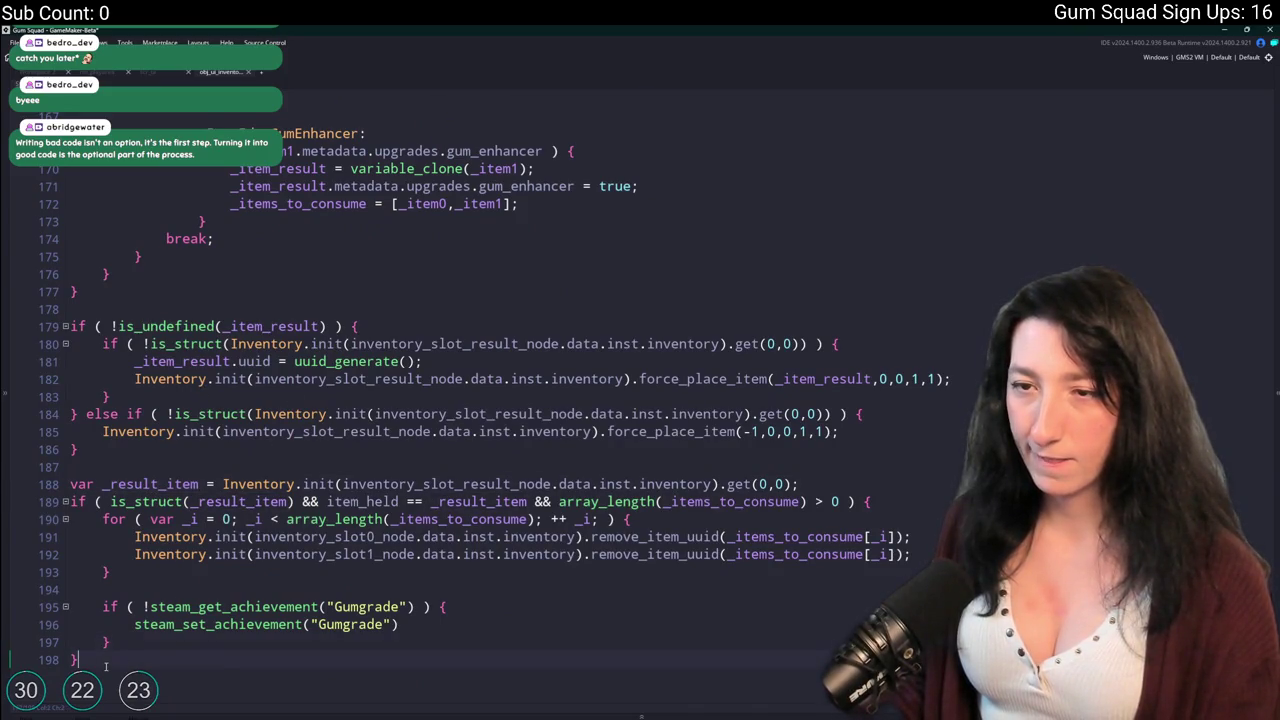
click(138, 484)
click(107, 642)
drag(87, 657, 68, 501)
click(160, 76)
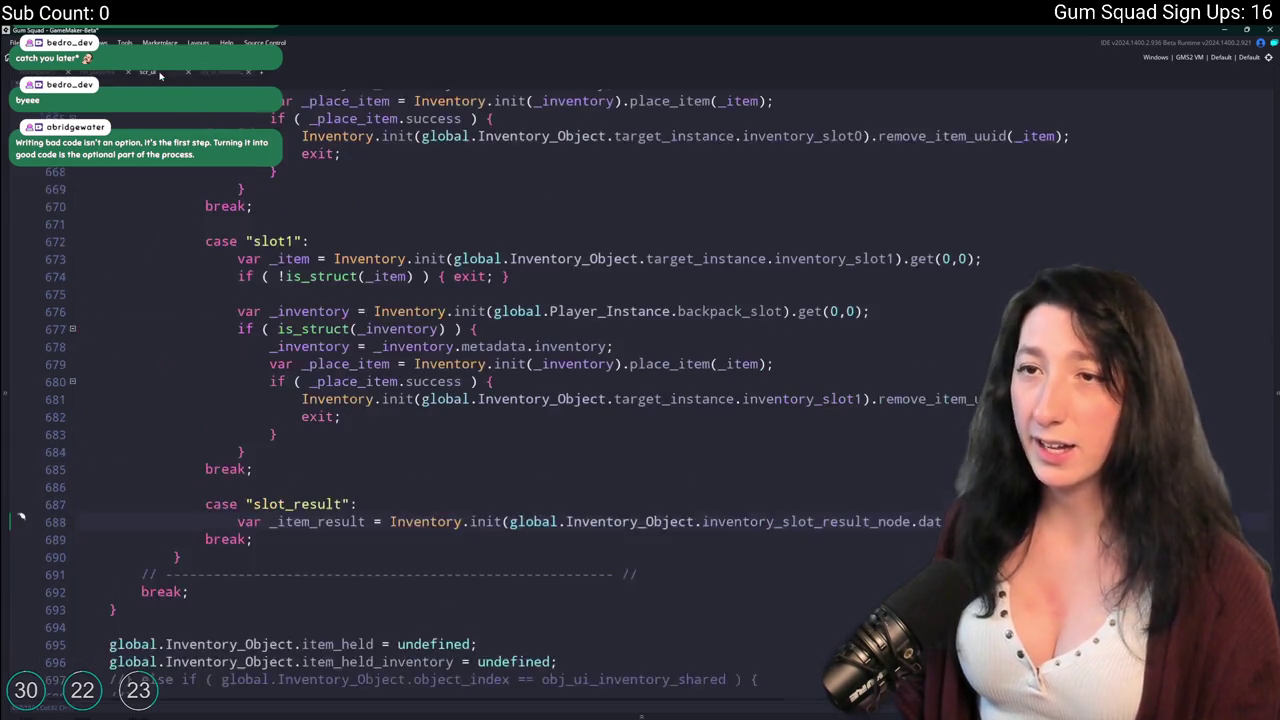
key(ctrl+v)
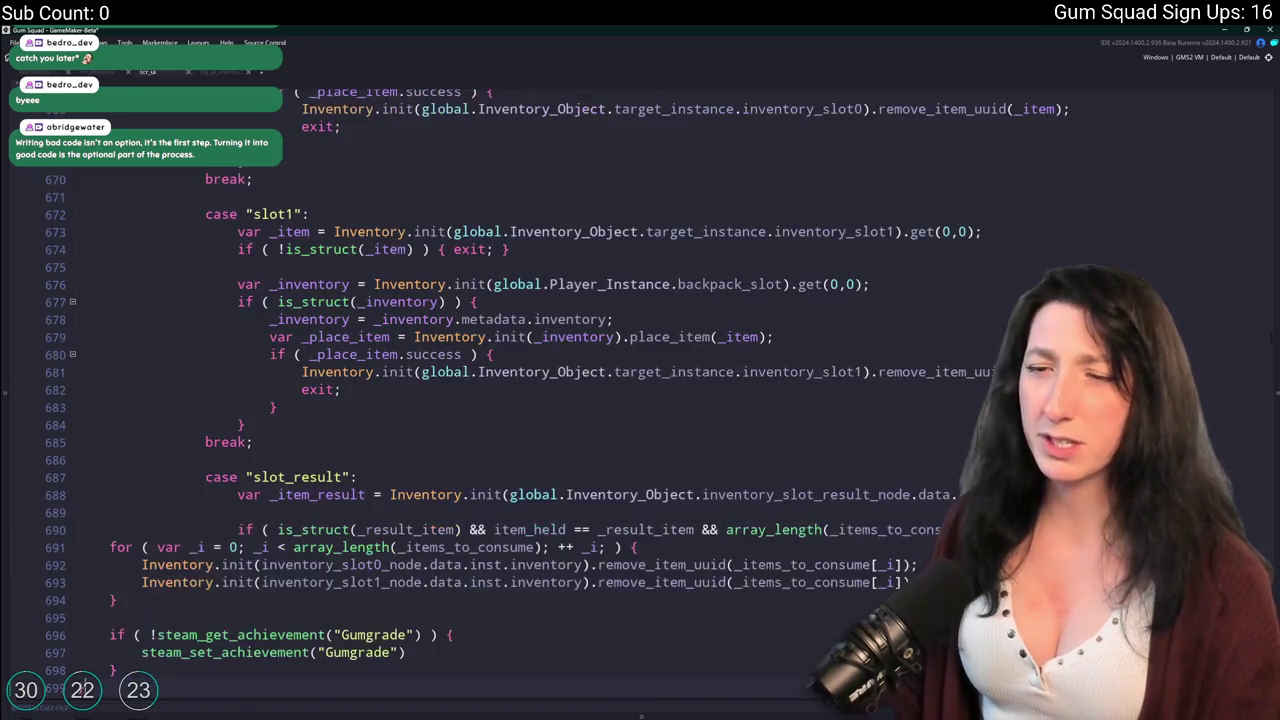
drag(101, 607, 110, 467)
key(Tab)
key(Tab)
key(Tab)
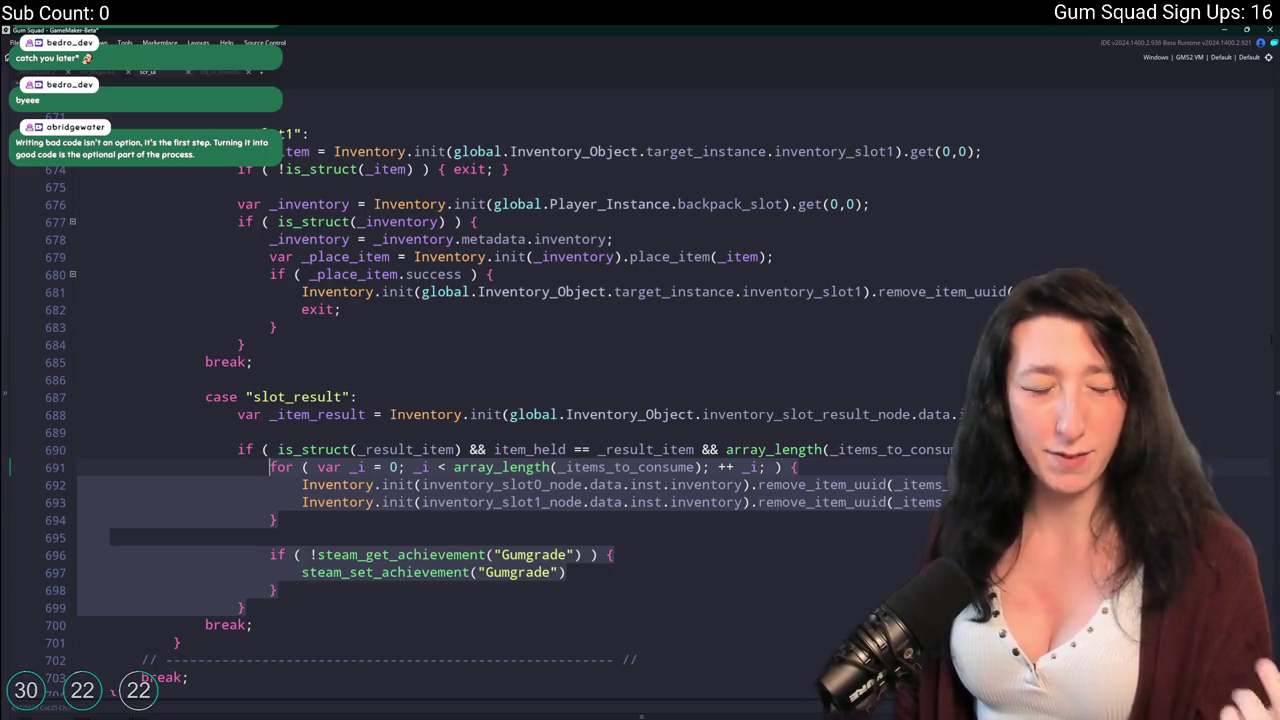
Qualify item_held as global.Inventory_Object.item_held and rename the variable to _result_item.
key(Up)
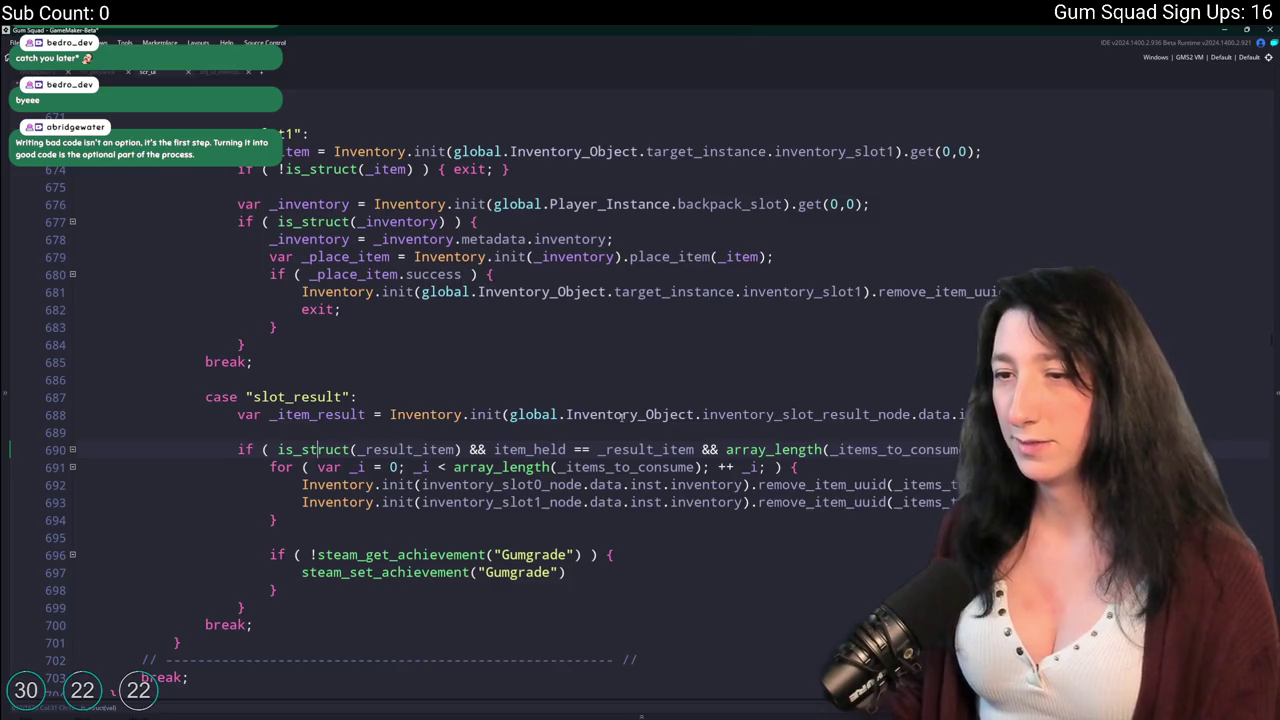
scroll(604, 409, down, 1)
double_click(553, 409)
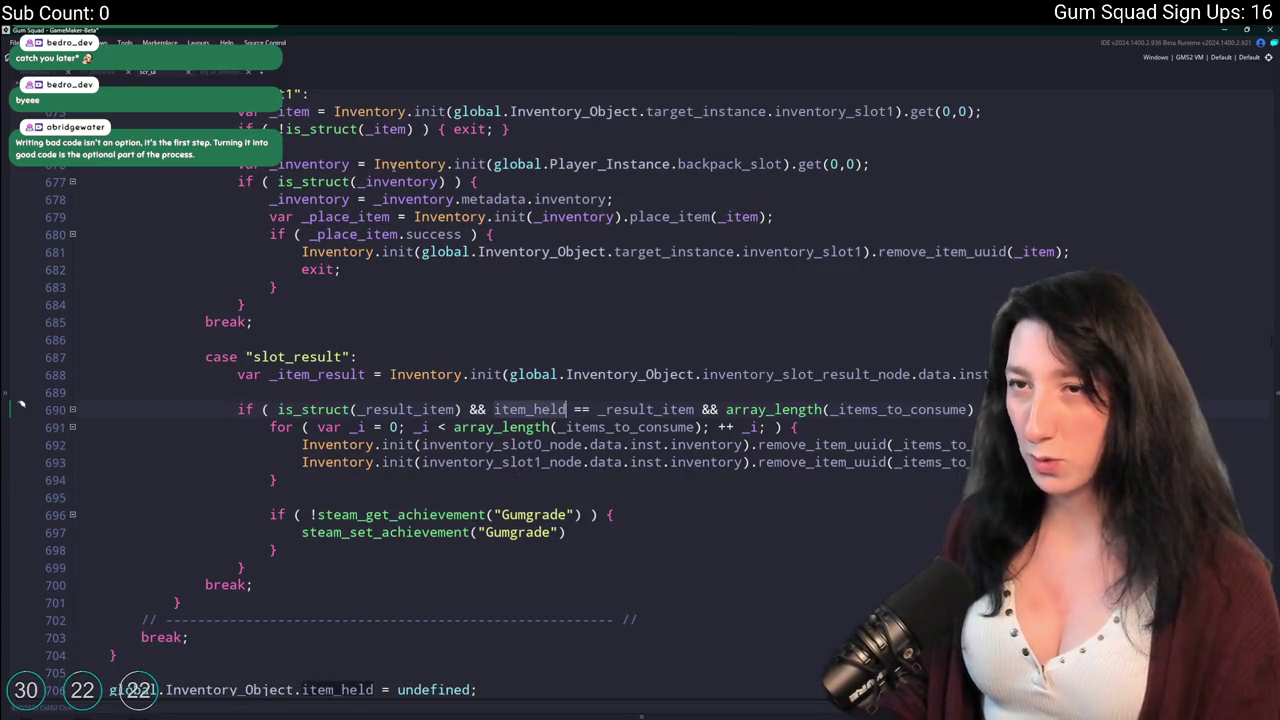
click(569, 409)
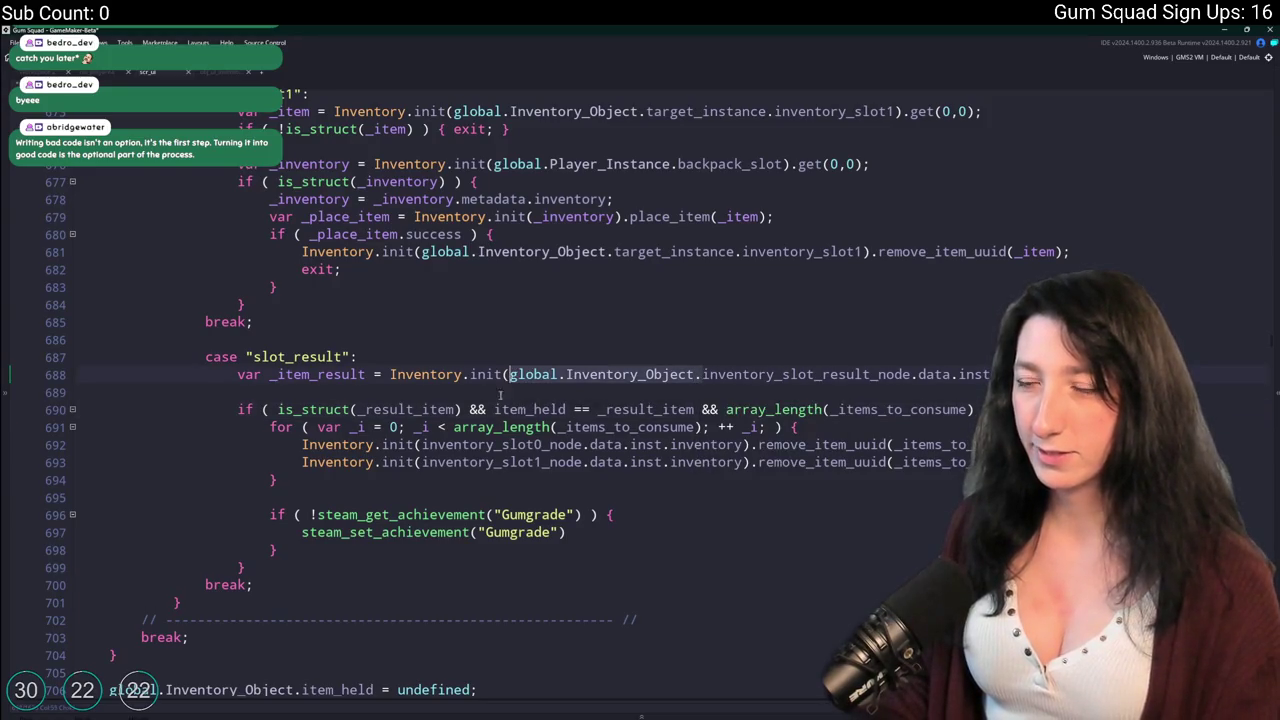
click(499, 397)
text(global.Inventory_Object.)
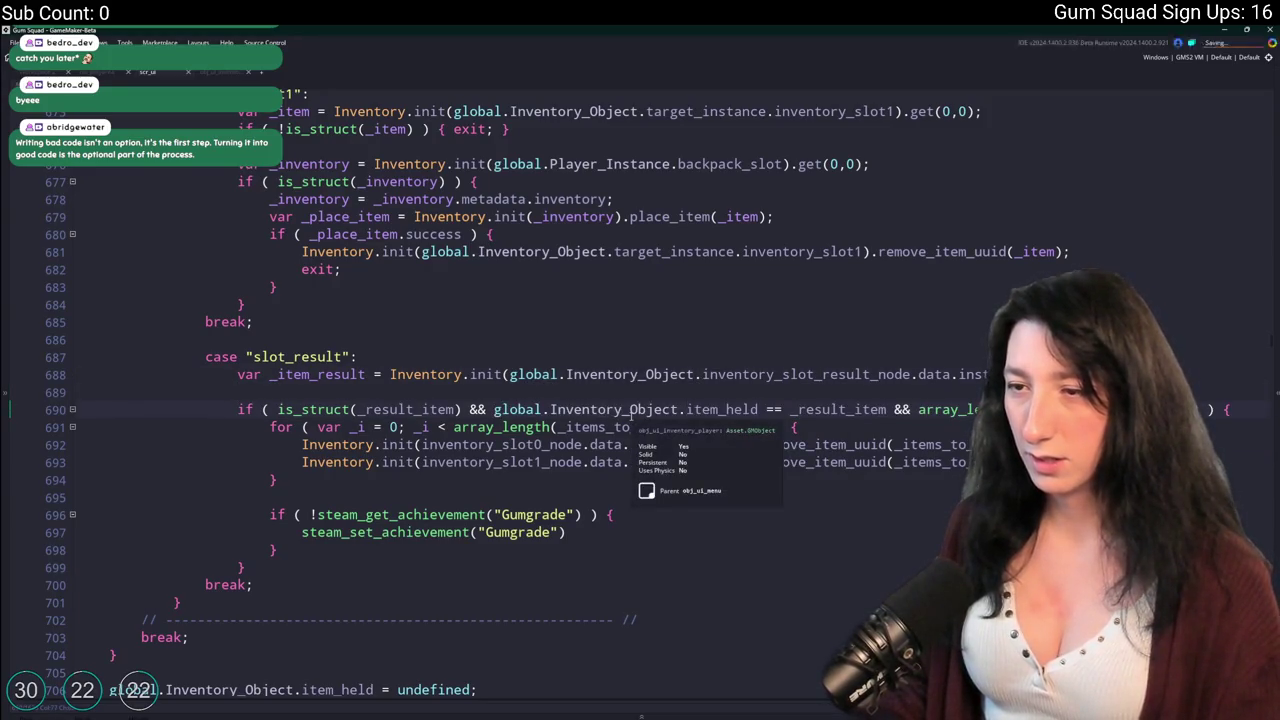
click(333, 377)
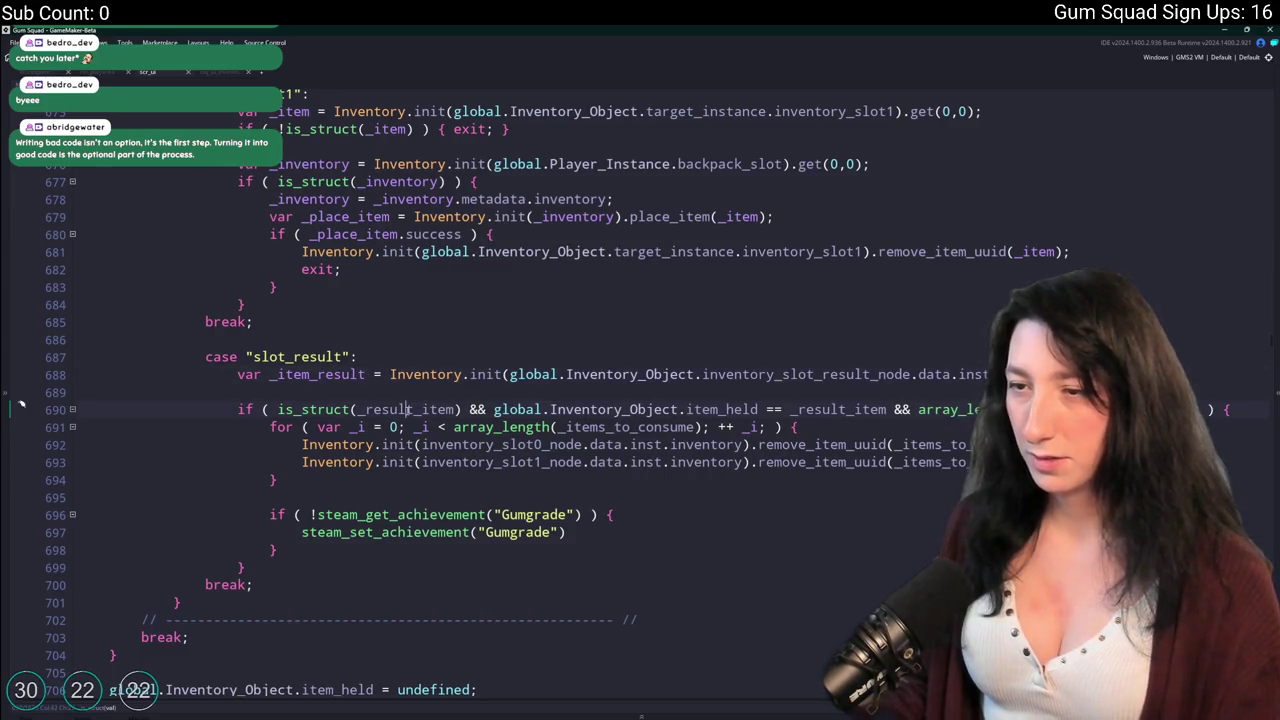
double_click(333, 374)
text(_result_item)
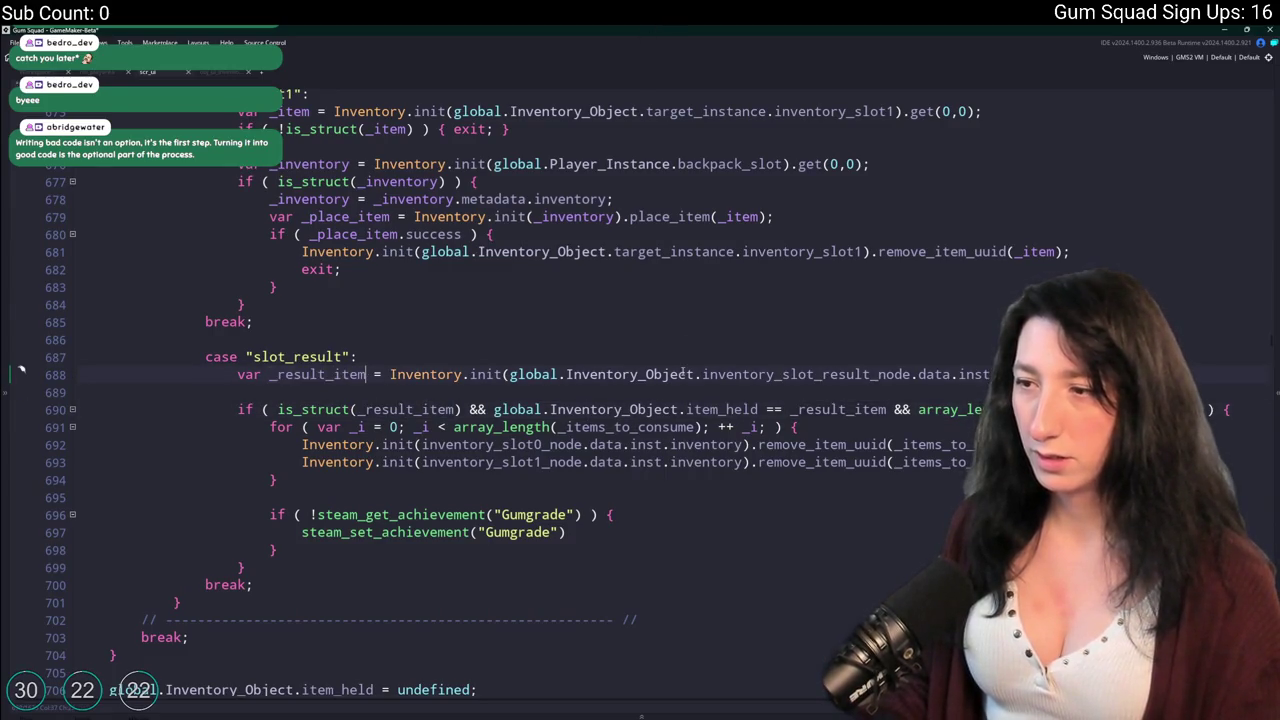
Check the _result_item and _items_to_consume references on lines 690–691.
click(427, 410)
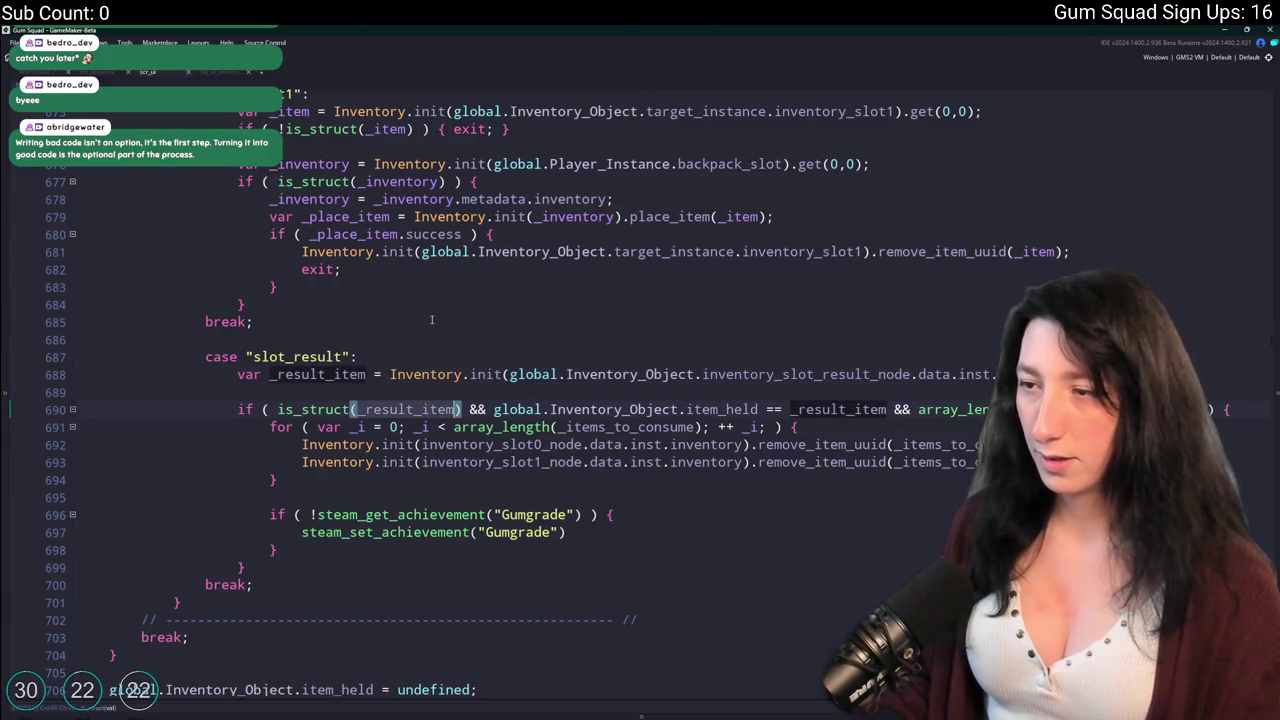
key(Home)
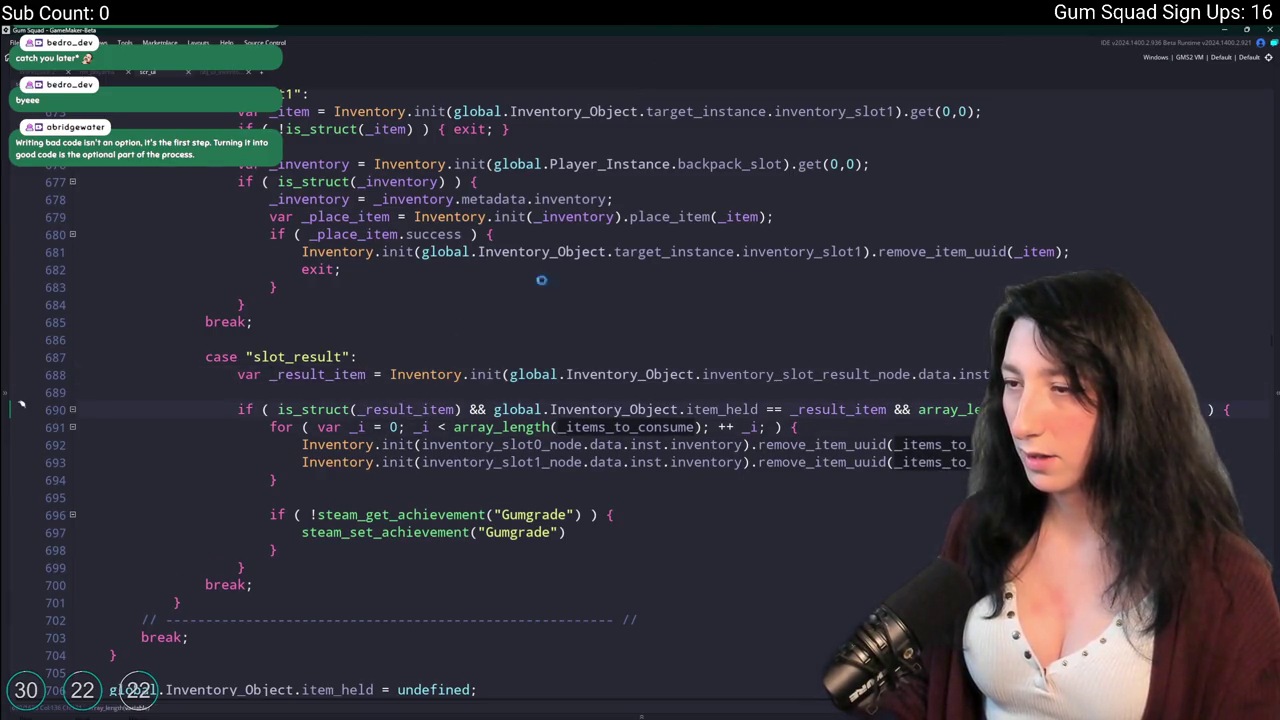
click(421, 411)
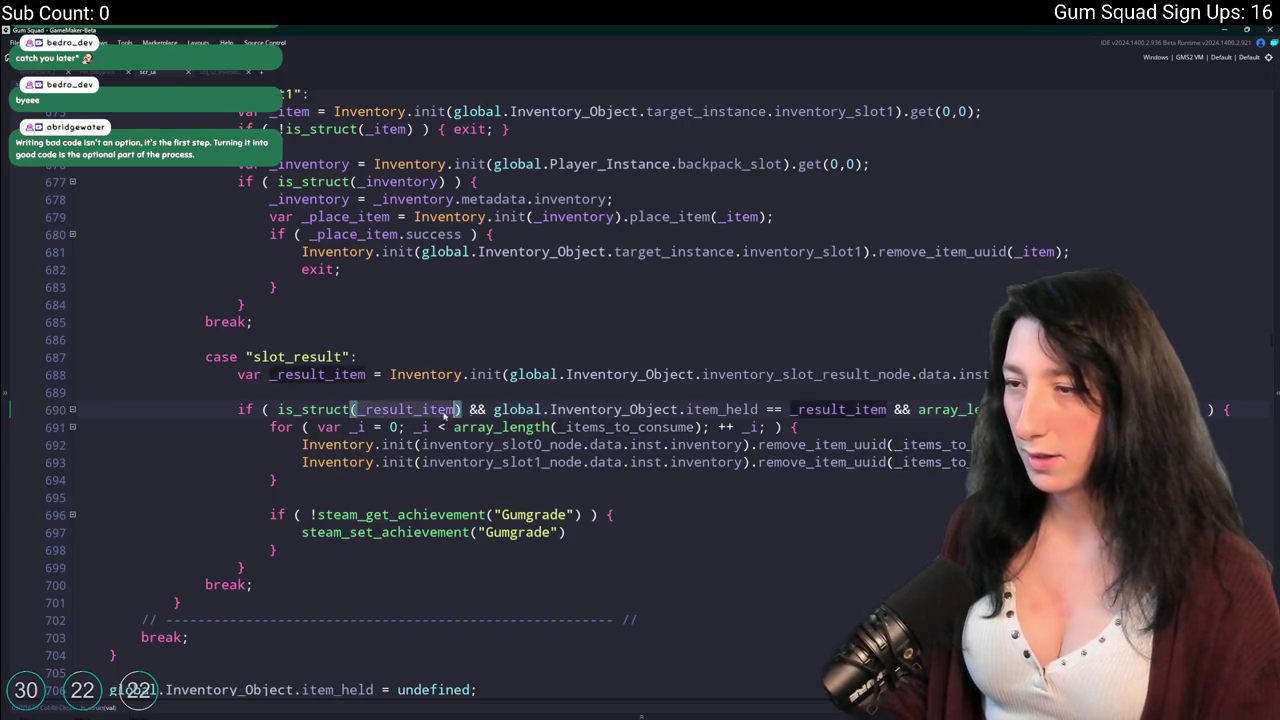
click(643, 427)
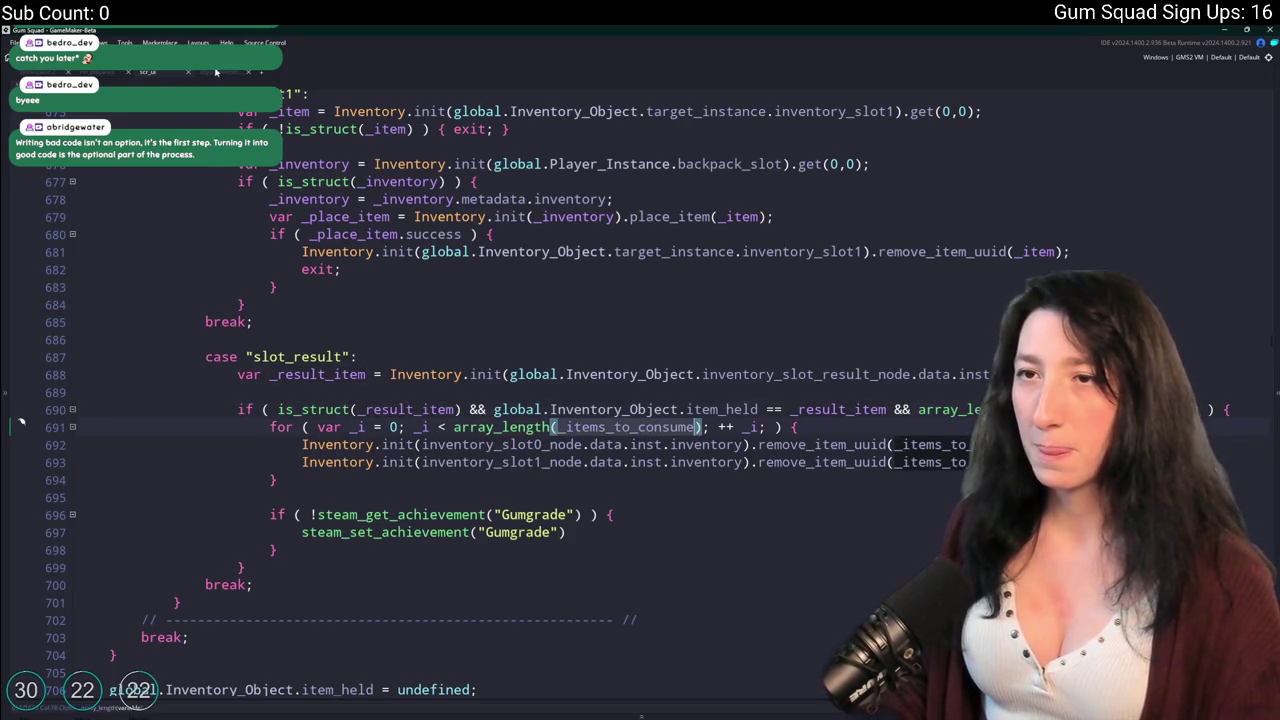
click(213, 71)
click(740, 501)
Select the item and upgrade-detection code, lines 81–177, in obj_ui_inventory.
double_click(740, 501)
key(ctrl+f)
scroll(114, 567, up, 5)
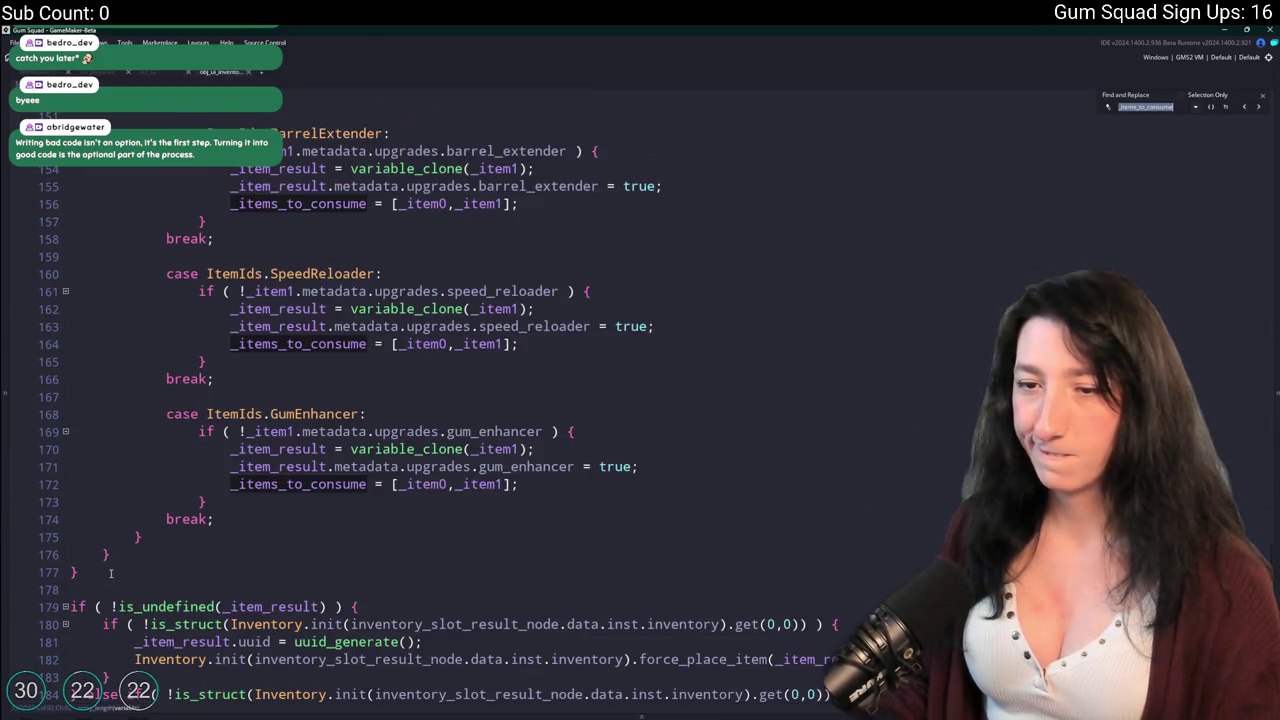
scroll(171, 323, up, 13)
mouse_move(114, 567)
mouse_down()
mouse_move(178, 295)
mouse_move(345, 449)
mouse_move(180, 410)
mouse_move(90, 330)
mouse_move(68, 330)
mouse_up()
scroll(250, 370, up, 8)
scroll(180, 410, up, 5)
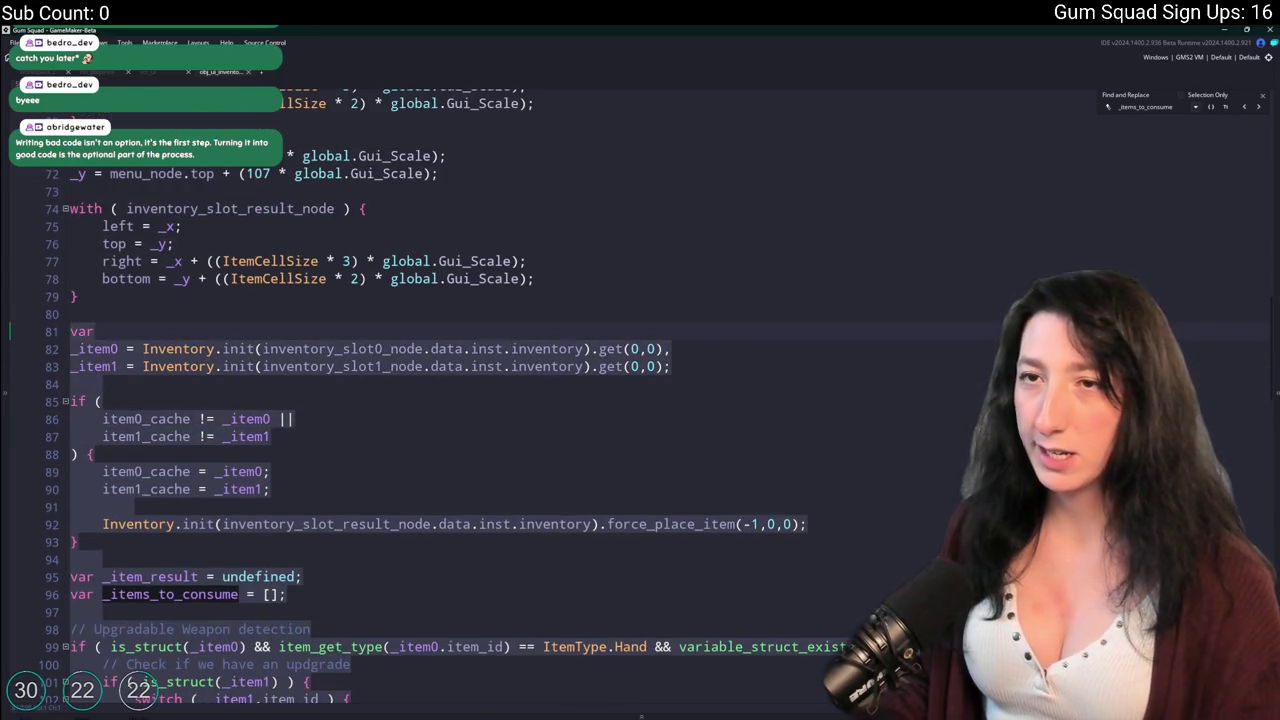
Paste it into scr_ui above var _result_item and indent it under the case.
click(169, 76)
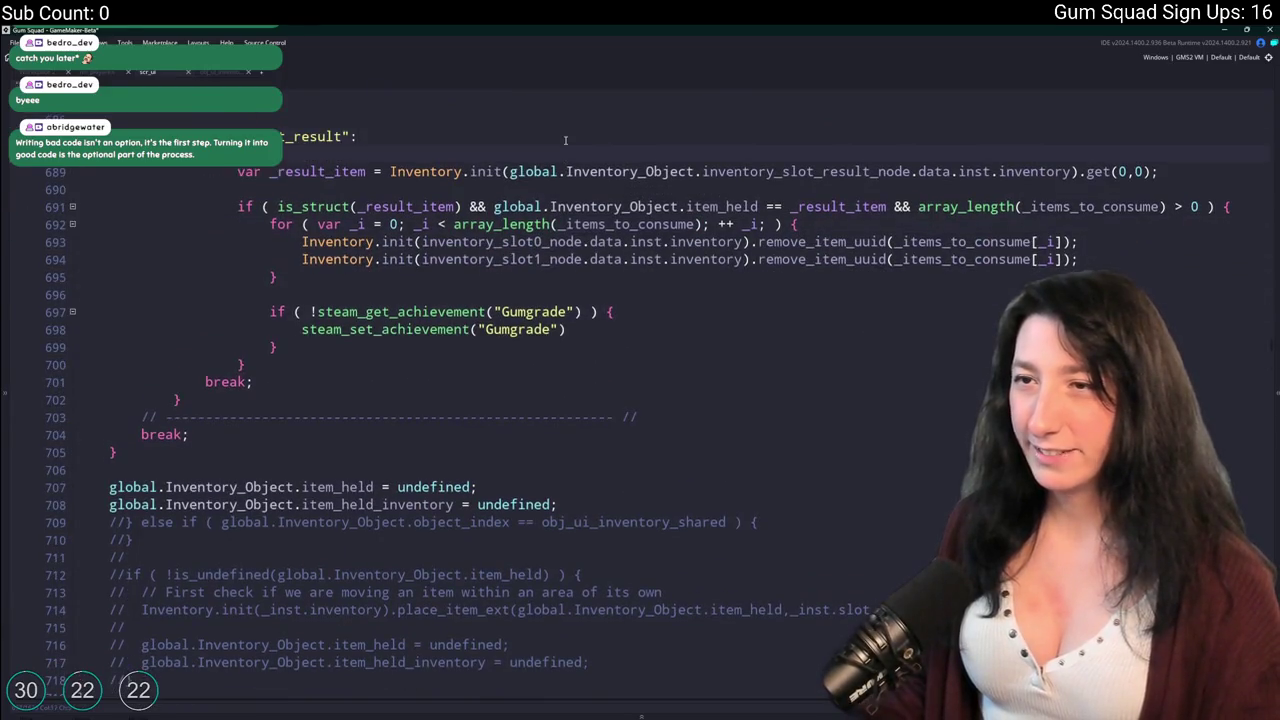
key(ctrl+v)
mouse_move(118, 593)
mouse_down()
mouse_move(118, 103)
mouse_move(105, 528)
mouse_move(99, 469)
mouse_move(80, 470)
mouse_move(40, 350)
mouse_move(60, 416)
mouse_up()
key(Tab)
key(Tab)
key(Tab)
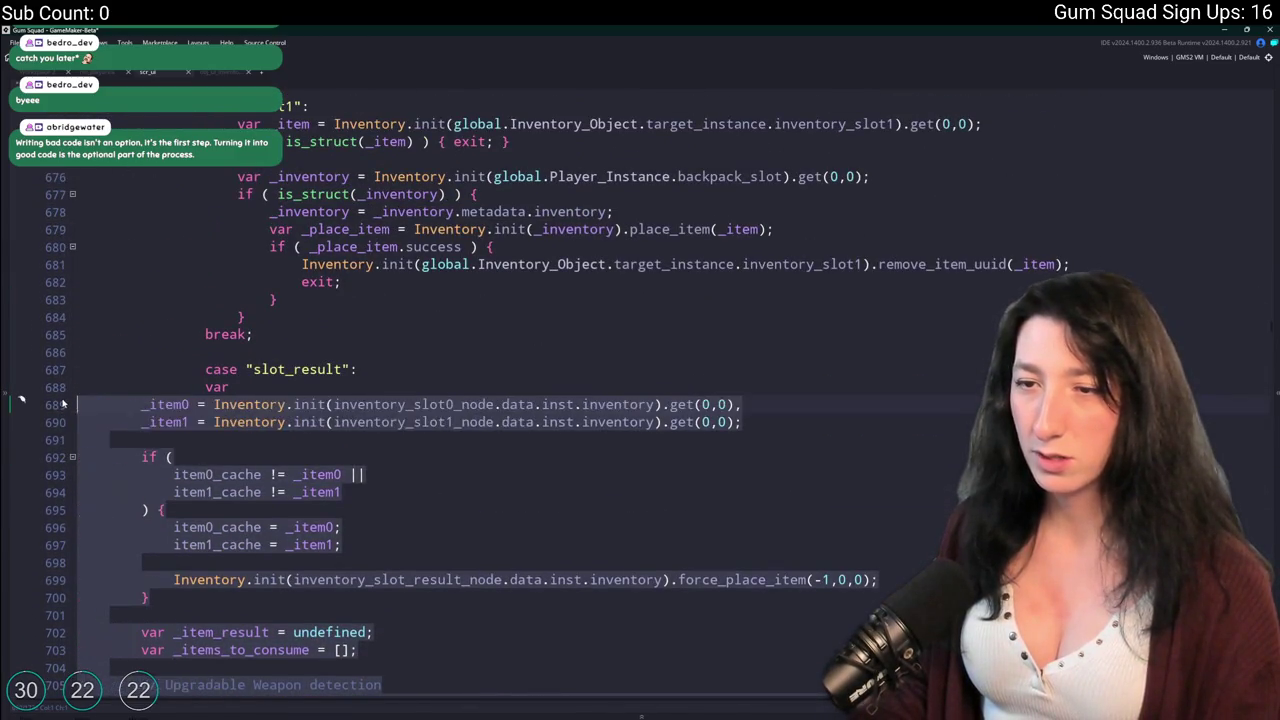
click(323, 376)
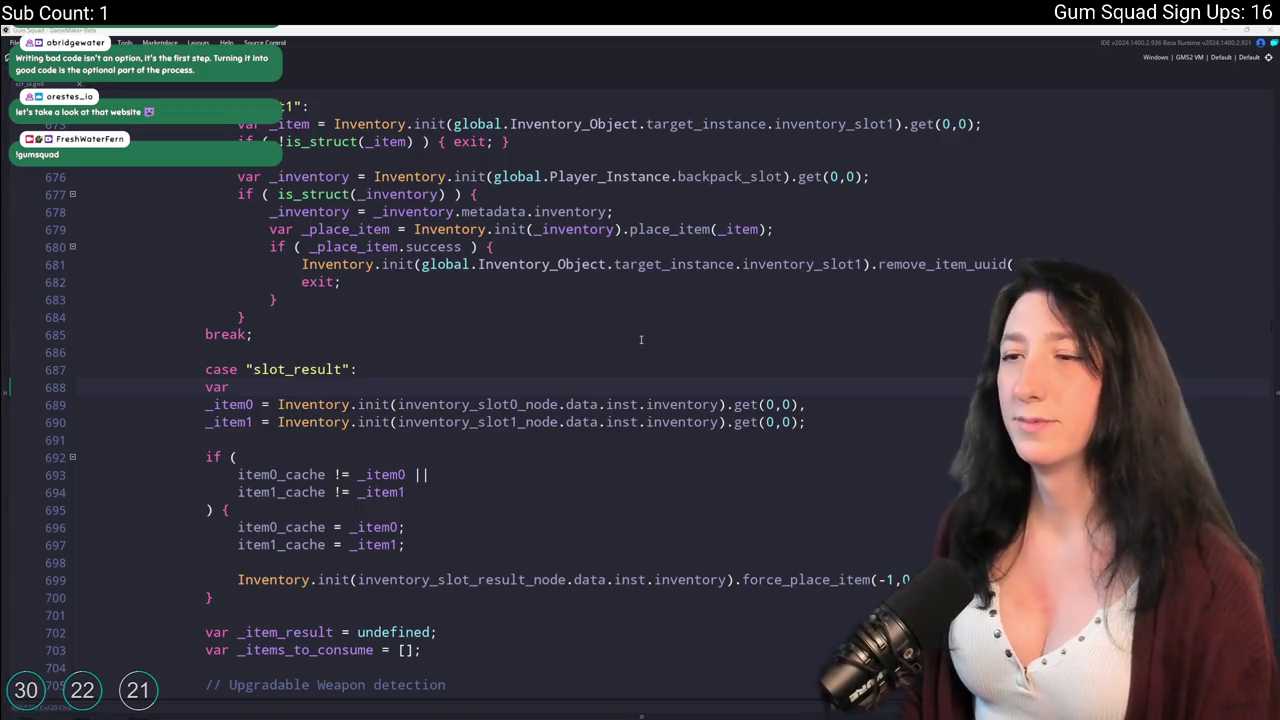
scroll(641, 339, down, 1)
Review the slot_result case, the GumEnhancer cases and _item_result on line 730.
click(571, 305)
scroll(571, 303, up, 2)
scroll(571, 304, up, 2)
scroll(571, 304, down, 4)
mouse_move(206, 347)
mouse_down()
mouse_move(268, 537)
mouse_move(253, 308)
mouse_up()
scroll(268, 530, down, 15)
scroll(262, 440, up, 1)
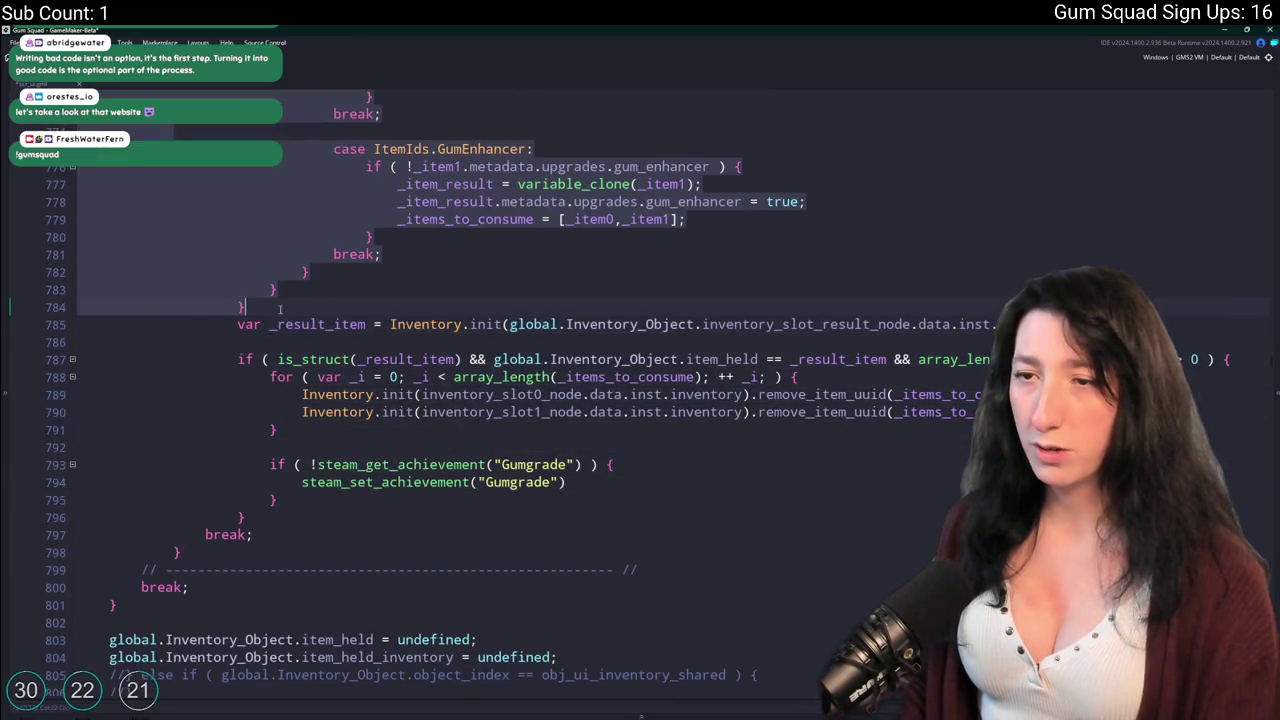
click(253, 308)
scroll(441, 490, up, 6)
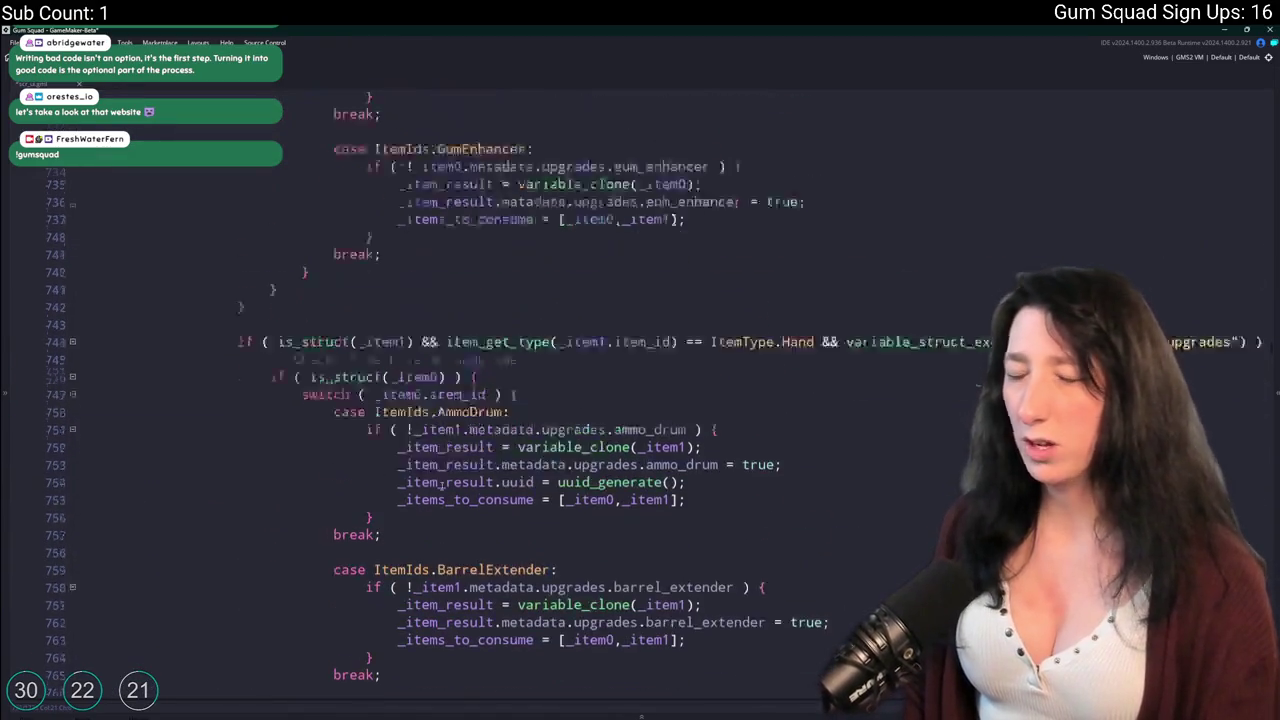
scroll(441, 490, up, 4)
double_click(455, 422)
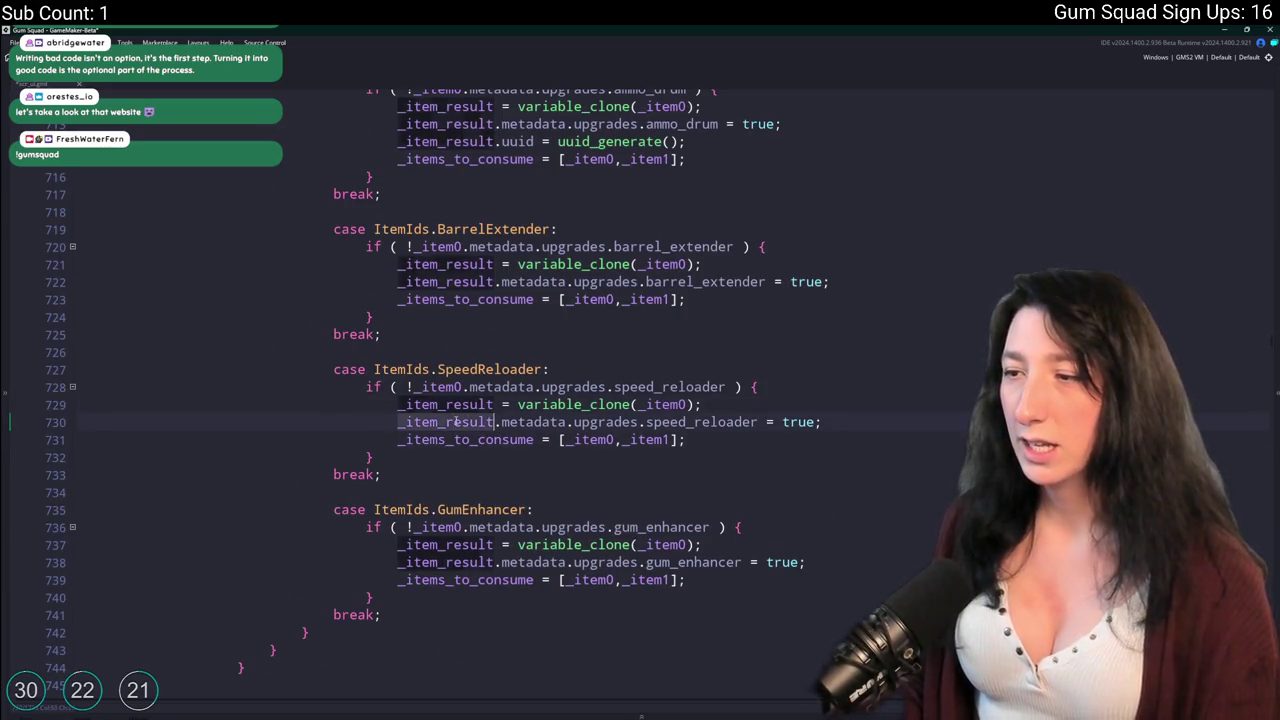
scroll(455, 422, down, 4)
scroll(489, 345, down, 5)
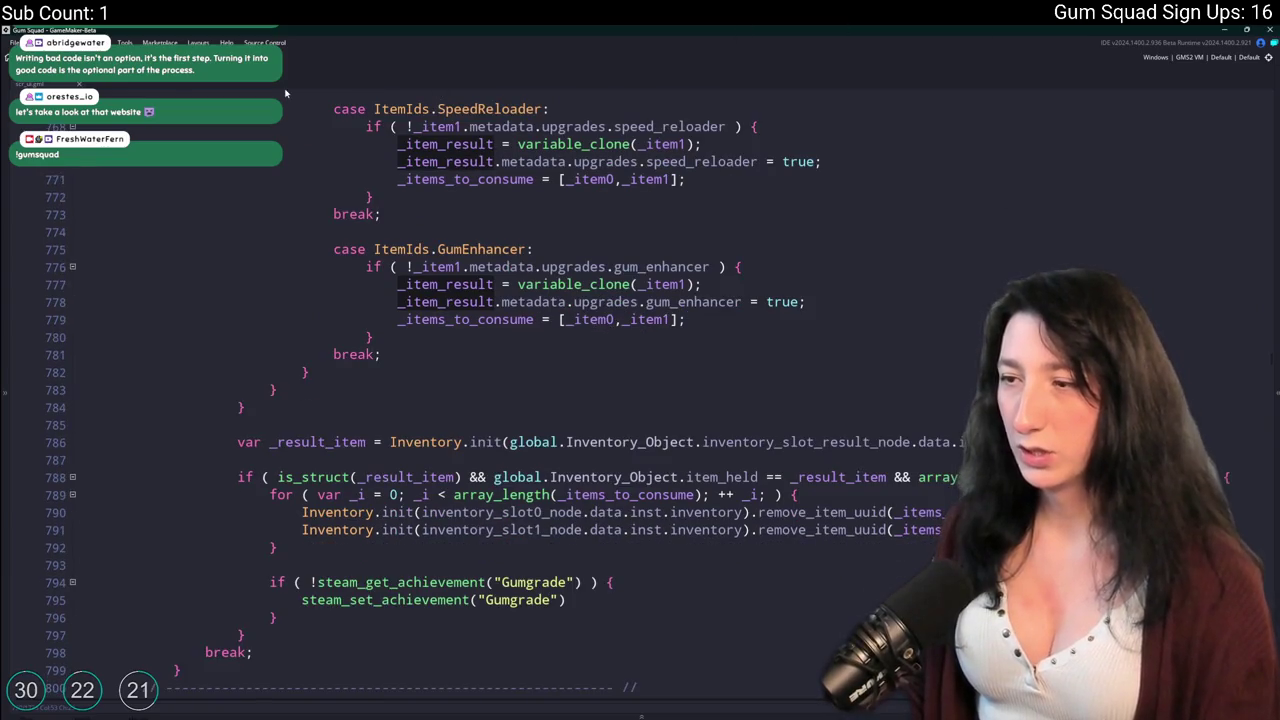
Search for _items_to_consume and select the result-placement and consume block, lines 179–198.
key(ctrl+f)
scroll(284, 474, down, 10)
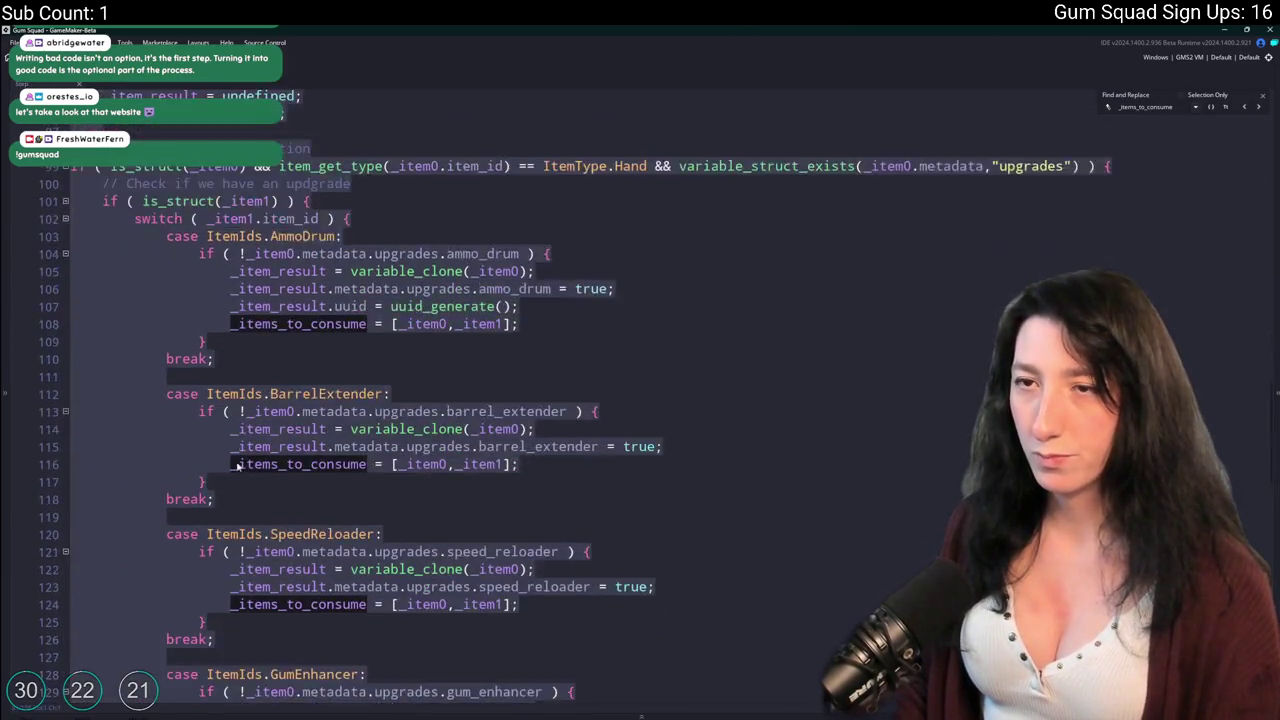
scroll(264, 439, down, 3)
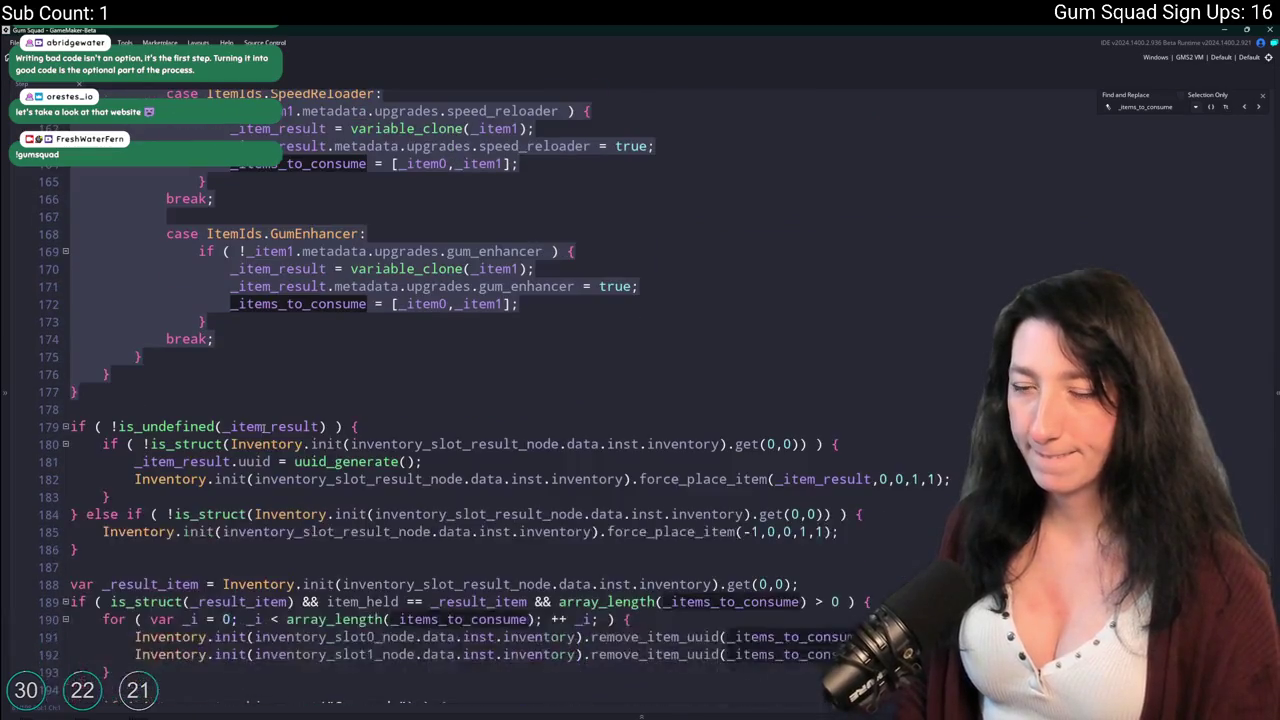
scroll(182, 412, down, 1)
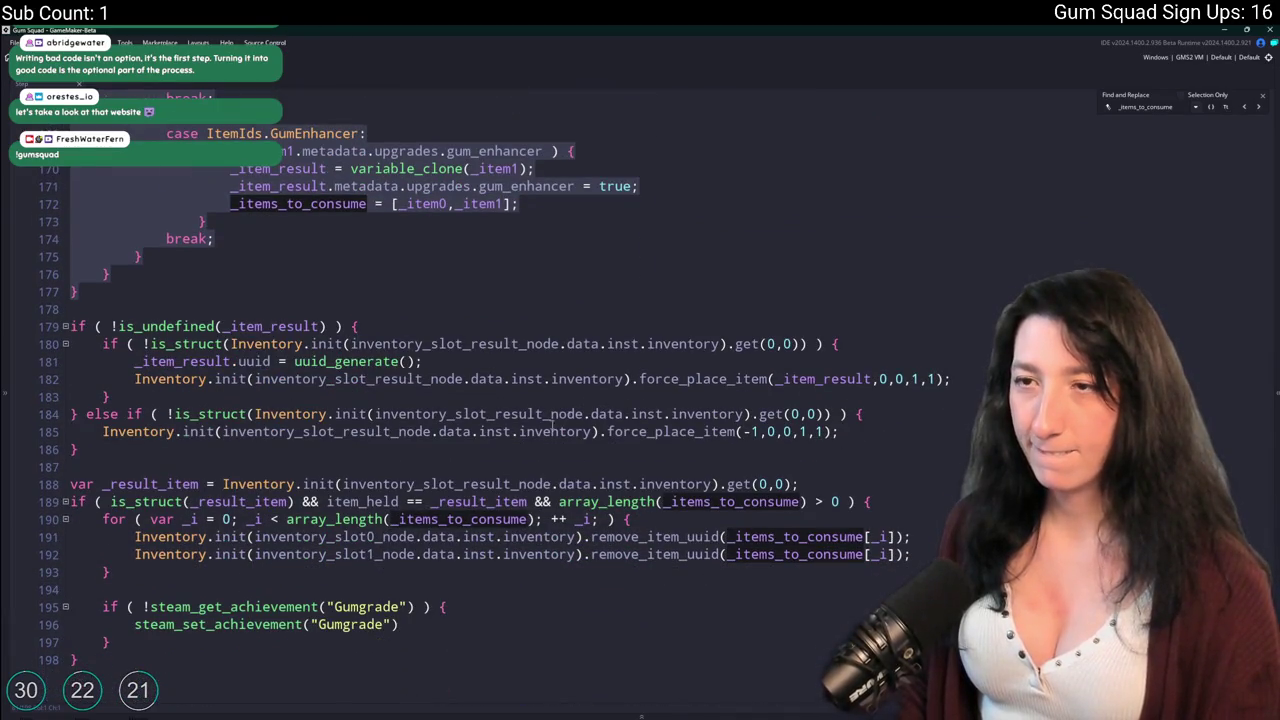
click(977, 382)
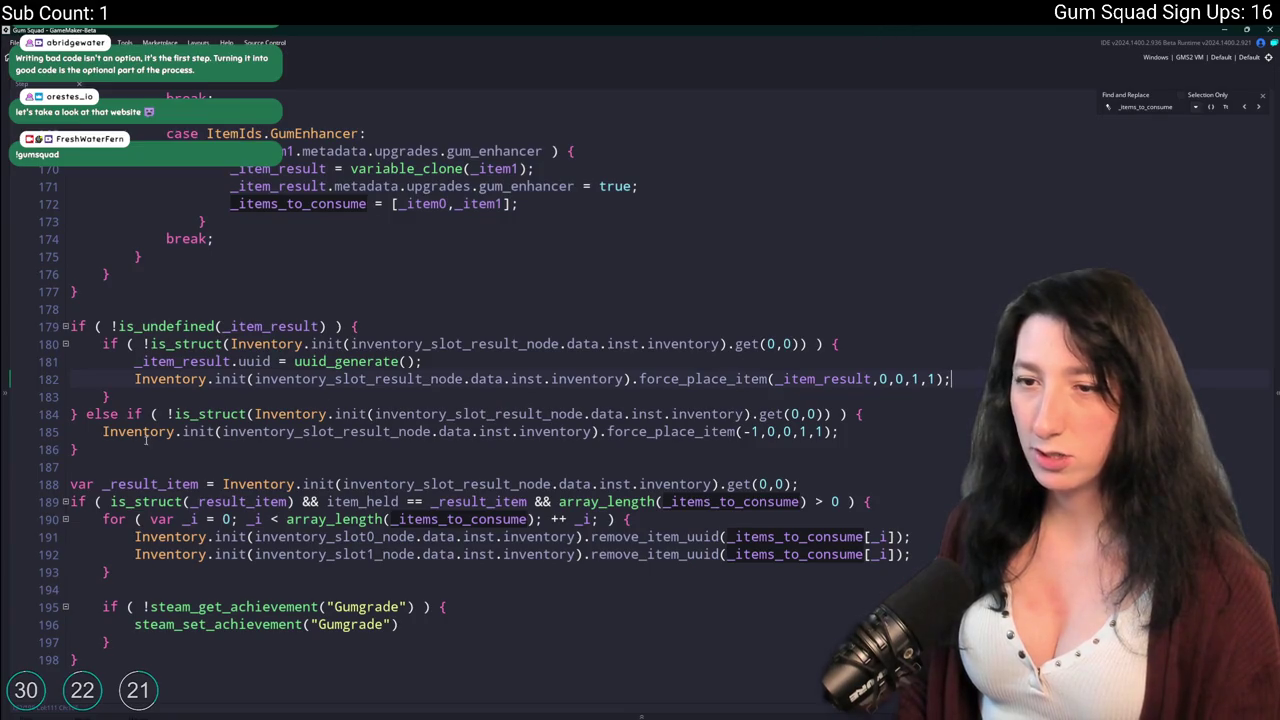
drag(120, 660, 216, 313)
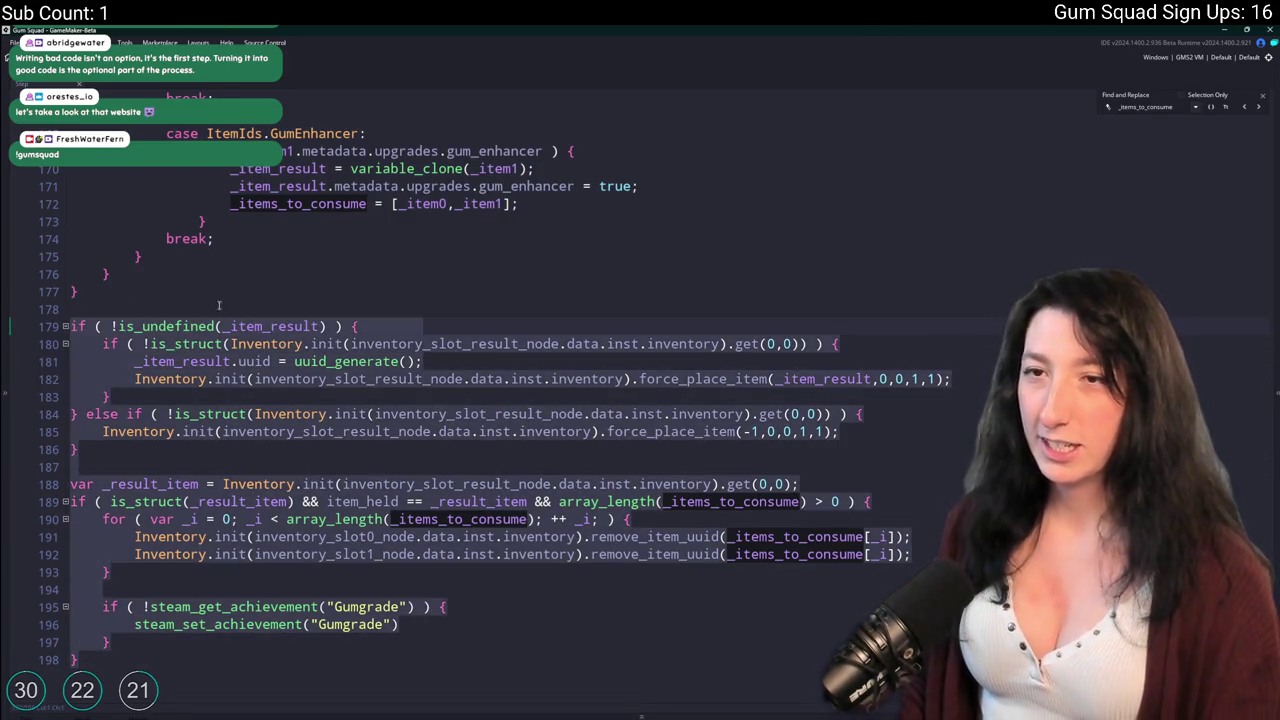
click(269, 556)
Paste the copied lines 179–198 over old lines 786–797 and indent them two levels.
drag(103, 668, 40, 320)
key(ctrl+c)
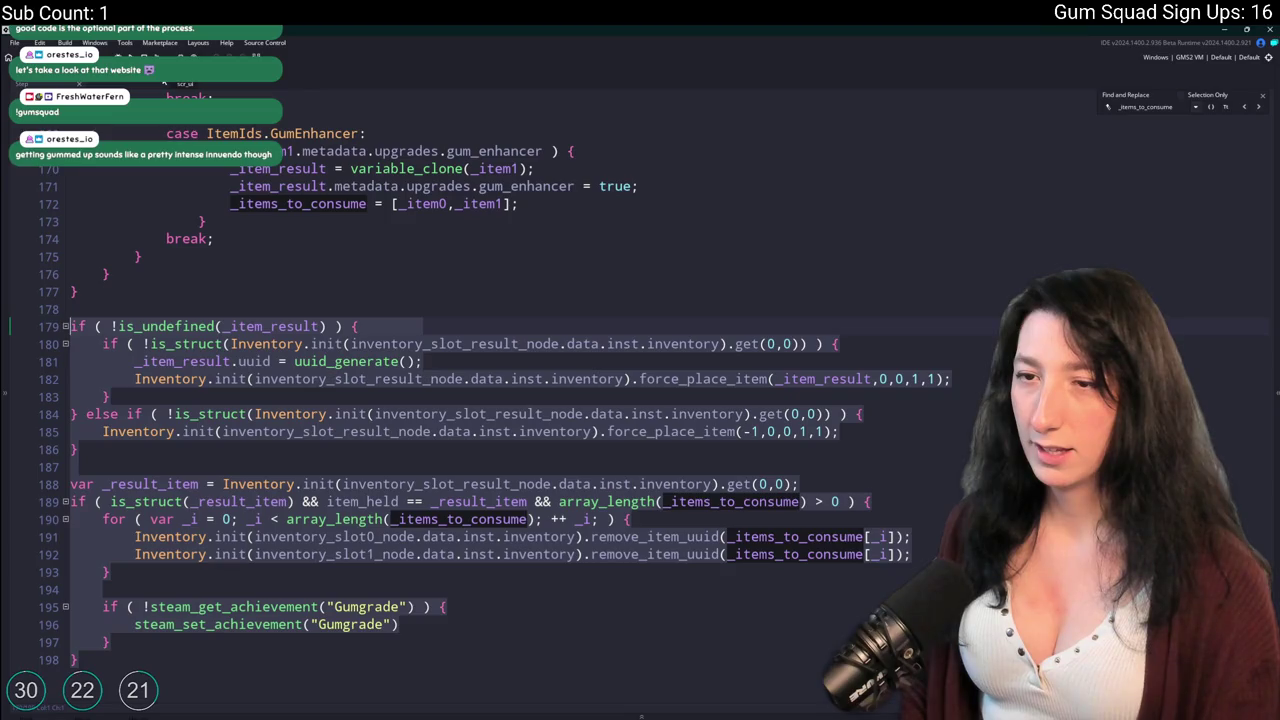
key(ctrl+Tab)
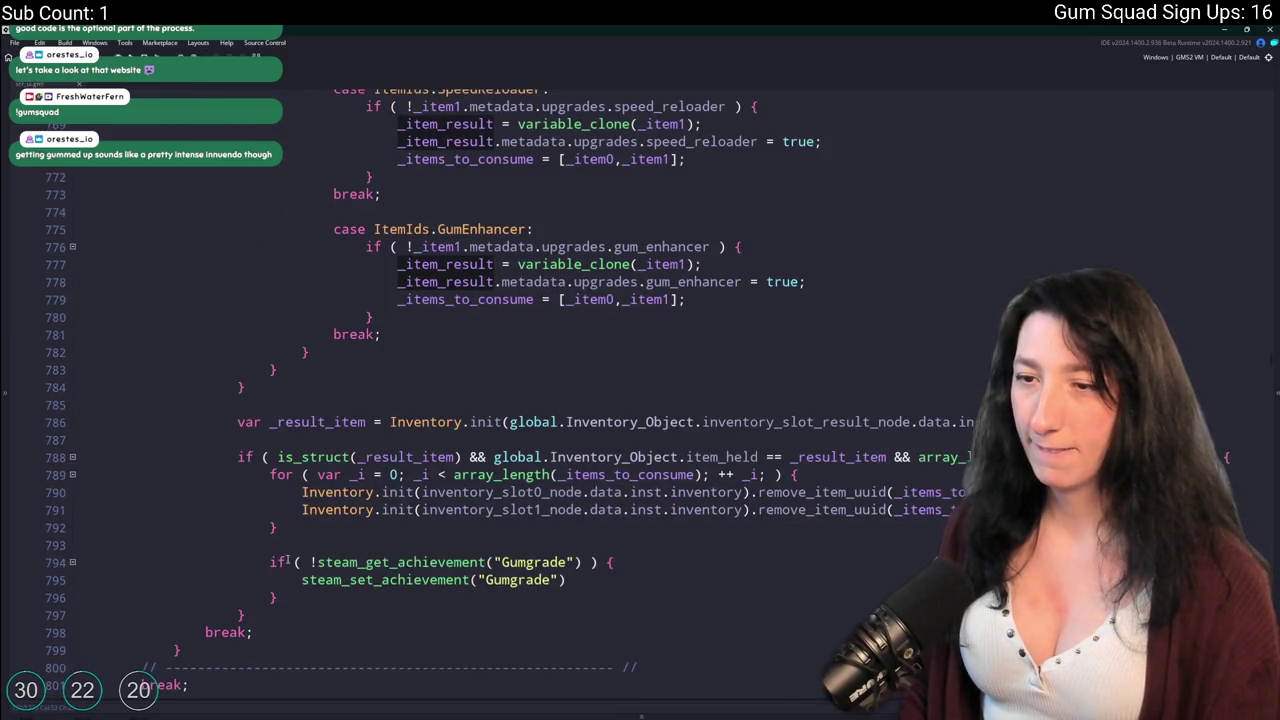
key(ctrl+Tab)
key(ctrl+Tab)
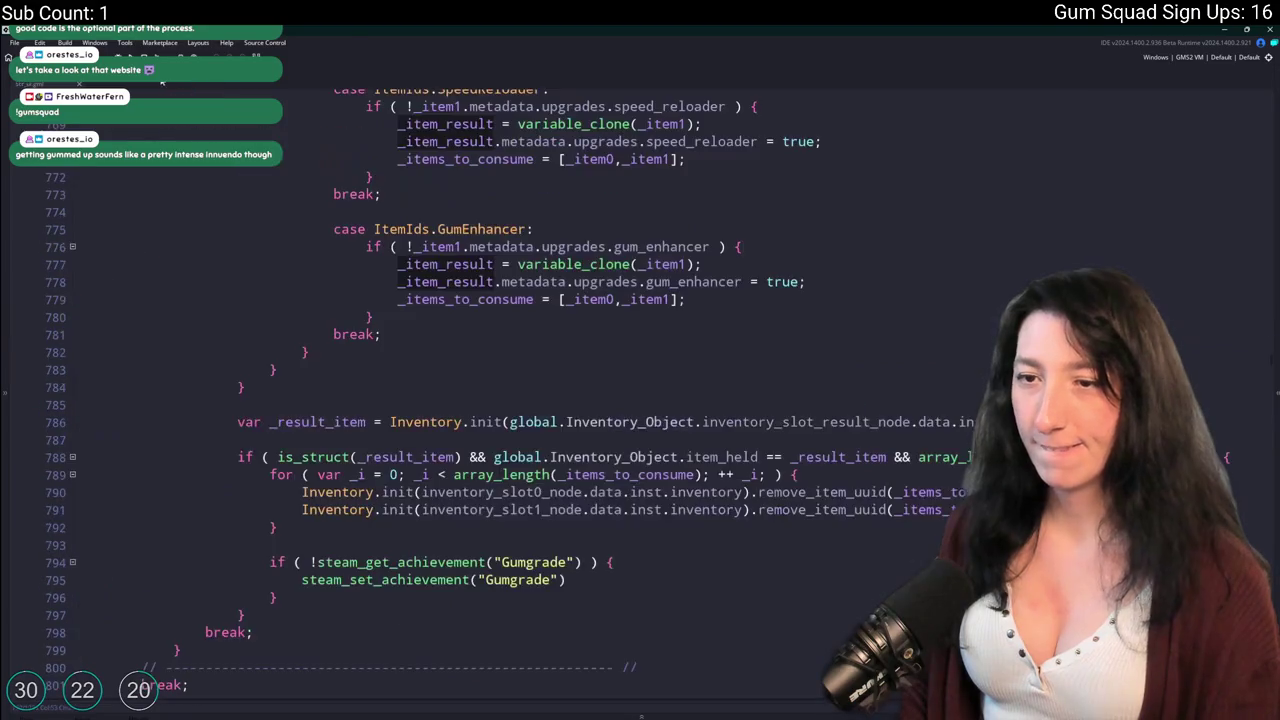
key(ctrl+Tab)
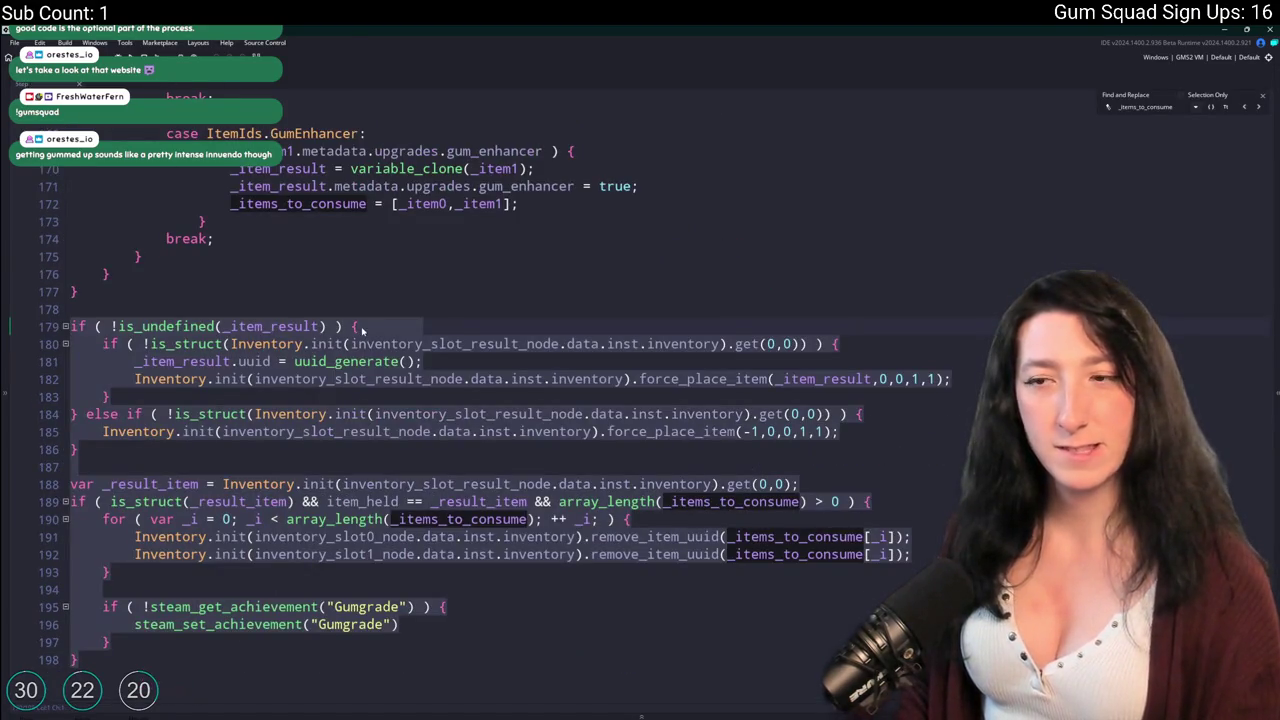
key(Escape)
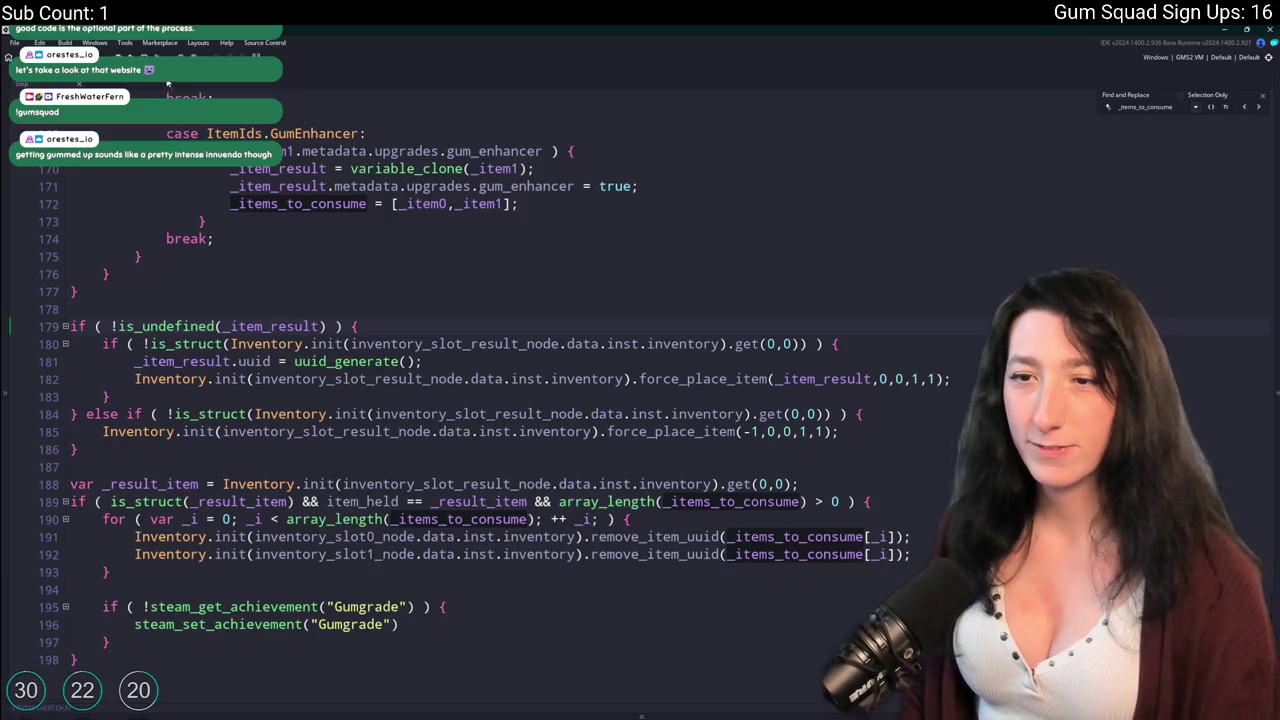
key(ctrl+Tab)
scroll(267, 570, down, 1)
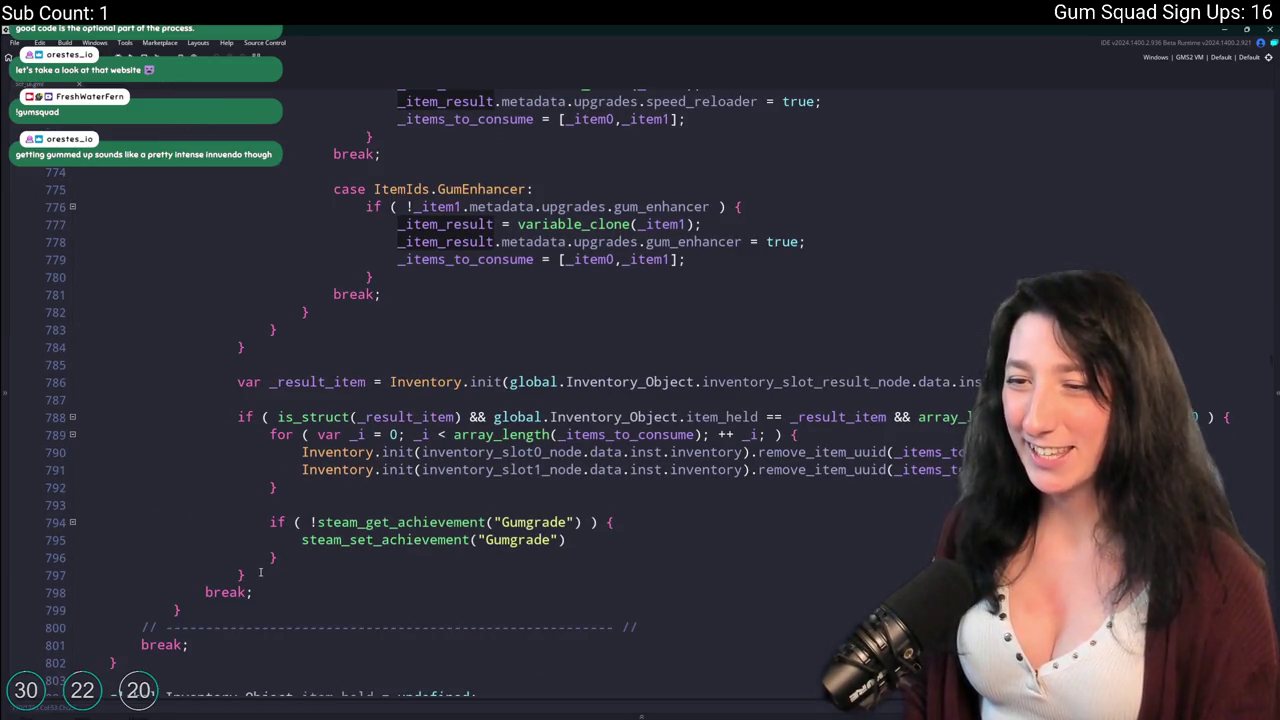
drag(260, 572, 237, 382)
key(ctrl+v)
drag(90, 647, 84, 331)
key(Tab)
key(Tab)
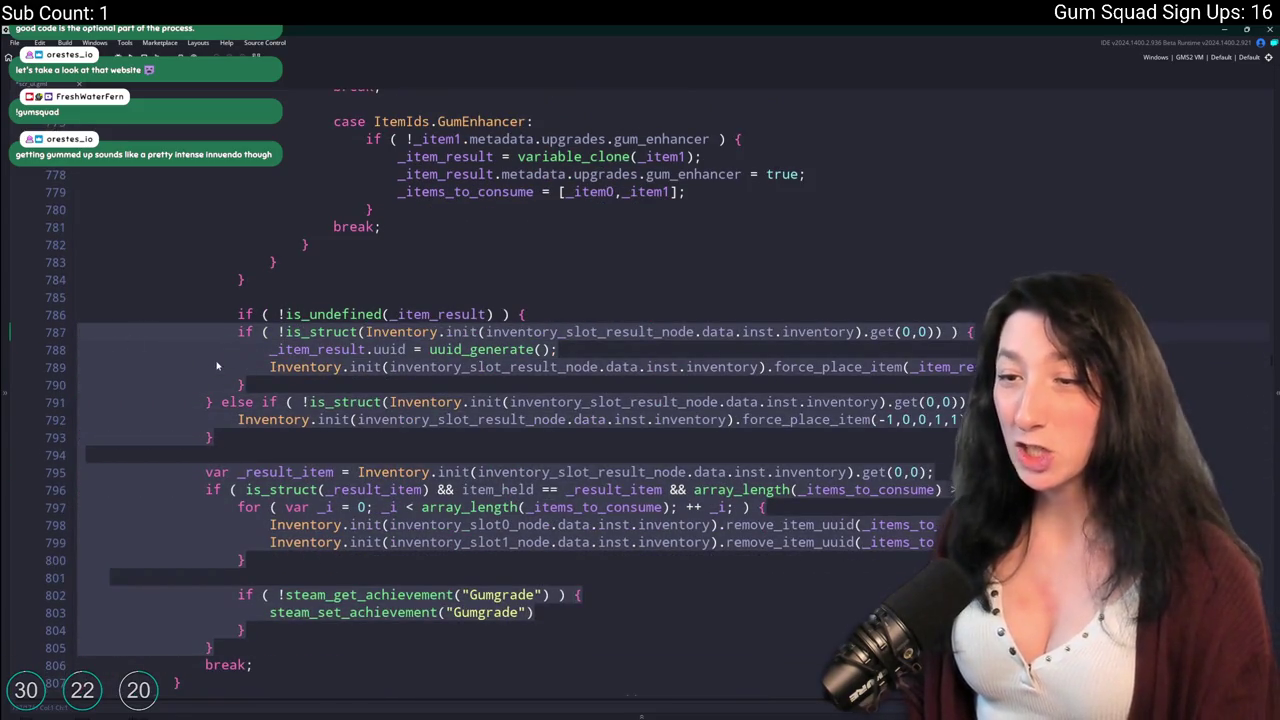
key(Tab)
click(299, 349)
Prefix each Inventory.init( slot reference on lines 787–799 with global.Inventory_Object.
click(517, 331)
text(global.Inventory_Obje)
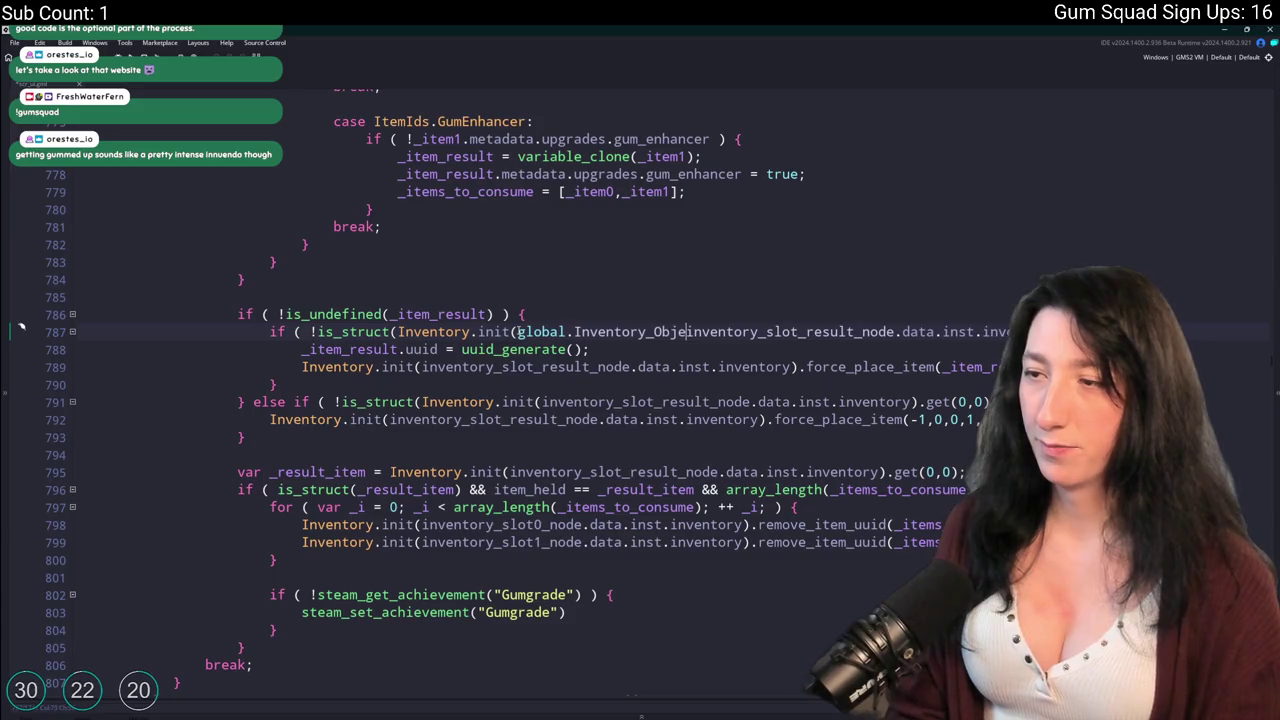
text(ct.)
drag(709, 332, 516, 340)
key(ctrl+c)
click(421, 367)
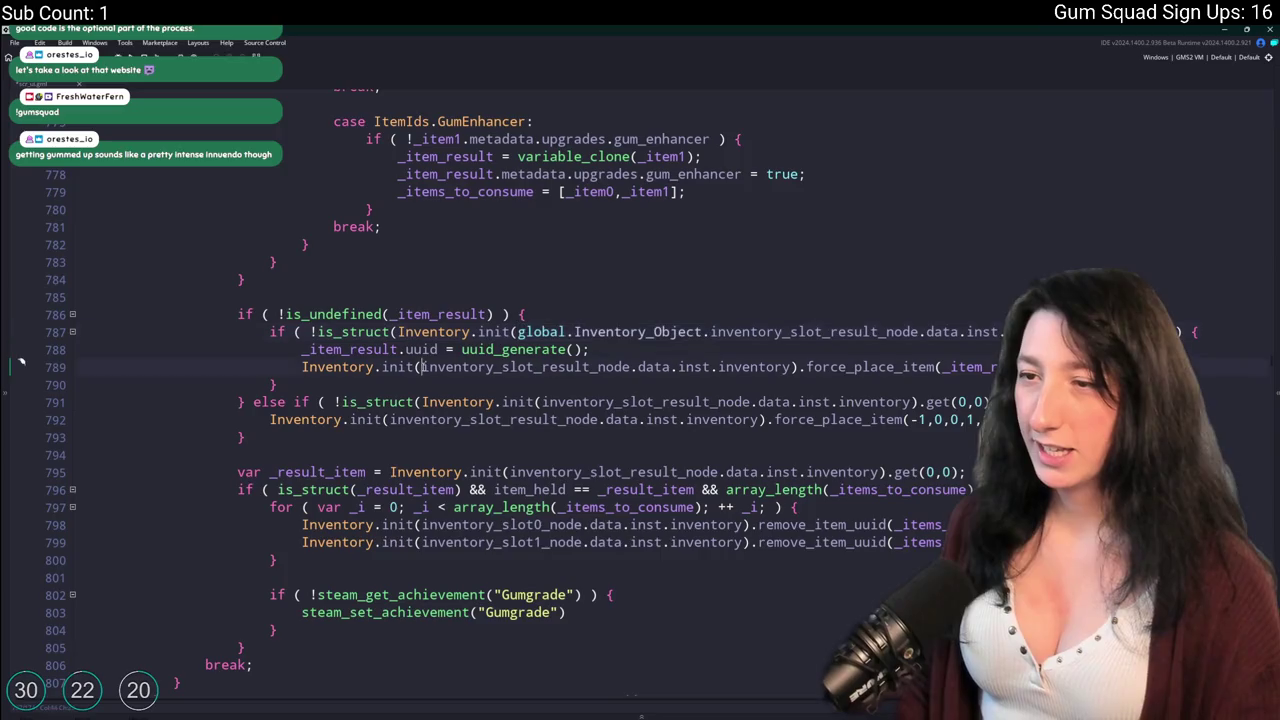
key(ctrl+v)
click(541, 402)
key(ctrl+v)
click(390, 420)
key(ctrl+v)
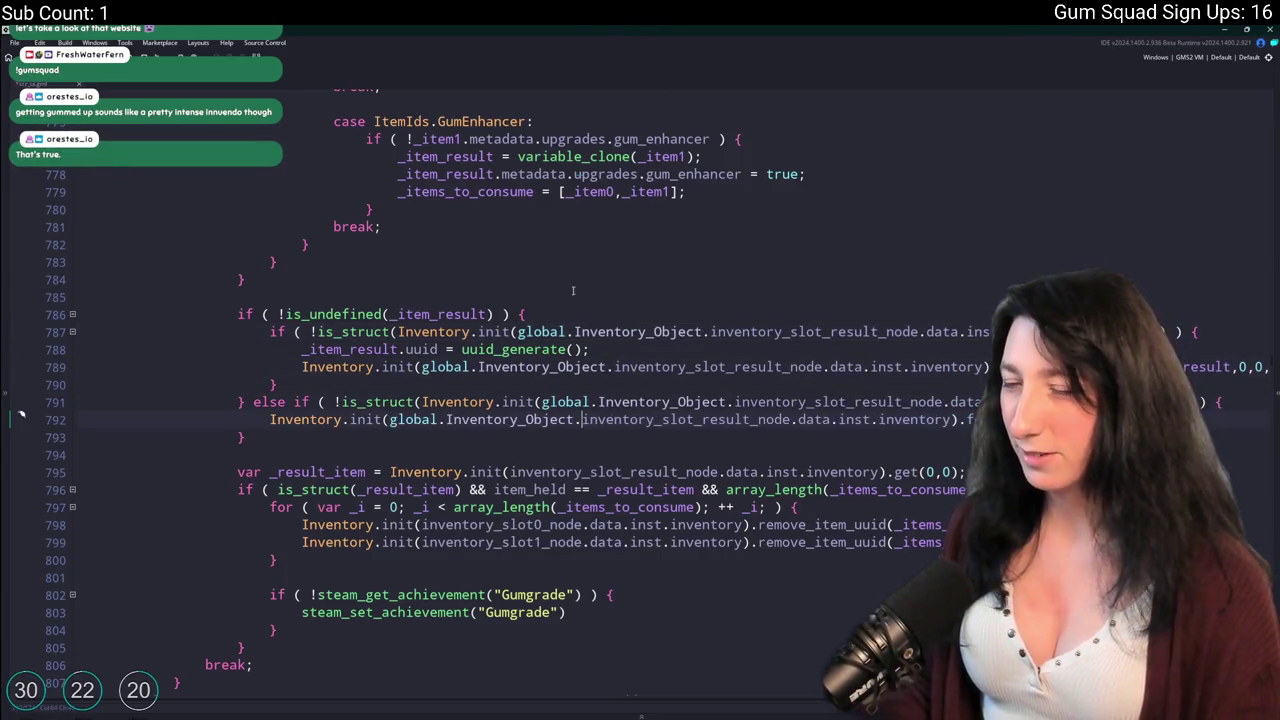
click(510, 472)
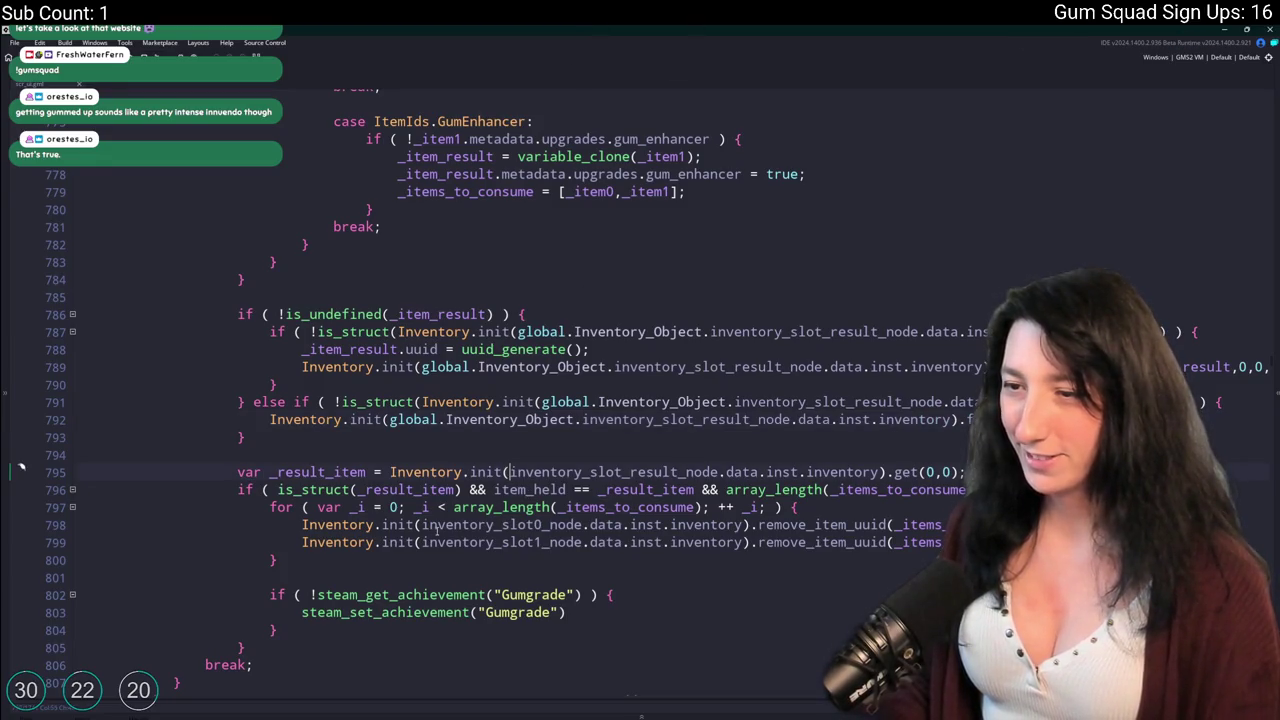
key(ctrl+v)
click(424, 524)
key(ctrl+alt+Down)
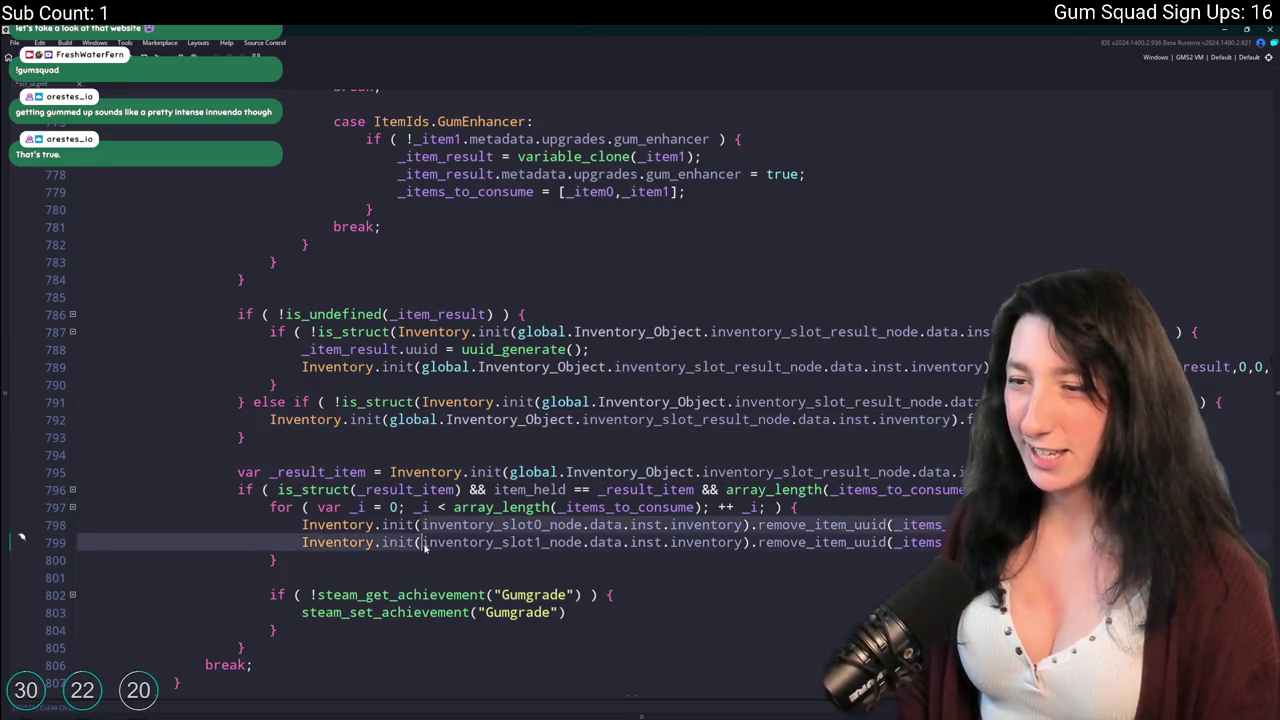
key(ctrl+v)
scroll(744, 449, down, 2)
scroll(744, 449, up, 3)
Start a build, then prefix the Inventory.init calls on lines 689–690 with global.Inventory_Object.
click(744, 449)
key(F5)
scroll(744, 449, up, 4)
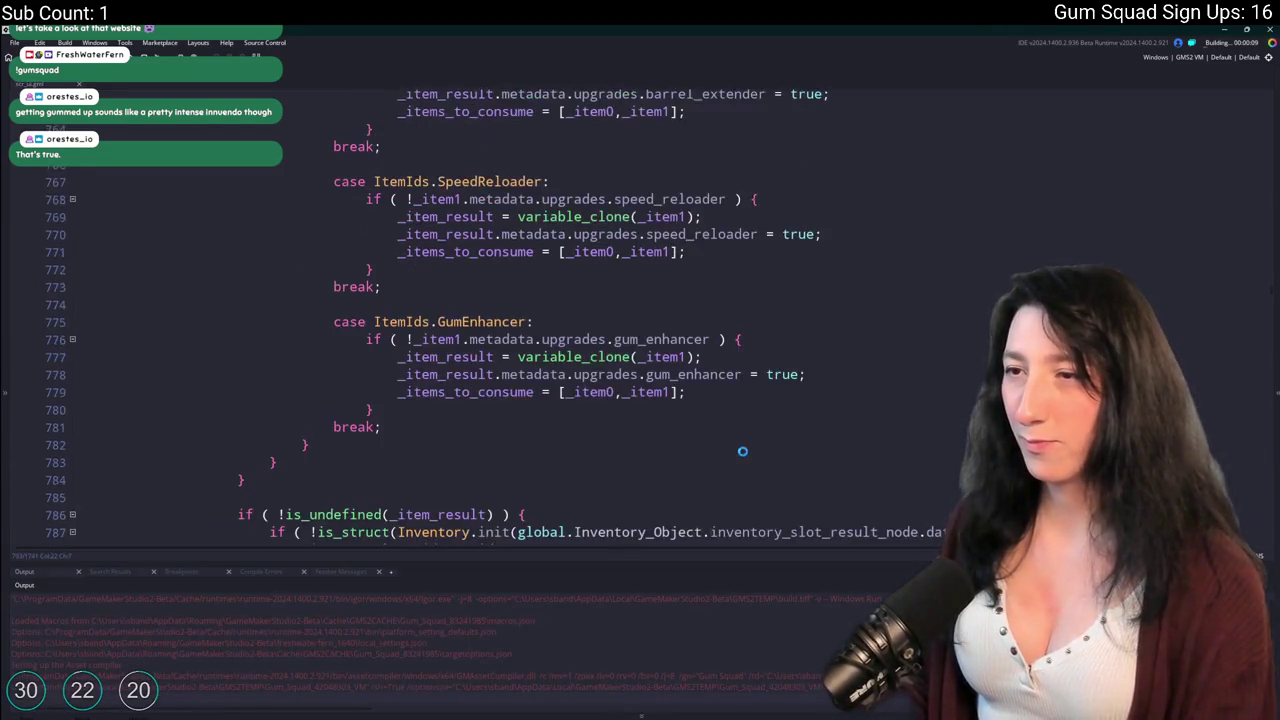
scroll(740, 452, down, 4)
scroll(848, 435, up, 15)
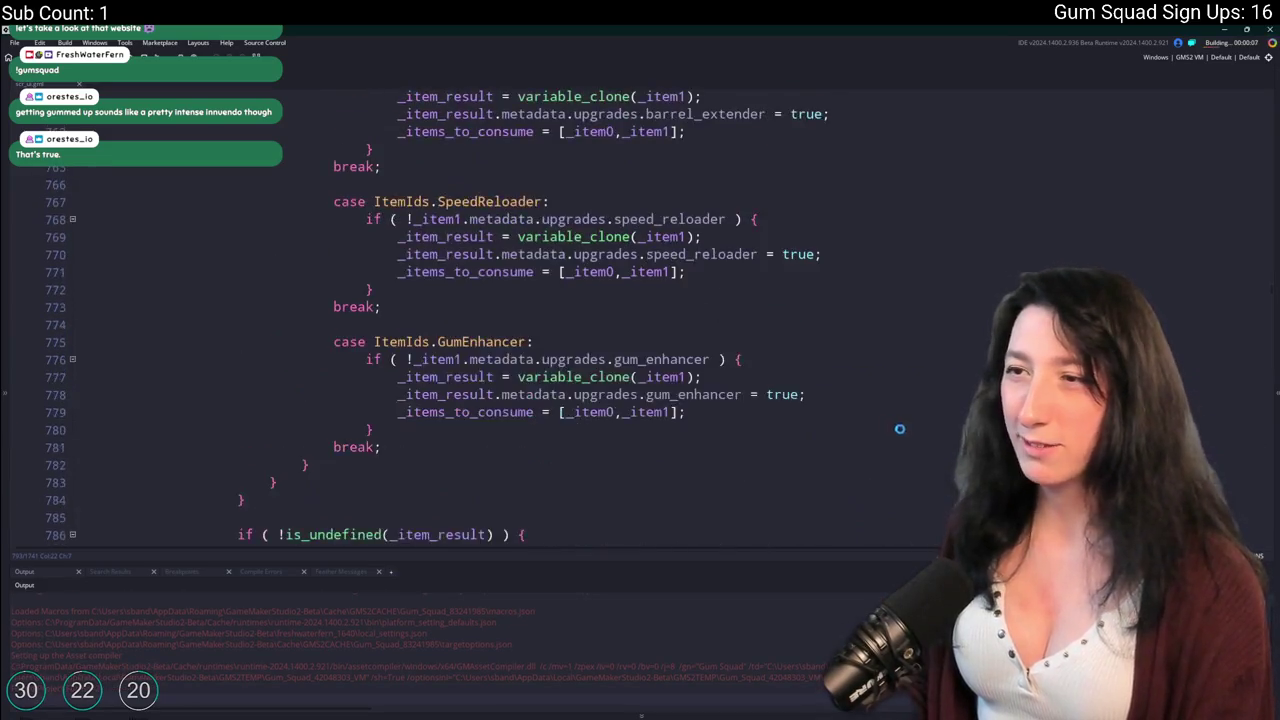
scroll(891, 388, up, 7)
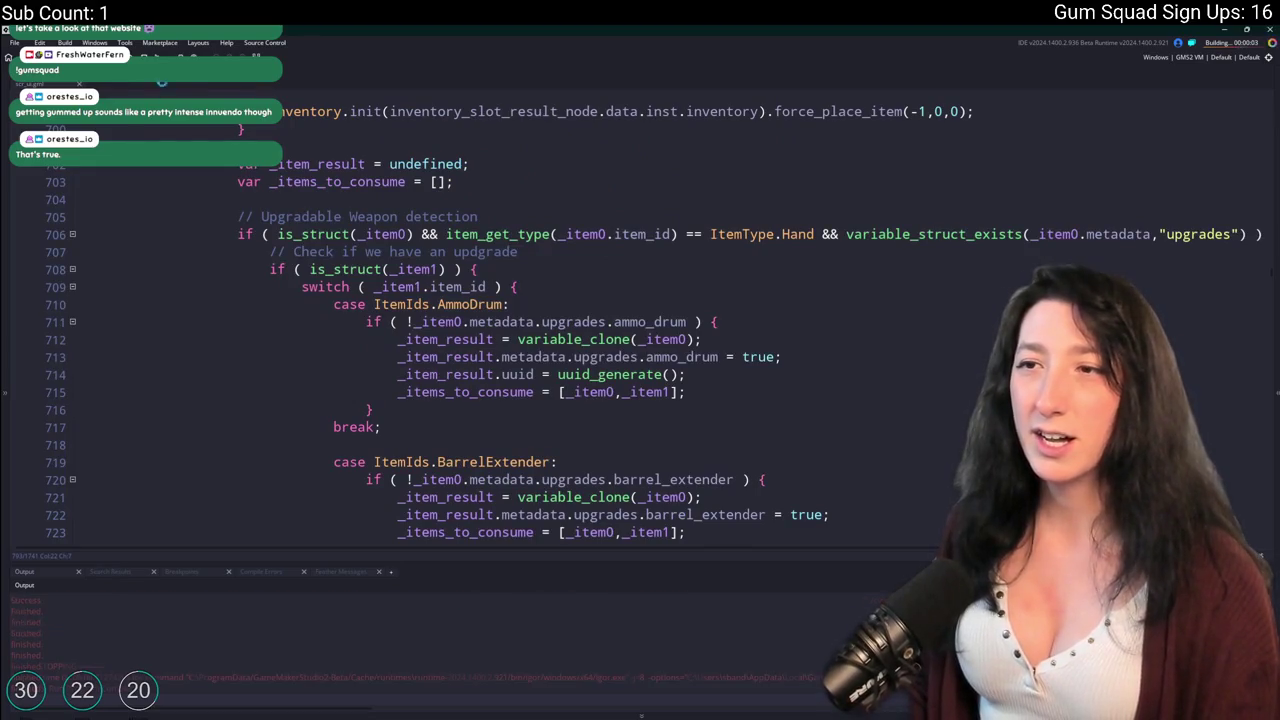
scroll(409, 233, up, 2)
scroll(409, 233, up, 4)
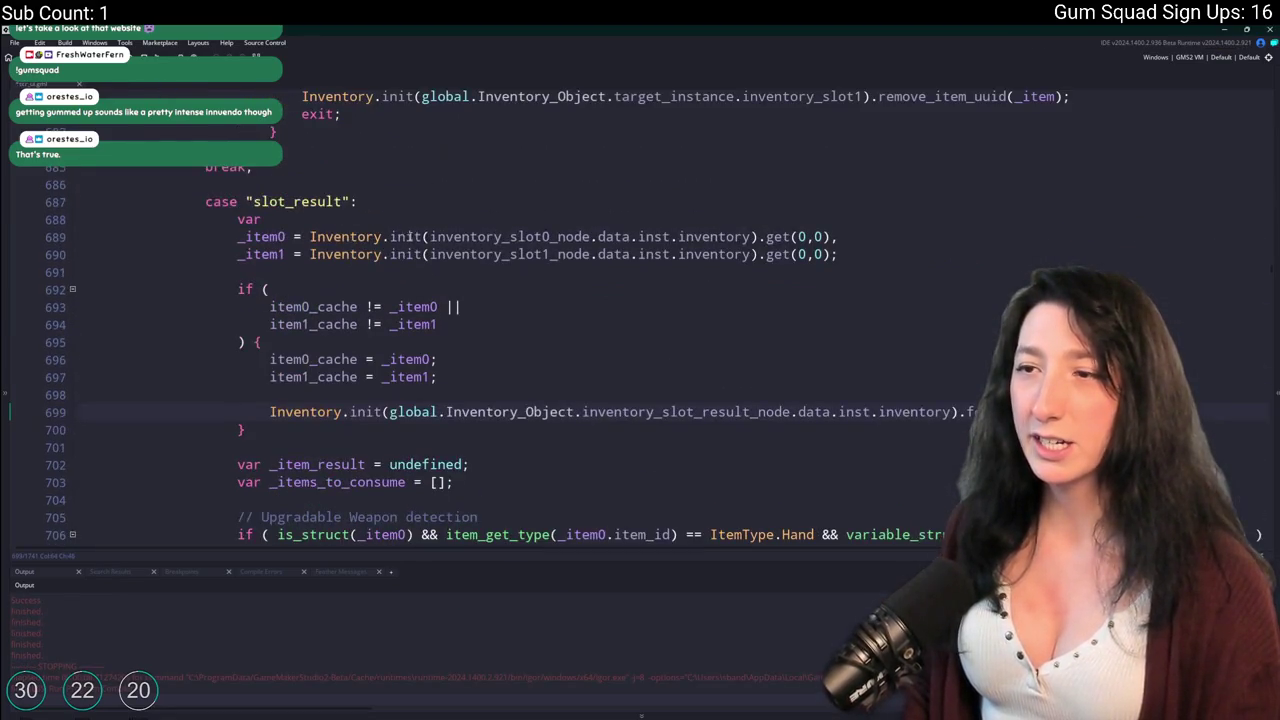
click(430, 236)
alt+click(430, 254)
key(ctrl+v)
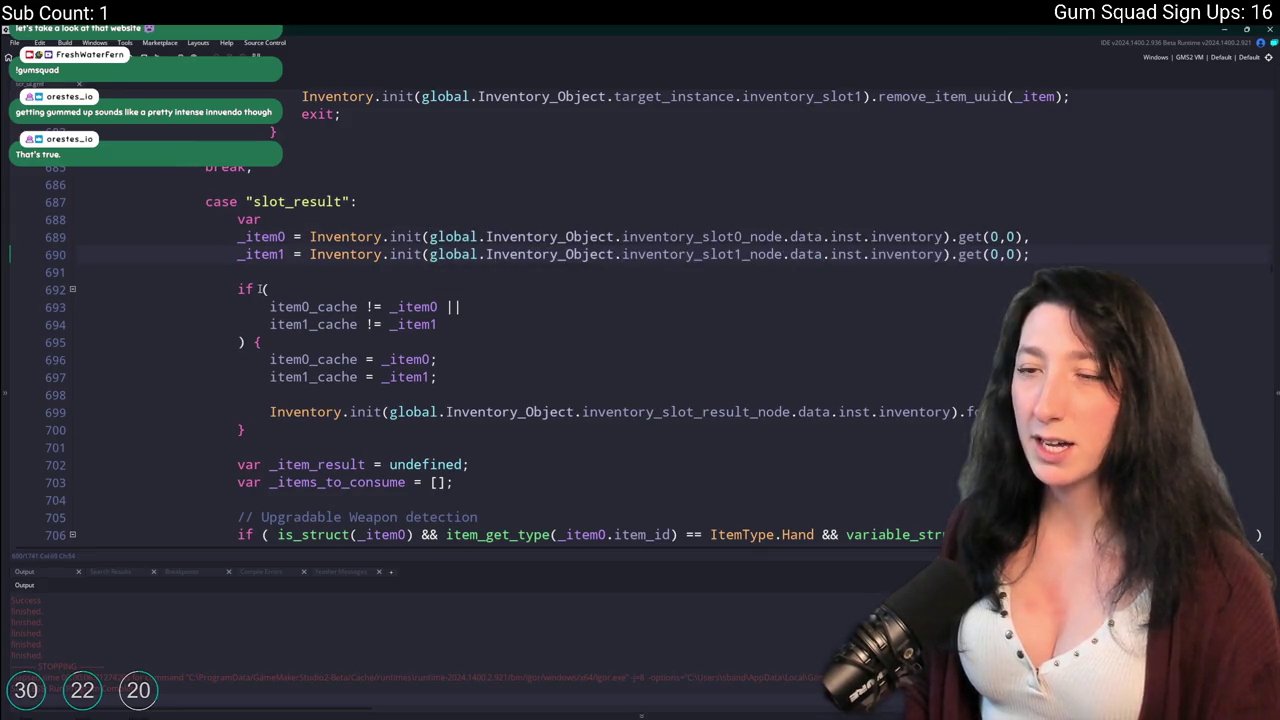
Check where item0_cache is used in both scripts, then return to the line 694 cache check.
double_click(274, 307)
scroll(274, 307, down, 1)
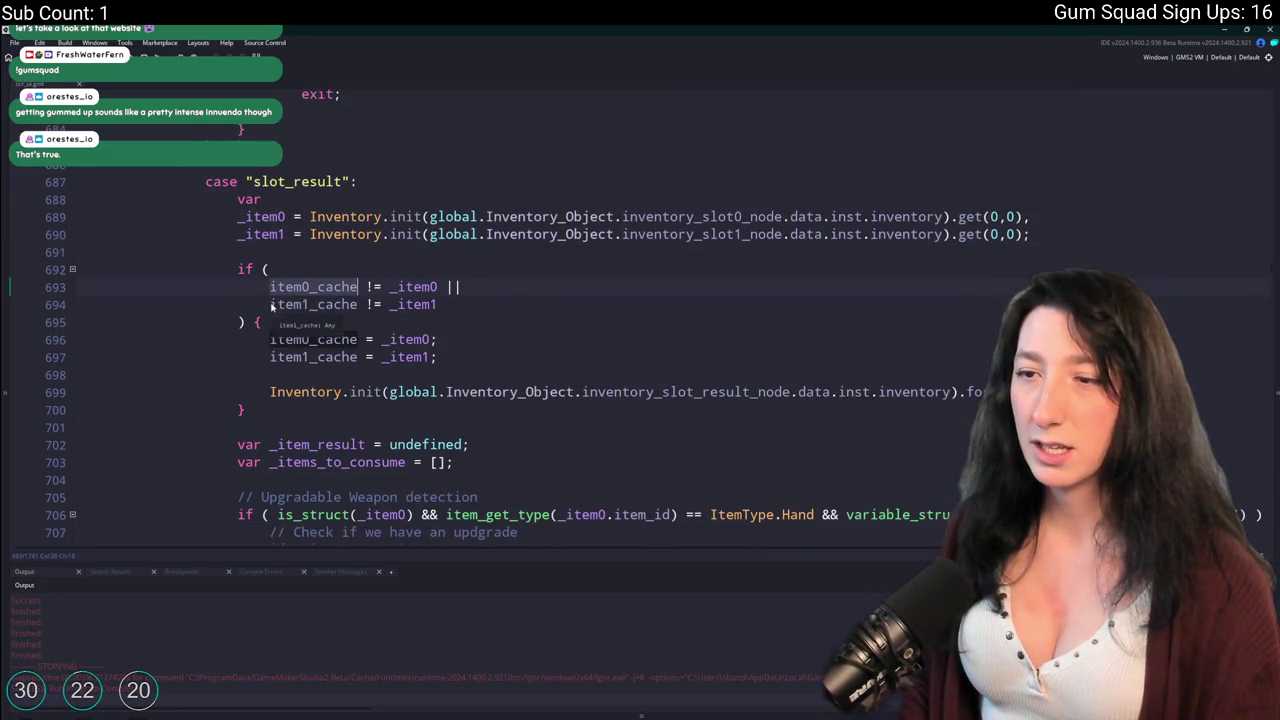
key(ctrl+f)
scroll(217, 277, up, 10)
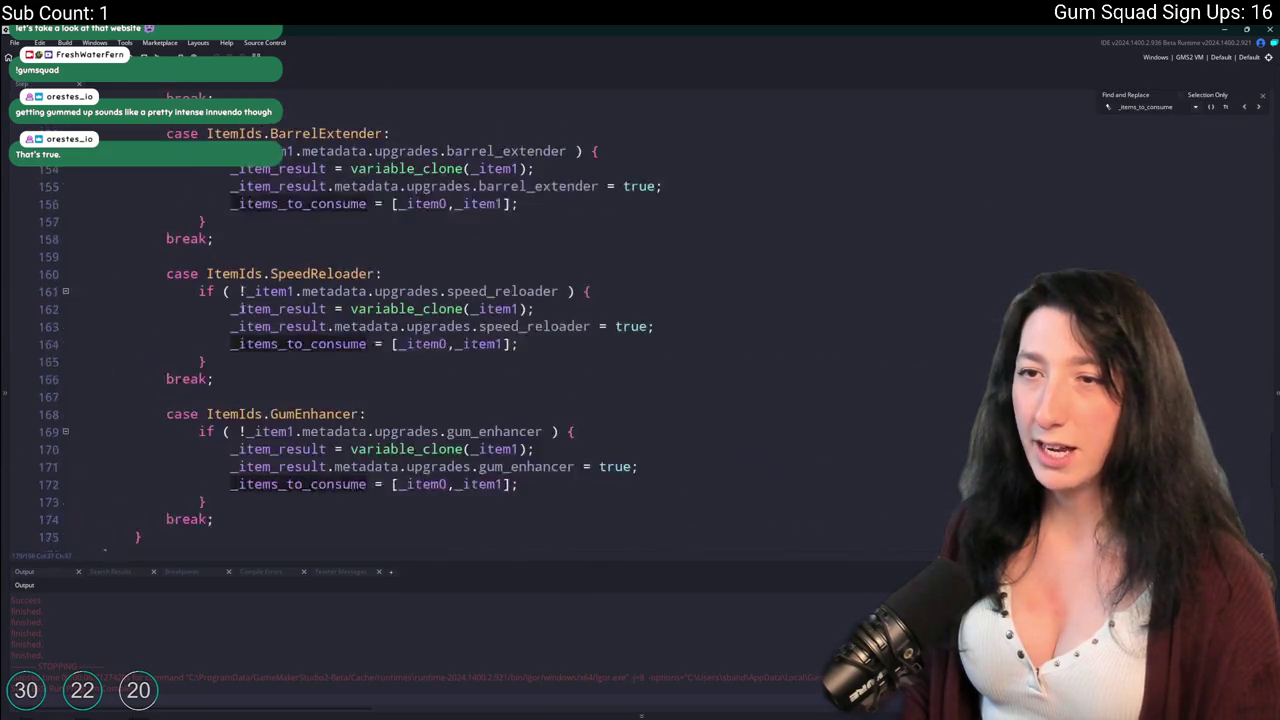
scroll(217, 277, down, 5)
scroll(217, 277, up, 13)
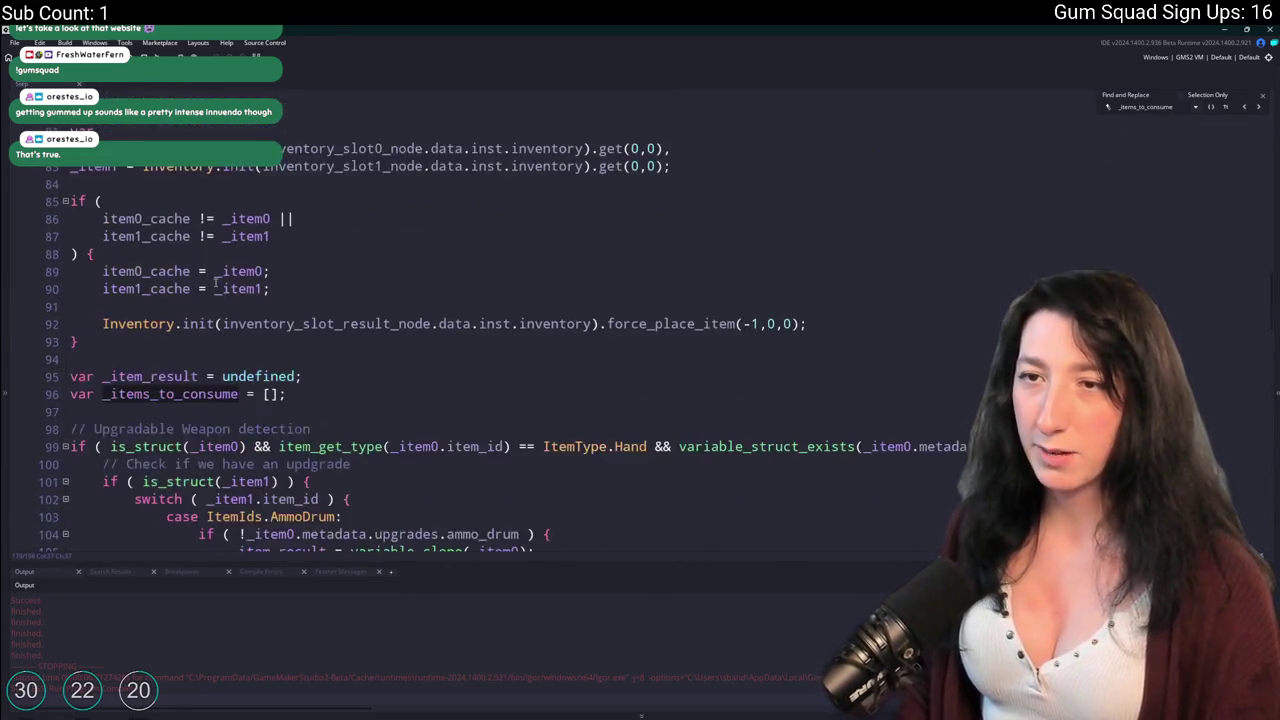
double_click(150, 319)
scroll(148, 290, down, 1)
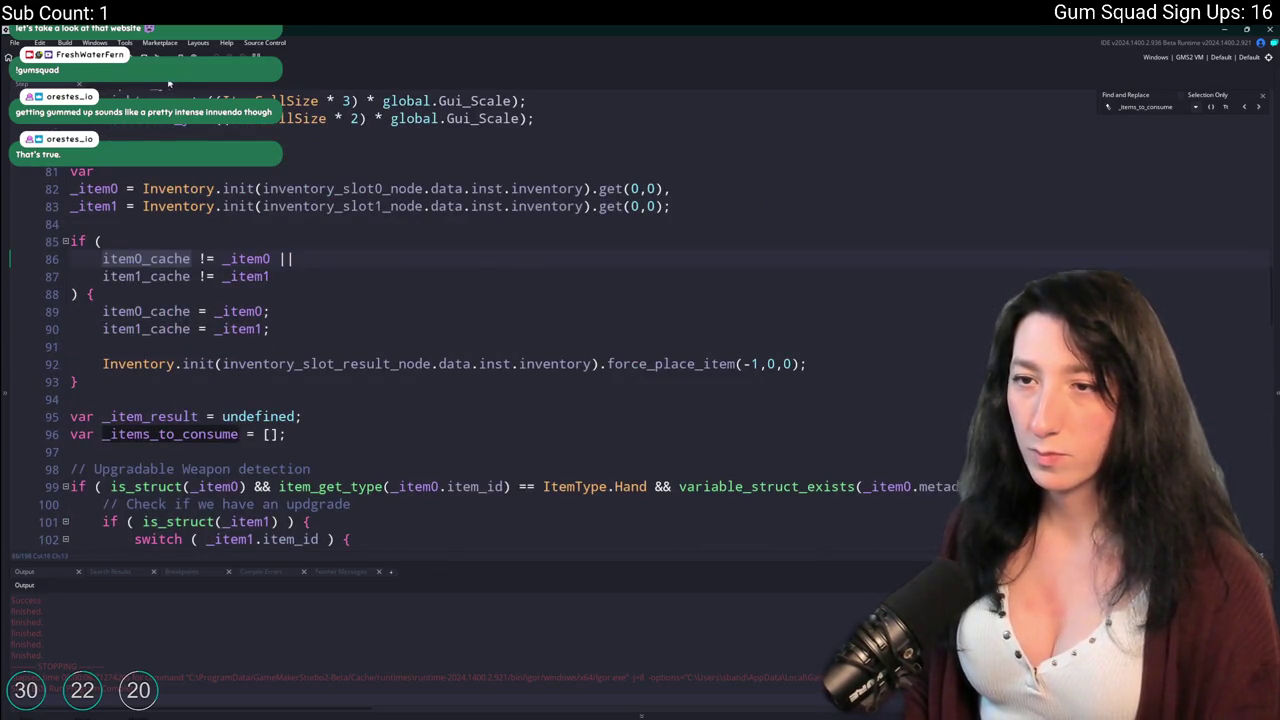
key(Escape)
click(267, 304)
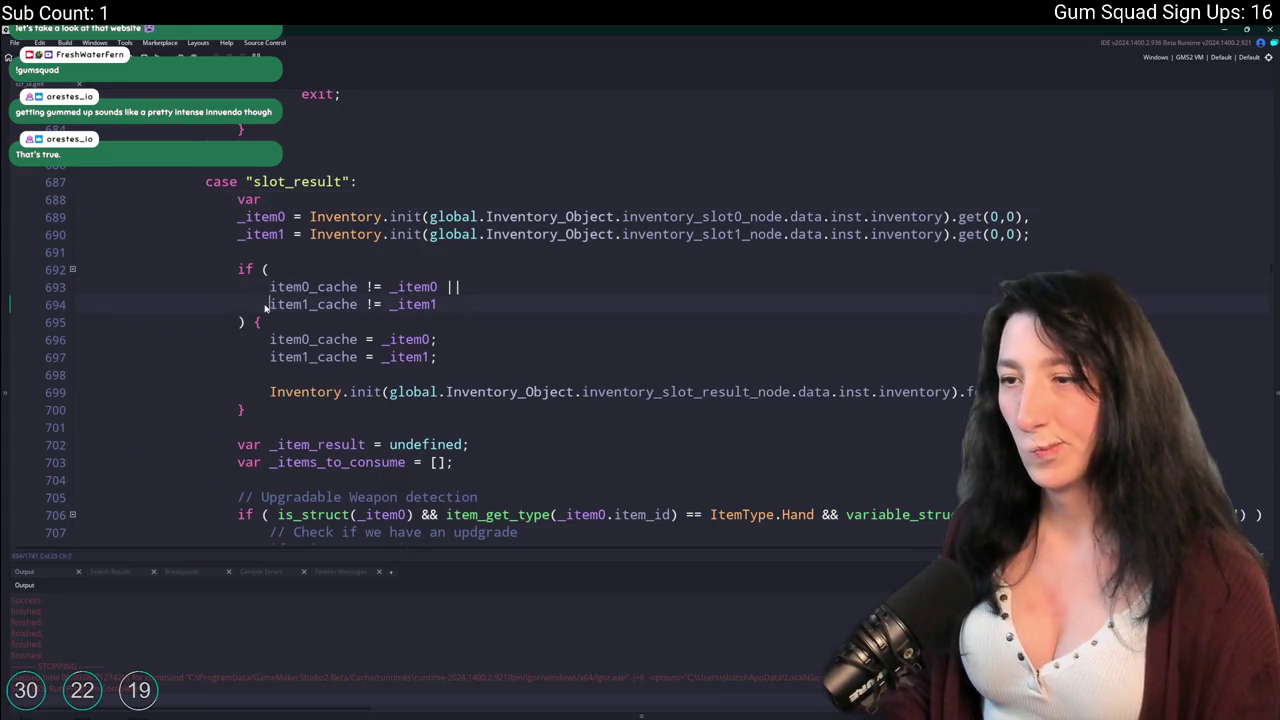
Delete the item0_cache/item1_cache if block (lines 691–700) and return to obj_ui_inventory's cache check.
mouse_move(248, 410)
mouse_down()
mouse_move(80, 322)
mouse_move(67, 254)
mouse_up()
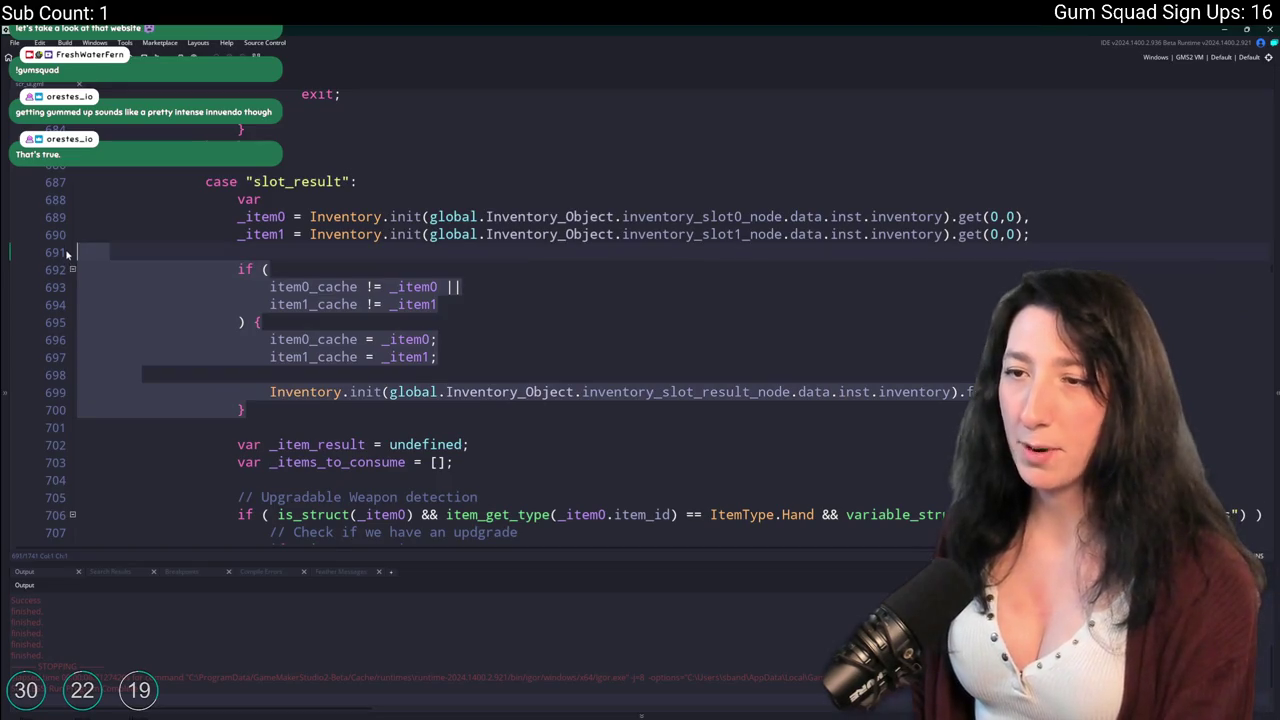
key(Delete)
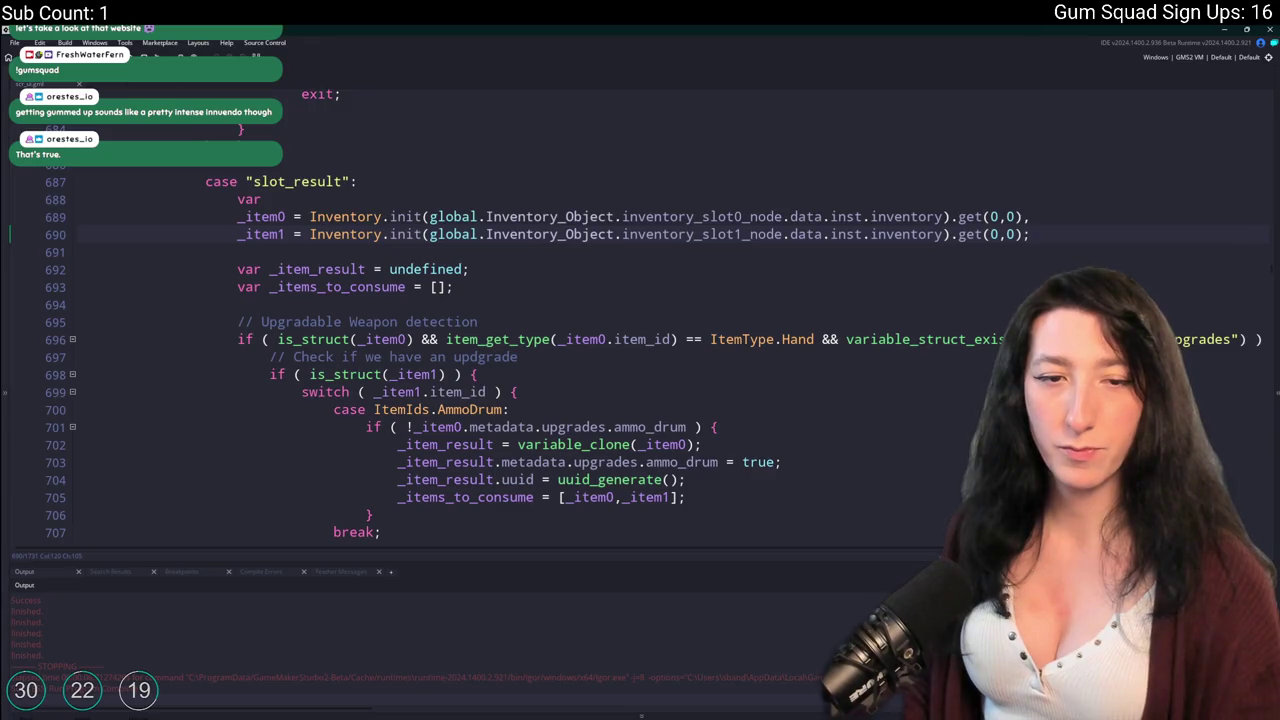
click(247, 52)
click(271, 276)
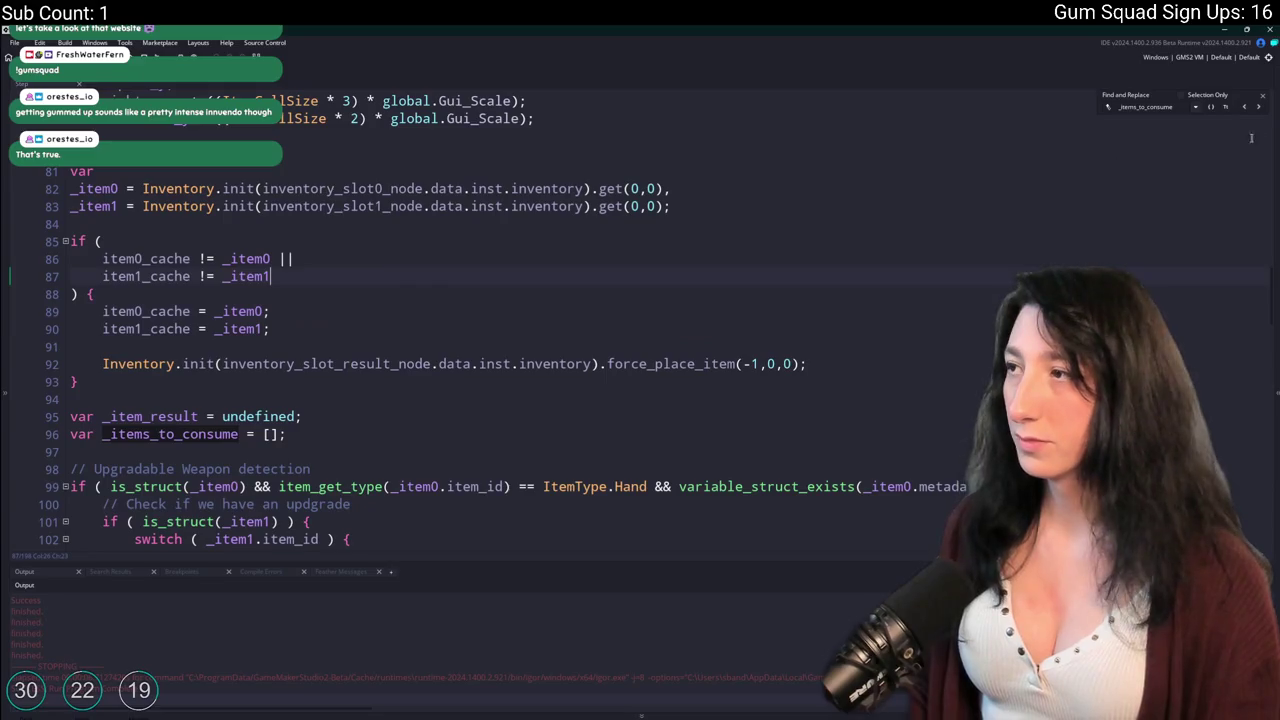
Review line 87 of obj_ui_inventory and the slot_result lines 689–690.
click(1262, 96)
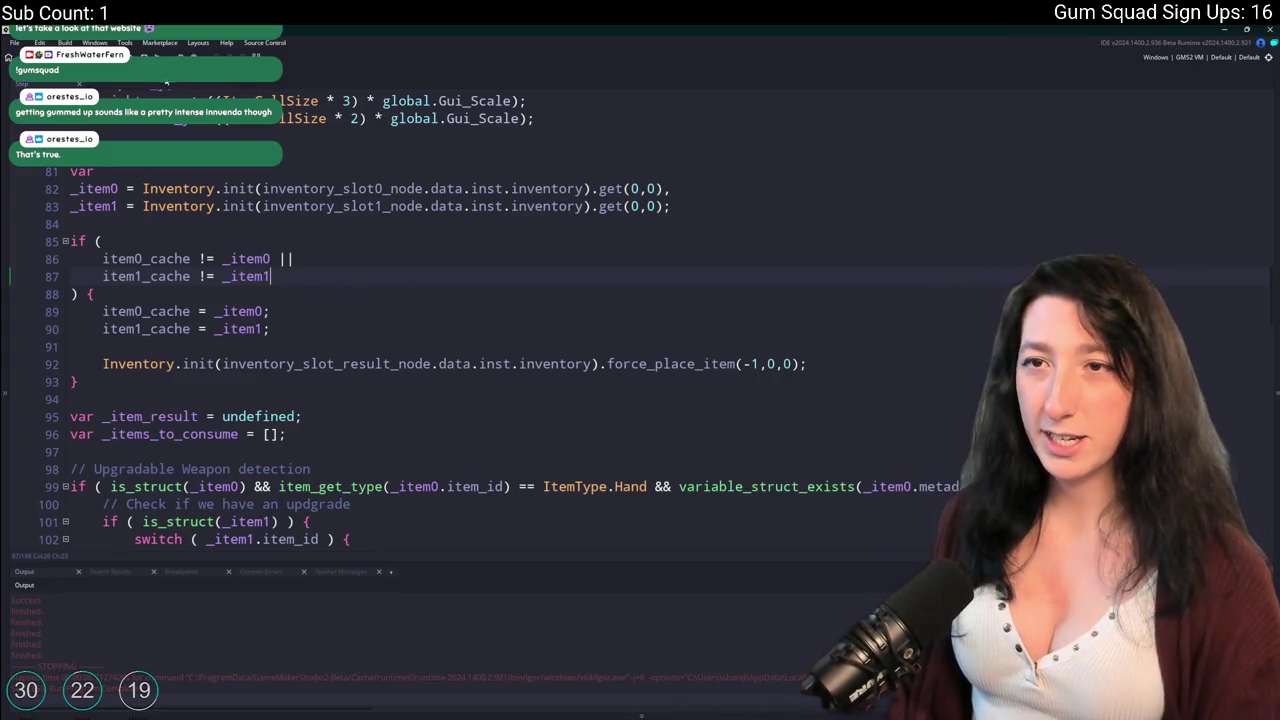
click(168, 83)
click(1023, 217)
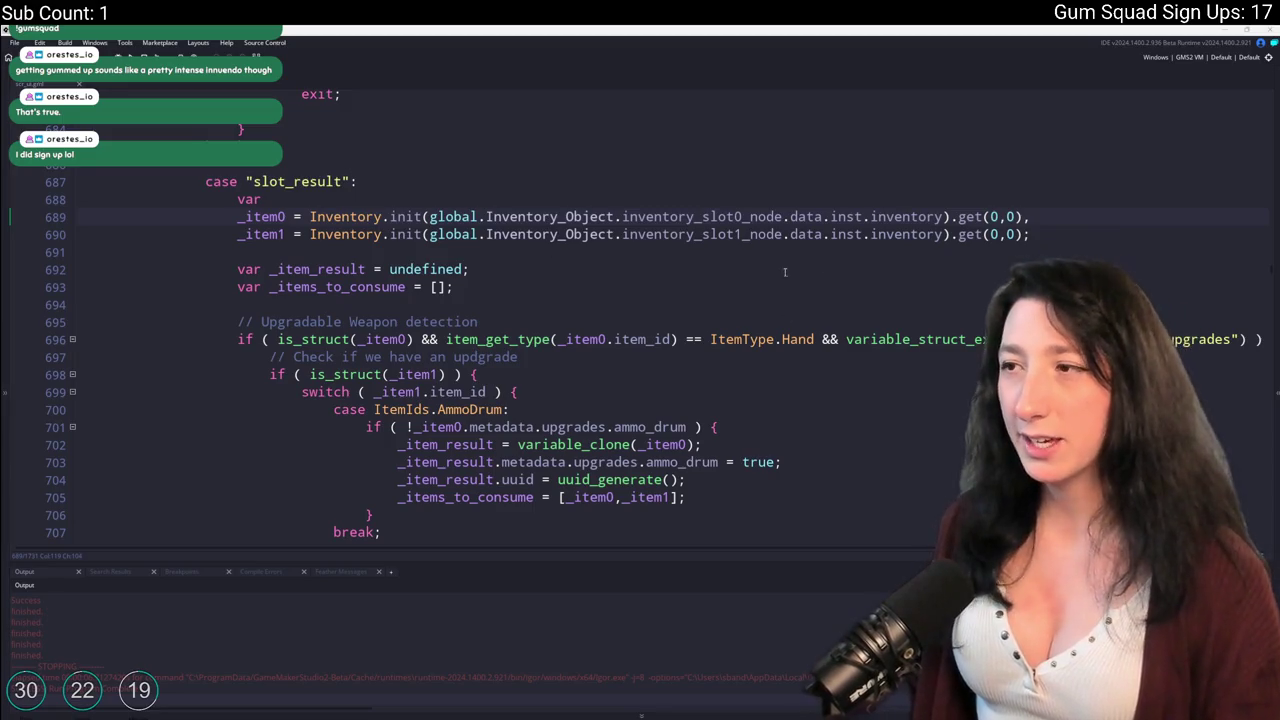
click(1056, 240)
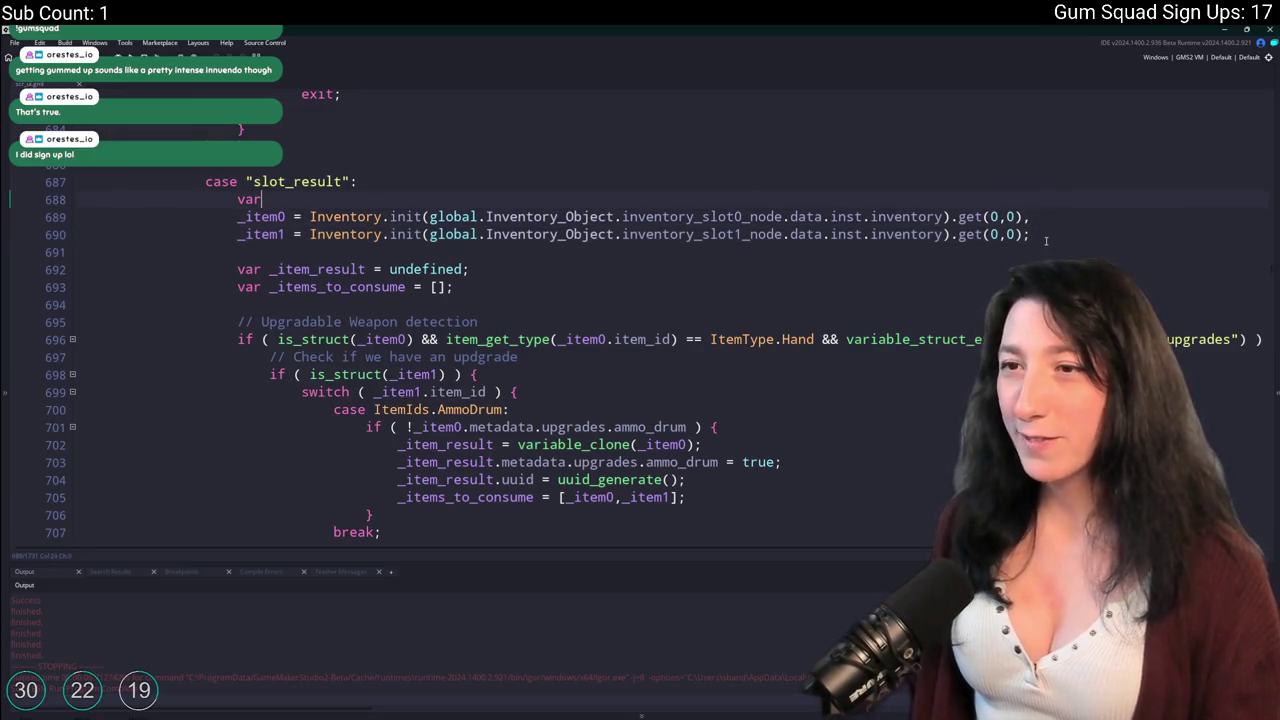
scroll(858, 176, down, 3)
scroll(858, 176, down, 4)
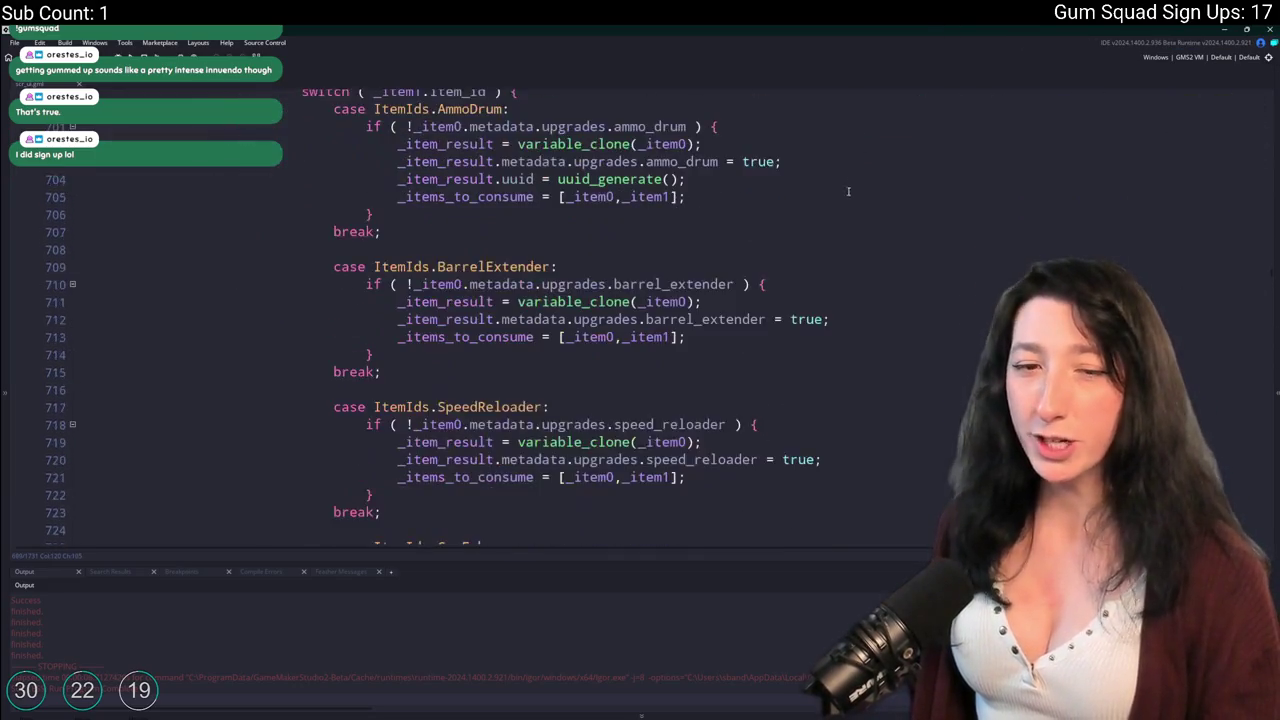
scroll(833, 193, up, 1)
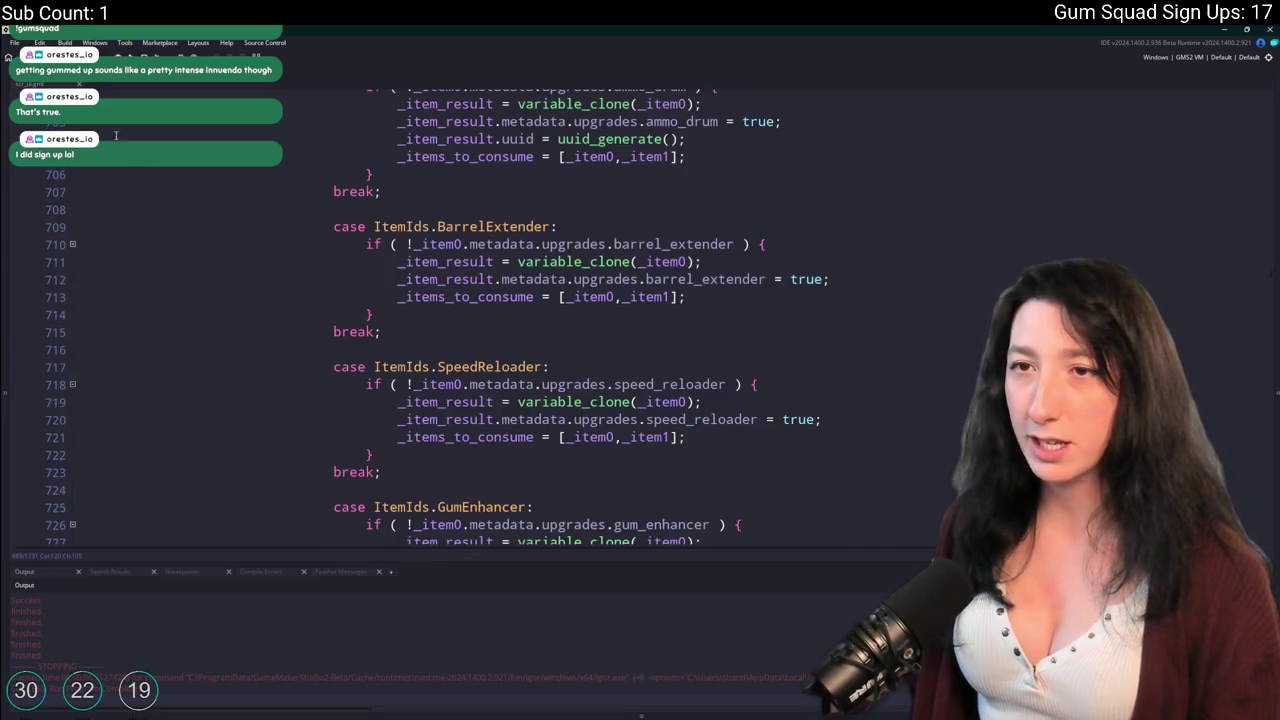
Open obj_player through the asset search using _pl.
key(ctrl+w)
key(ctrl+t)
text(_pla)
key(Return)
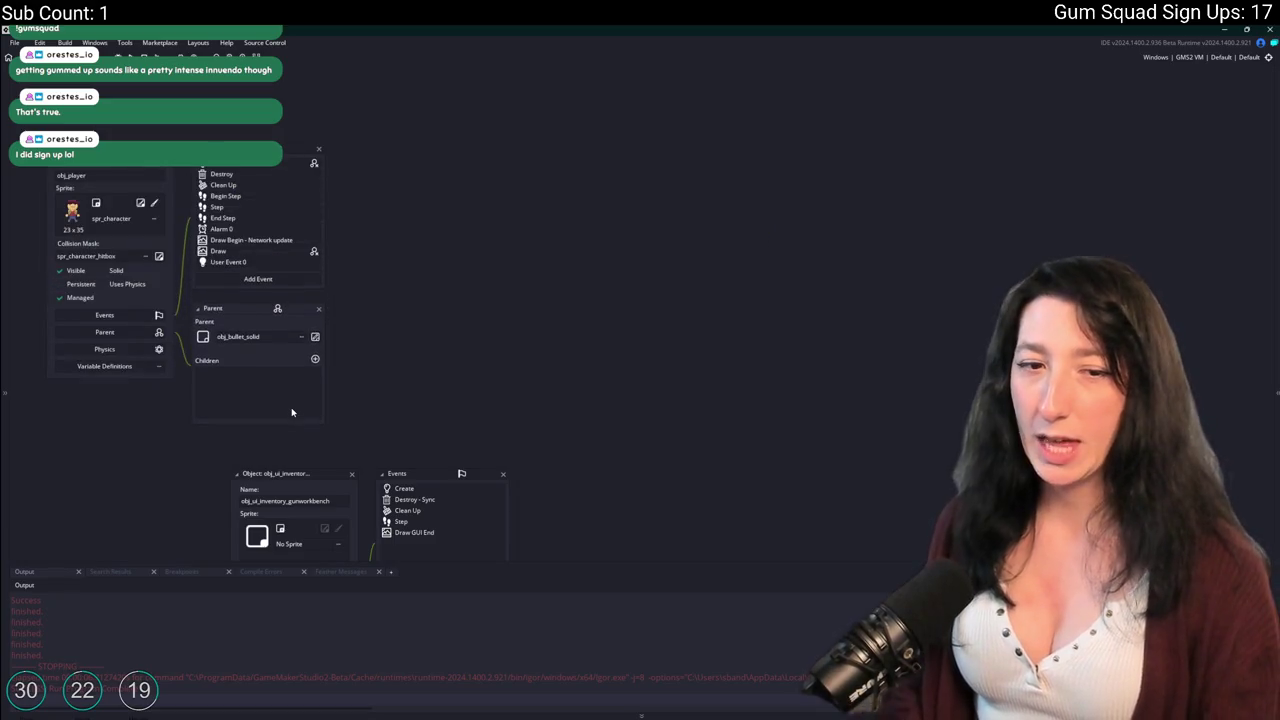
Find generate_starter_inventory in obj_player's Create code, maximized, at line 373.
click(249, 166)
key(ctrl+f)
text(gener)
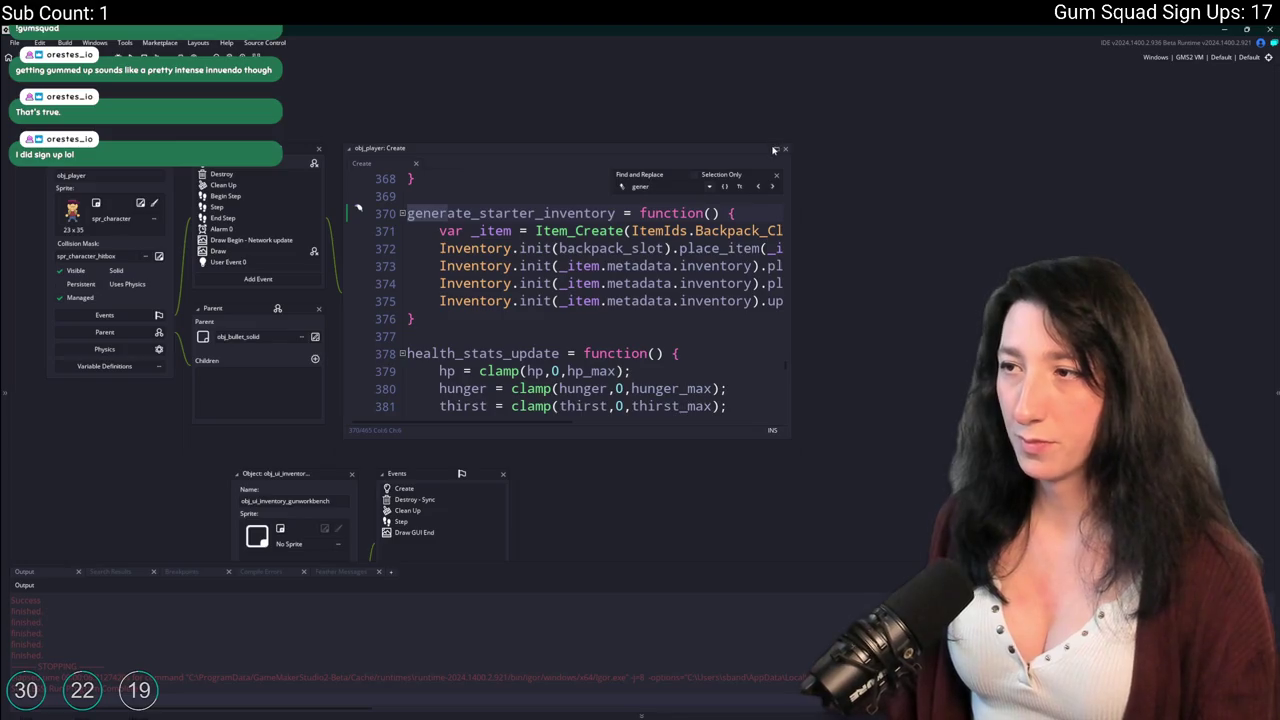
click(776, 149)
click(1261, 94)
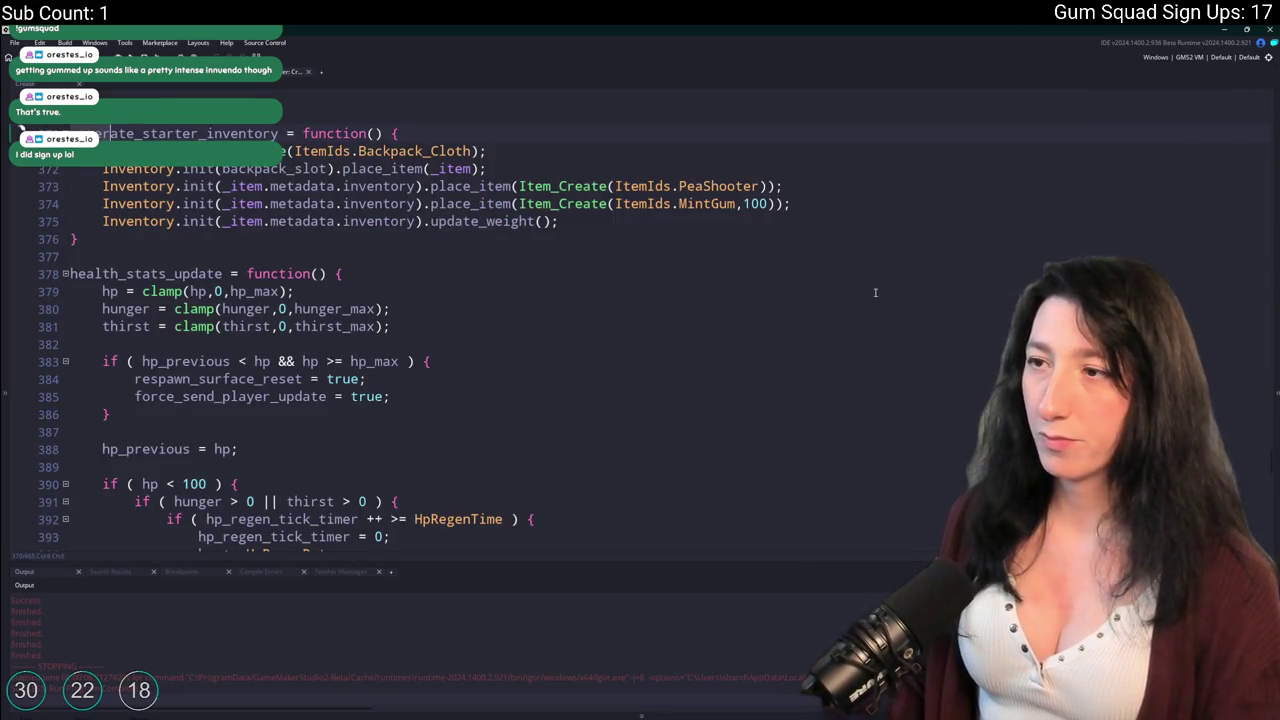
Replace PeaShooter with MakeshiftDMR and MintGum with BubbleGum in the starter inventory.
double_click(730, 186)
text(Make)
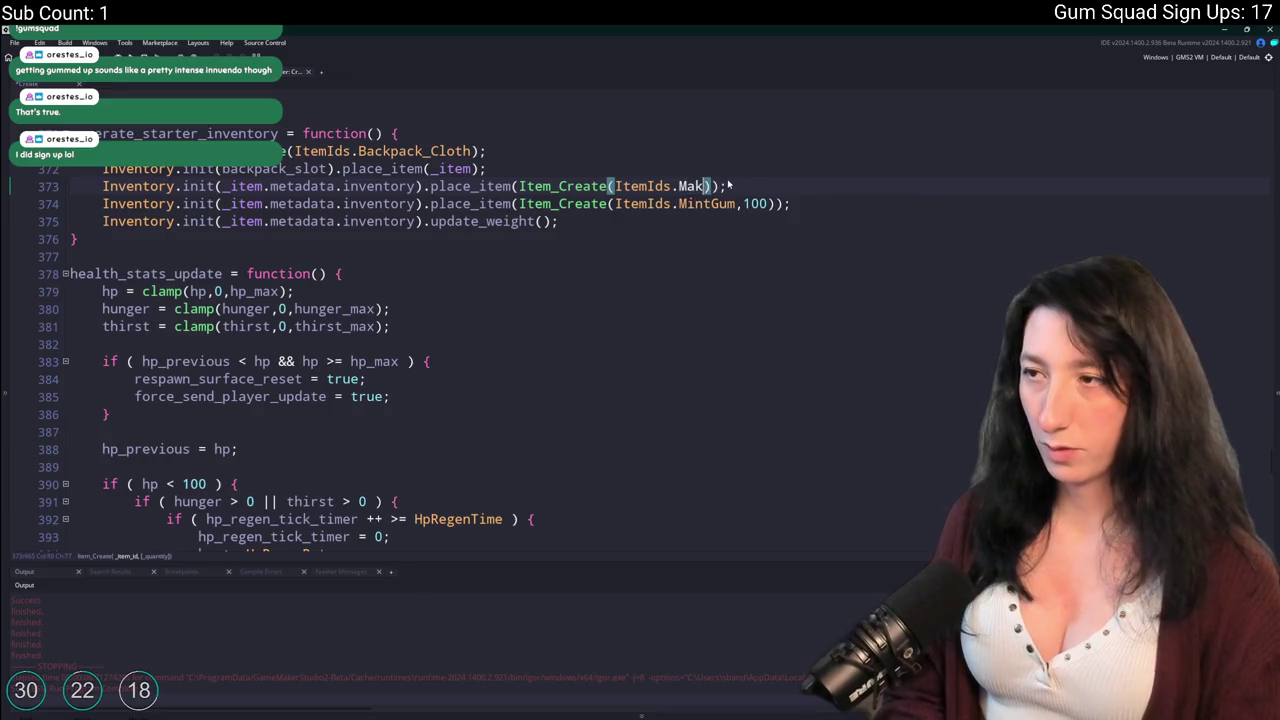
key(Return)
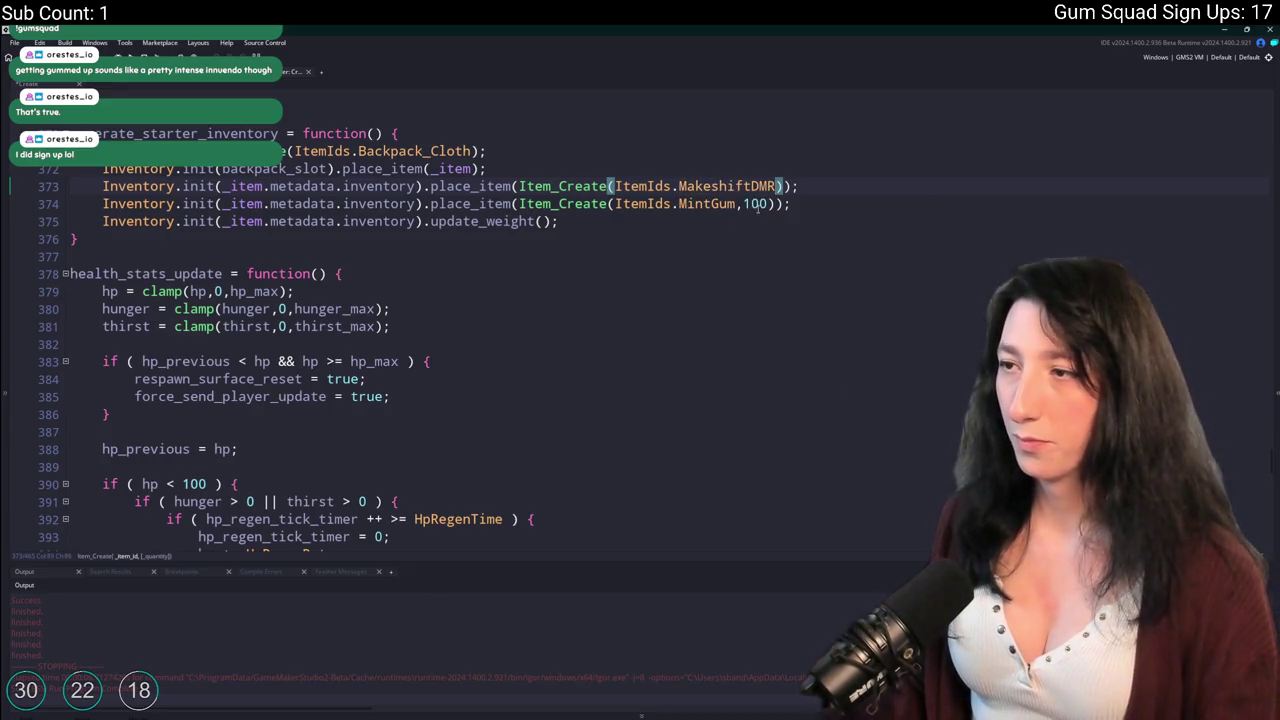
double_click(718, 204)
click(738, 204)
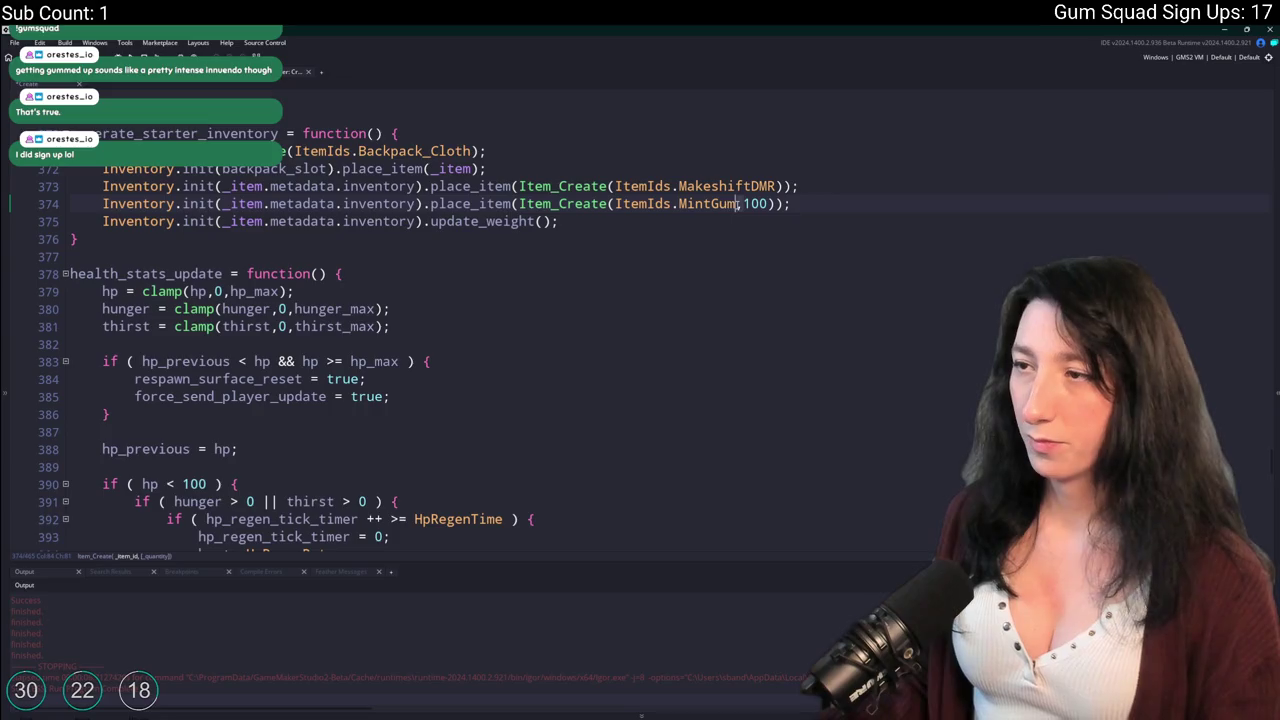
key(ctrl+BackSpace)
text(B)
key(Return)
Add an AmmoDrum line with quantity 1 by duplicating the BubbleGum line.
key(ctrl+d)
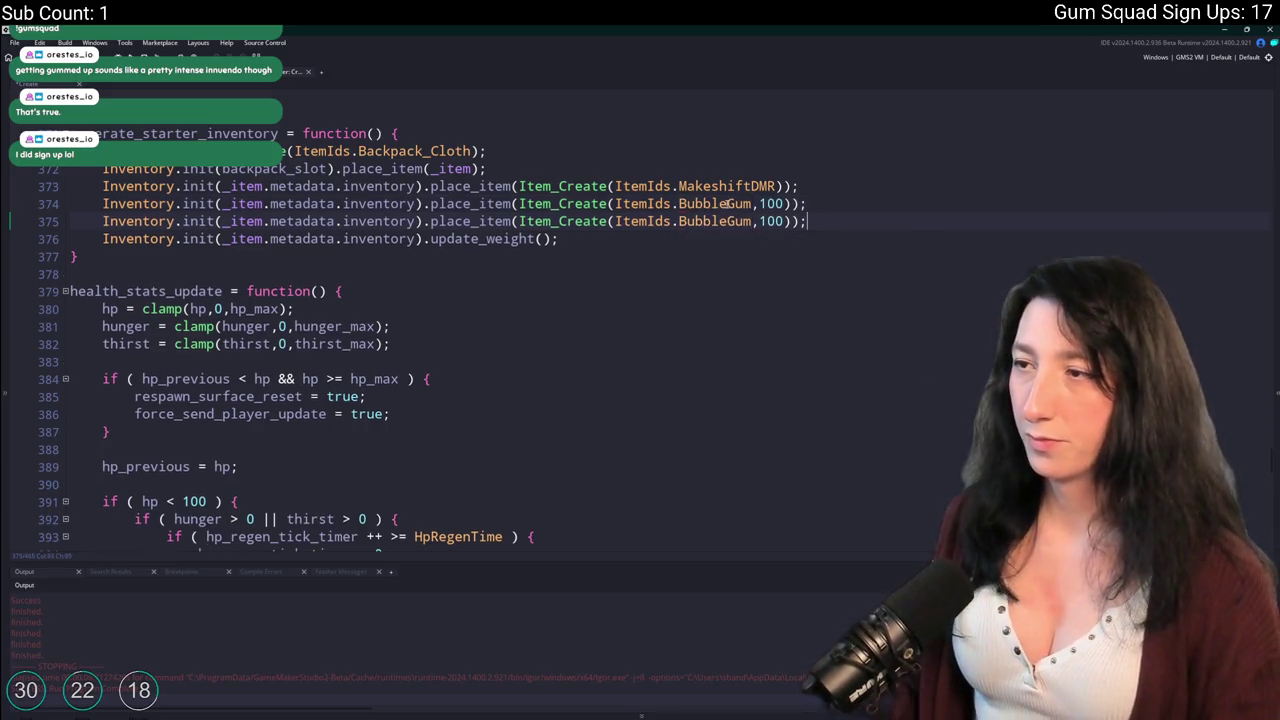
double_click(712, 221)
text(AmmoD)
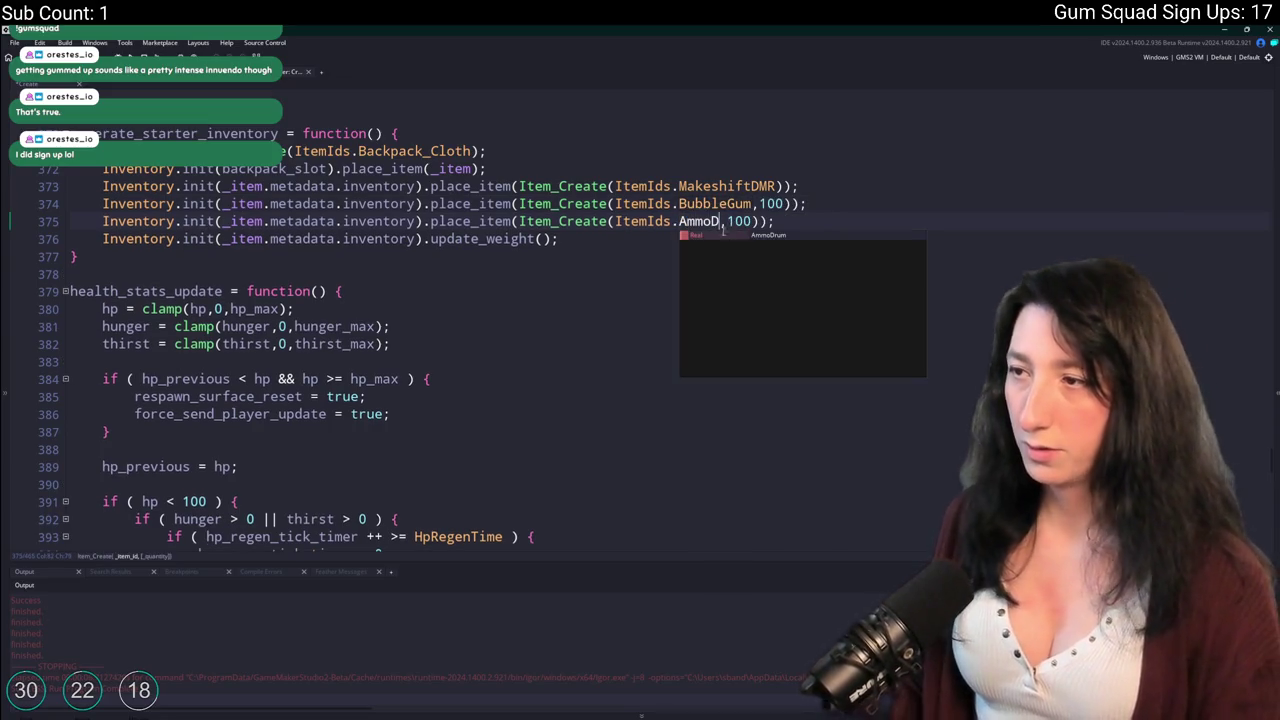
key(Return)
click(781, 221)
key(BackSpace)
key(BackSpace)
text())
click(815, 221)
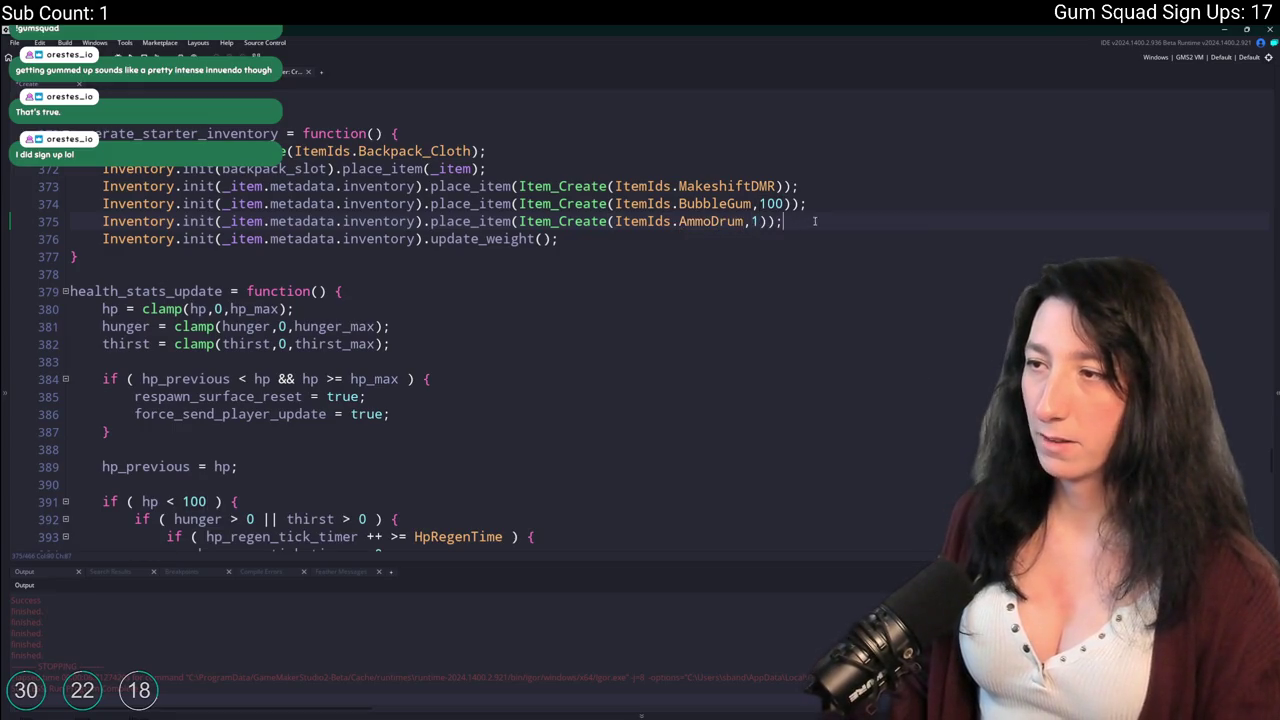
Add SpeedReloader and GumEnhancer lines to the starter inventory, then build and run.
key(ctrl+d)
double_click(712, 238)
text(Sp)
key(Return)
key(ctrl+d)
key(ctrl+d)
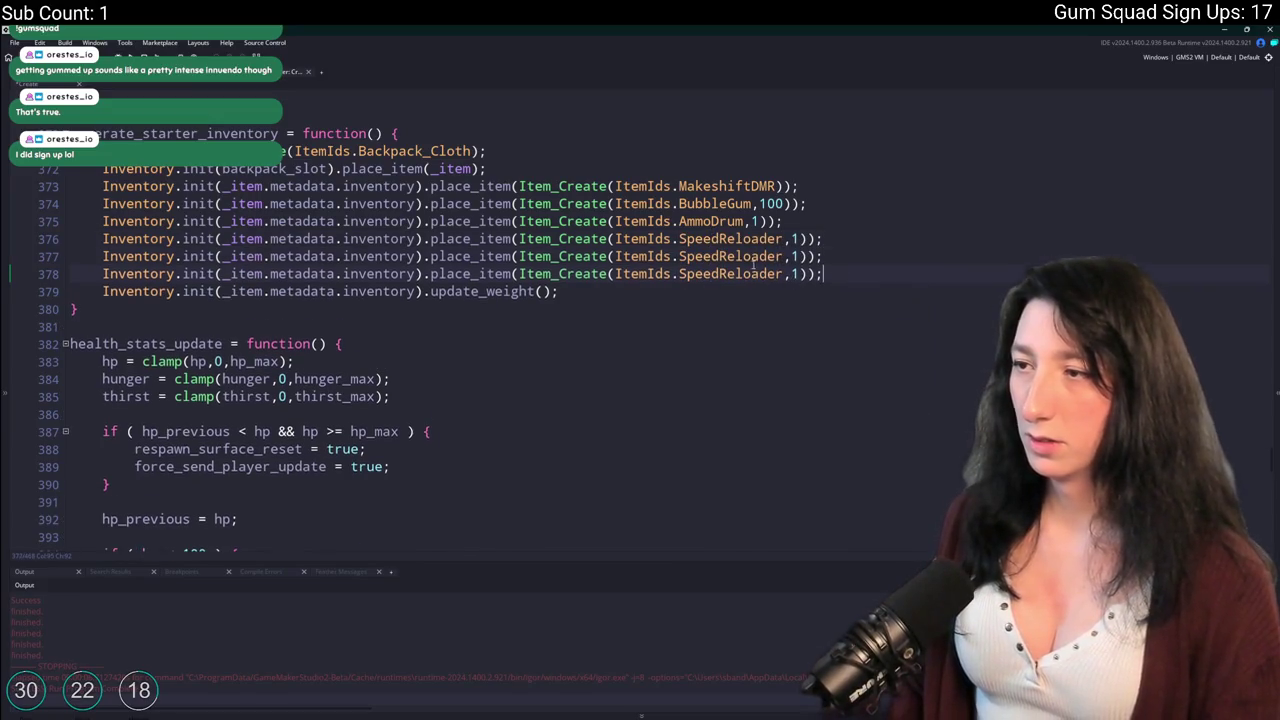
double_click(738, 273)
text(Gum)
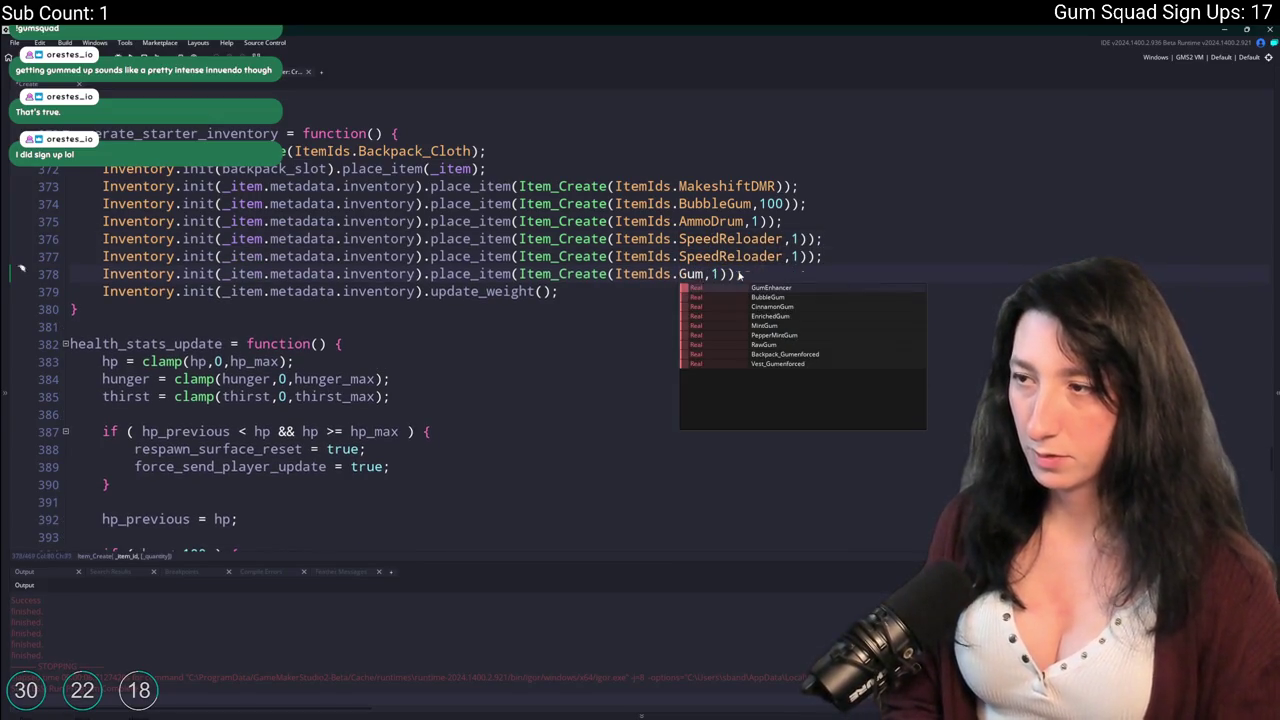
key(Return)
key(F5)
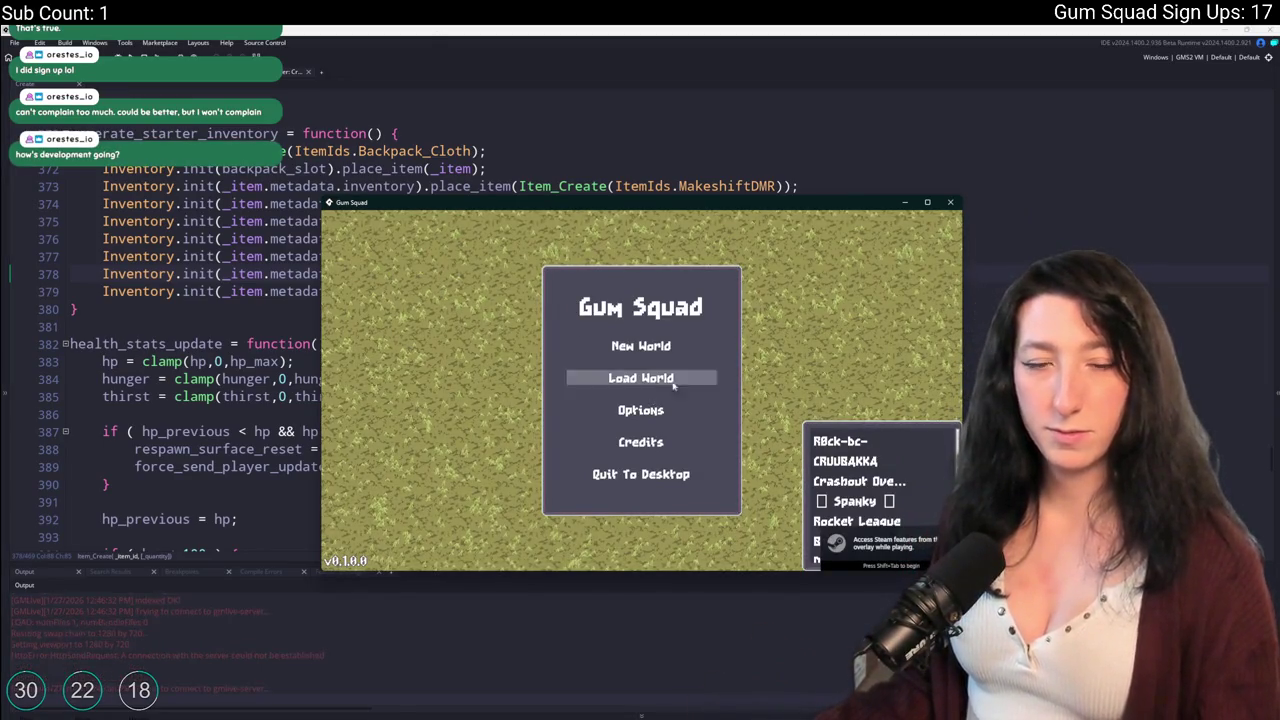
Create a new world and lobby, then walk to the crafting bench and open it.
click(632, 348)
click(635, 468)
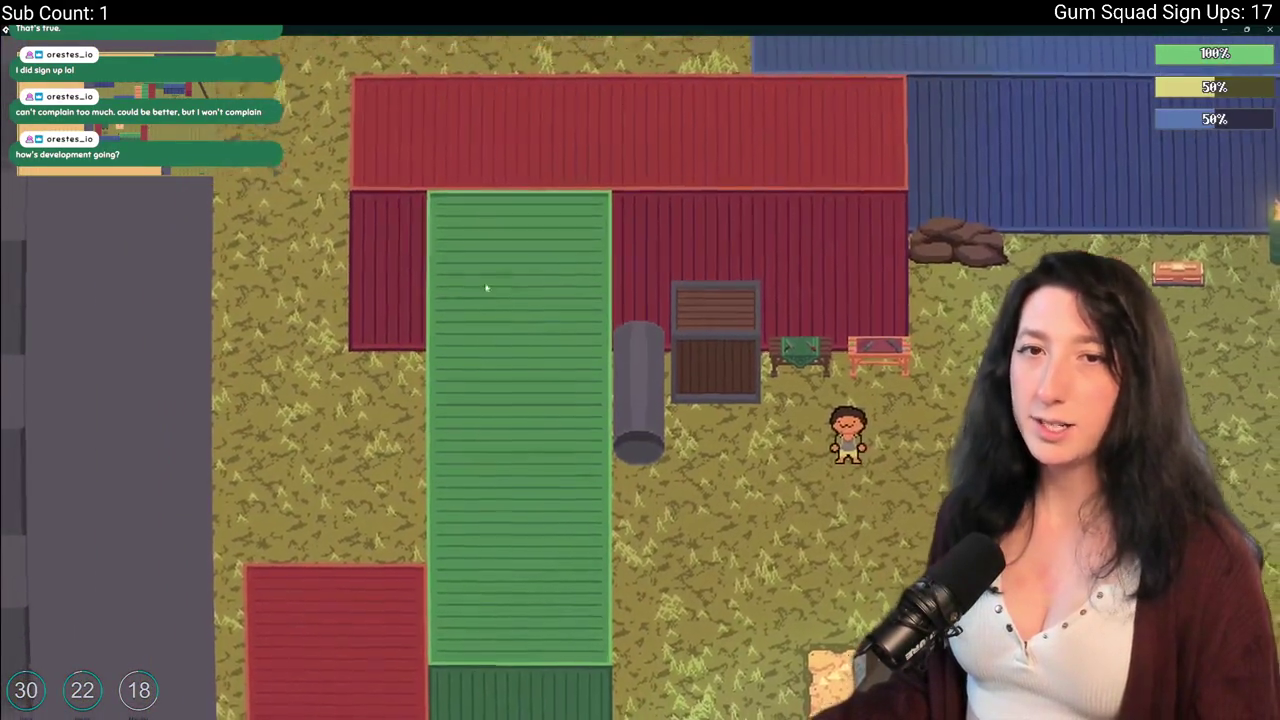
key(s)
key(d)
key(w)
key(a)
key(e)
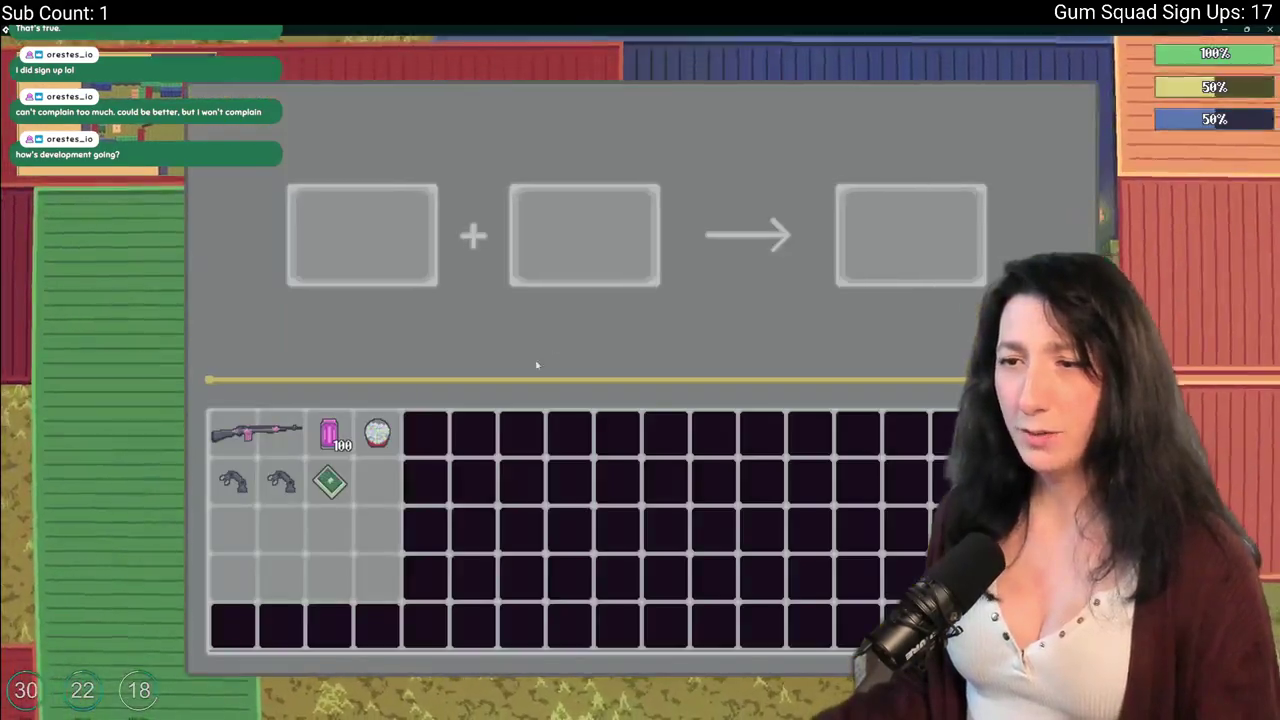
Craft with the Speed Reloader and rifle, take the Makeshift DMR result, and abort the crash.
click(232, 432)
click(362, 235)
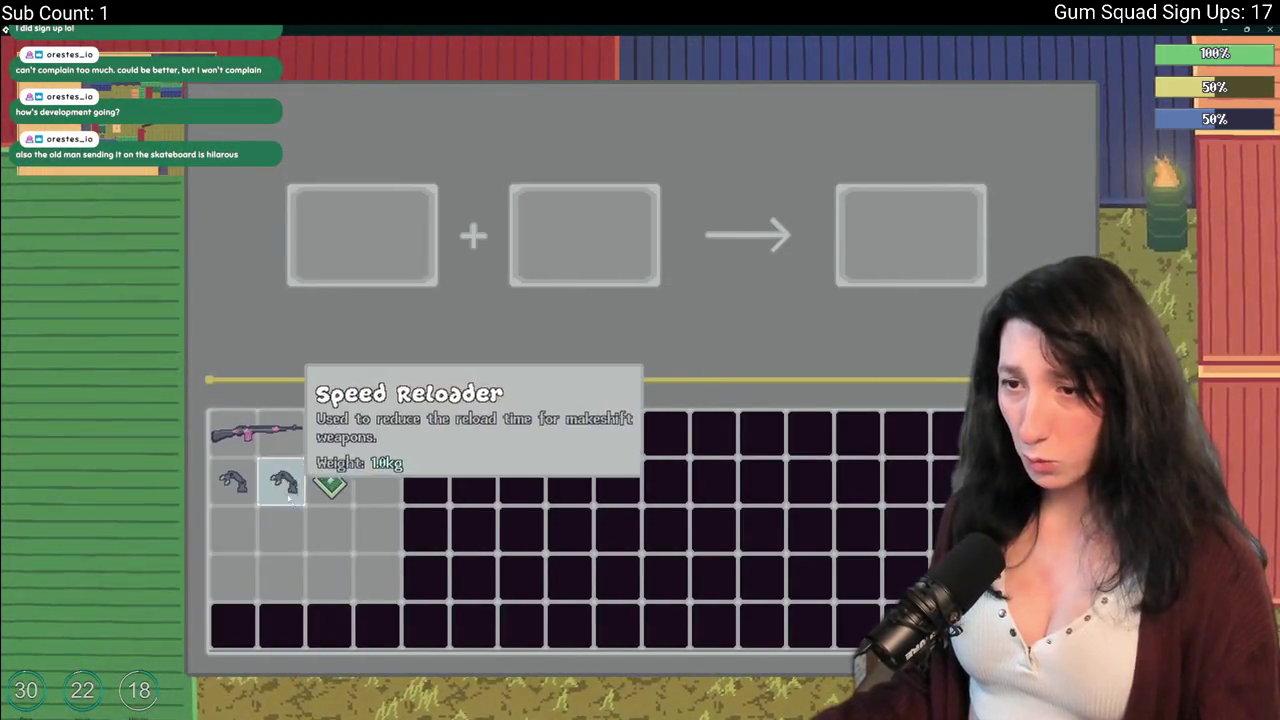
click(280, 482)
click(232, 432)
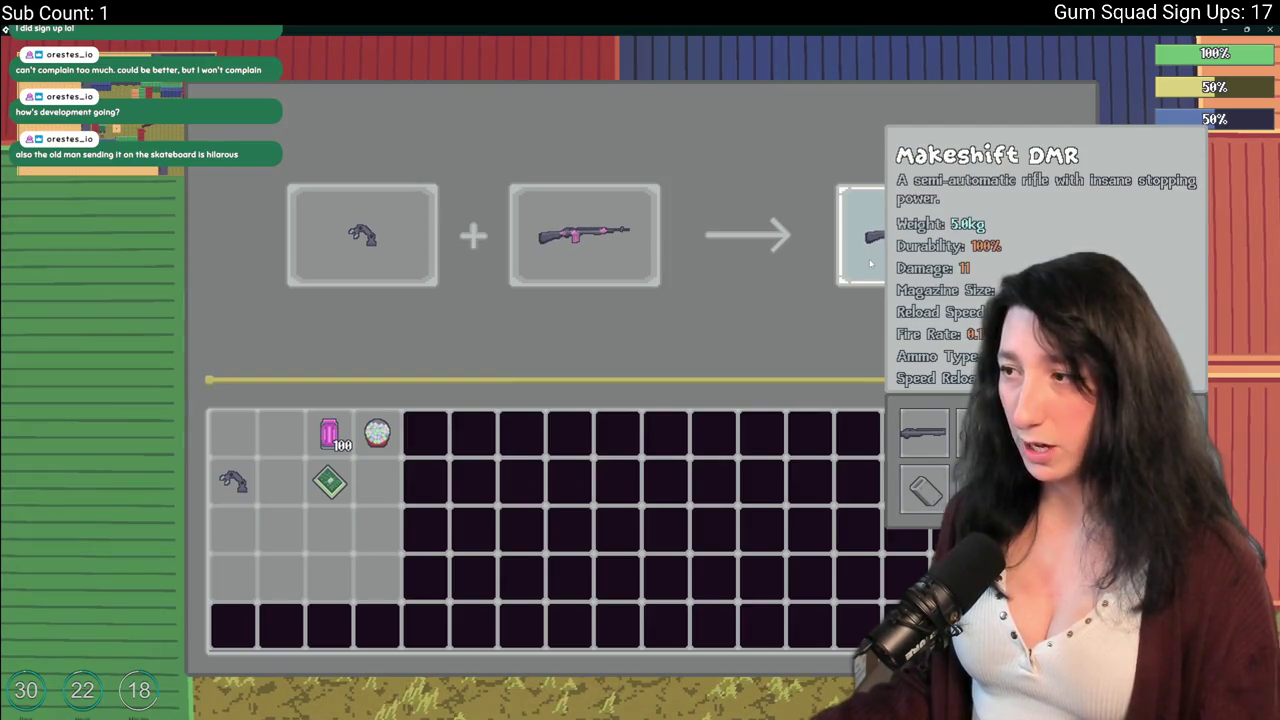
click(872, 238)
click(515, 492)
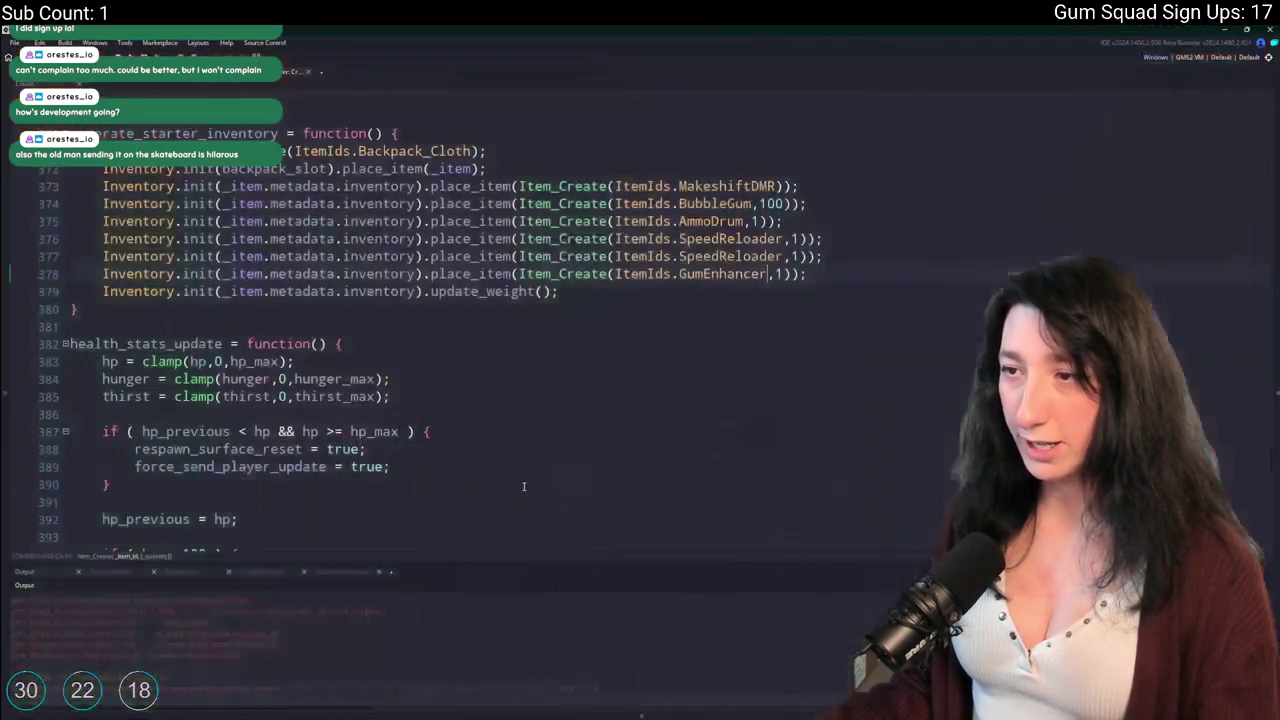
Read the crash trace in Output, then open Screenshot0.png from the NVIDIA captures folder.
scroll(449, 648, up, 3)
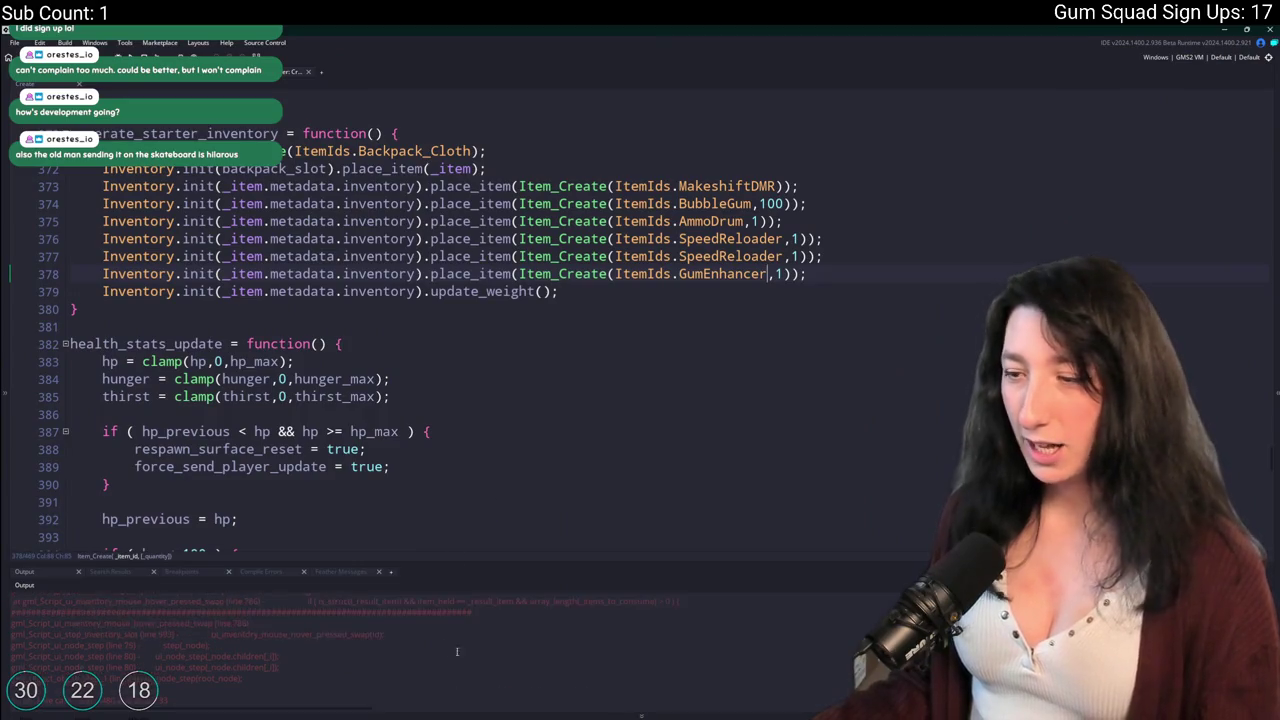
scroll(467, 651, down, 3)
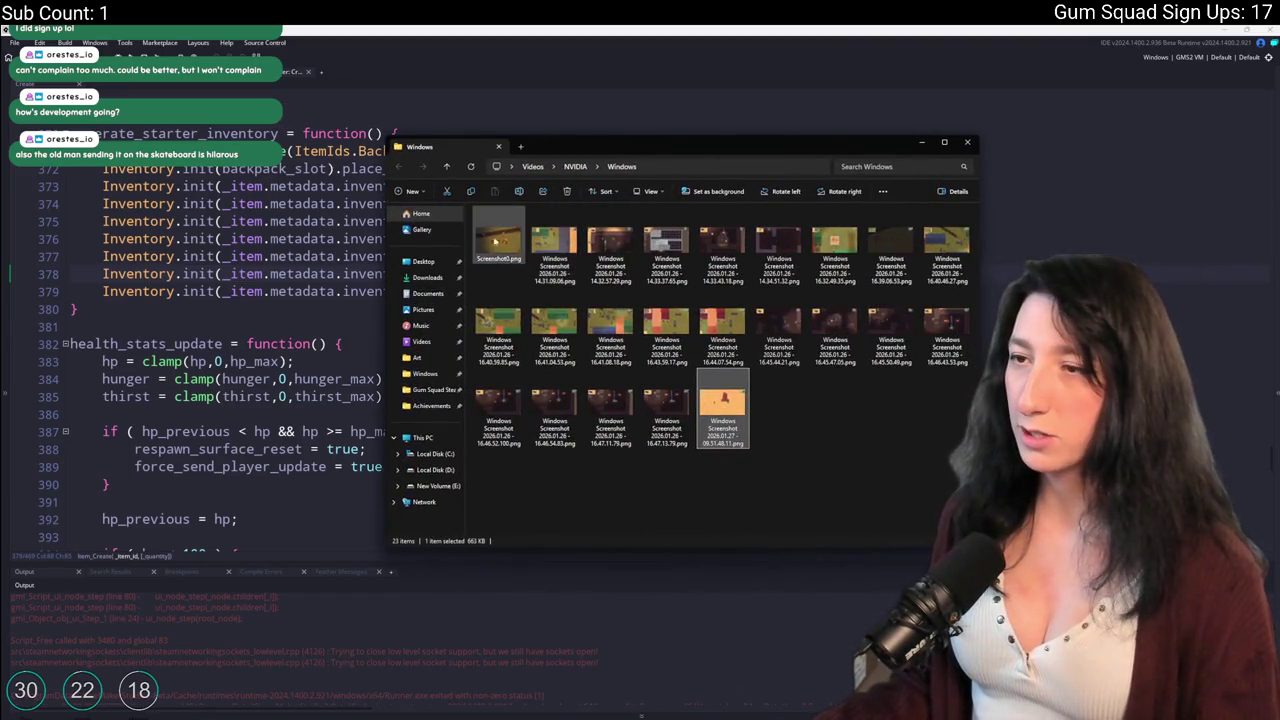
double_click(688, 214)
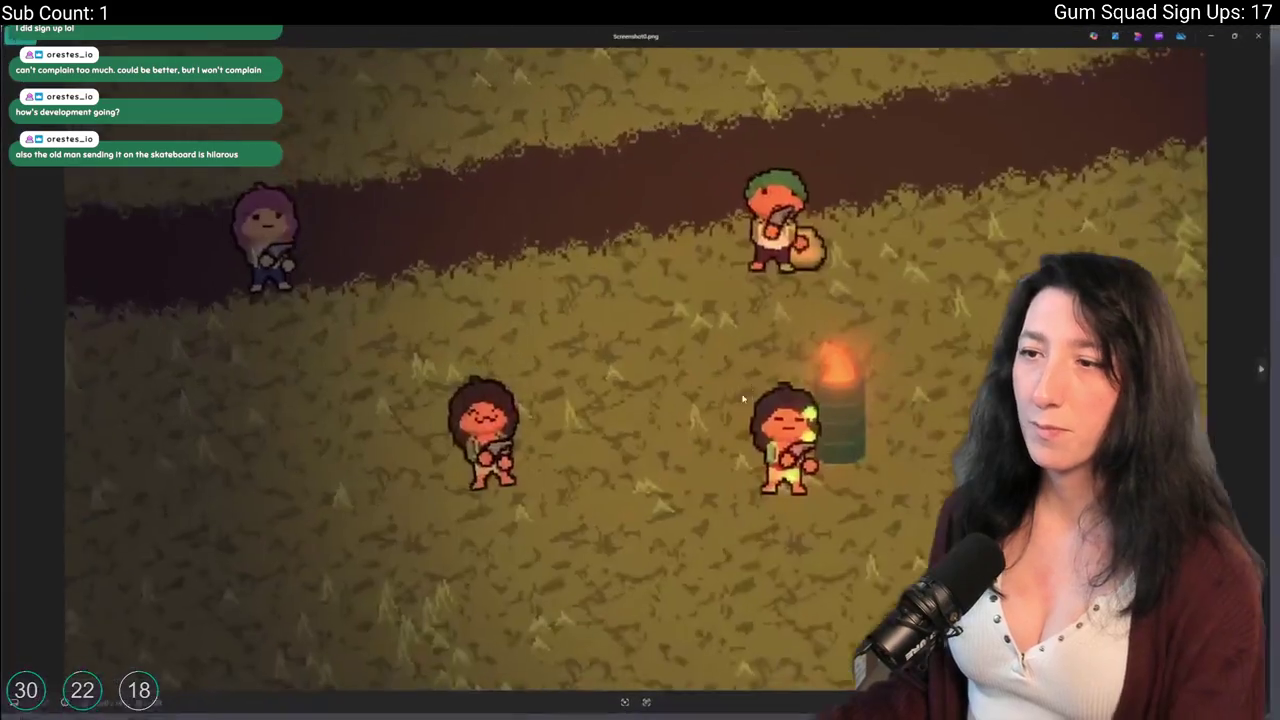
Browse the Gum Squad screenshots: grass field, dark tree, shipping containers and combat shots.
key(Right)
key(Right)
key(Right)
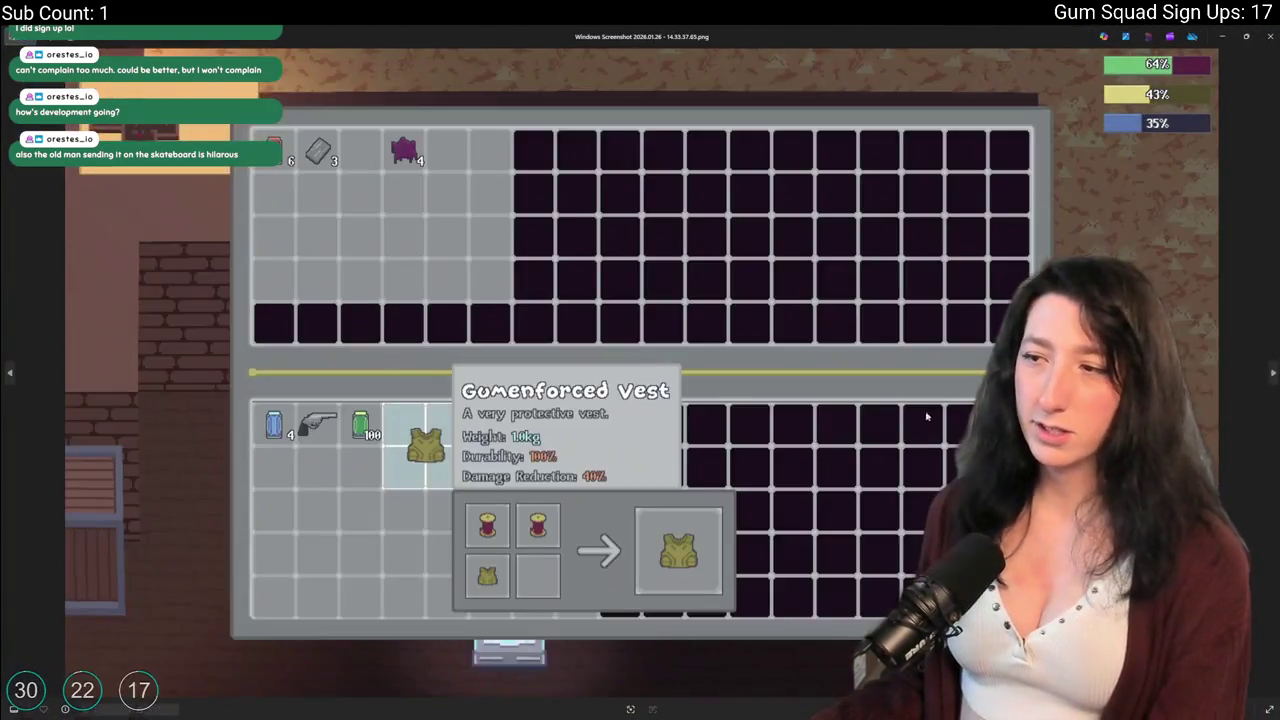
key(Right)
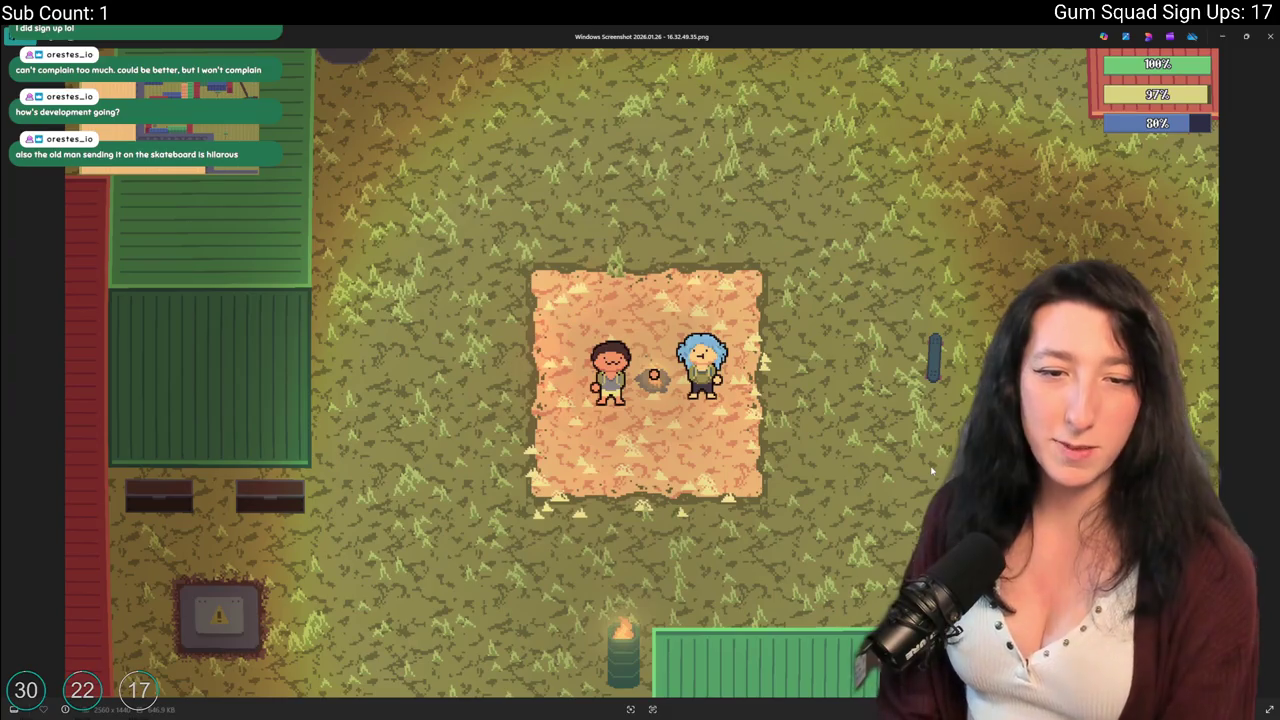
key(Right)
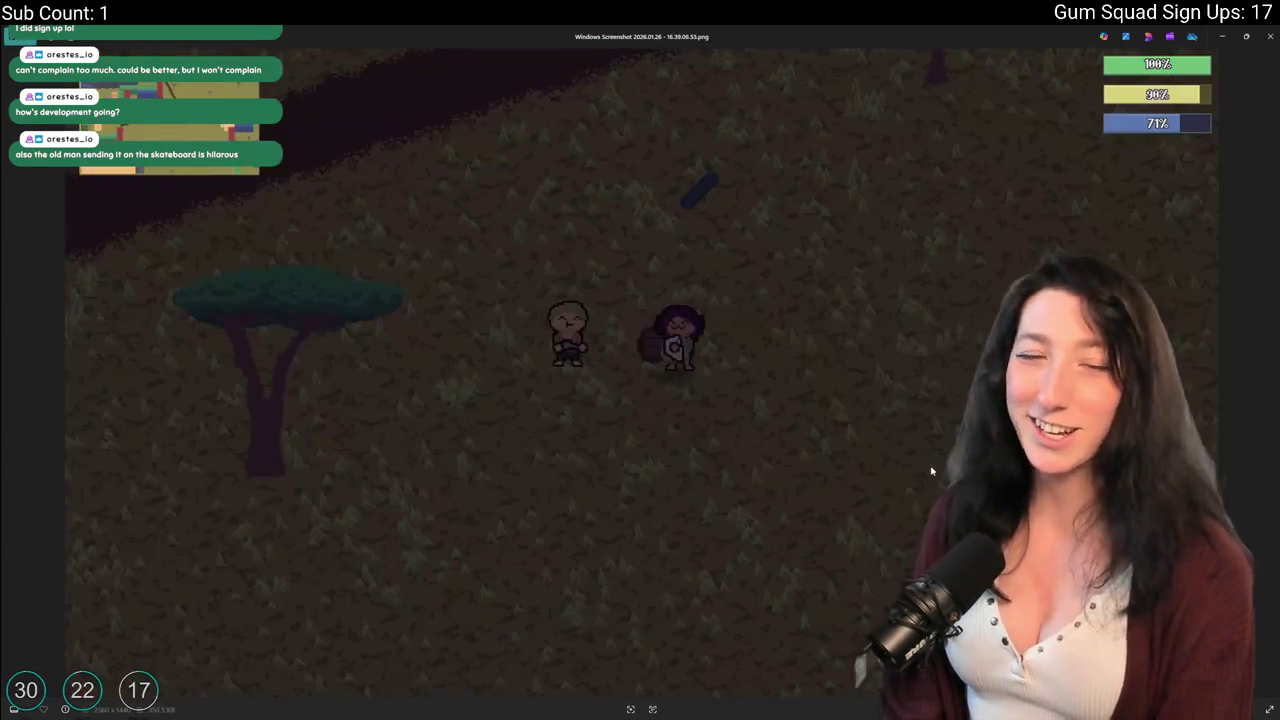
key(Left)
key(Right)
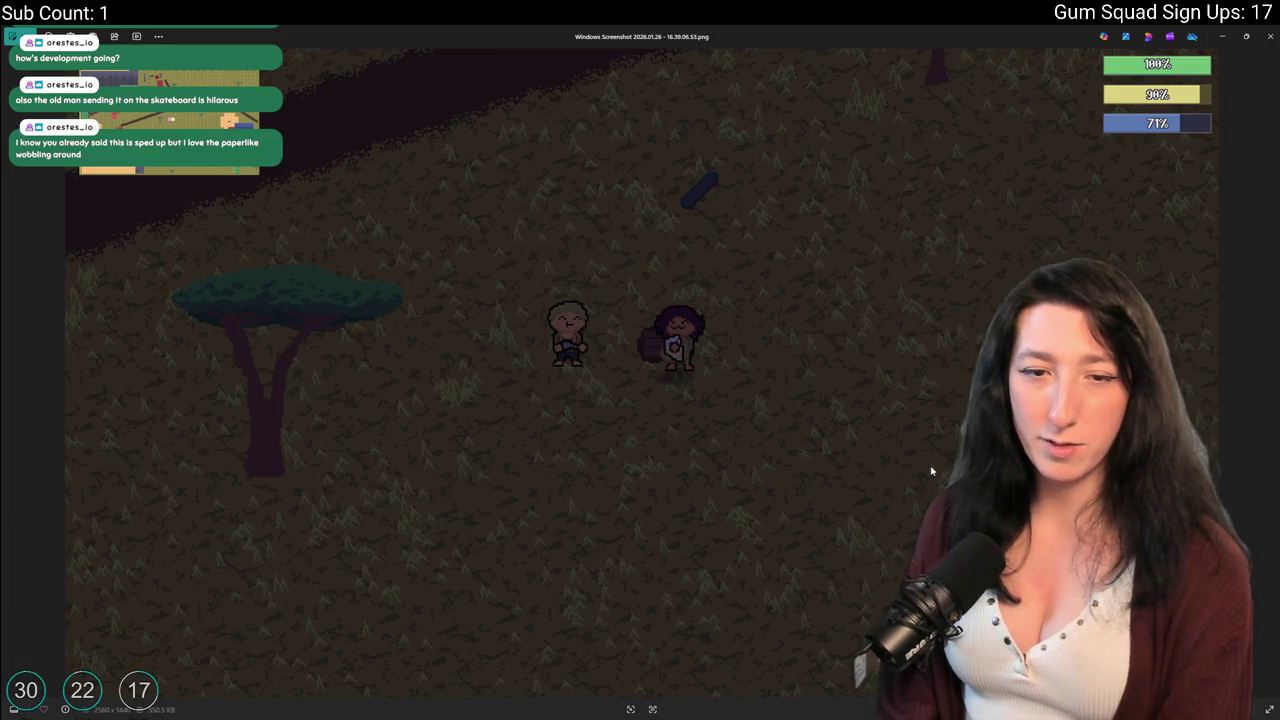
key(Right)
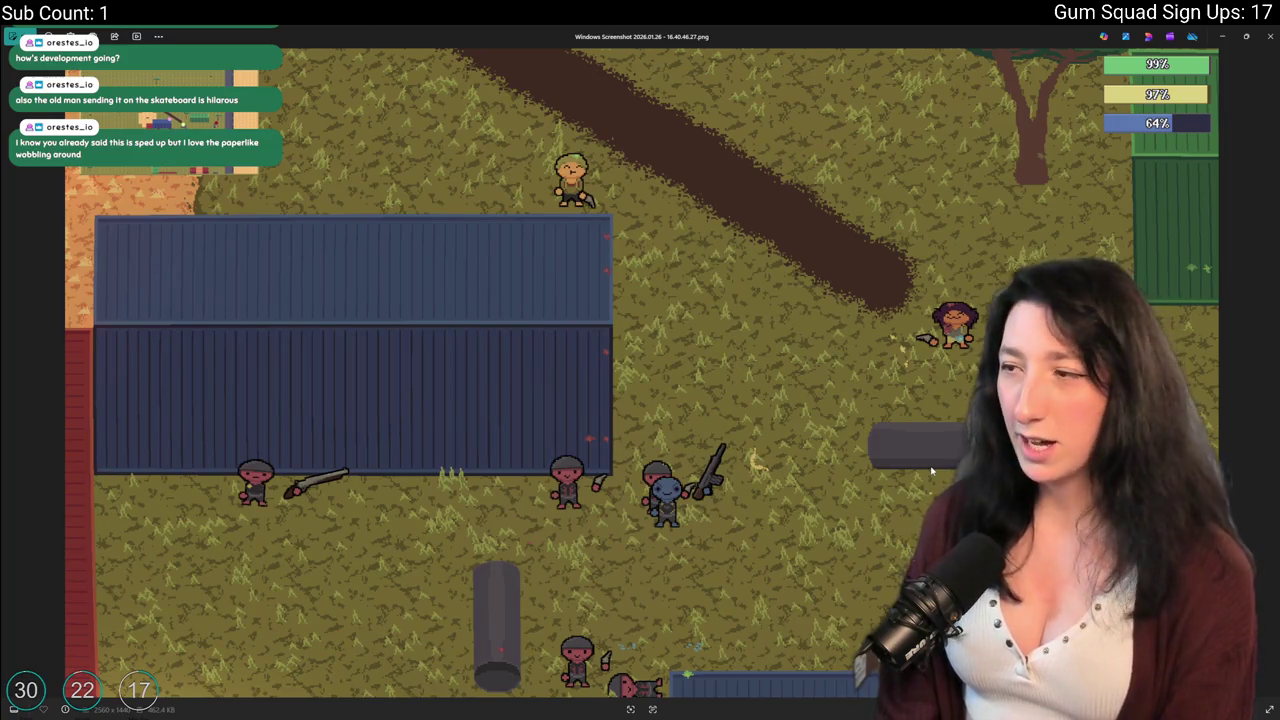
key(Right)
key(Right)
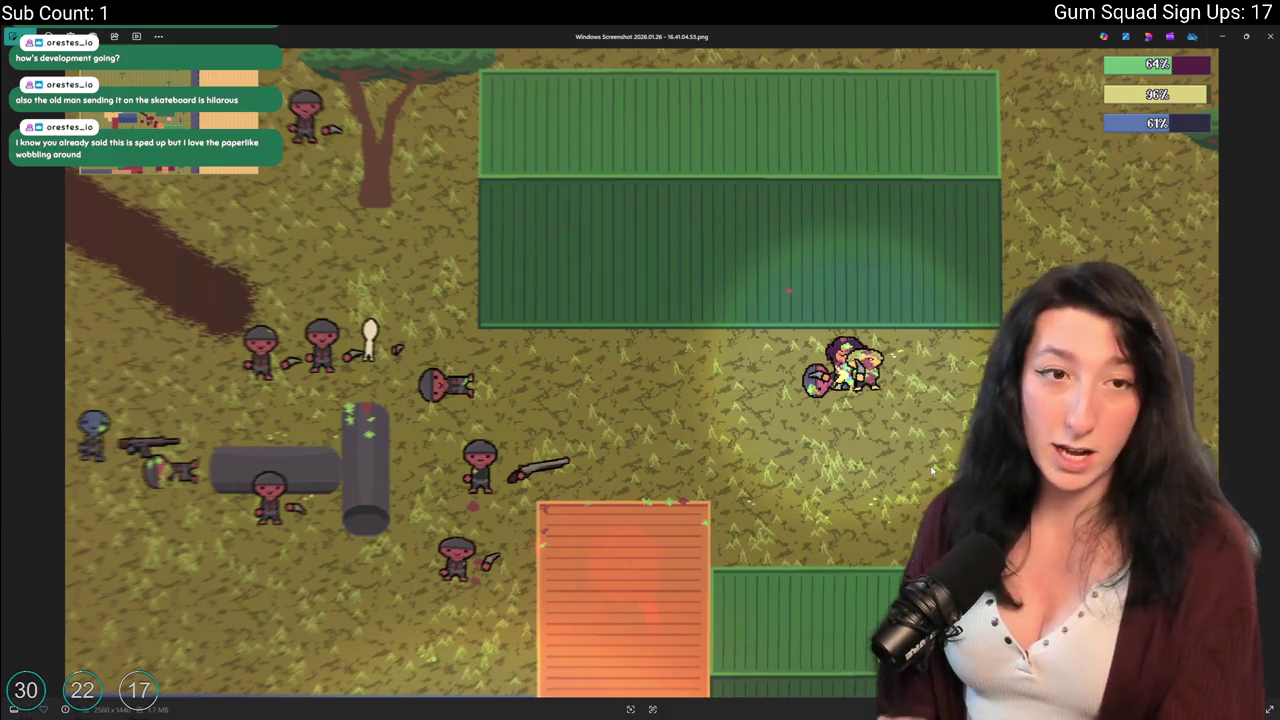
key(Right)
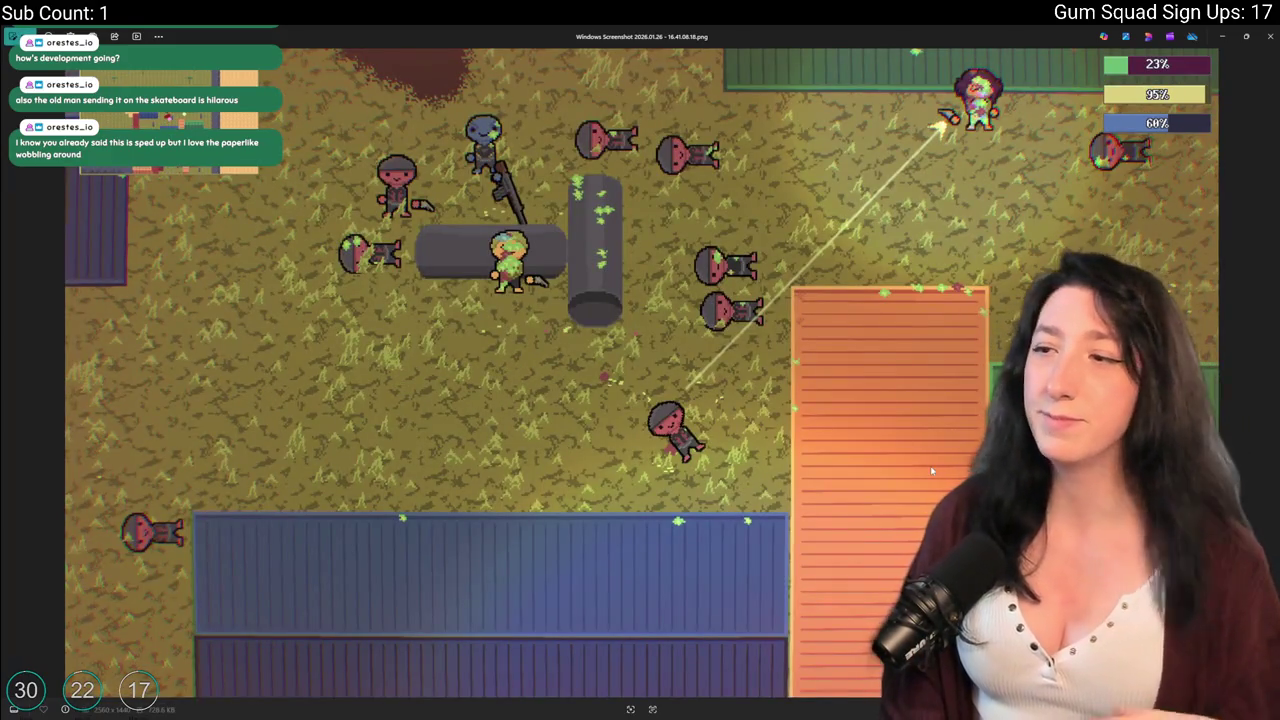
key(Right)
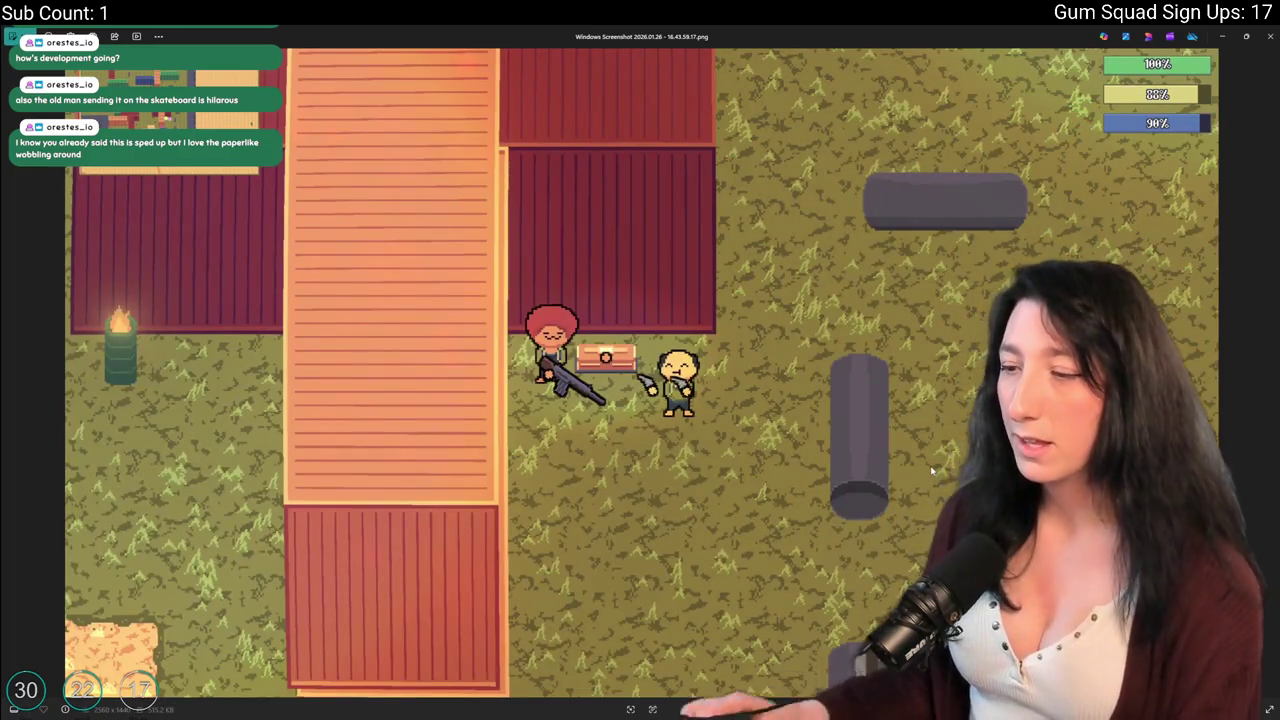
key(Right)
key(Right)
key(Right)
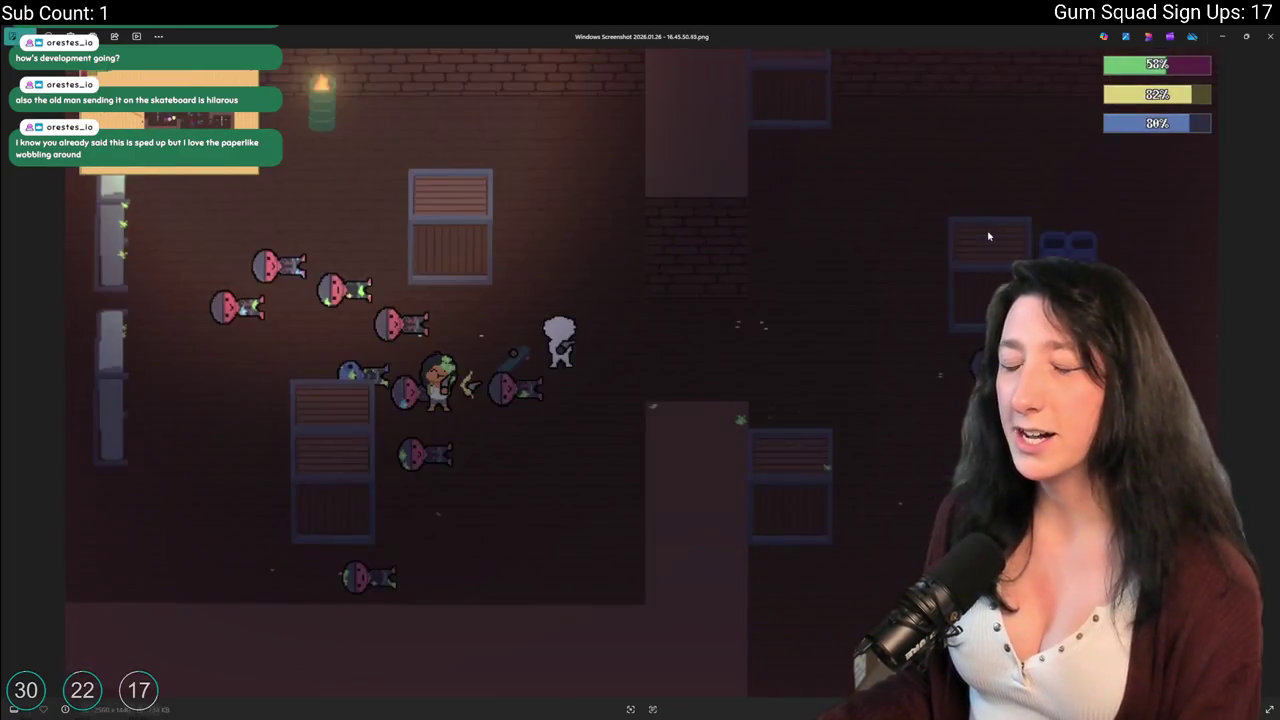
key(Right)
key(Right)
key(Right)
key(Right)
key(Right)
key(Right)
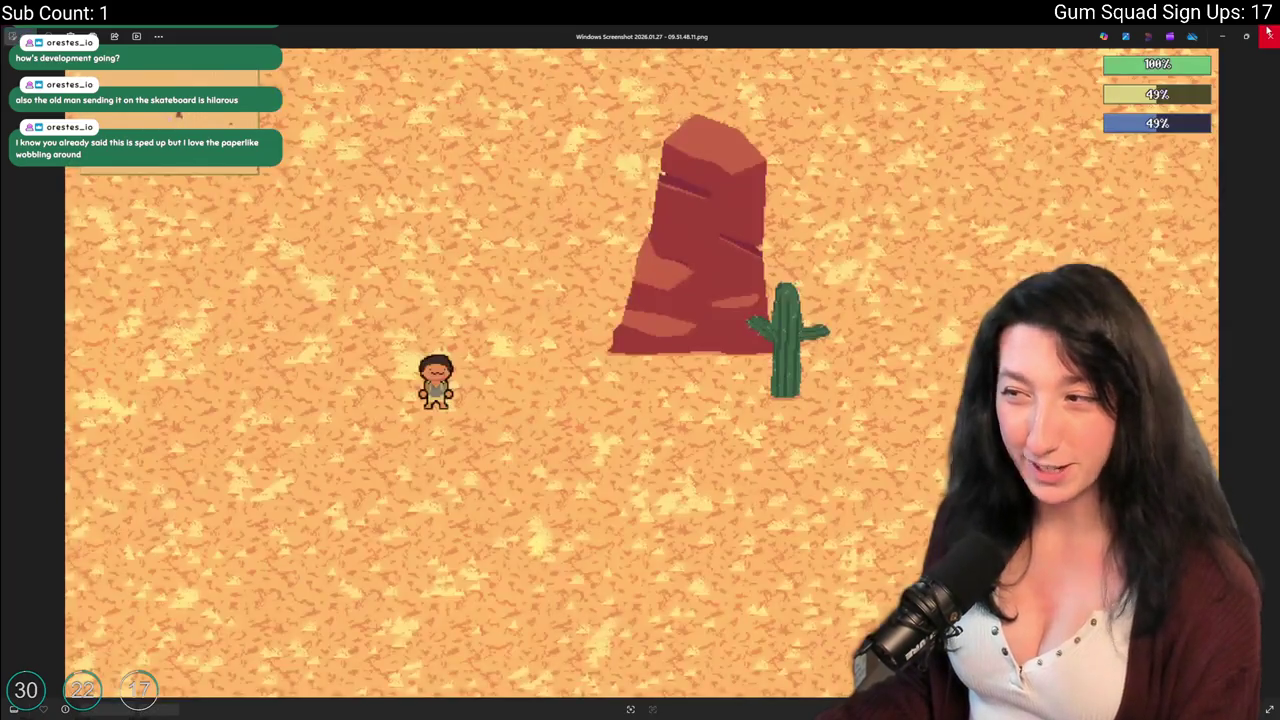
Close Photos and File Explorer and bring up the multiplayer-game video script notes.
click(1268, 32)
click(968, 140)
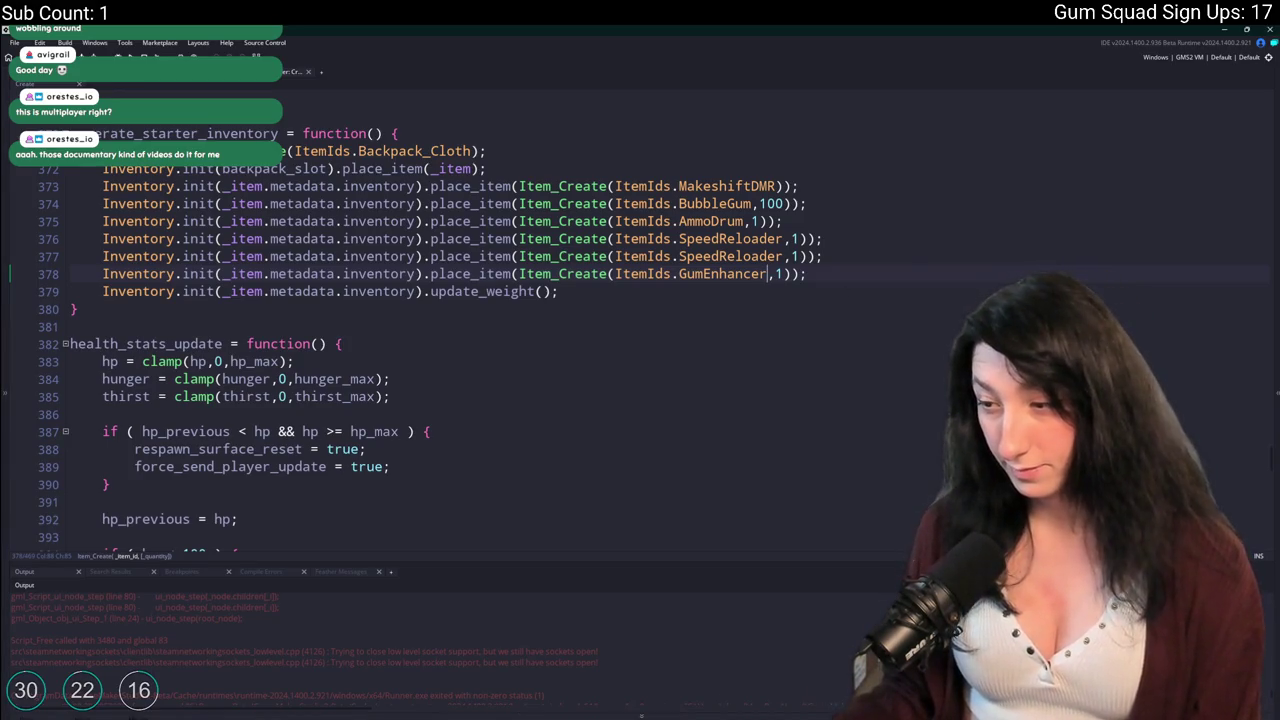
key(alt+Tab)
scroll(705, 373, down, 10)
Scroll the multiplayer video outline in Obsidian down to section 16, then return to GameMaker.
scroll(705, 373, down, 10)
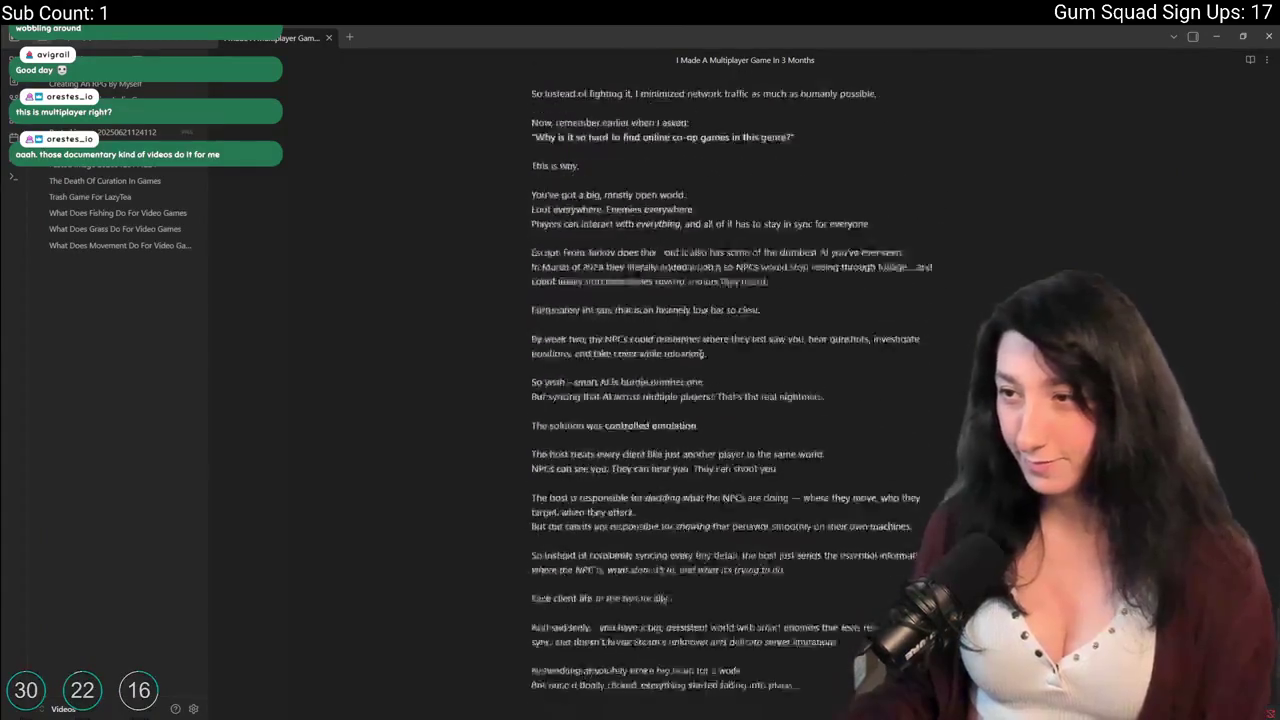
scroll(705, 373, up, 15)
scroll(664, 460, down, 15)
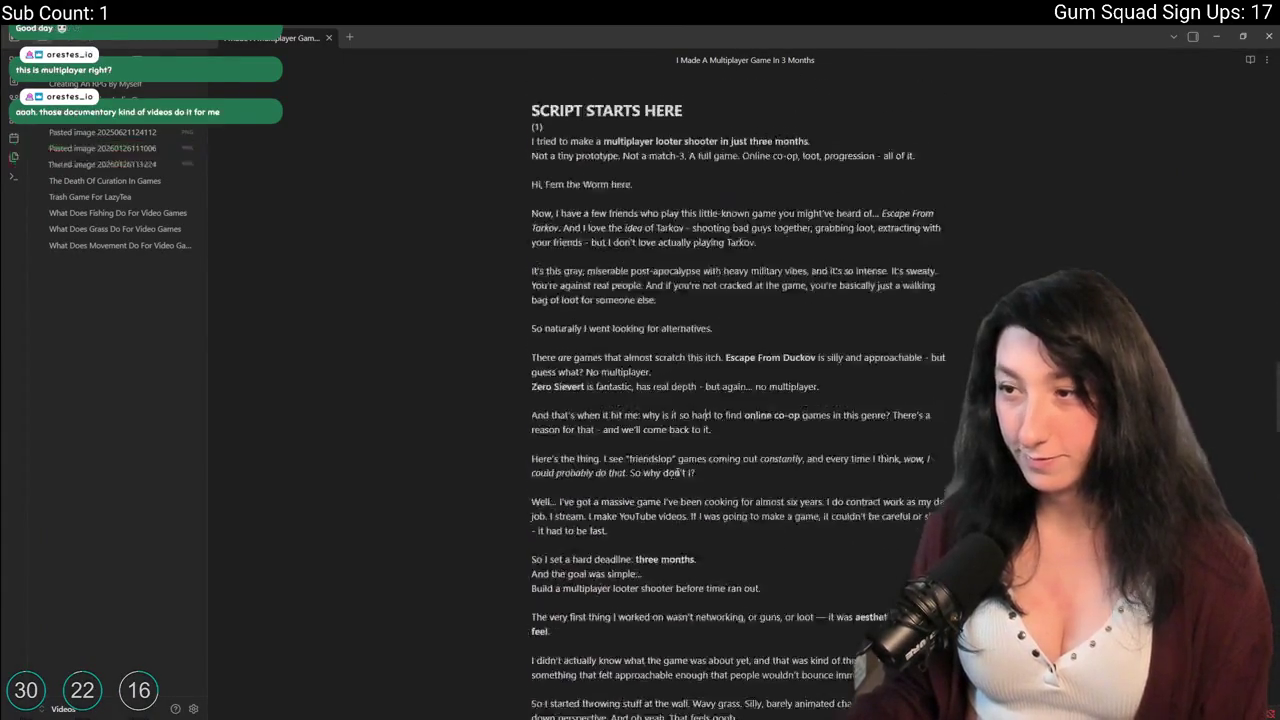
scroll(664, 460, up, 10)
scroll(664, 460, up, 3)
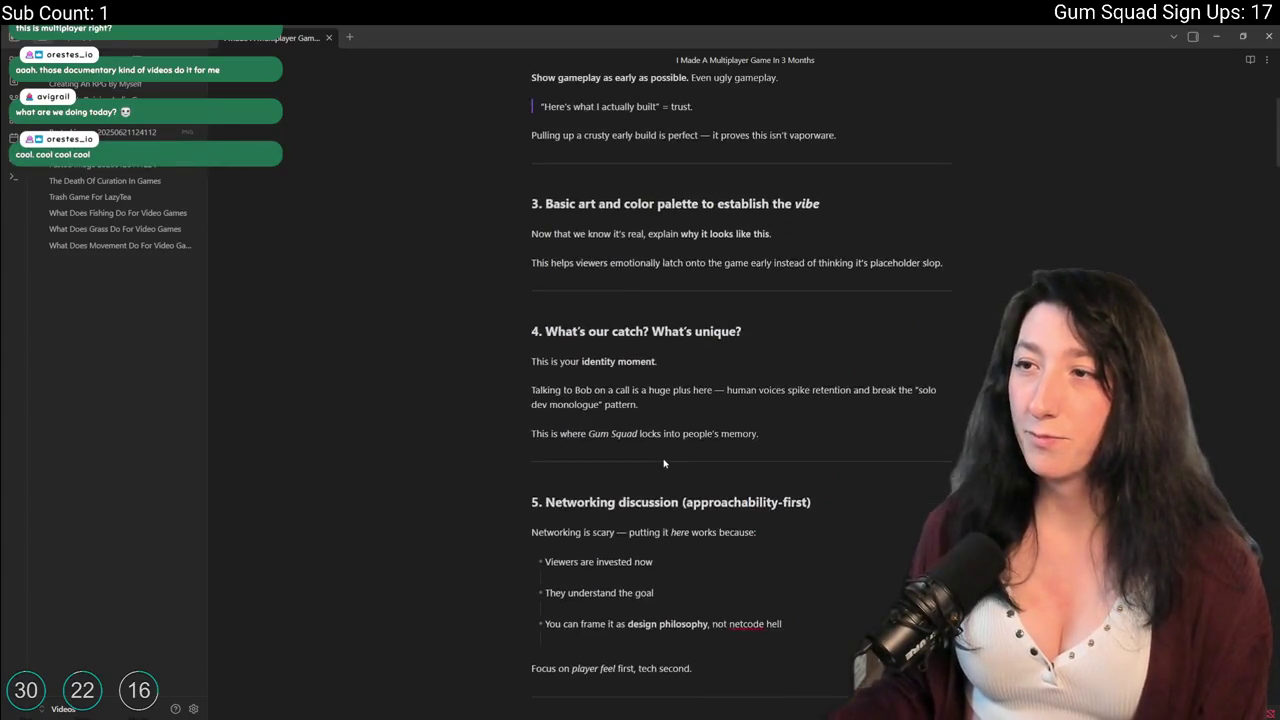
scroll(650, 420, down, 5)
scroll(625, 332, up, 8)
scroll(625, 332, down, 2)
scroll(675, 107, up, 2)
scroll(667, 410, down, 4)
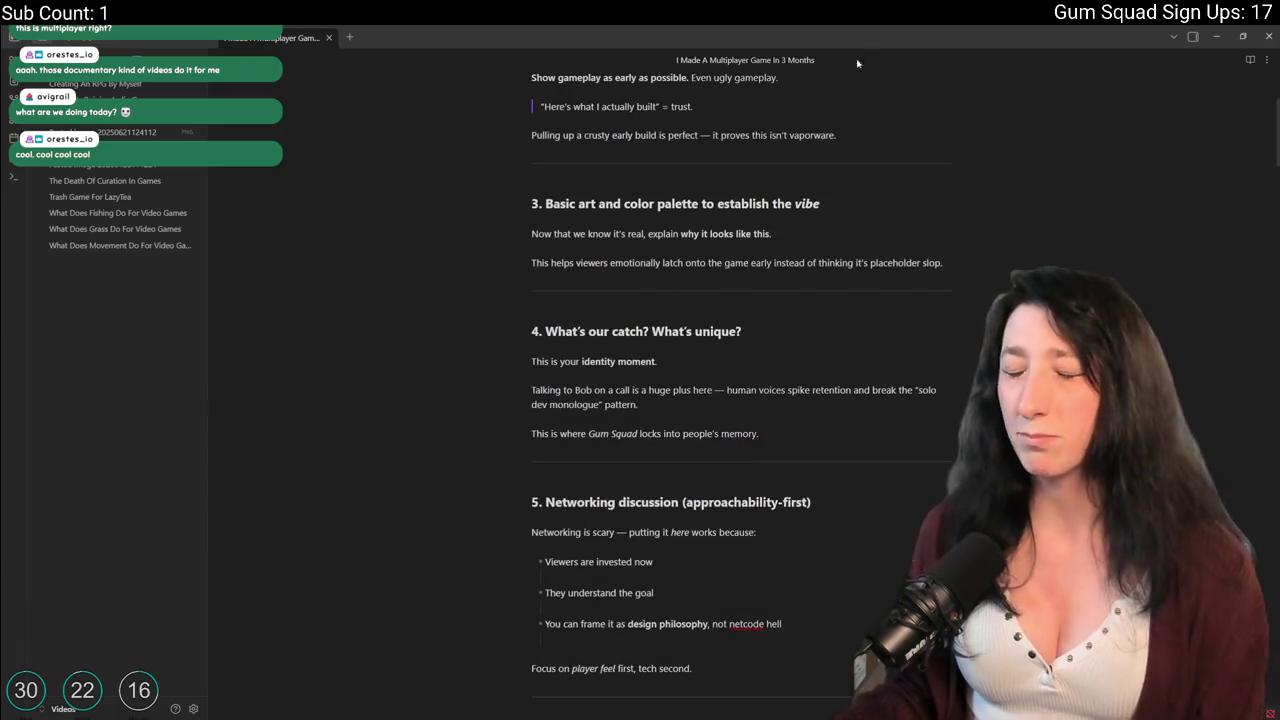
scroll(838, 72, down, 2)
scroll(783, 203, down, 11)
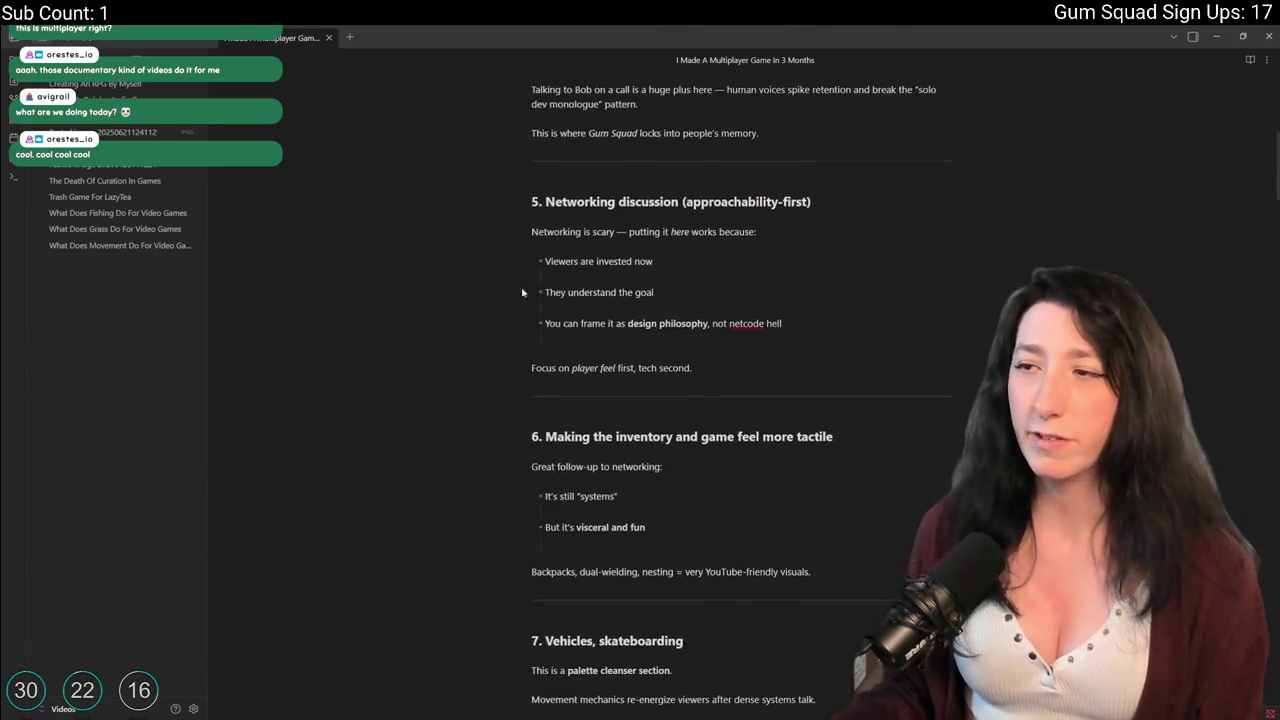
scroll(699, 245, down, 20)
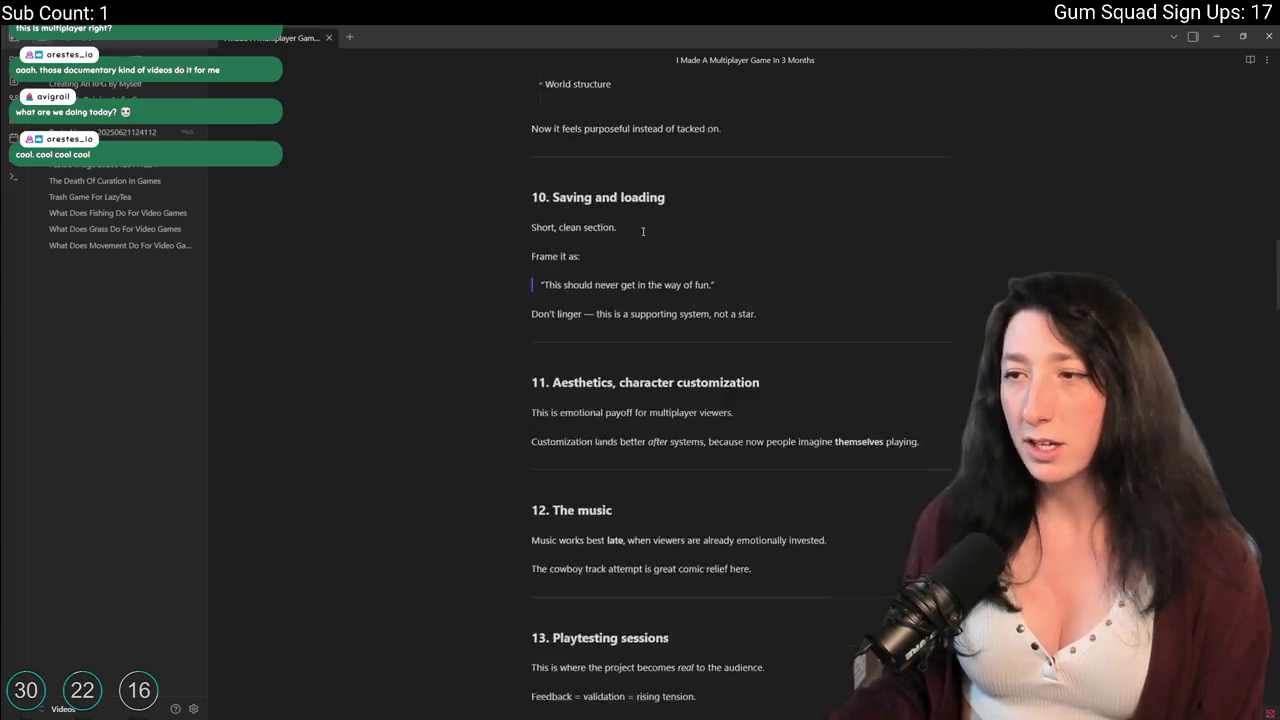
scroll(699, 245, up, 7)
scroll(699, 245, down, 14)
scroll(705, 300, up, 2)
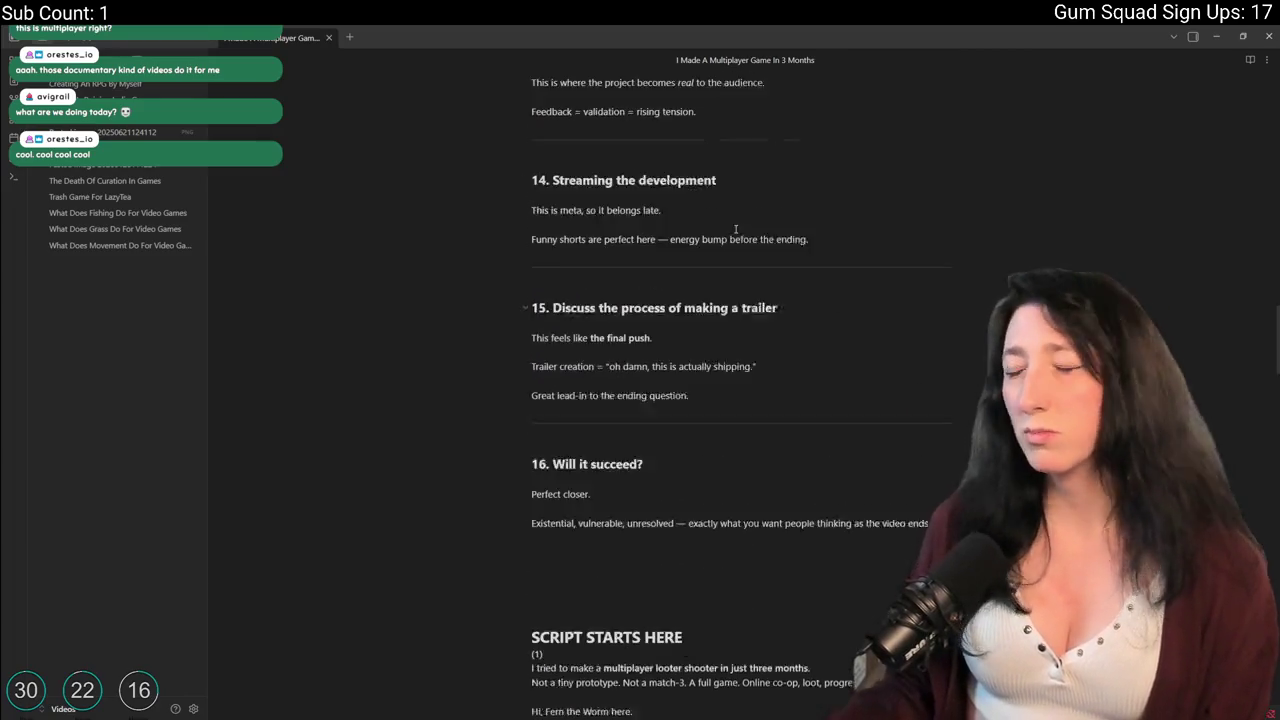
scroll(707, 330, down, 4)
scroll(709, 347, up, 1)
scroll(709, 347, up, 8)
scroll(989, 97, down, 3)
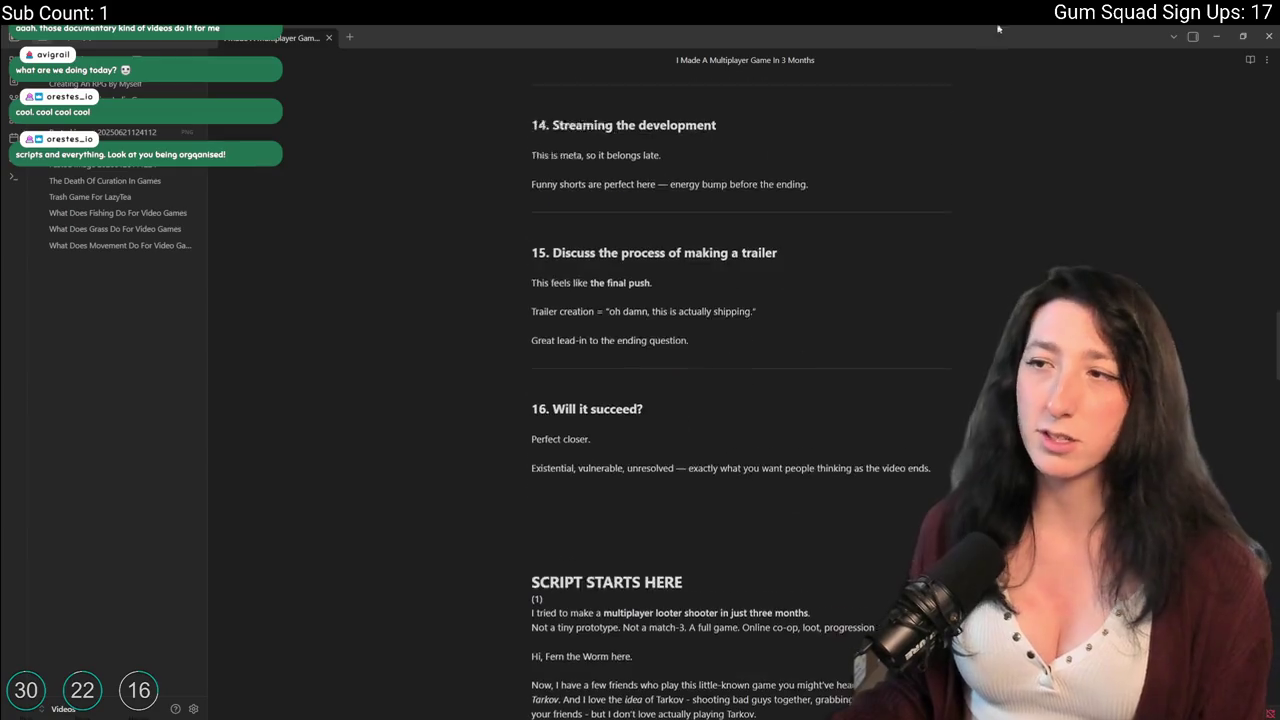
scroll(989, 180, down, 7)
key(alt+Tab)
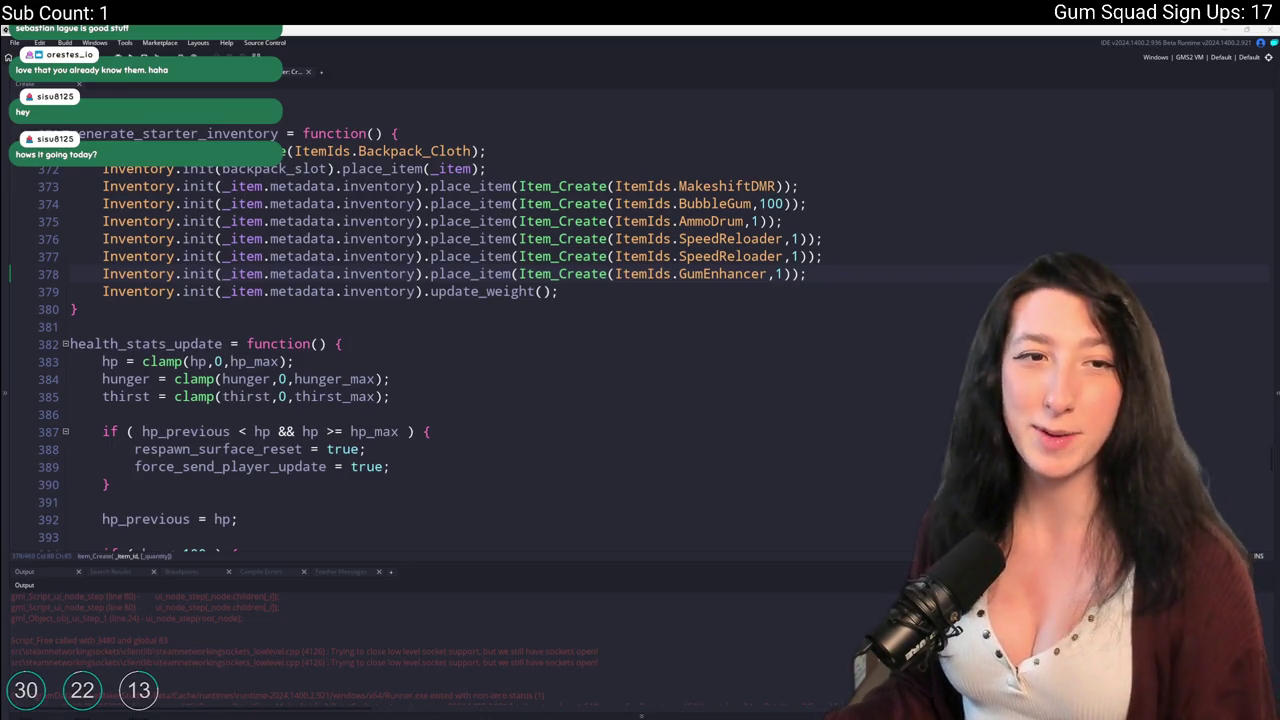
Jump to line 786 of the crafting script with Go To Line.
click(720, 256)
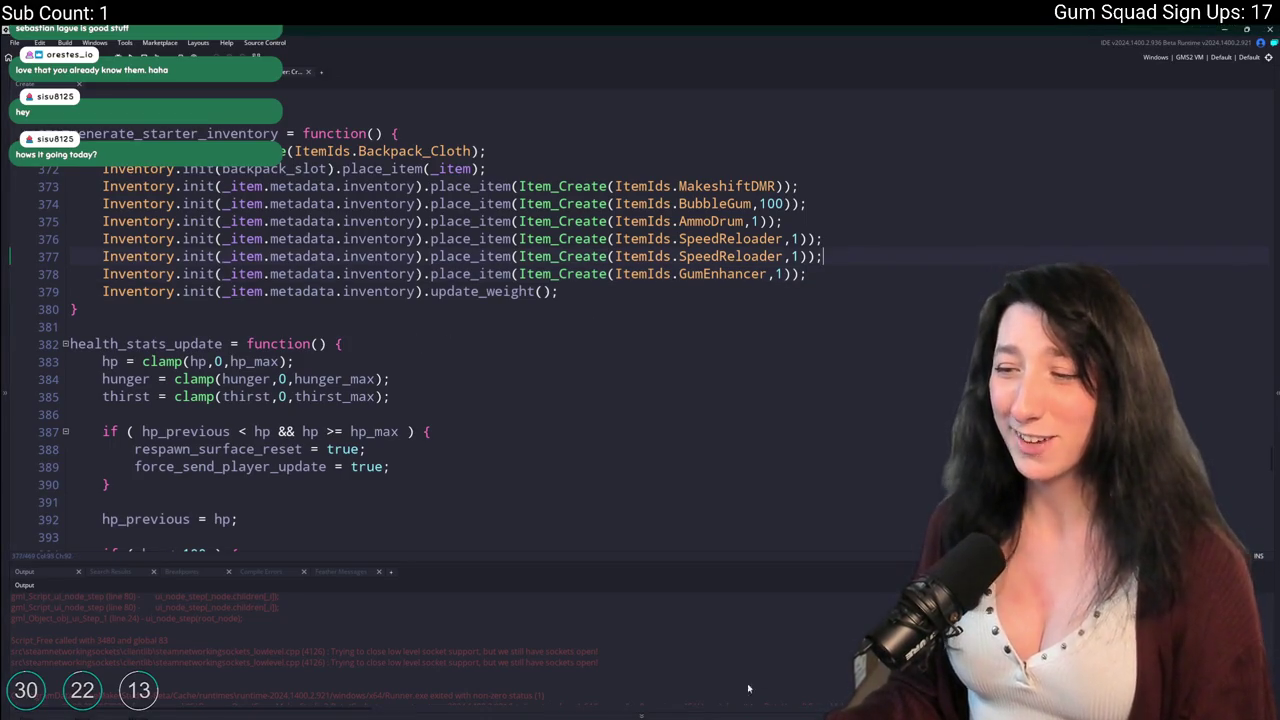
key(End)
scroll(327, 652, up, 3)
scroll(367, 644, up, 2)
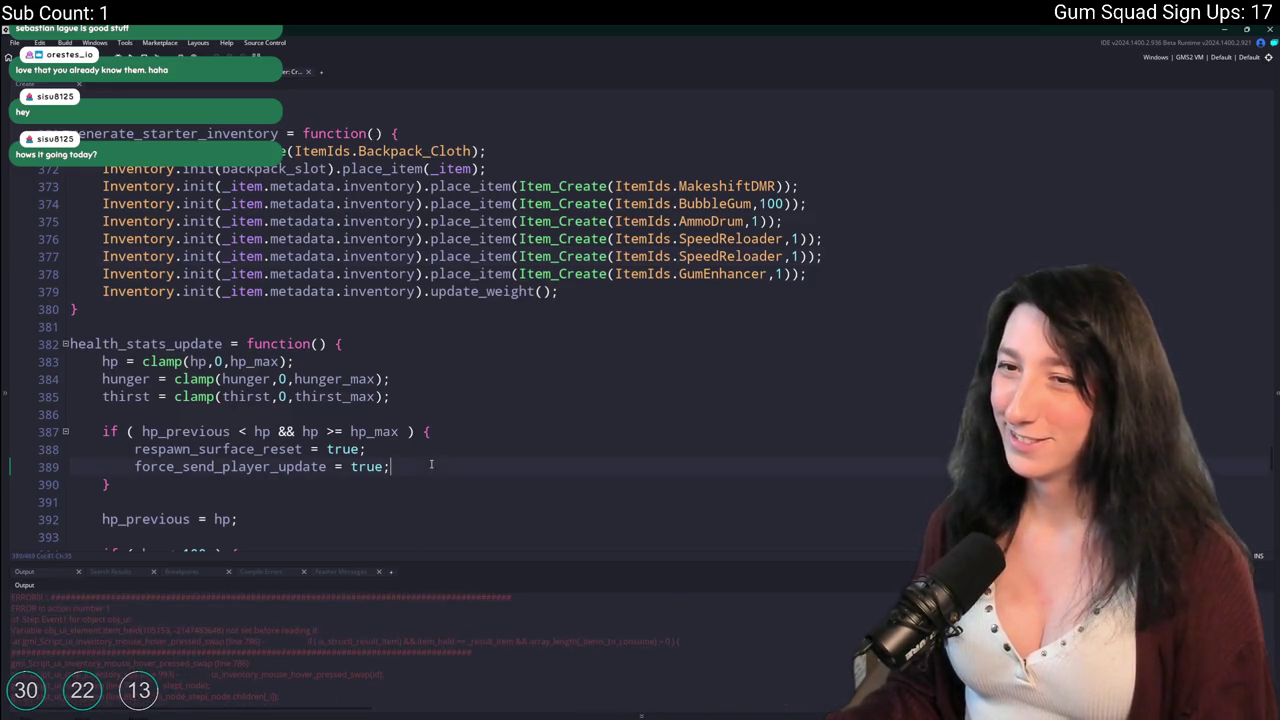
key(ctrl+End)
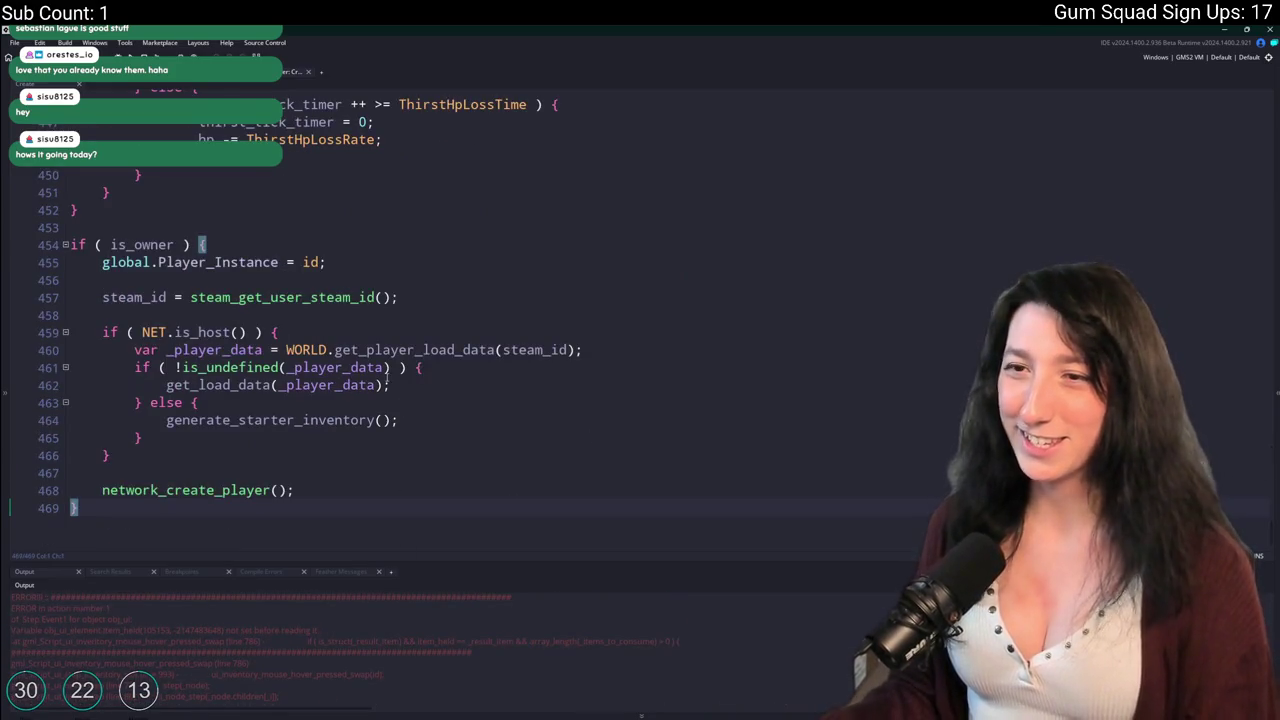
scroll(350, 300, up, 1)
scroll(300, 220, down, 1)
key(ctrl+g)
text(702)
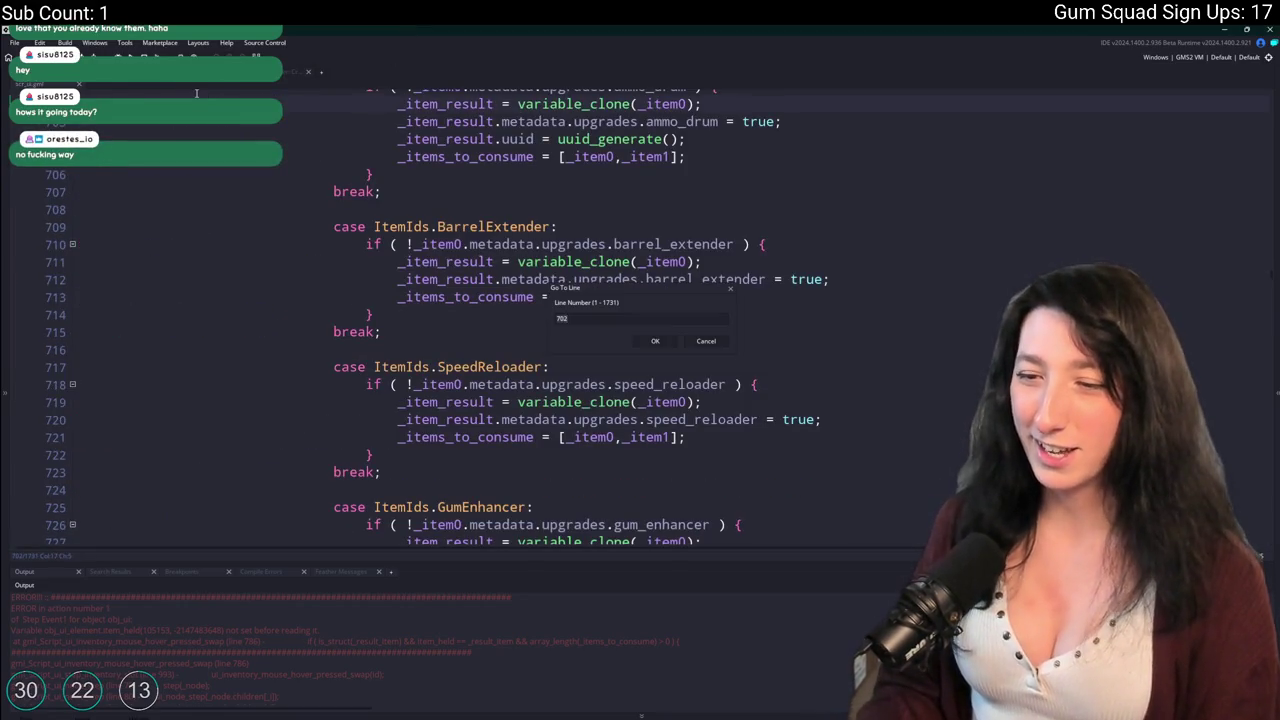
key(BackSpace)
key(BackSpace)
text(86)
key(Return)
scroll(988, 220, up, 3)
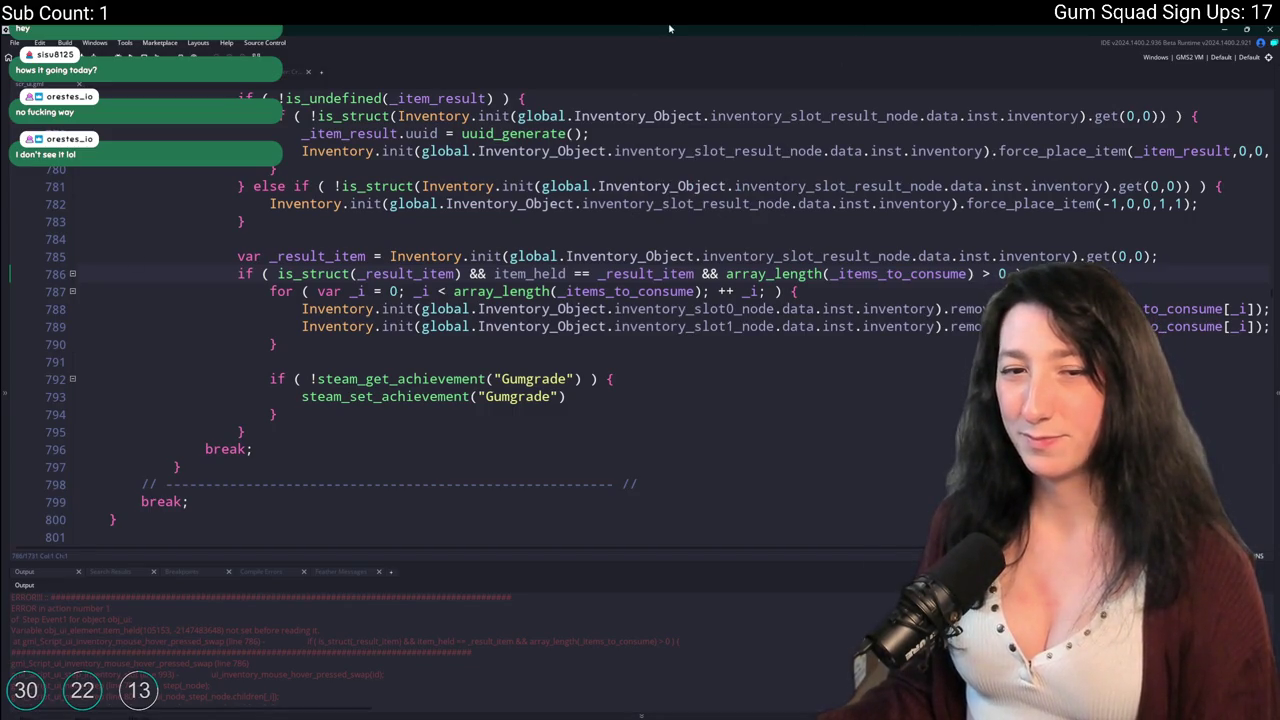
Delete 'item_held == _result_item && ' from the line 786 condition and build the game.
mouse_move(562, 309)
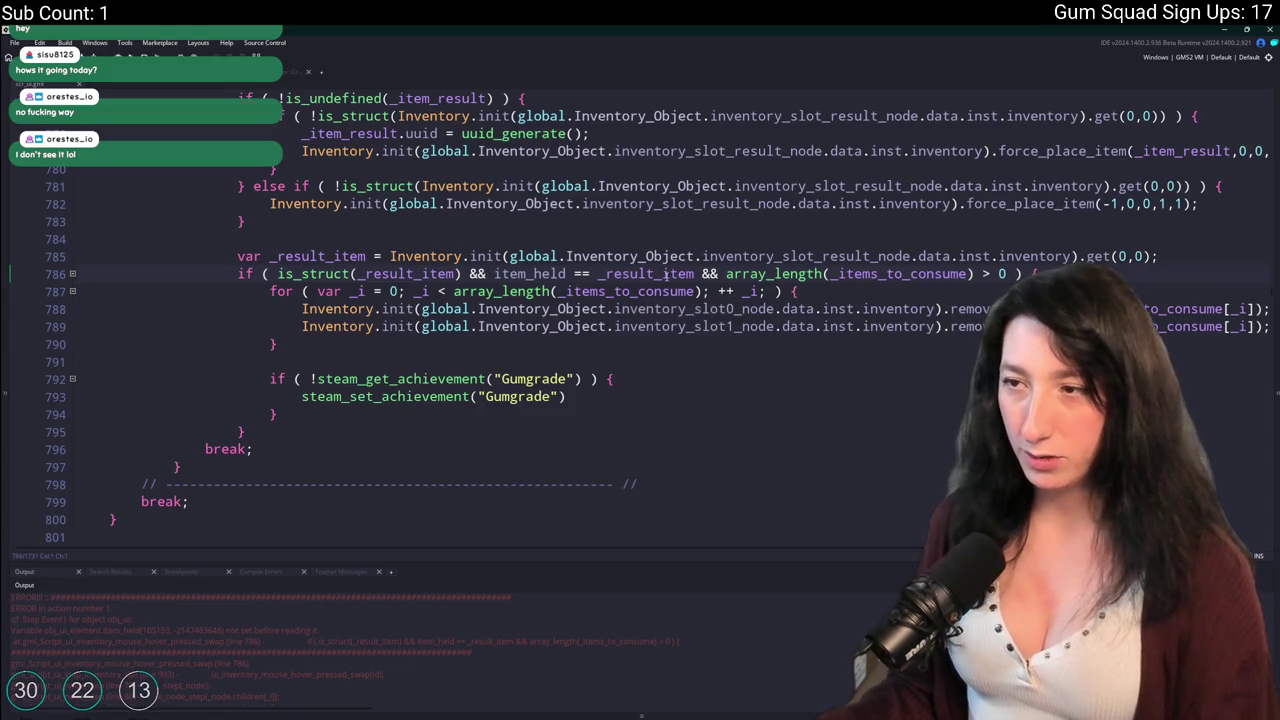
drag(612, 309, 420, 309)
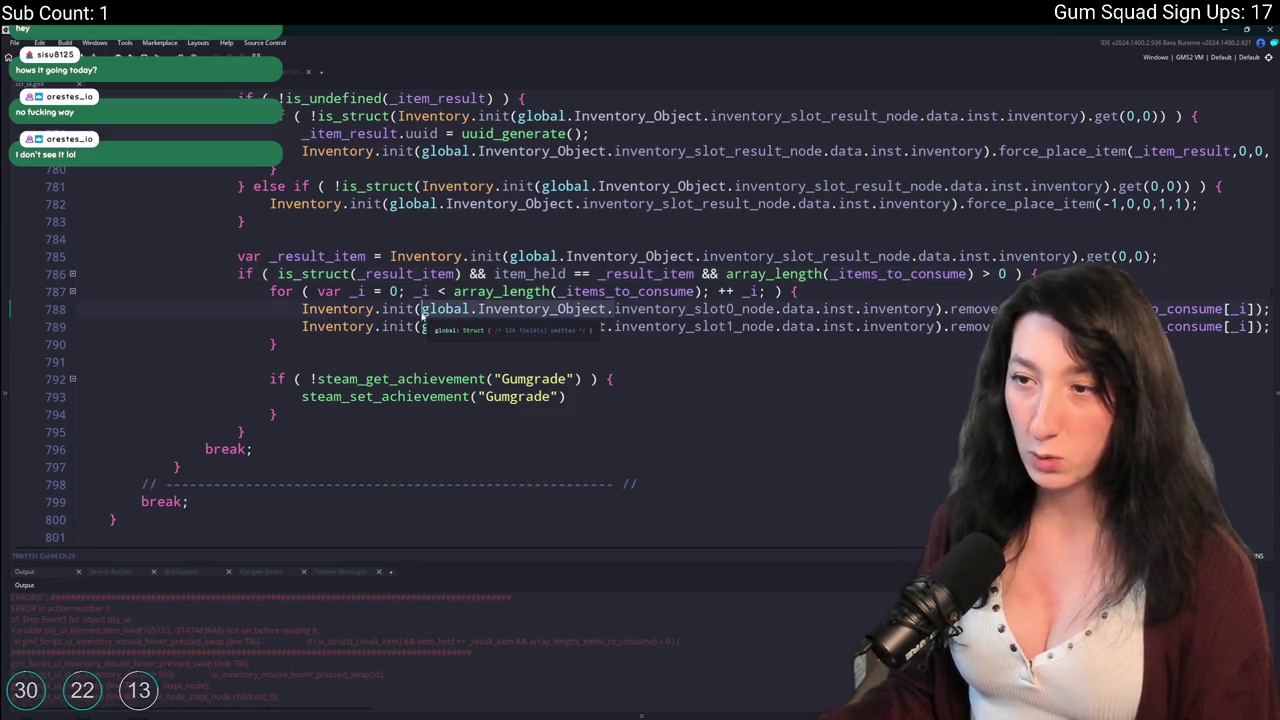
click(493, 273)
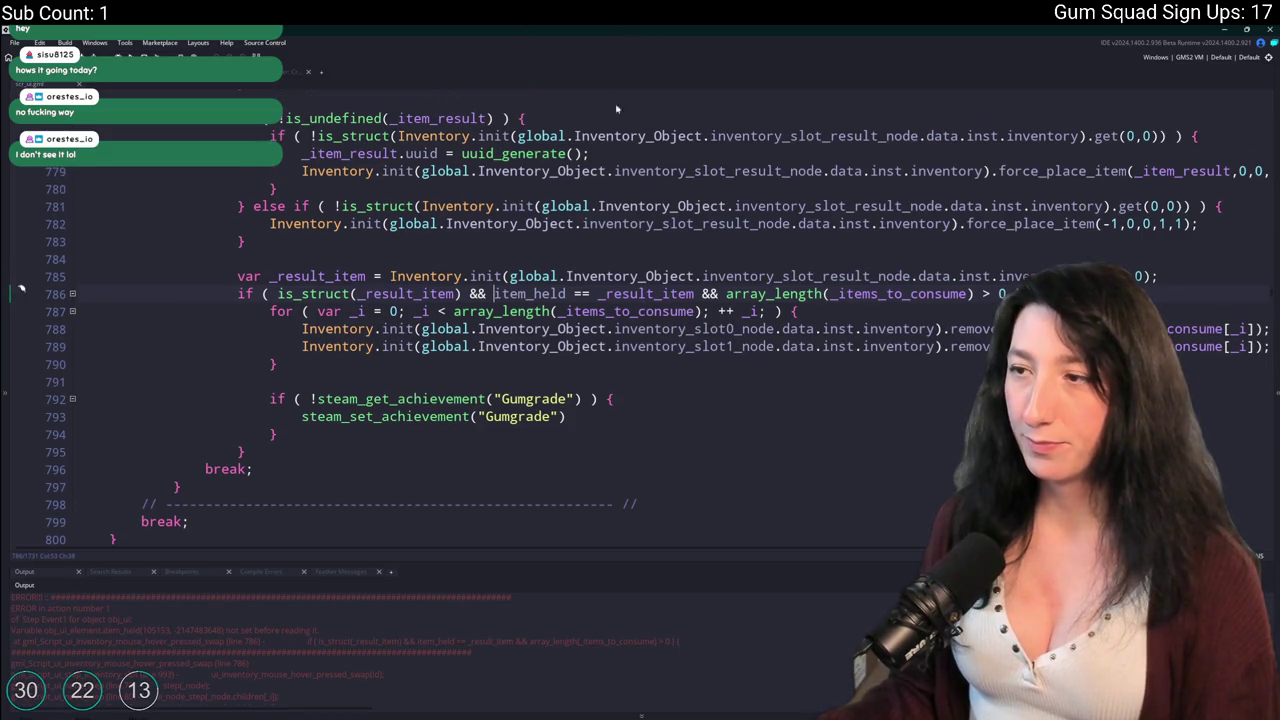
scroll(637, 273, up, 1)
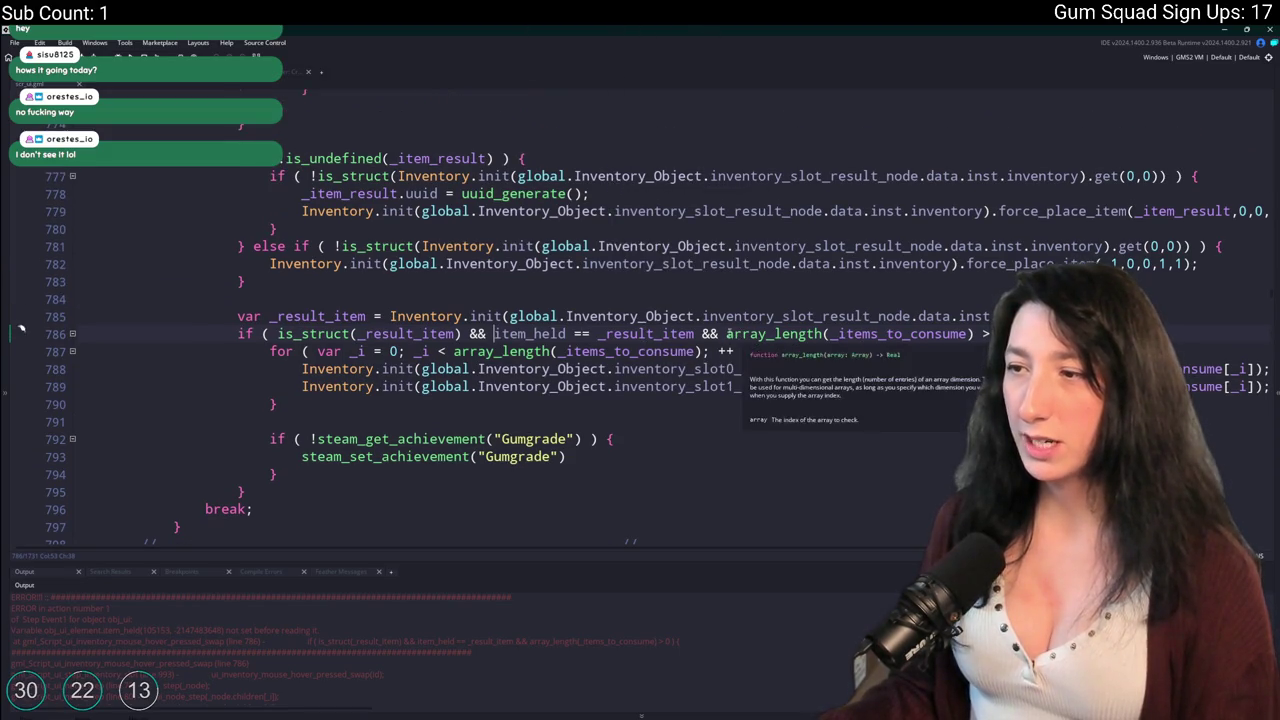
drag(493, 338, 726, 338)
key(Delete)
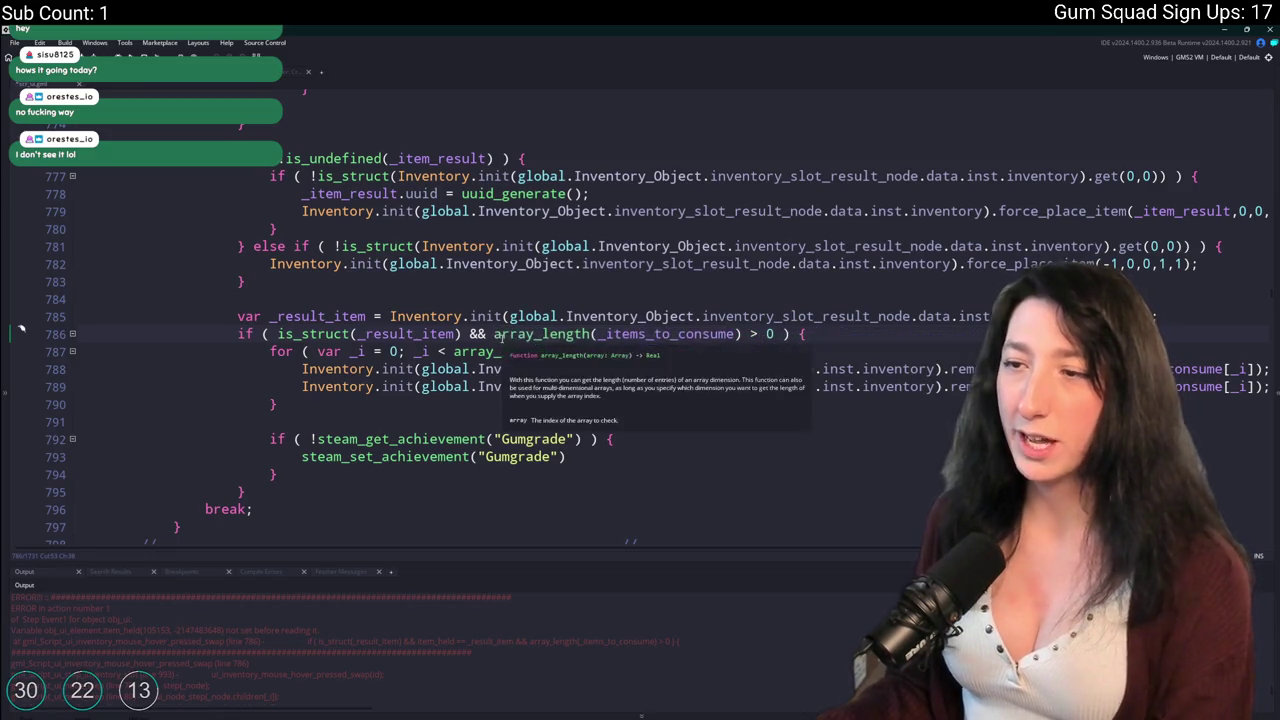
key(F5)
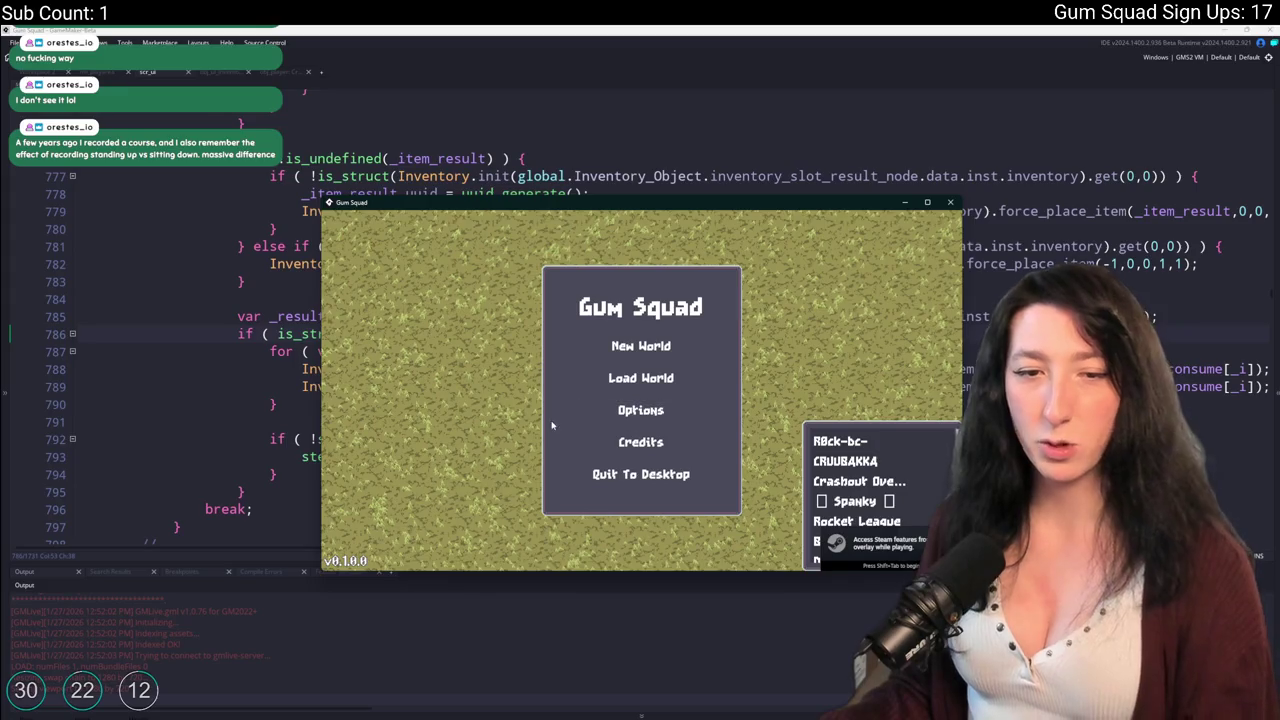
Start a new world, create a lobby, and walk the character to the workbench.
click(637, 350)
click(640, 466)
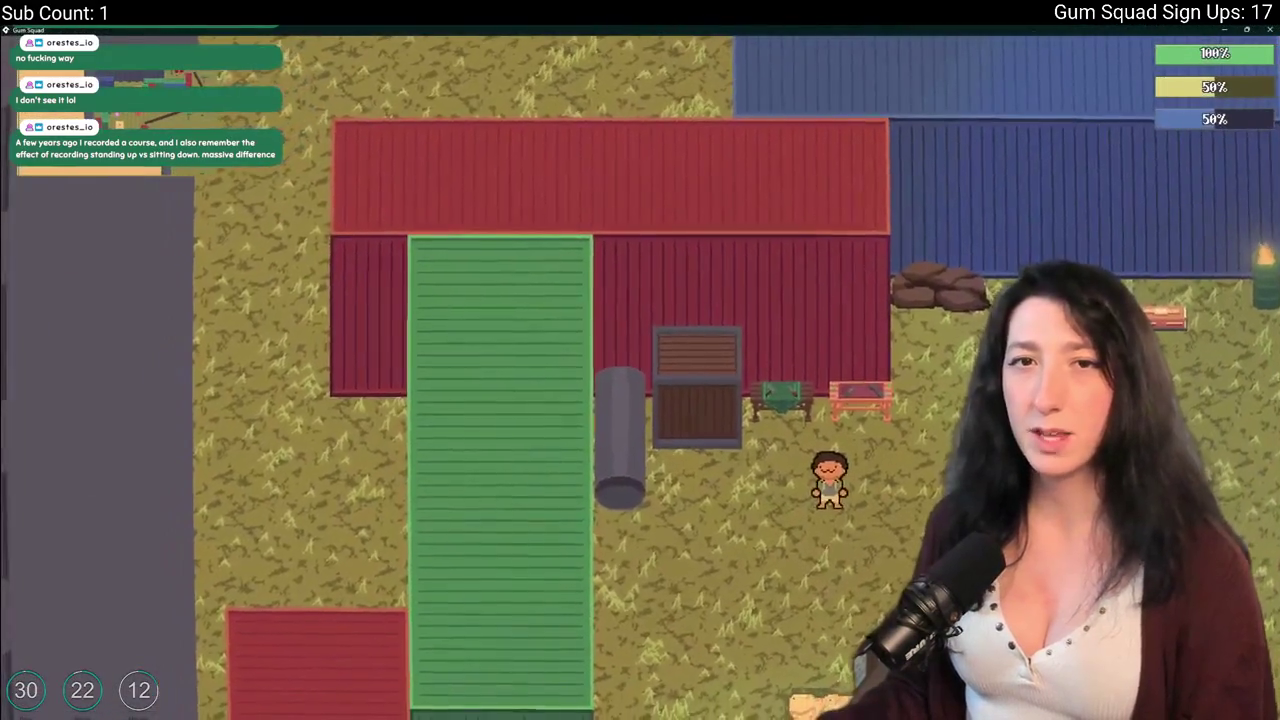
key(d)
key(s)
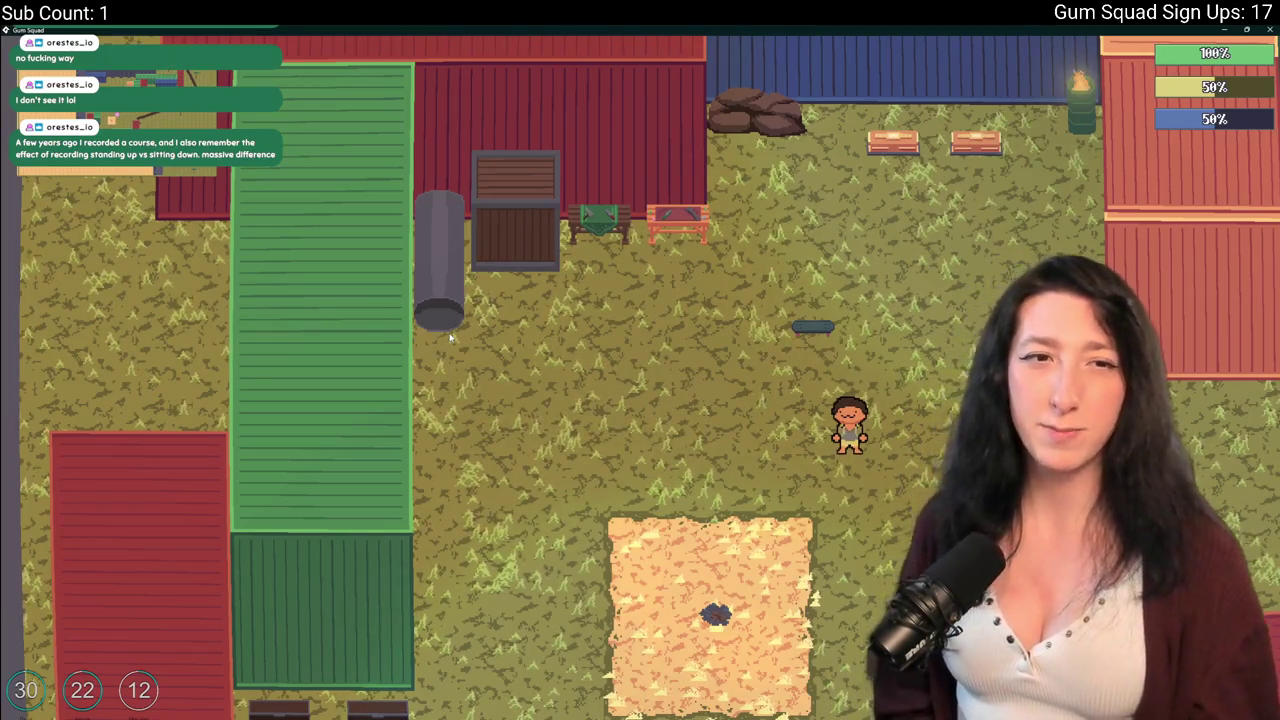
key(w)
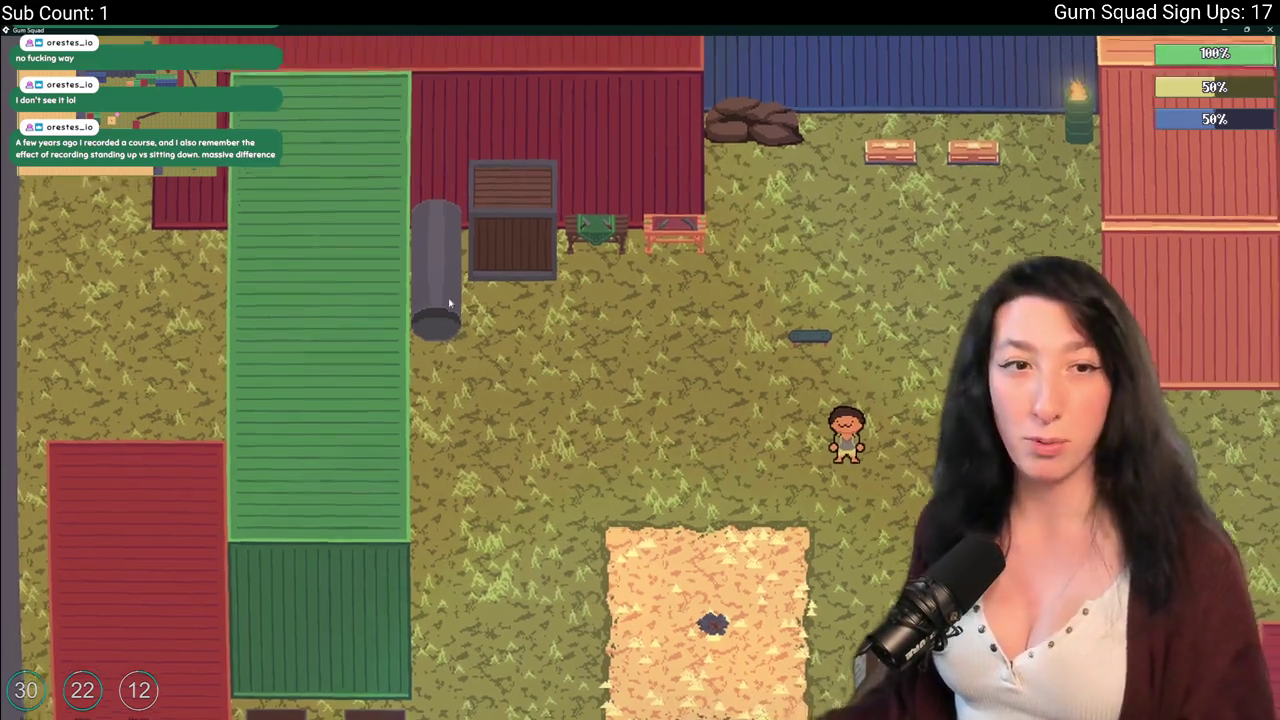
Craft a Makeshift DMR at the workbench from the rifle and gun part.
key(e)
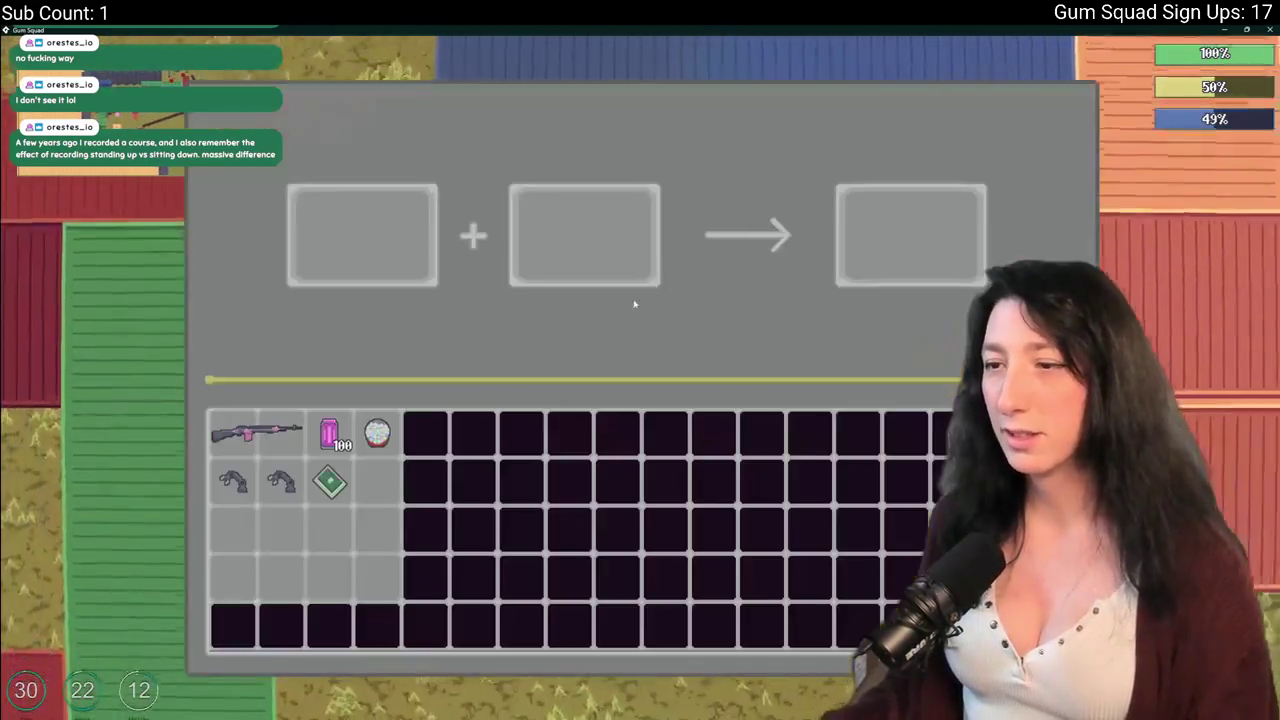
click(232, 432)
click(281, 480)
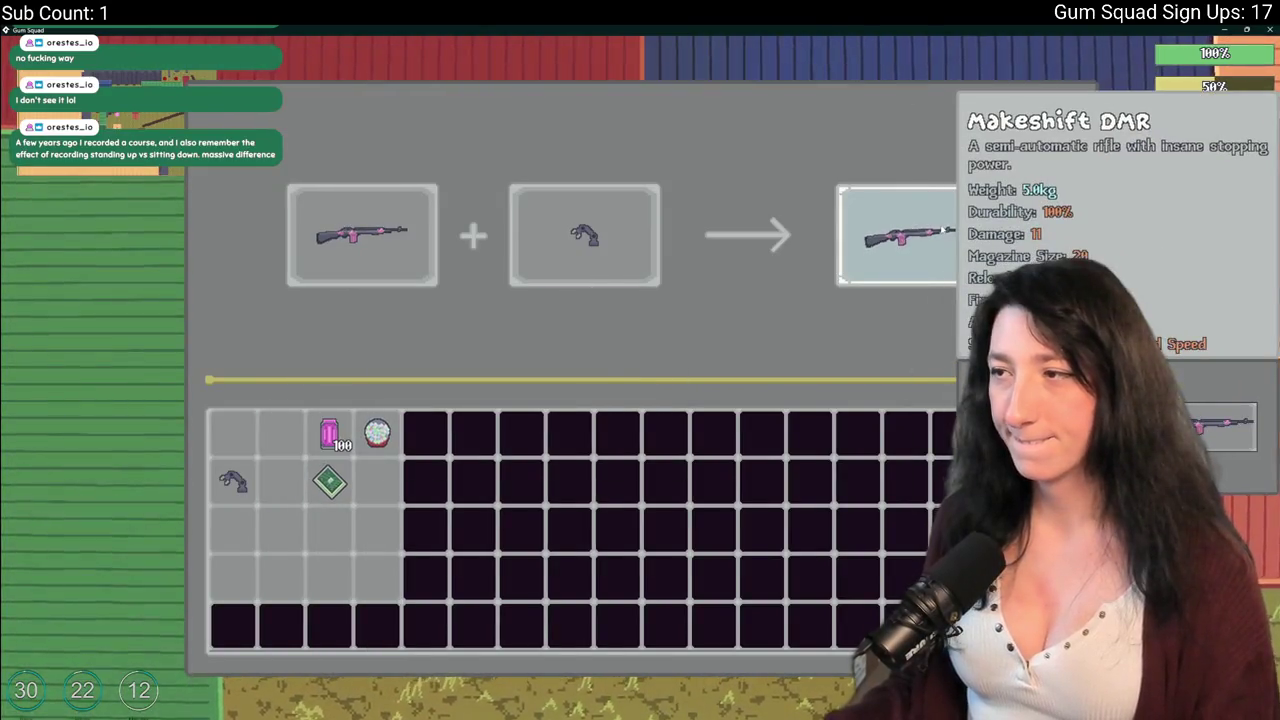
click(884, 208)
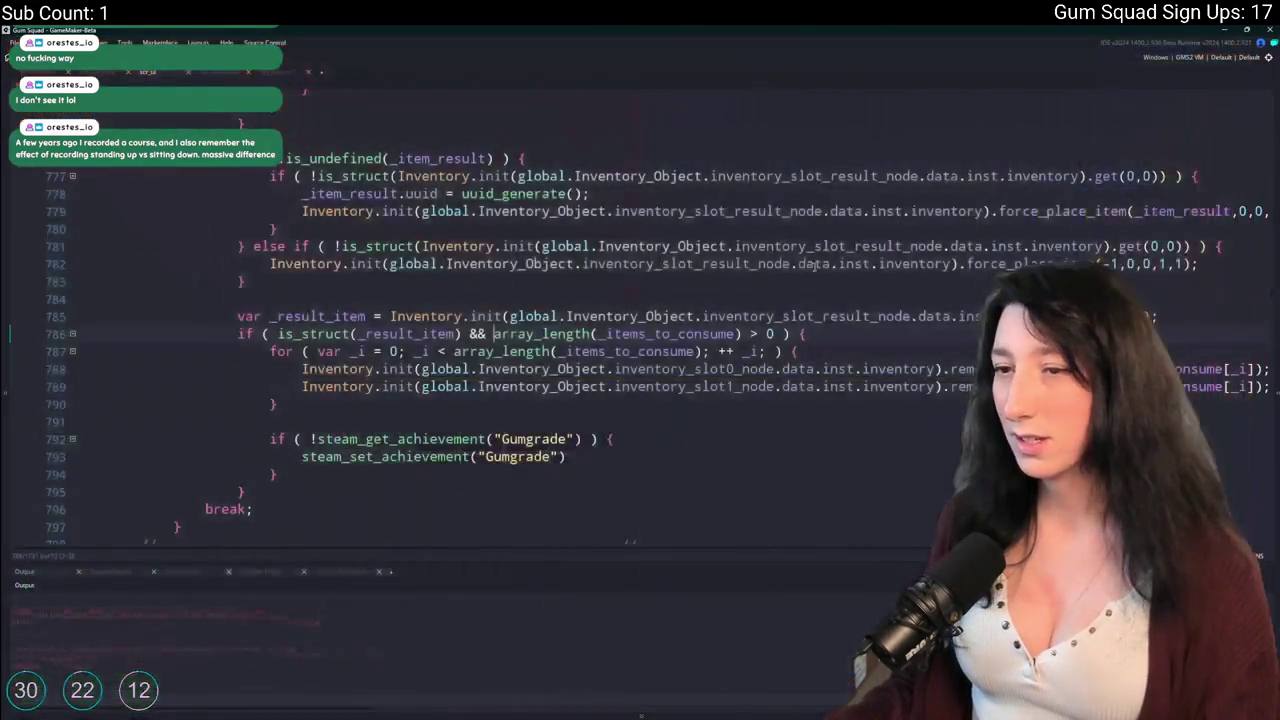
Search the code for 'result' and select the backpack place_item block with its closing brace.
scroll(500, 300, up, 5)
scroll(1267, 287, up, 2)
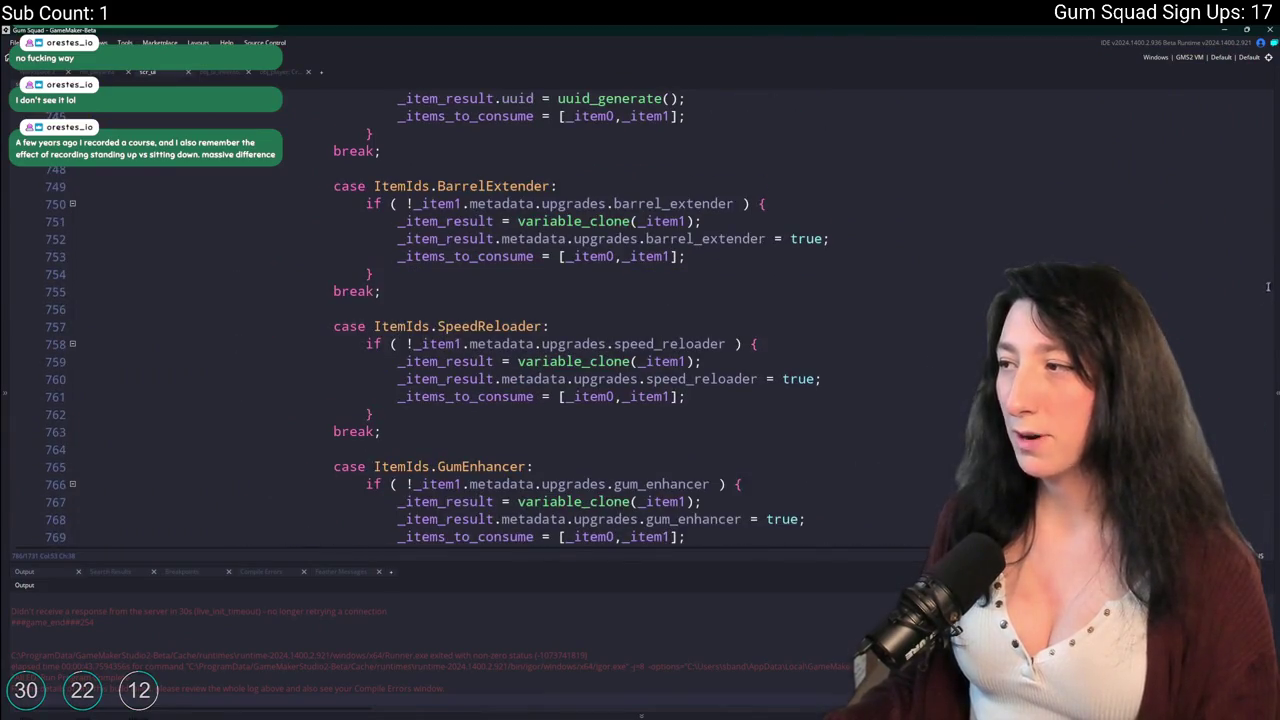
scroll(1271, 289, up, 20)
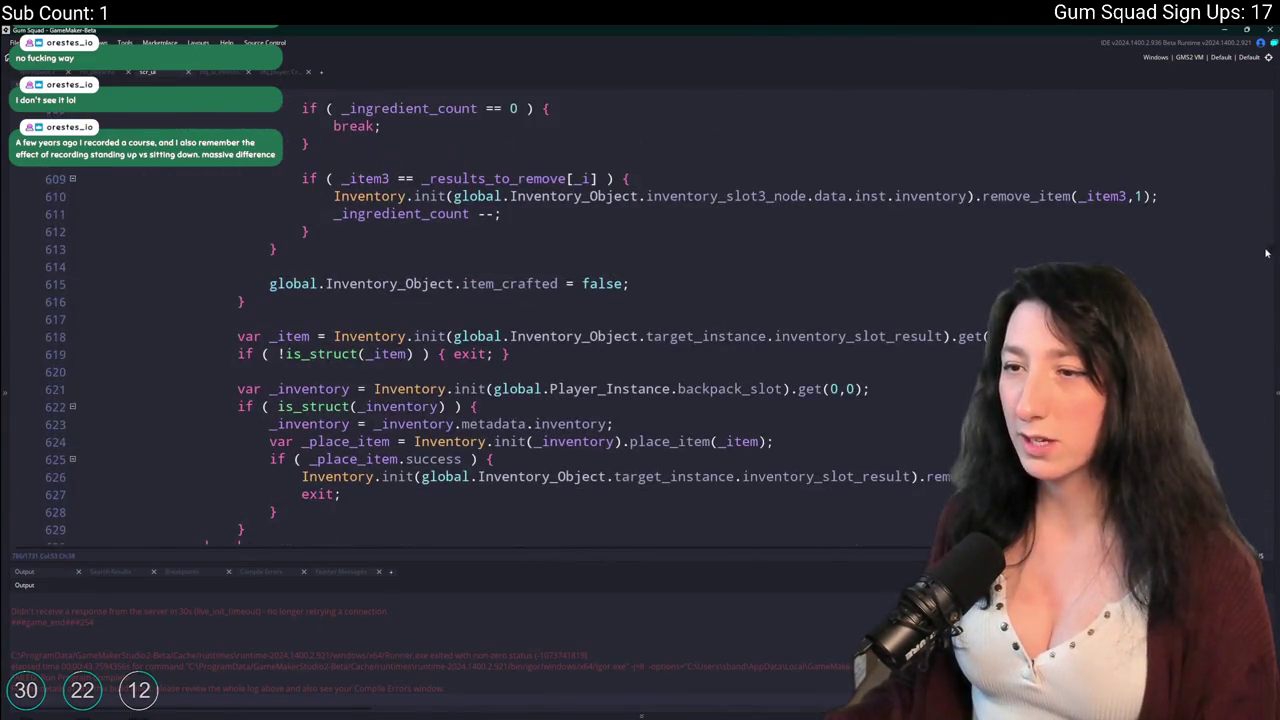
key(ctrl+f)
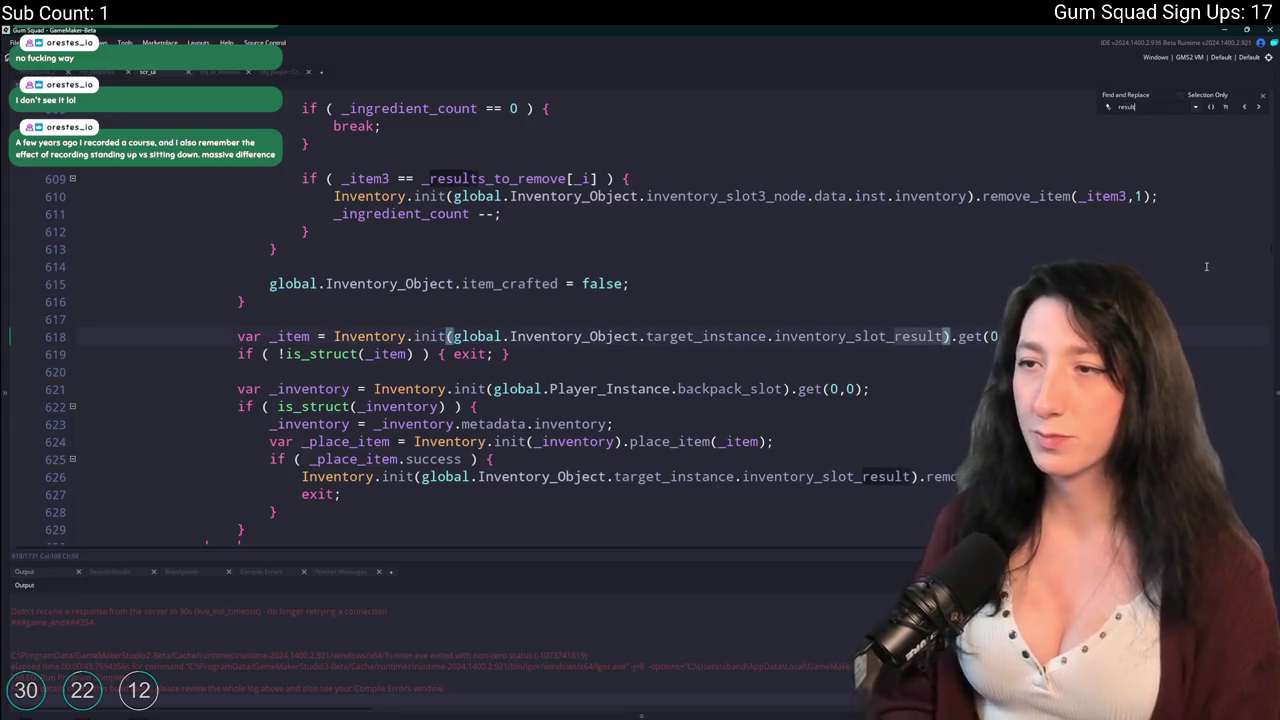
scroll(1201, 268, up, 1)
scroll(944, 316, down, 4)
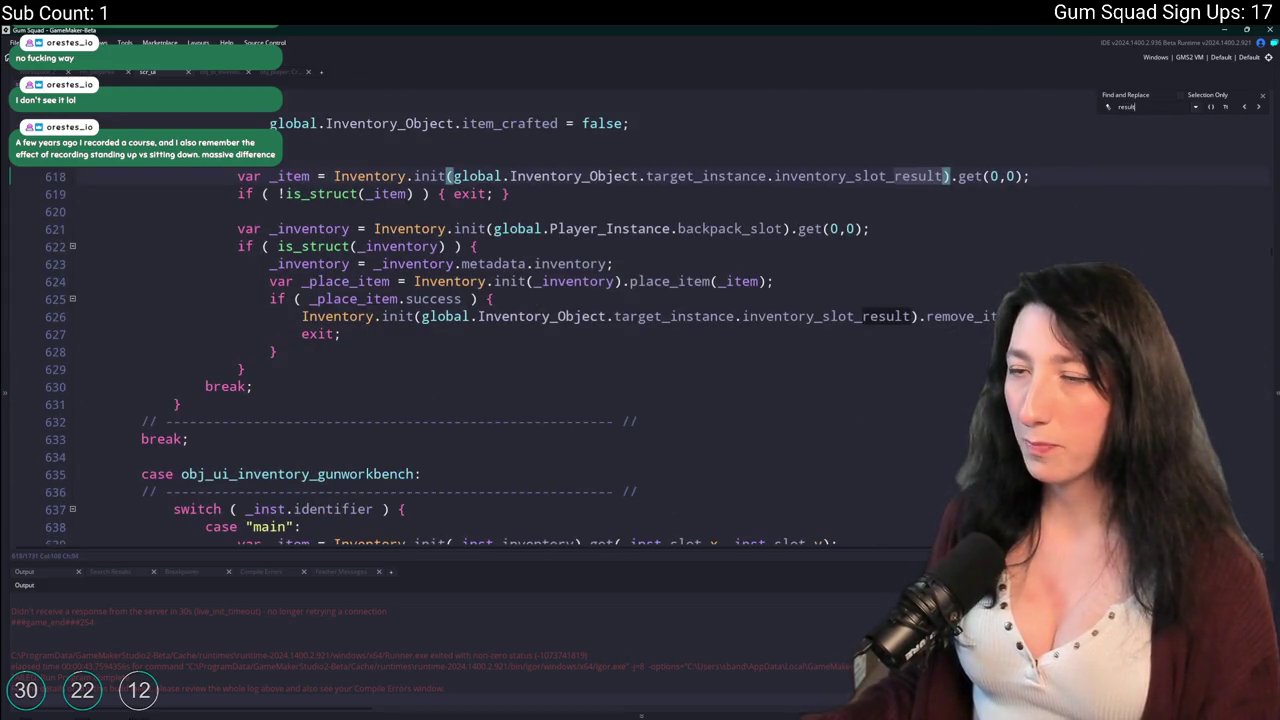
scroll(515, 316, up, 3)
click(947, 351)
click(810, 400)
drag(279, 471, 268, 384)
mouse_move(245, 489)
mouse_down()
mouse_move(274, 466)
mouse_move(252, 440)
mouse_move(238, 336)
mouse_move(237, 349)
mouse_up()
Paste the backpack placement block after the result-slot else branch and remove its extra closing braces.
scroll(237, 349, down, 20)
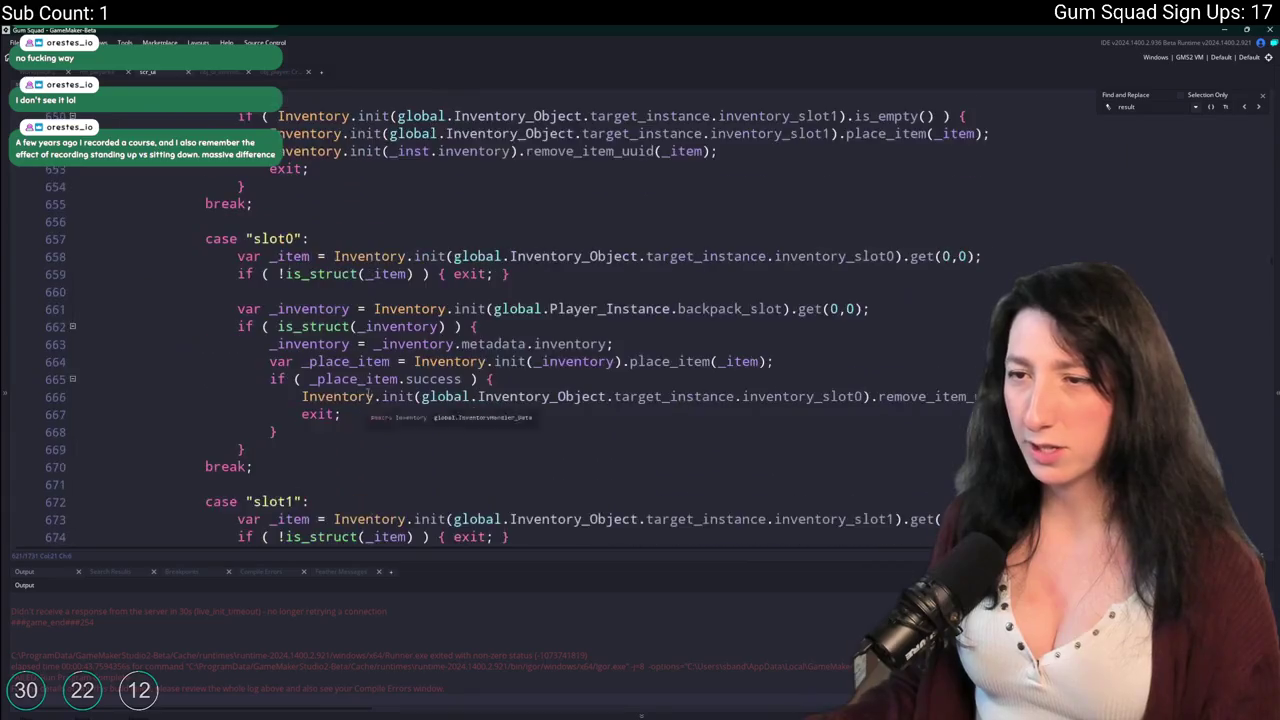
scroll(432, 376, down, 20)
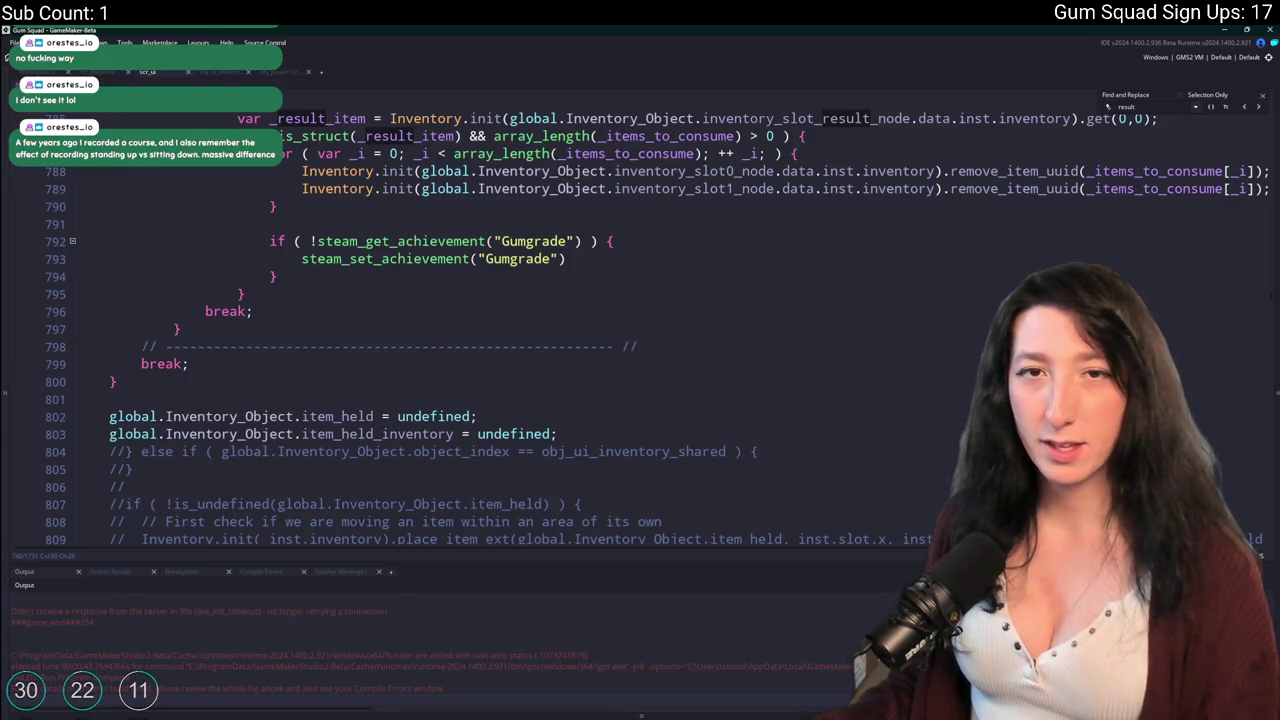
scroll(736, 297, up, 1)
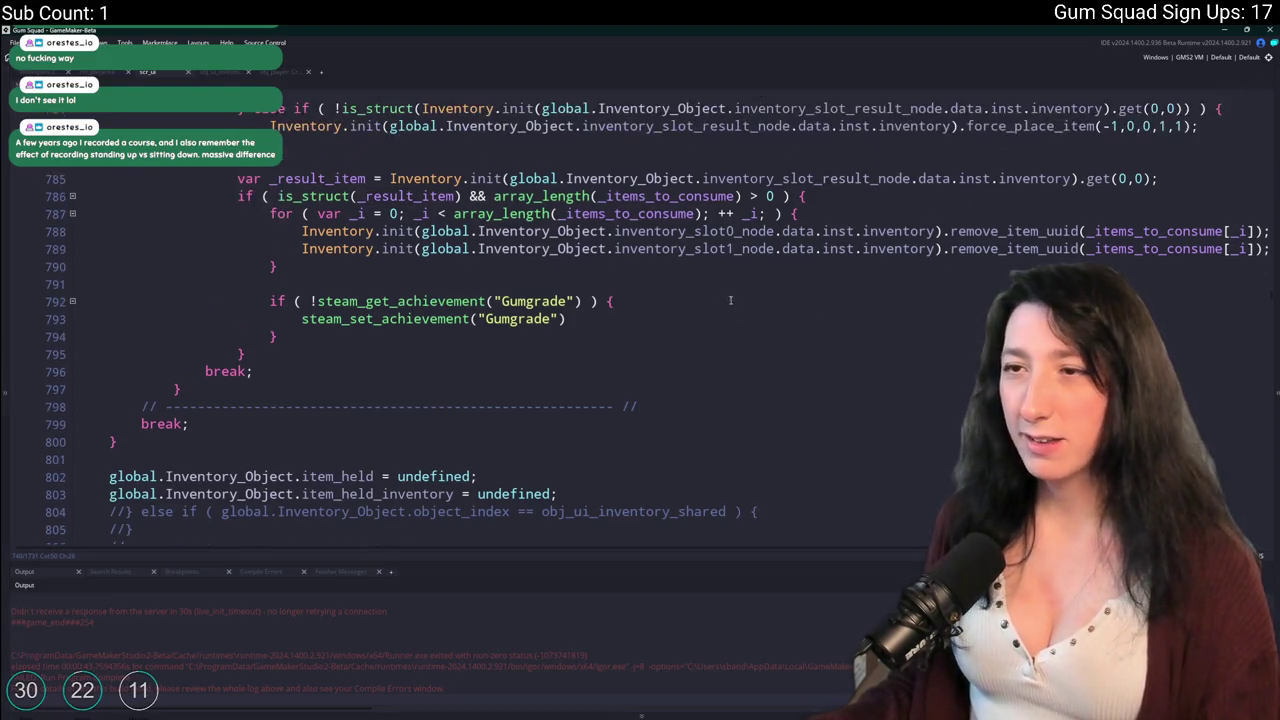
scroll(736, 297, up, 1)
click(563, 402)
click(757, 211)
key(Return)
key(Return)
key(ctrl+v)
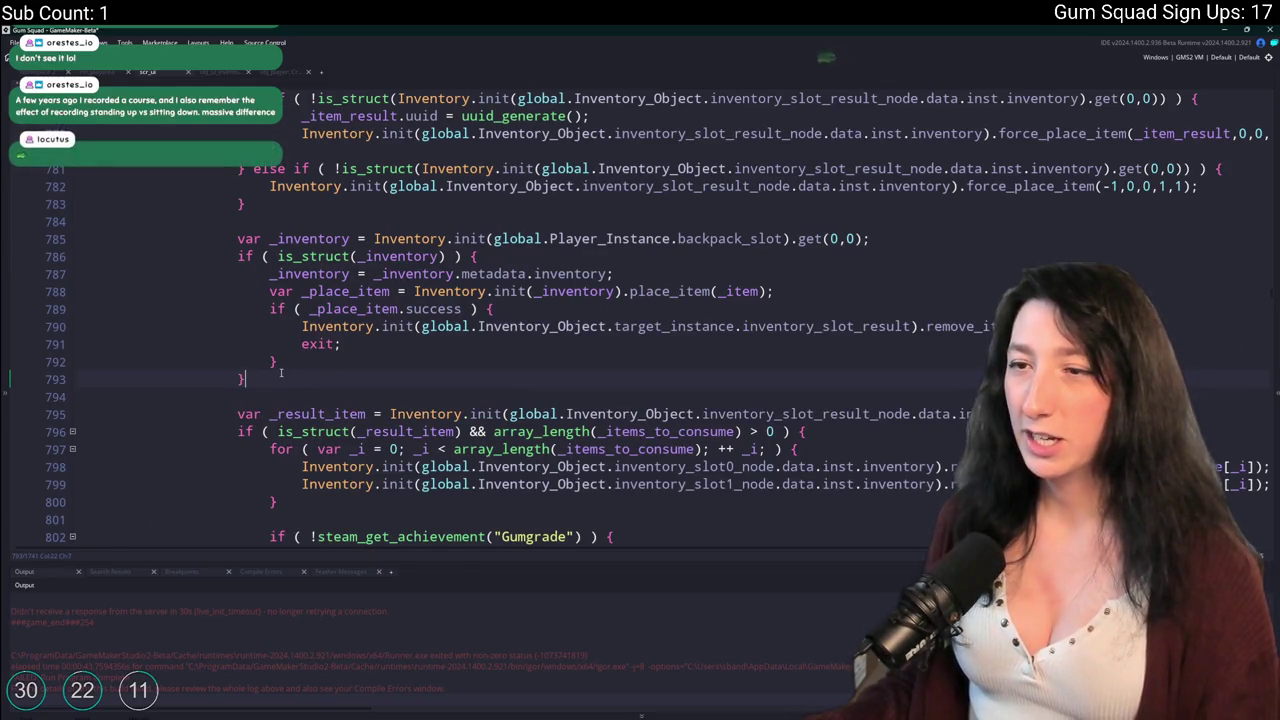
mouse_move(275, 376)
mouse_down()
mouse_move(173, 340)
mouse_move(258, 444)
mouse_move(246, 512)
mouse_up()
key(BackSpace)
Indent the consume loop into the placement success branch, close it with two braces, and rebuild.
scroll(250, 345, down, 1)
key(Tab)
scroll(318, 455, down, 2)
click(340, 432)
key(Return)
text(})
key(Return)
text(})
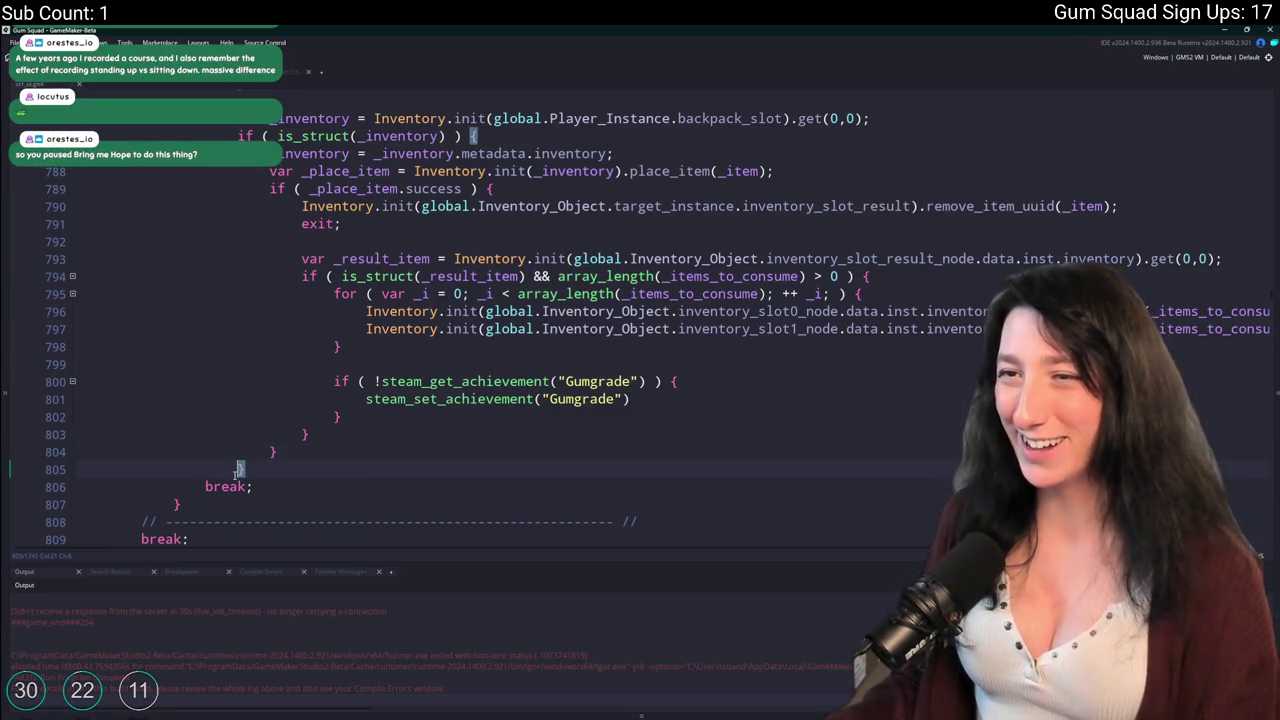
scroll(238, 450, up, 1)
click(378, 441)
key(F5)
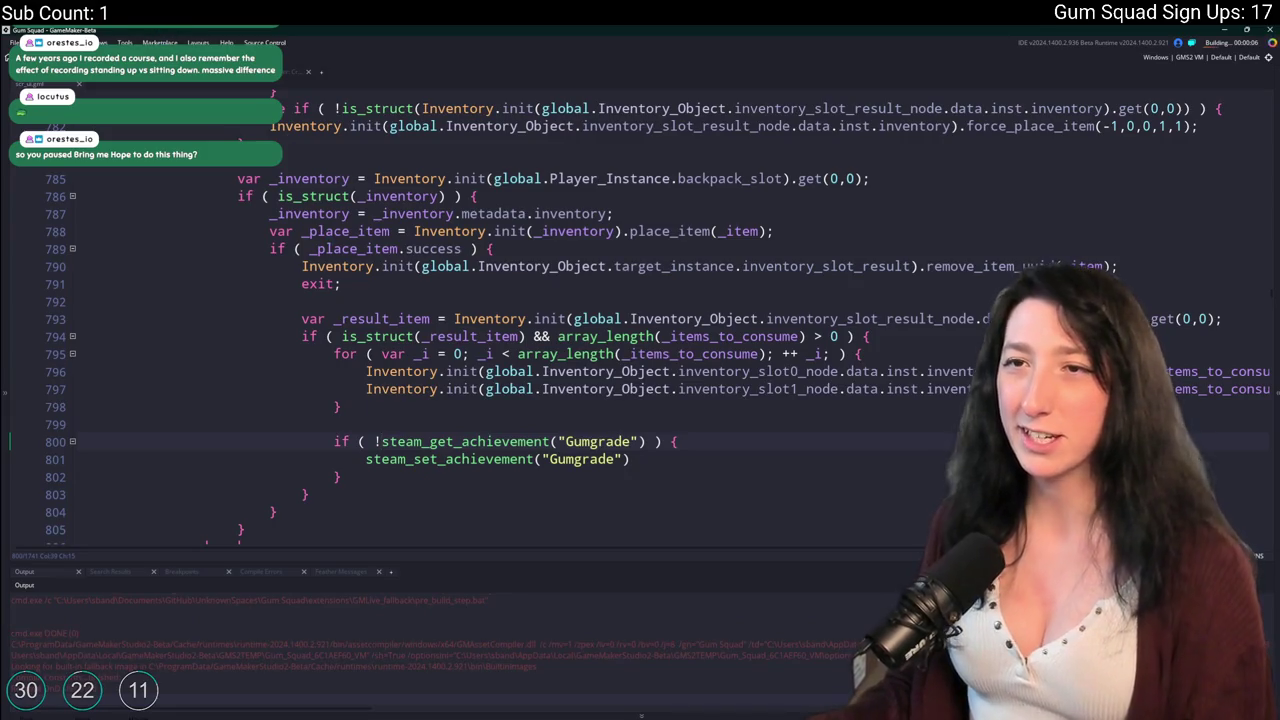
Delete the early 'exit;' line, restoring the accidentally removed remove-from-result-slot line.
click(412, 281)
key(shift+Home)
key(shift+Home)
key(BackSpace)
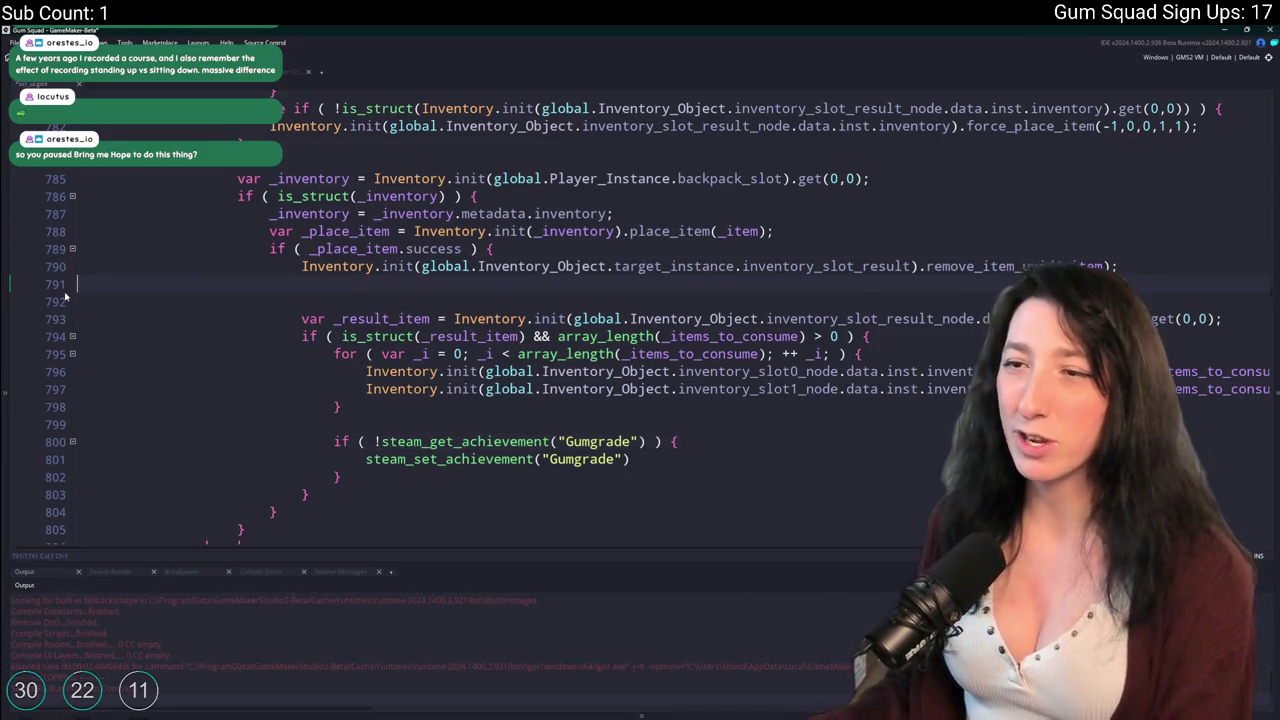
key(BackSpace)
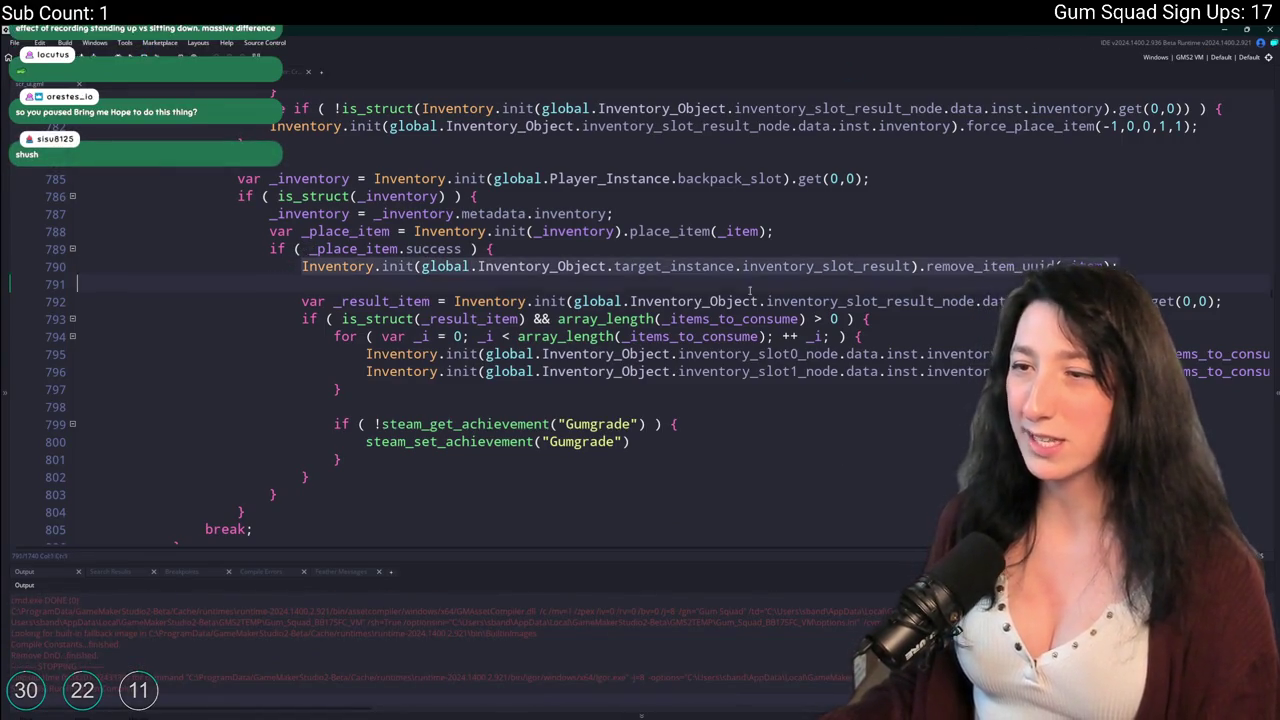
key(shift+Home)
key(shift+Home)
key(BackSpace)
key(BackSpace)
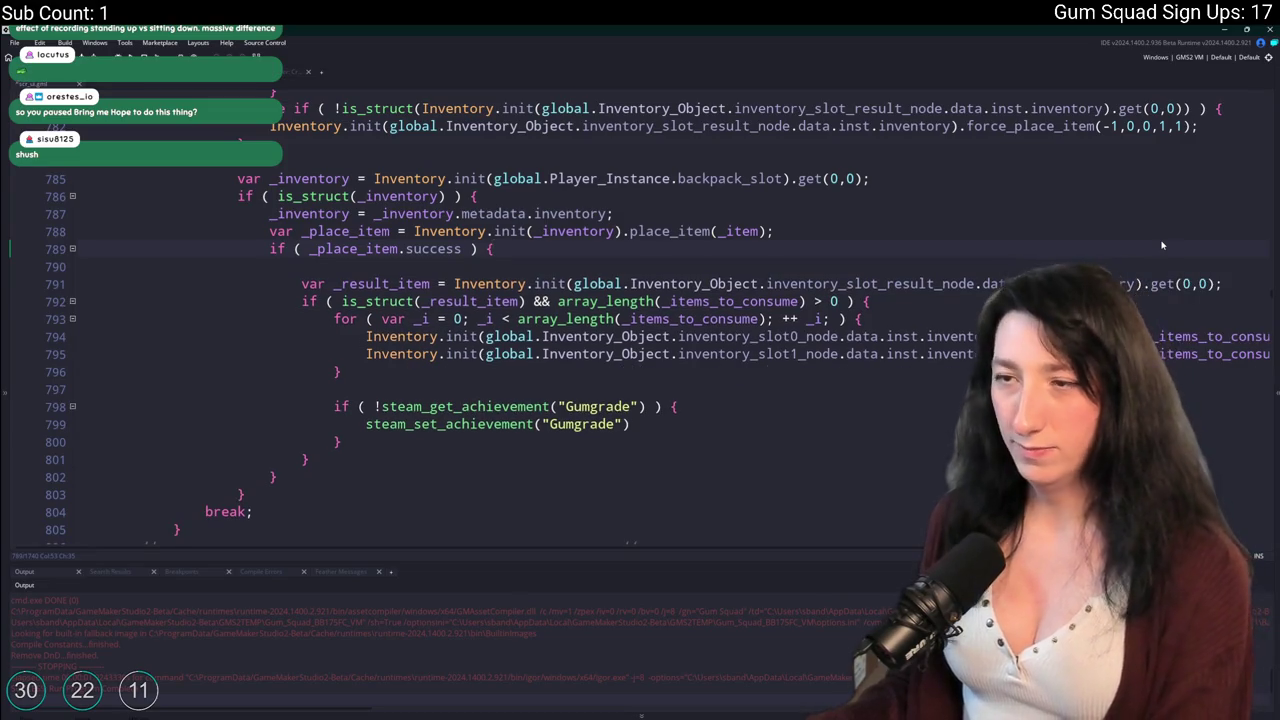
key(Delete)
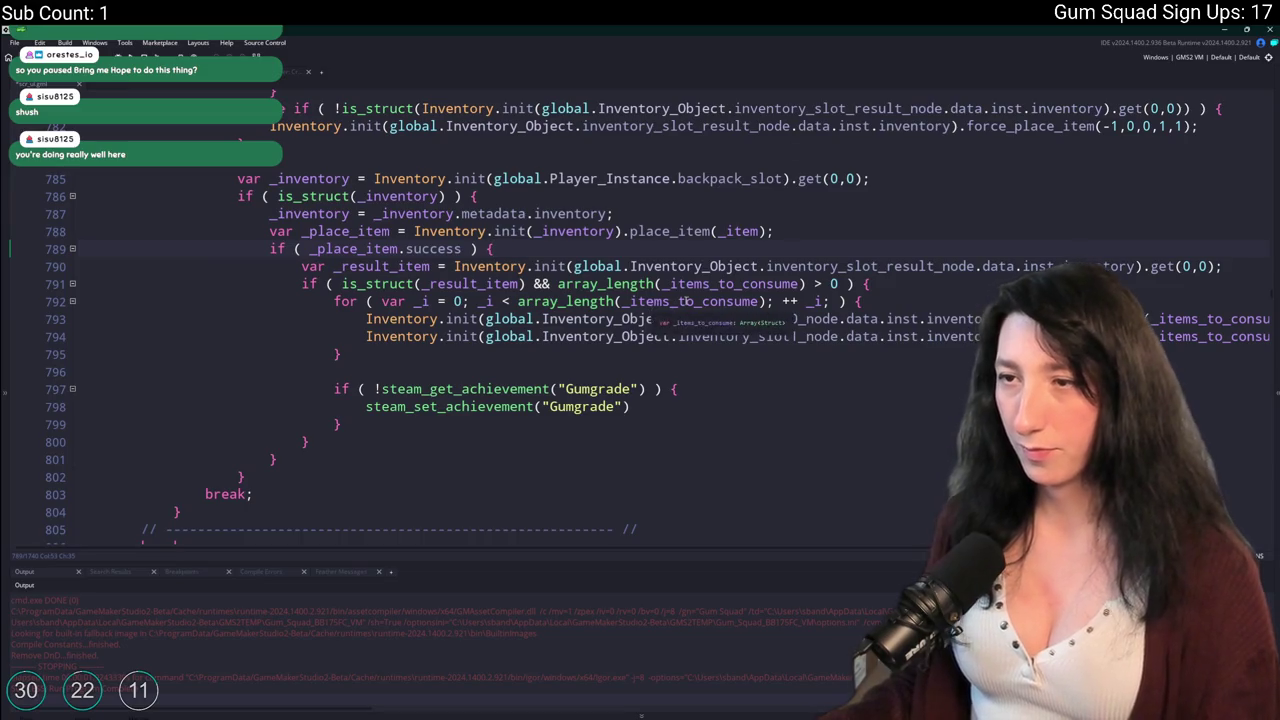
key(ctrl+z)
key(ctrl+z)
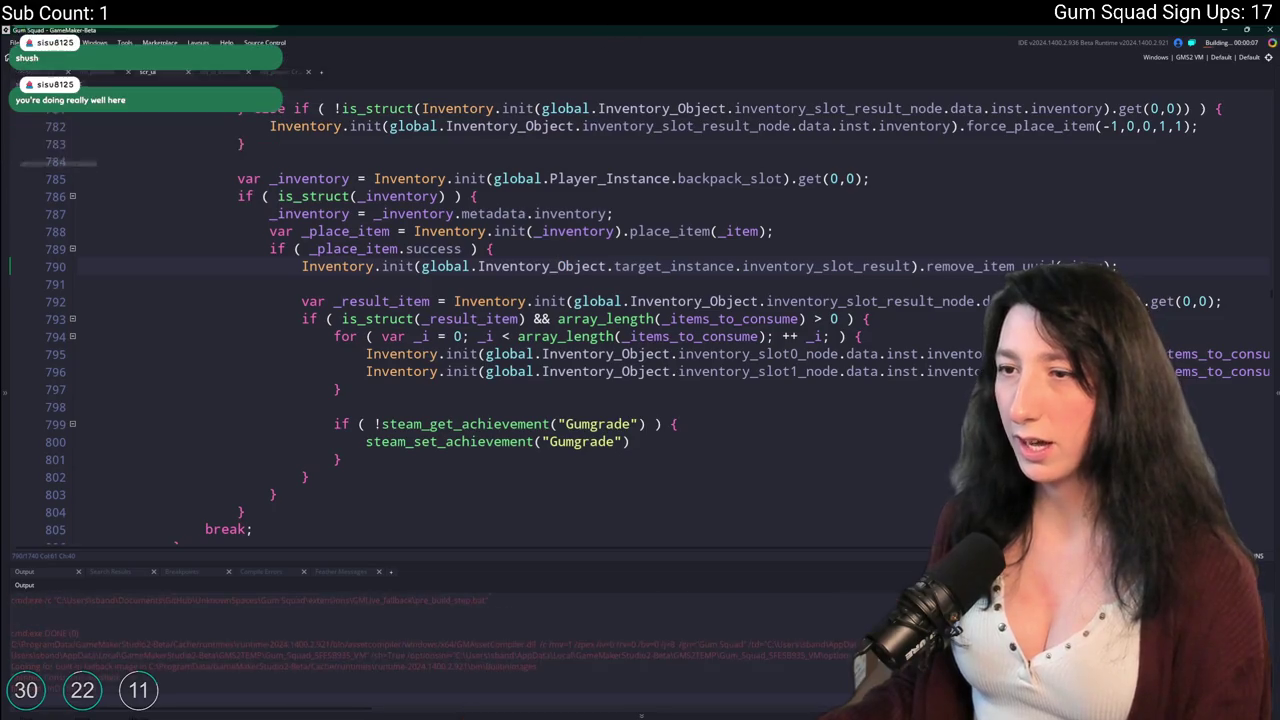
Review the result-item lookup and _items_to_consume code, then start a new world lobby.
scroll(224, 202, up, 1)
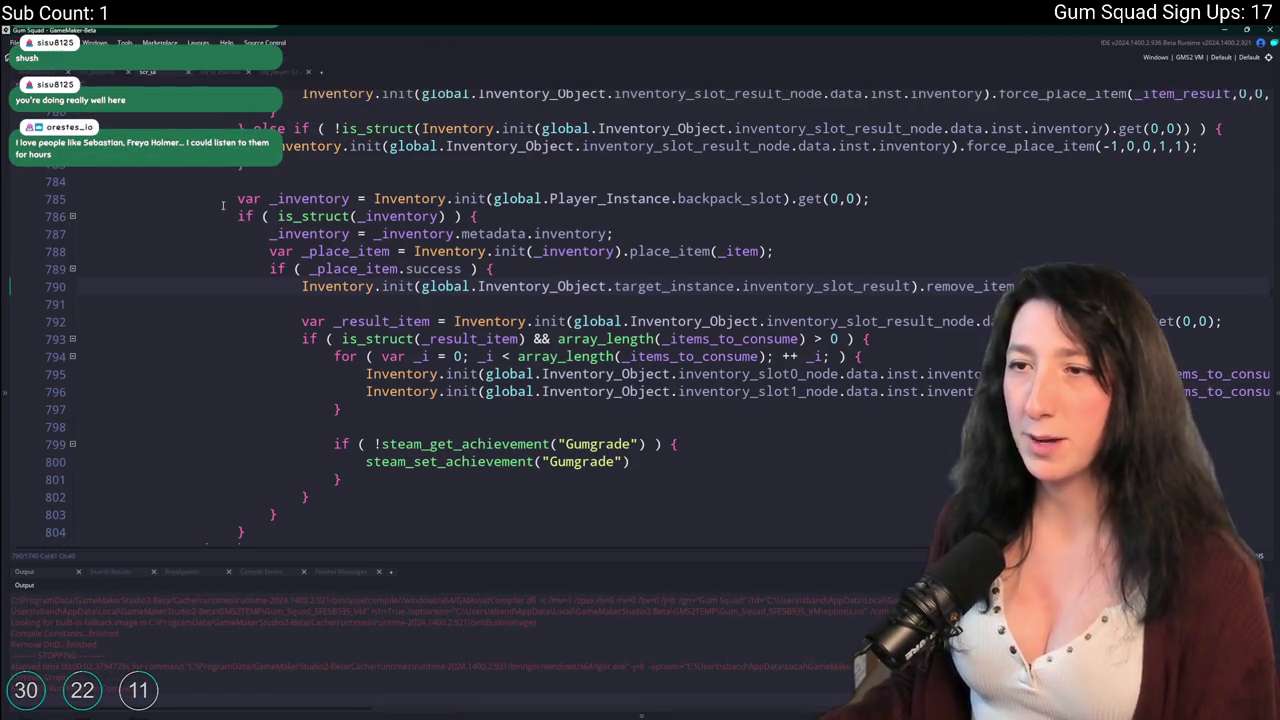
drag(298, 321, 982, 321)
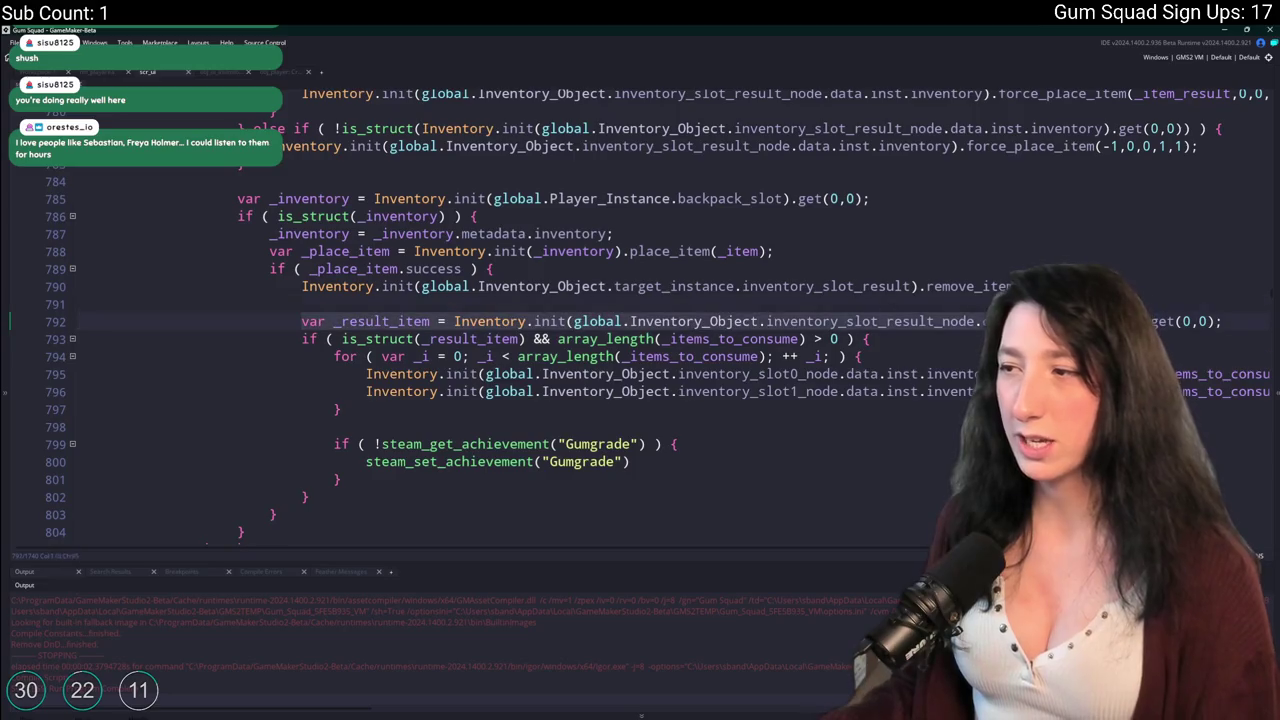
click(1178, 330)
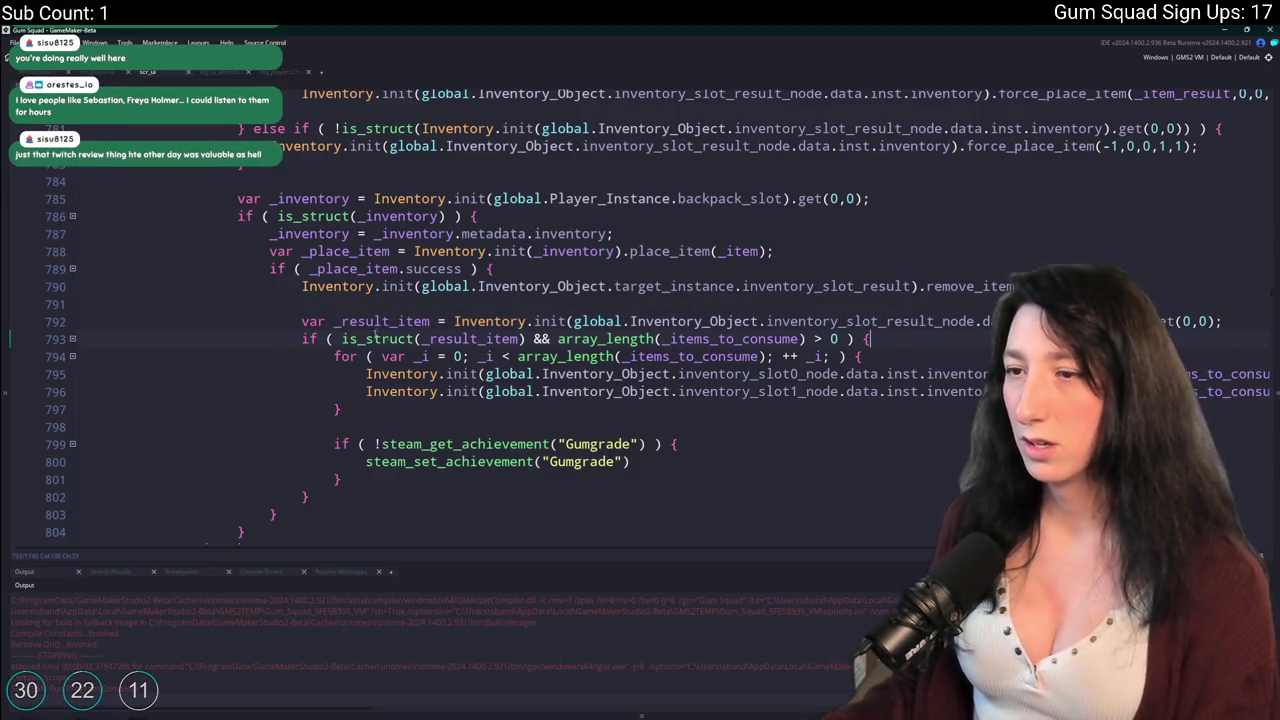
click(772, 339)
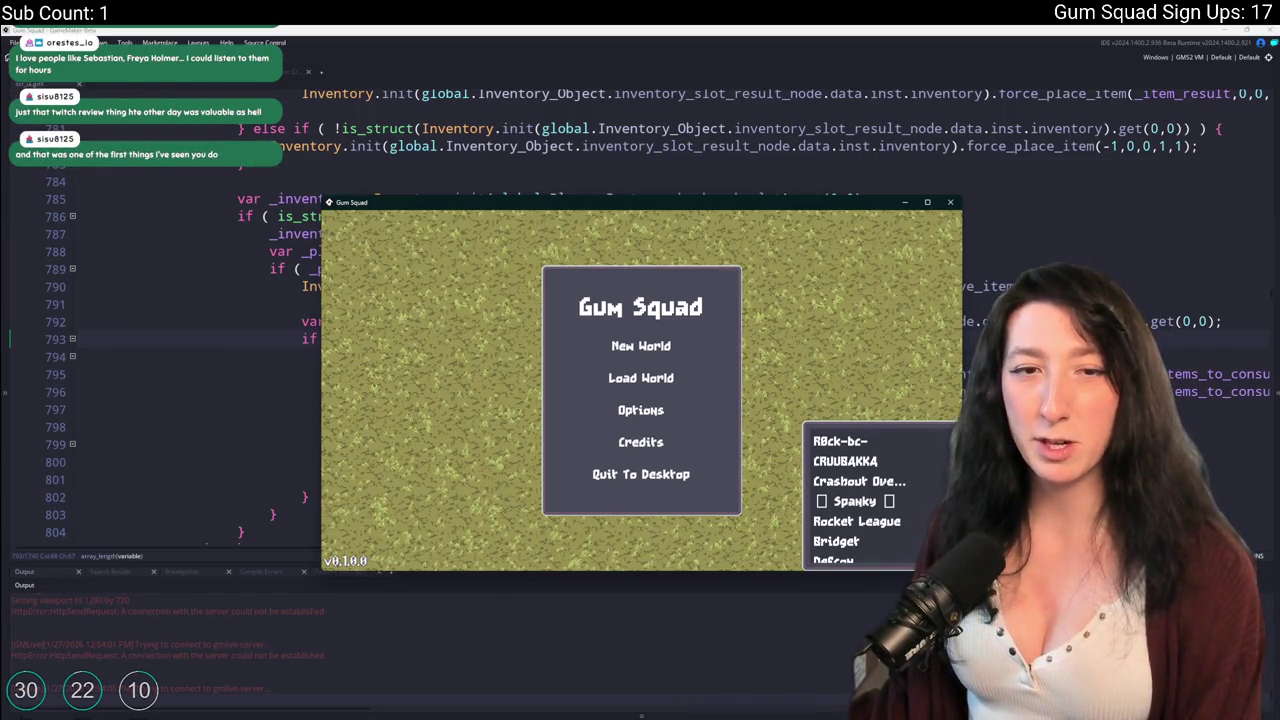
click(640, 345)
click(640, 543)
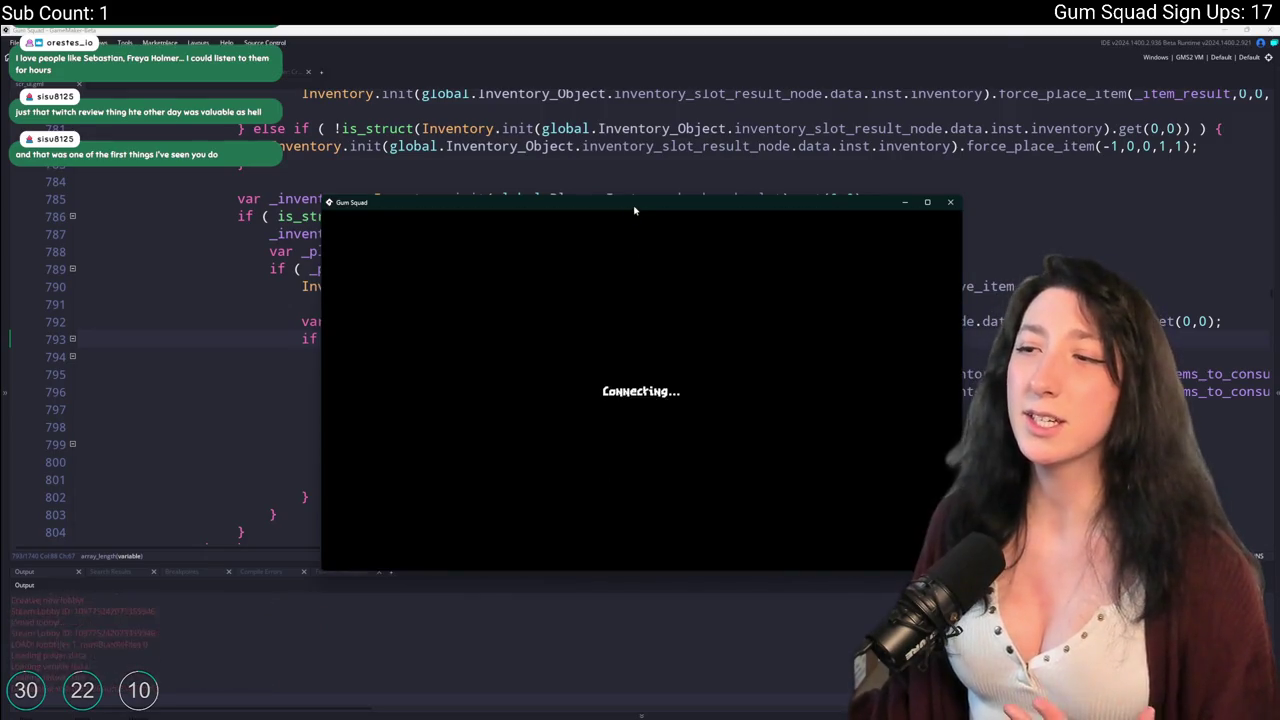
key(super+e)
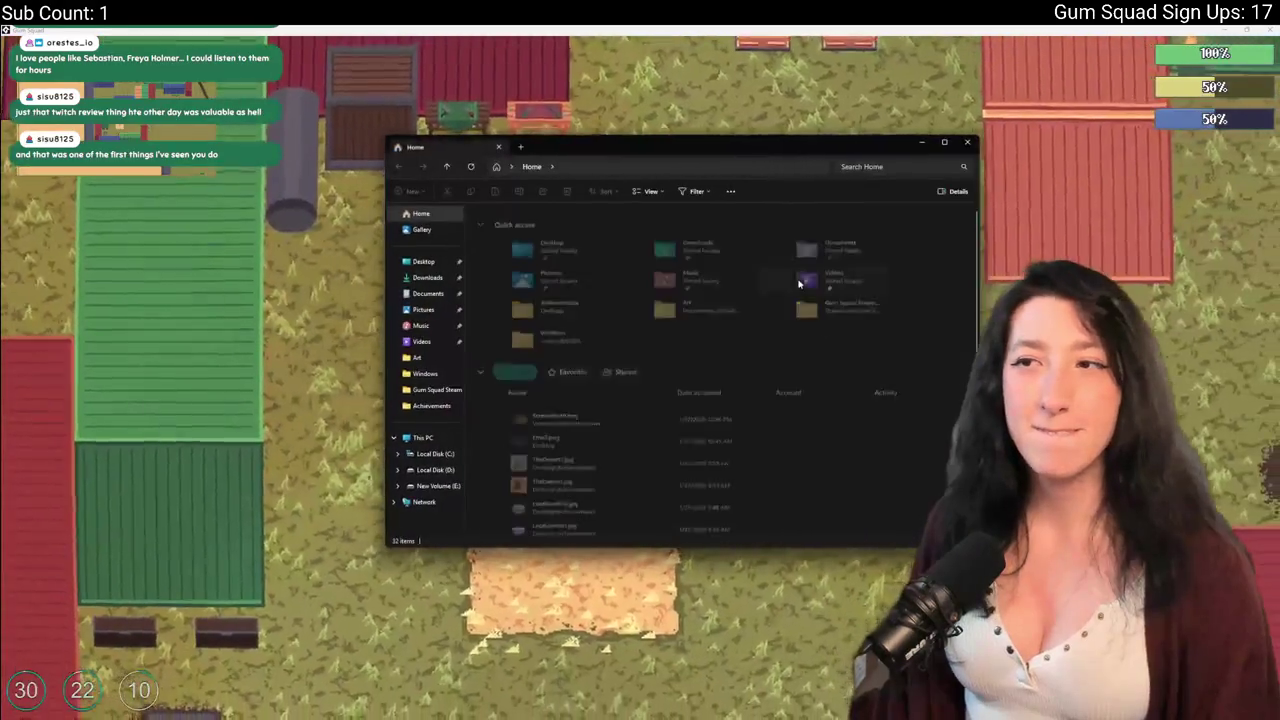
Delete all five save files in %localappdata%\Gum_Squad's save folder and close Explorer.
click(709, 167)
text(%local)
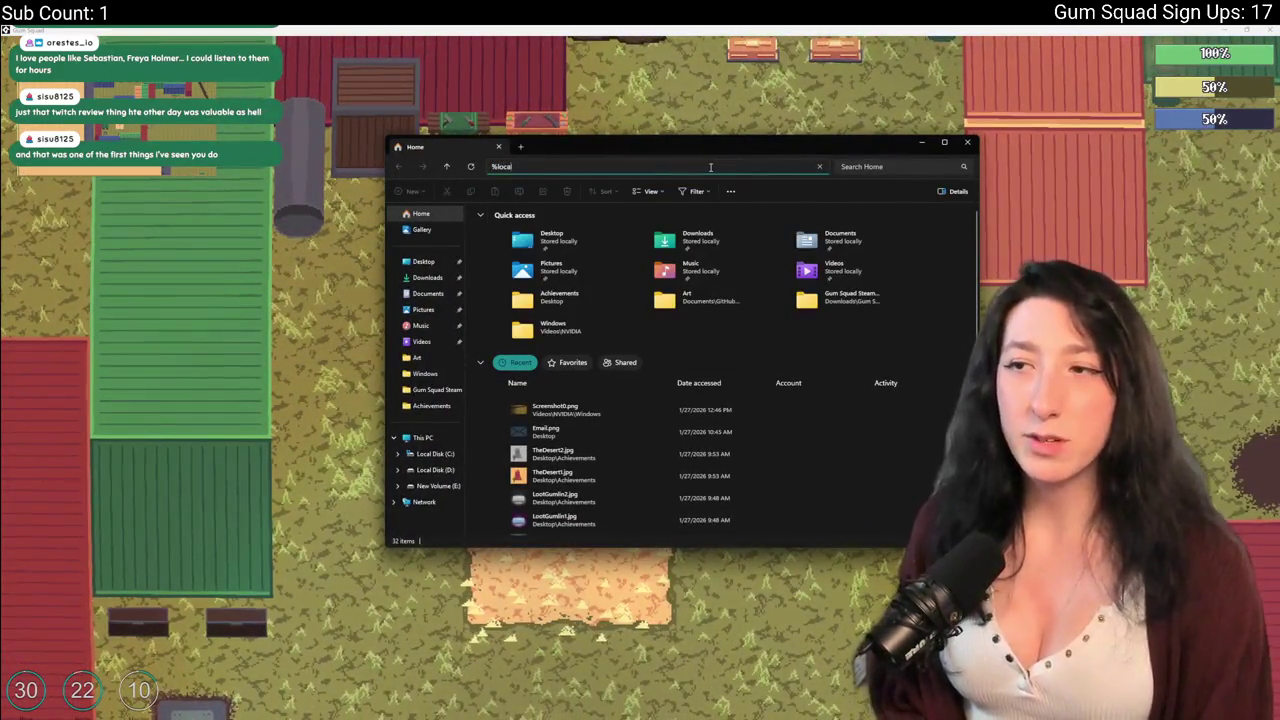
text(appdata%)
key(Return)
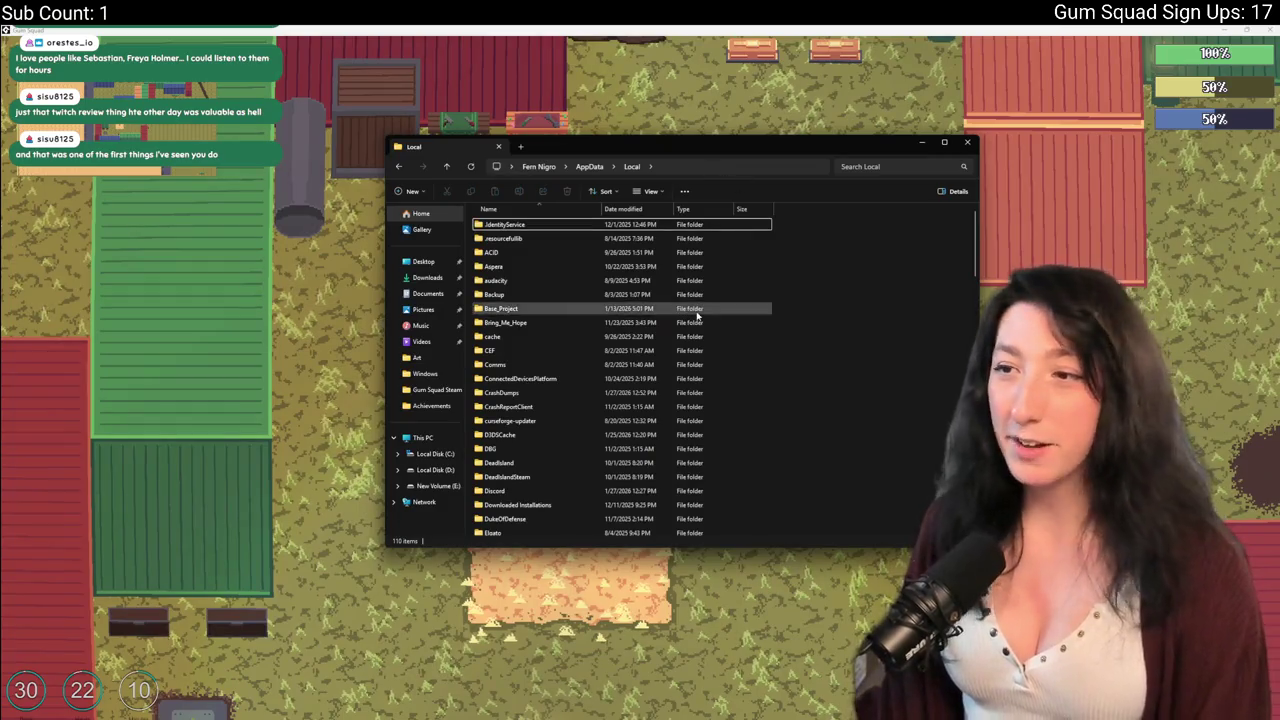
text(g)
double_click(610, 320)
double_click(614, 238)
key(ctrl+a)
key(Delete)
key(alt+F4)
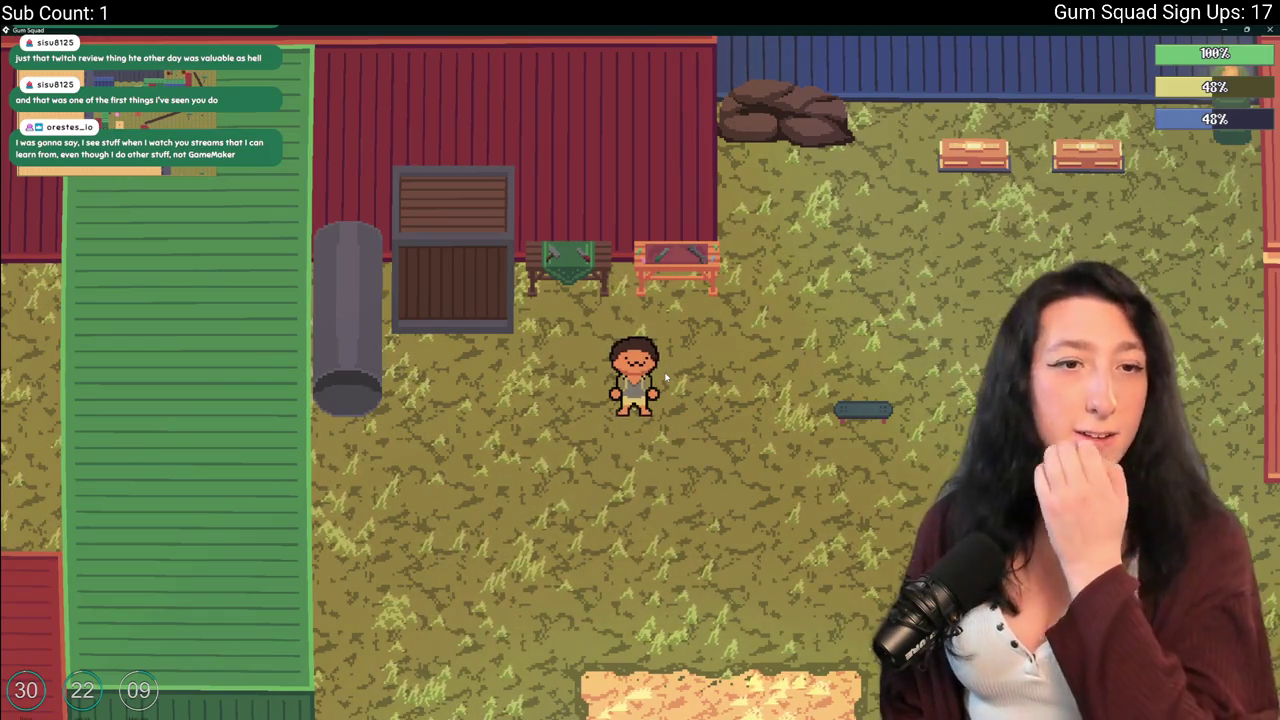
Walk past the bench, ride the skateboard across the map, and head back to the crates.
scroll(666, 377, down, 3)
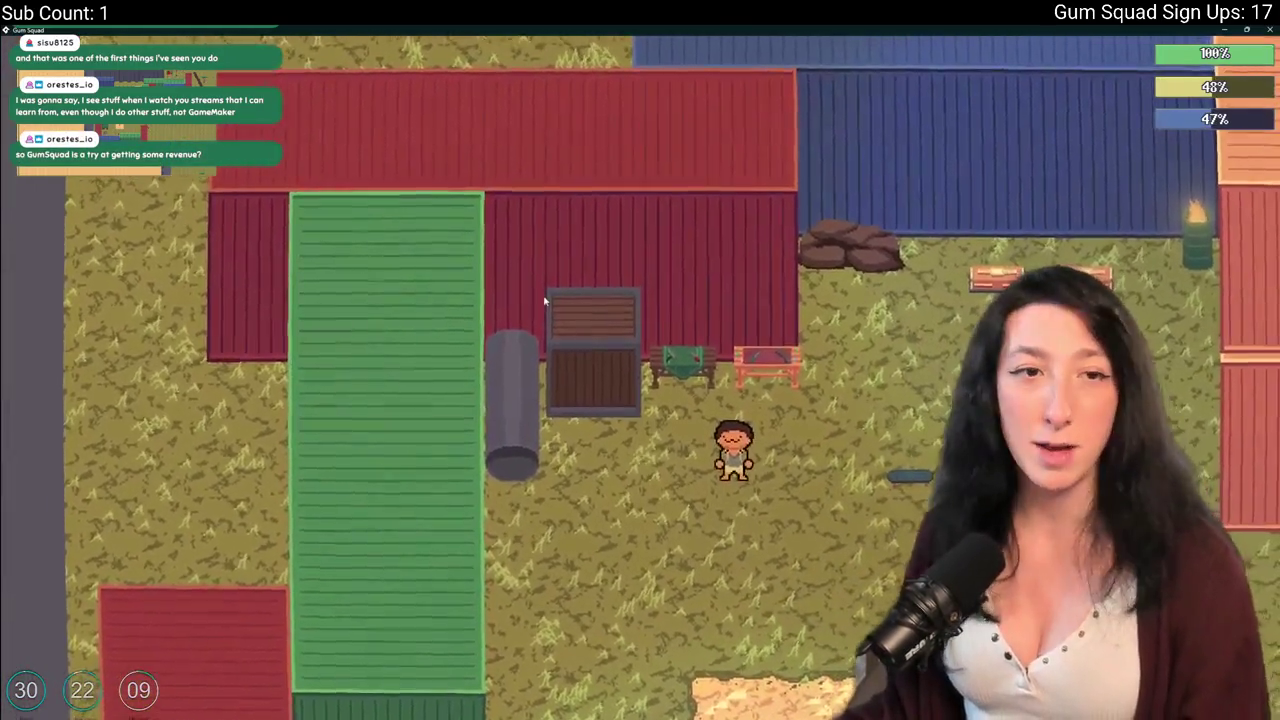
key(d)
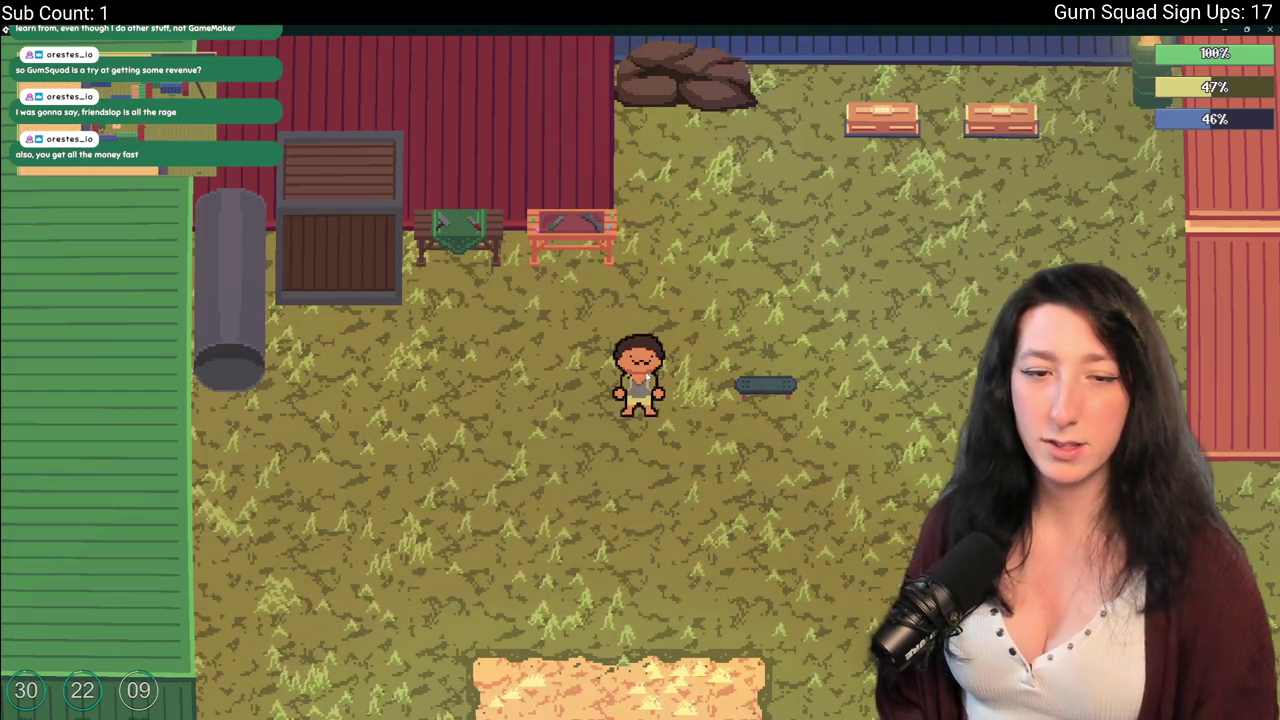
key(d)
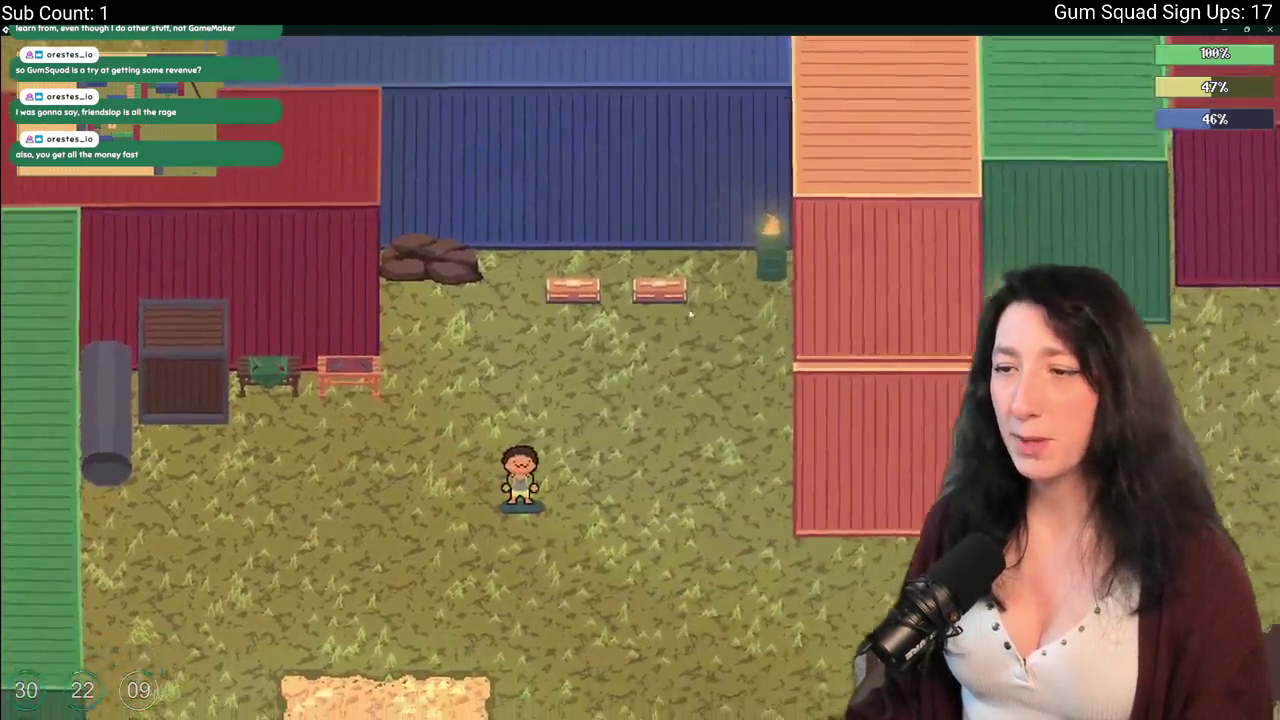
key(s)
key(d)
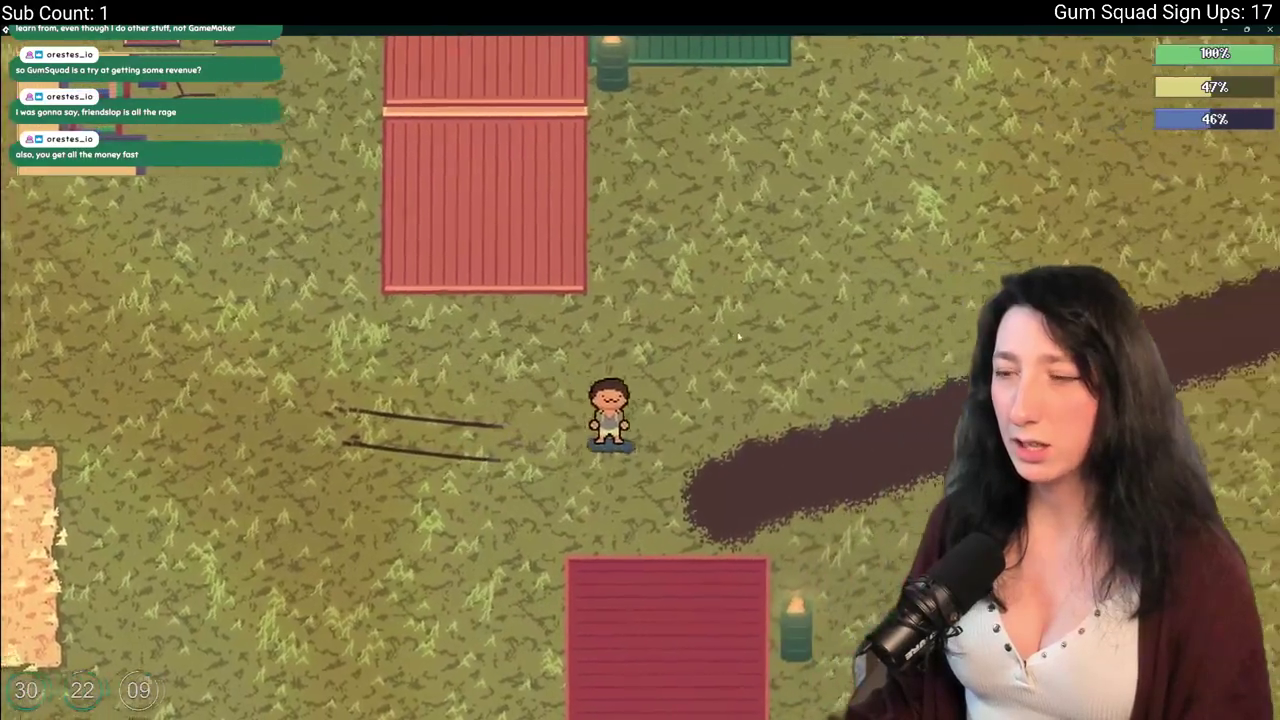
key(a)
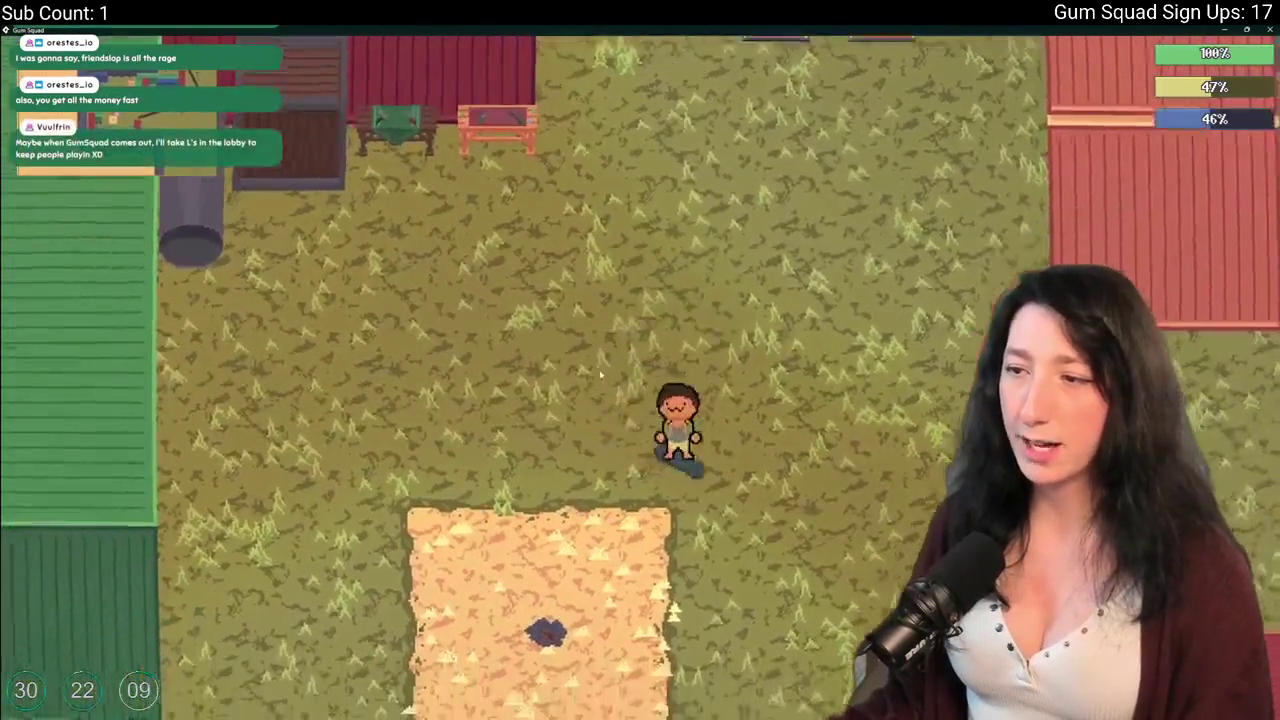
key(w)
key(d)
key(a)
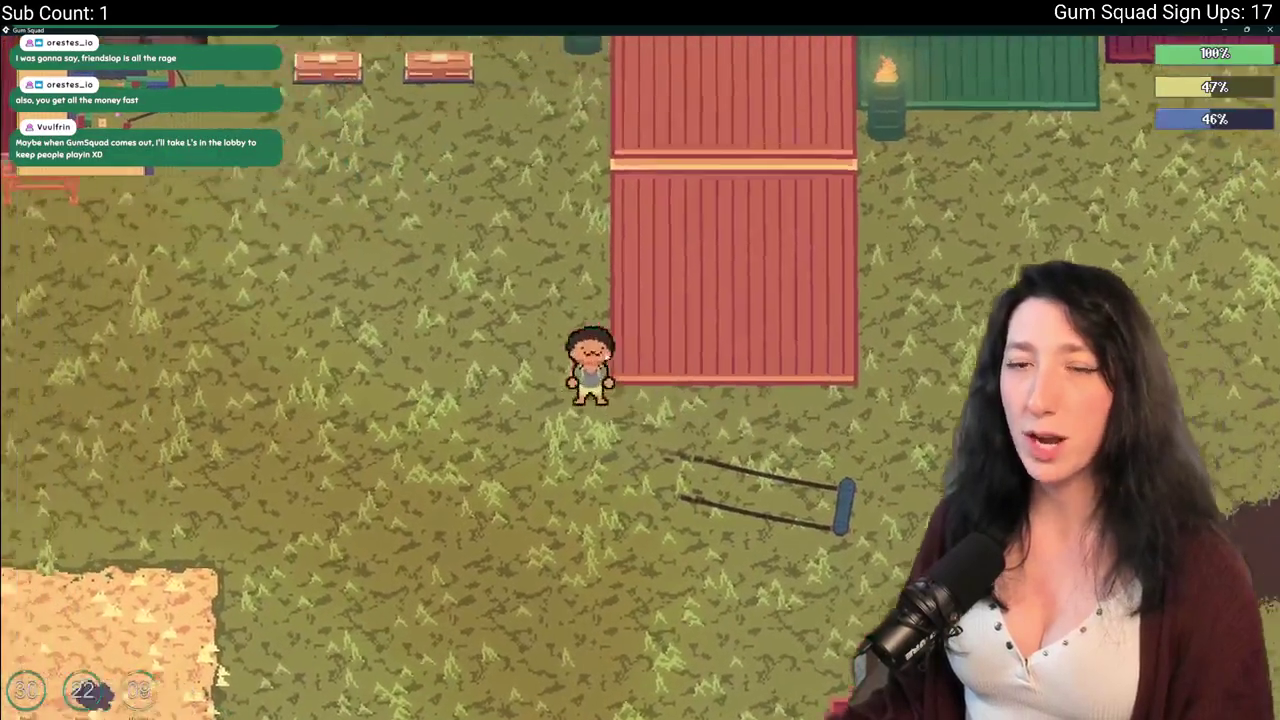
key(w)
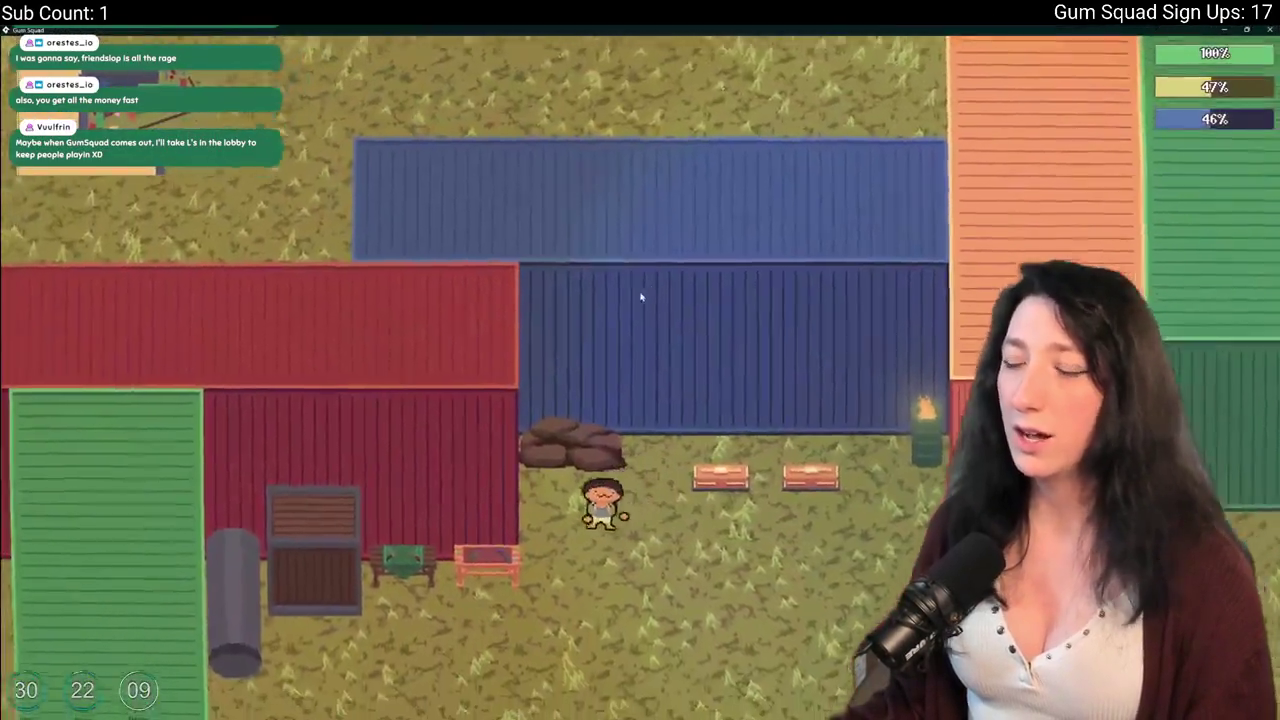
Craft a Makeshift DMR from the rifle and grip, then abort the resulting Code Error.
key(Tab)
click(232, 429)
click(910, 235)
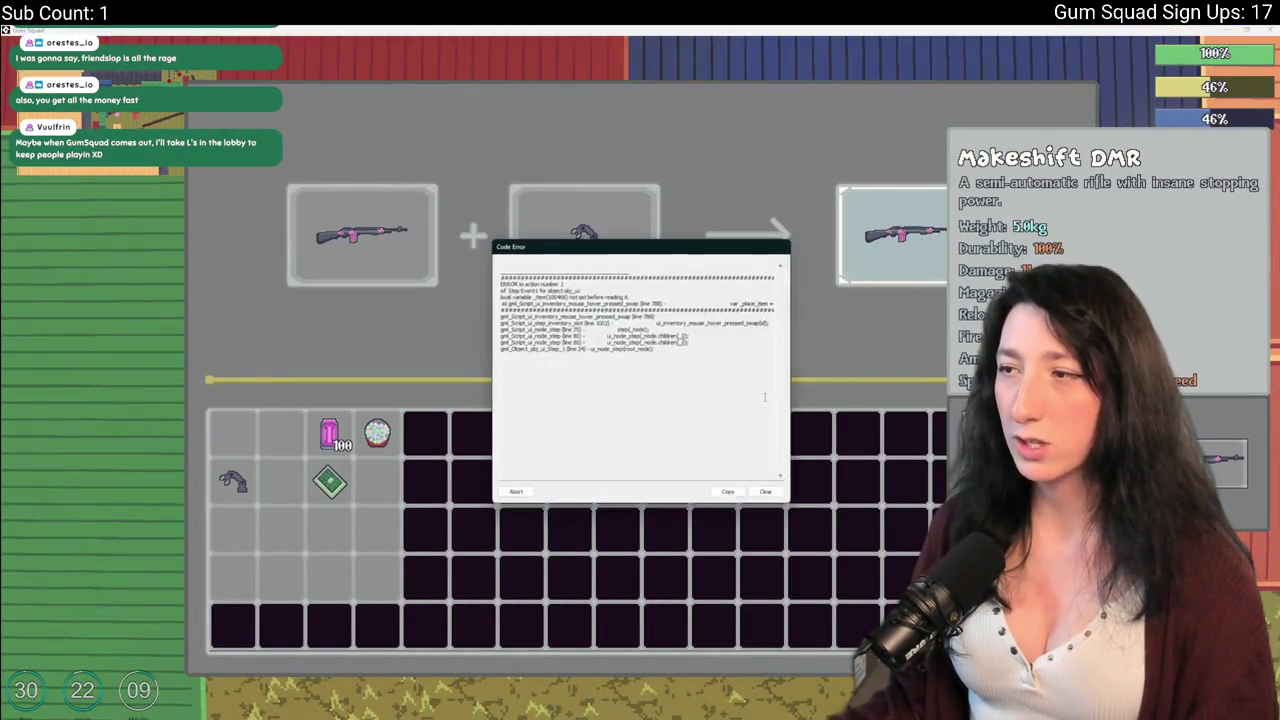
click(515, 492)
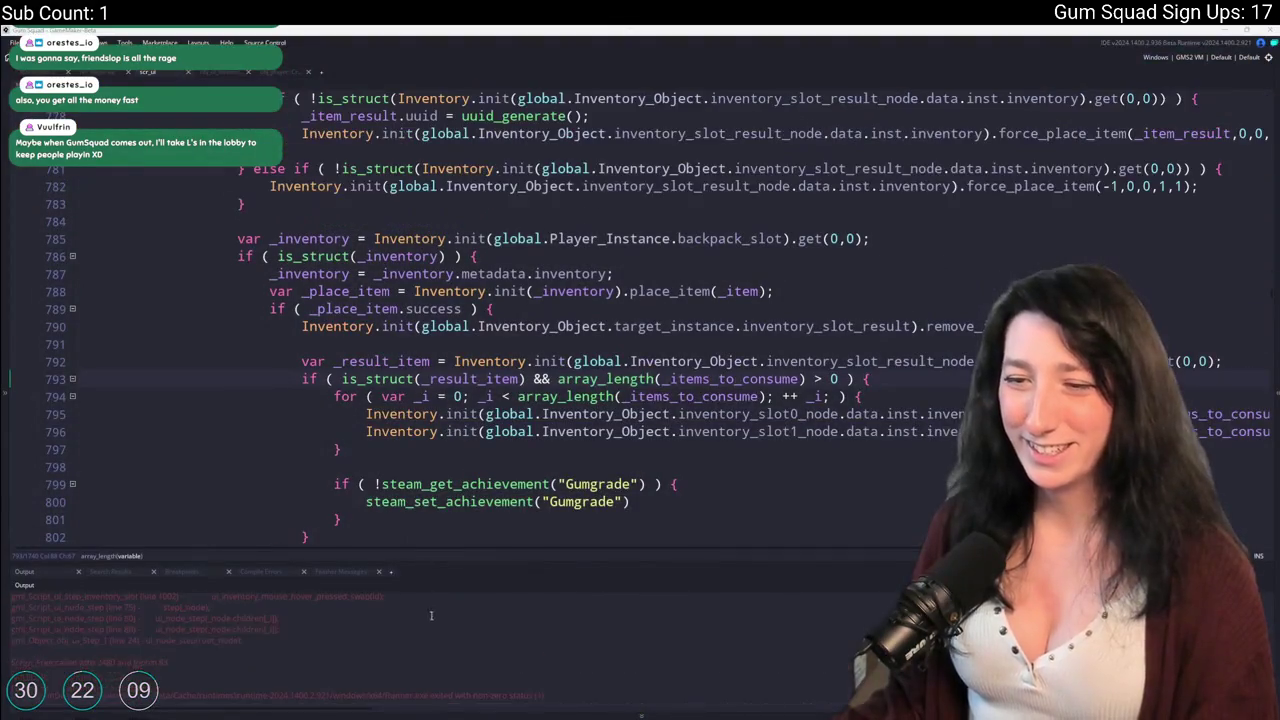
Insert 'var _item = _item_result;' above the backpack placement code at line 785 and rerun.
click(555, 291)
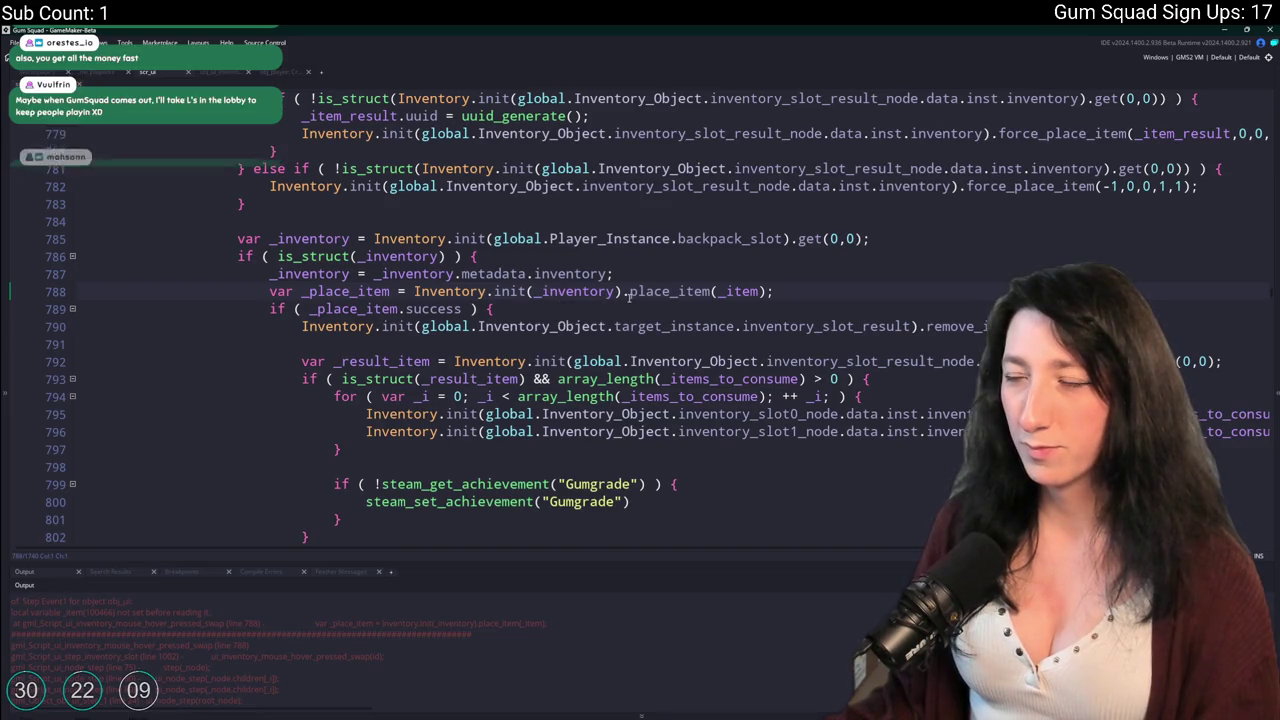
mouse_move(628, 293)
double_click(432, 274)
click(760, 276)
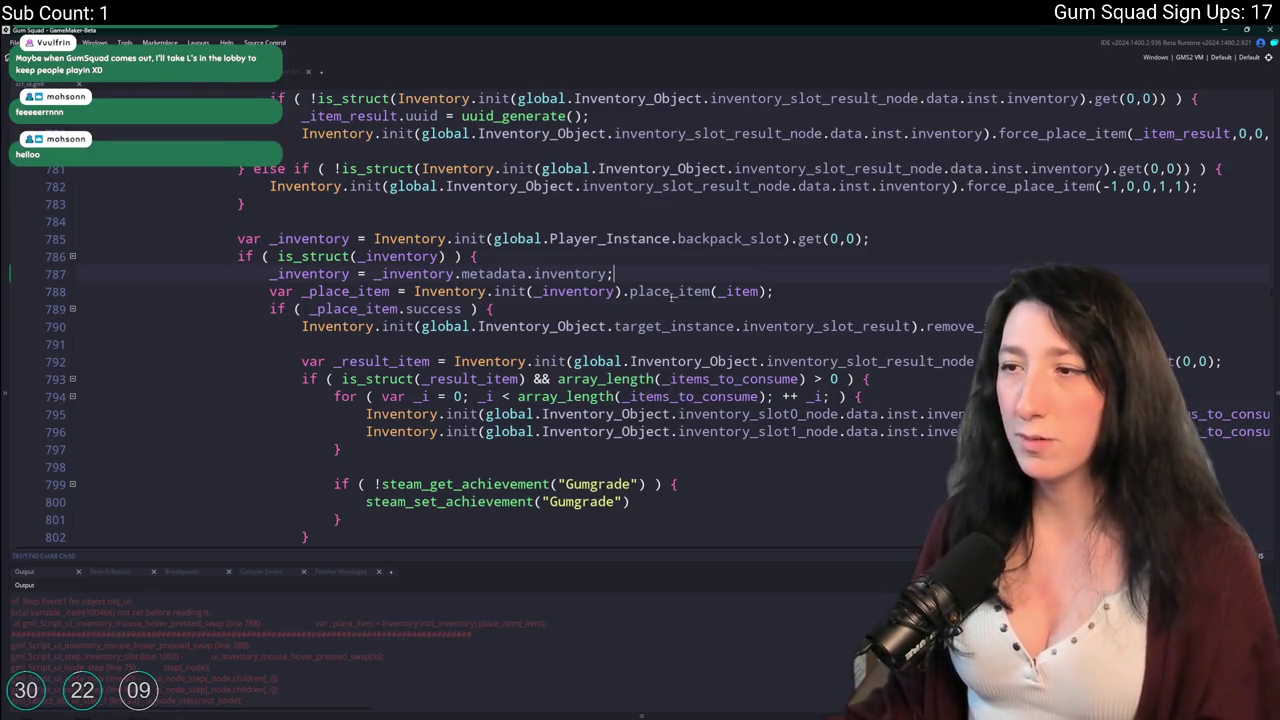
double_click(735, 291)
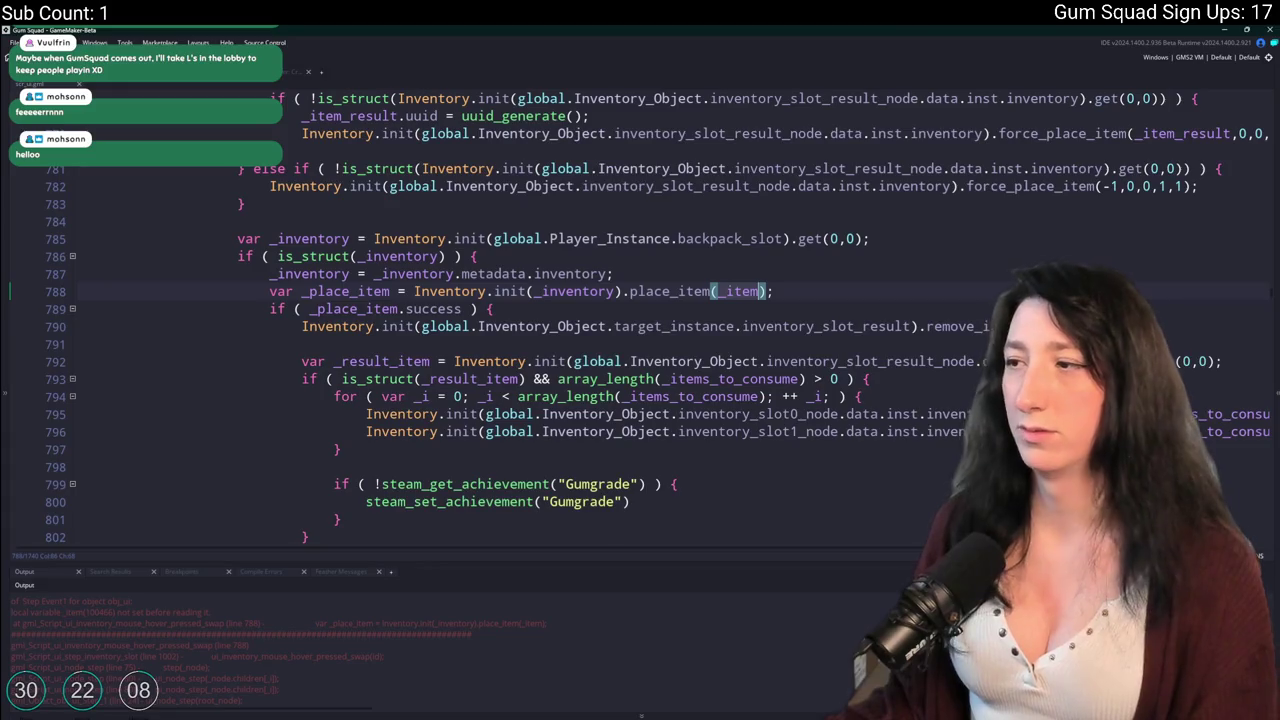
scroll(735, 291, up, 2)
click(745, 282)
key(Return)
key(Return)
key(Up)
text(var _item = _item_result;)
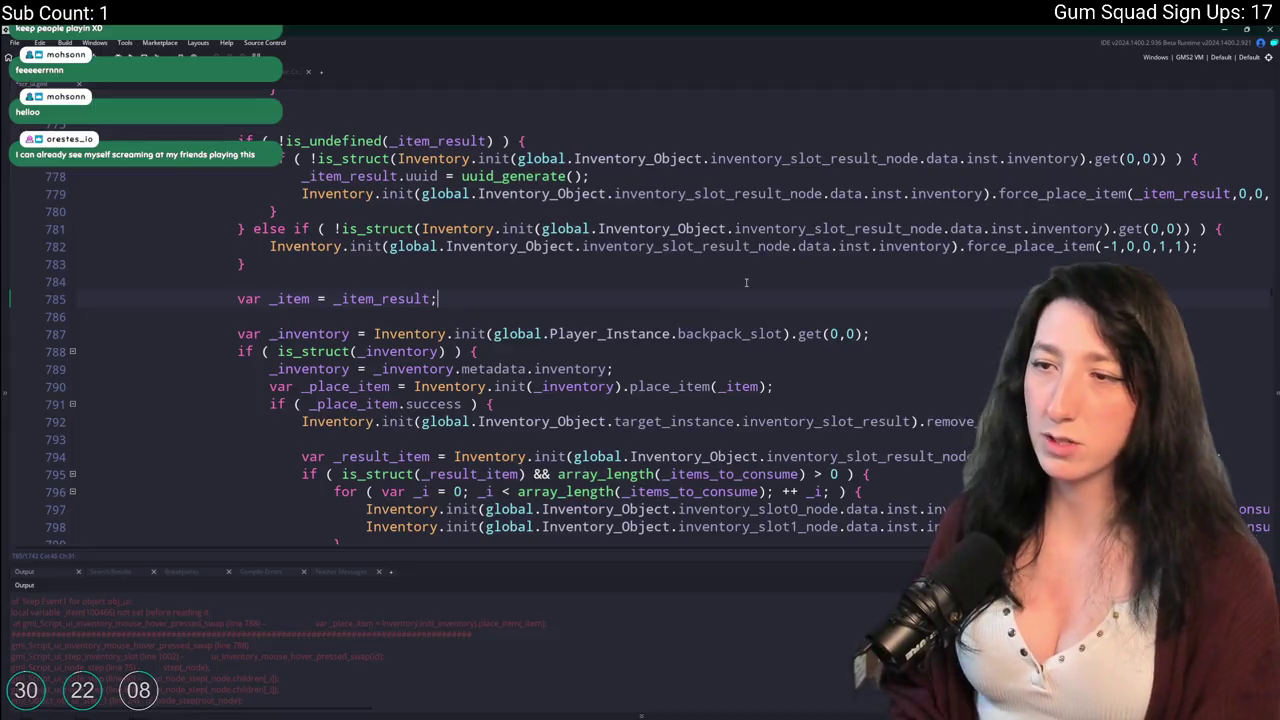
key(F5)
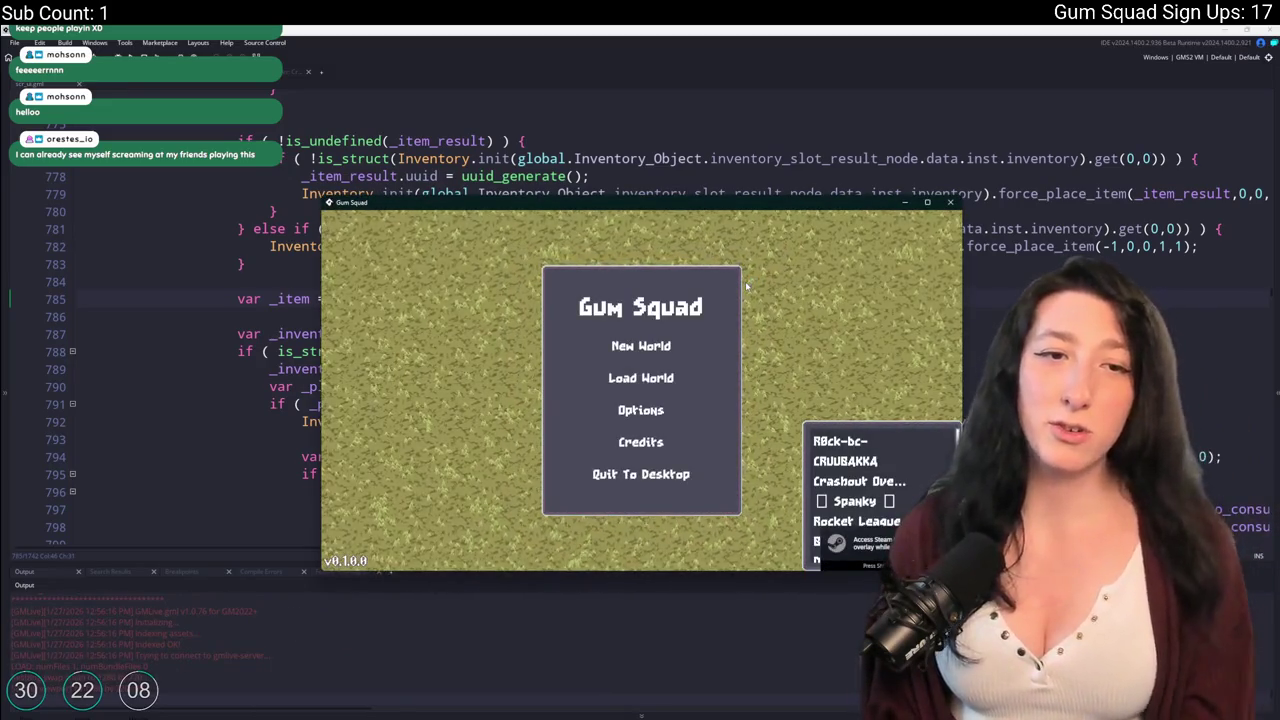
Maximize Gum Squad and start a new world by creating a lobby.
double_click(661, 207)
click(640, 286)
click(670, 532)
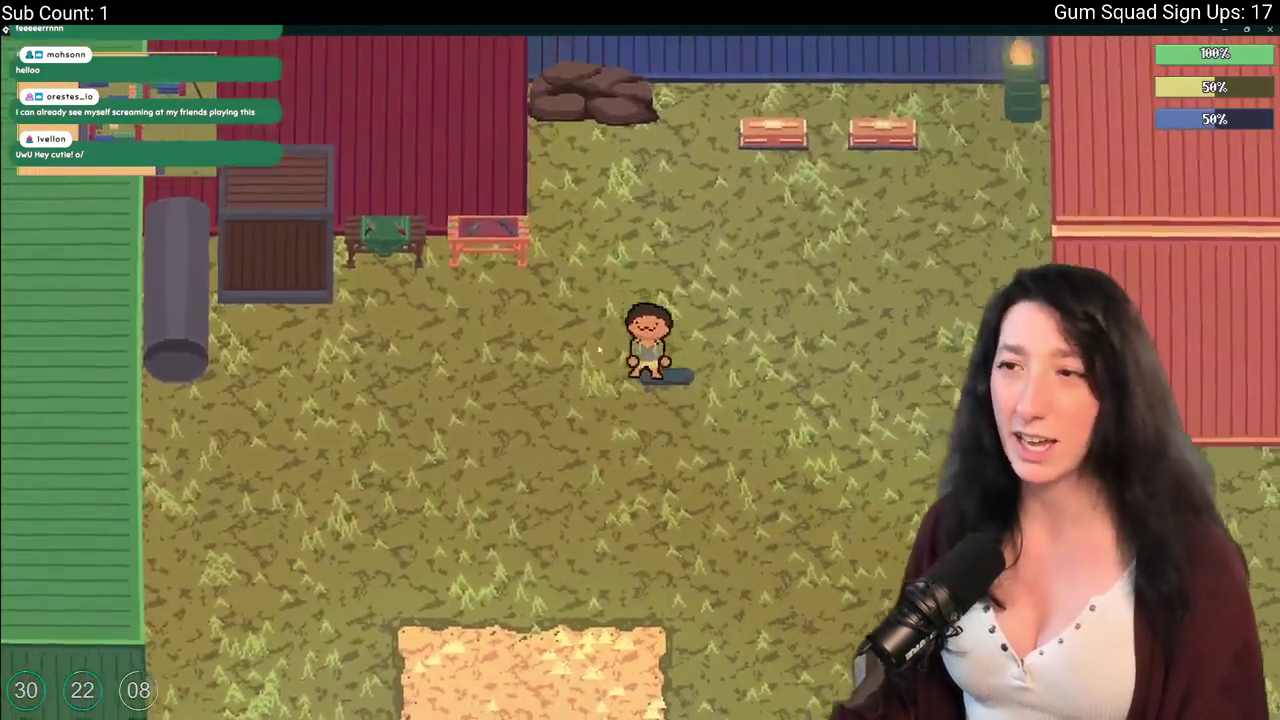
Craft a Makeshift DMR from the rifle and speed reloader and drag it into the inventory.
key(Tab)
click(251, 430)
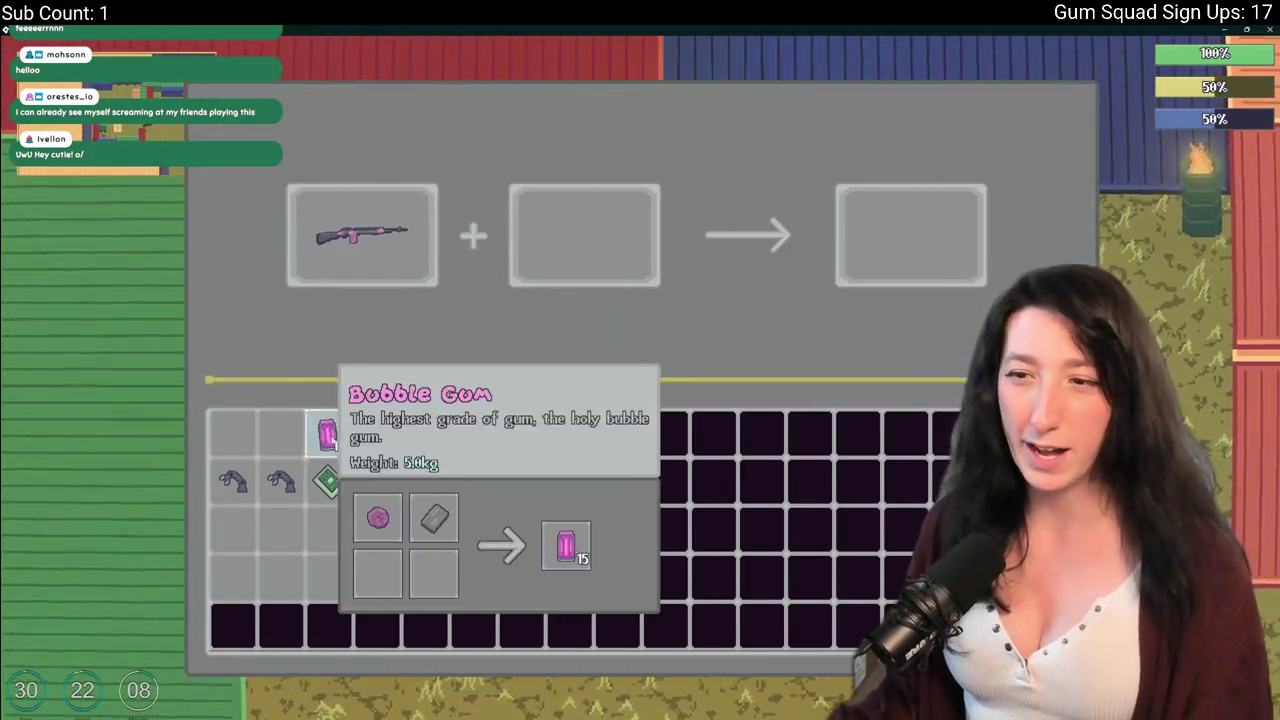
click(283, 485)
click(905, 245)
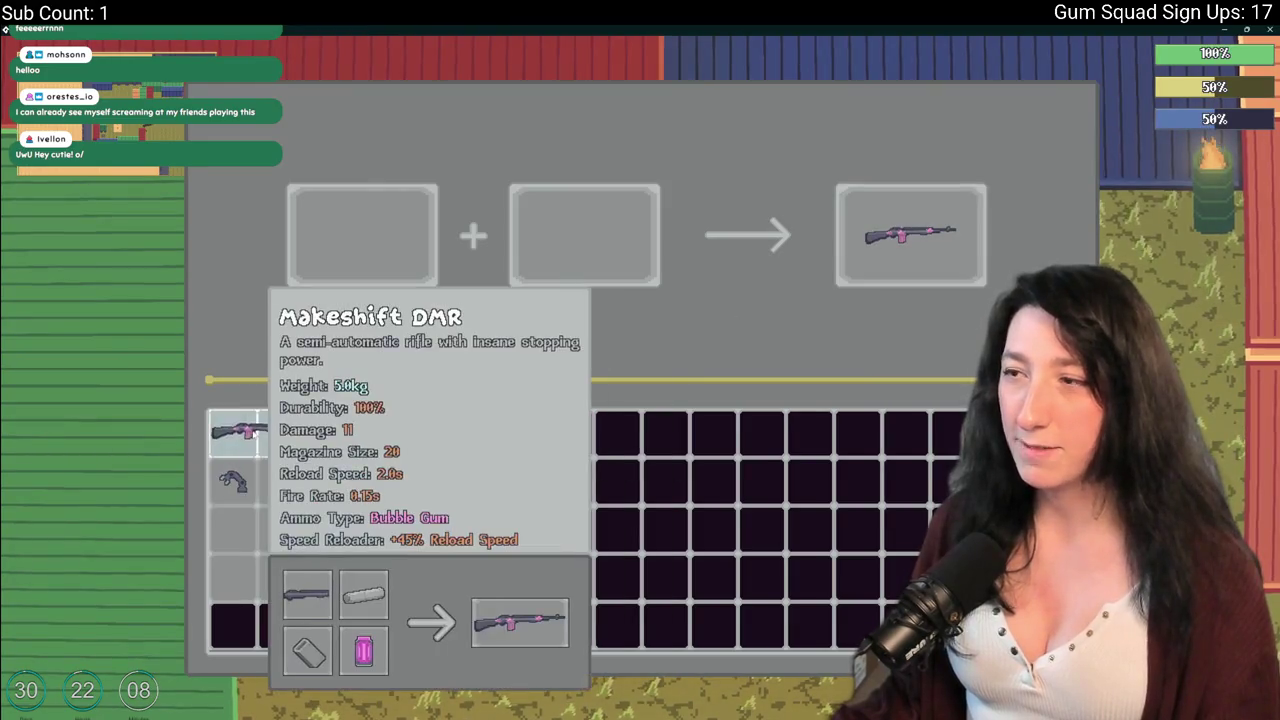
drag(938, 263, 260, 535)
mouse_move(258, 450)
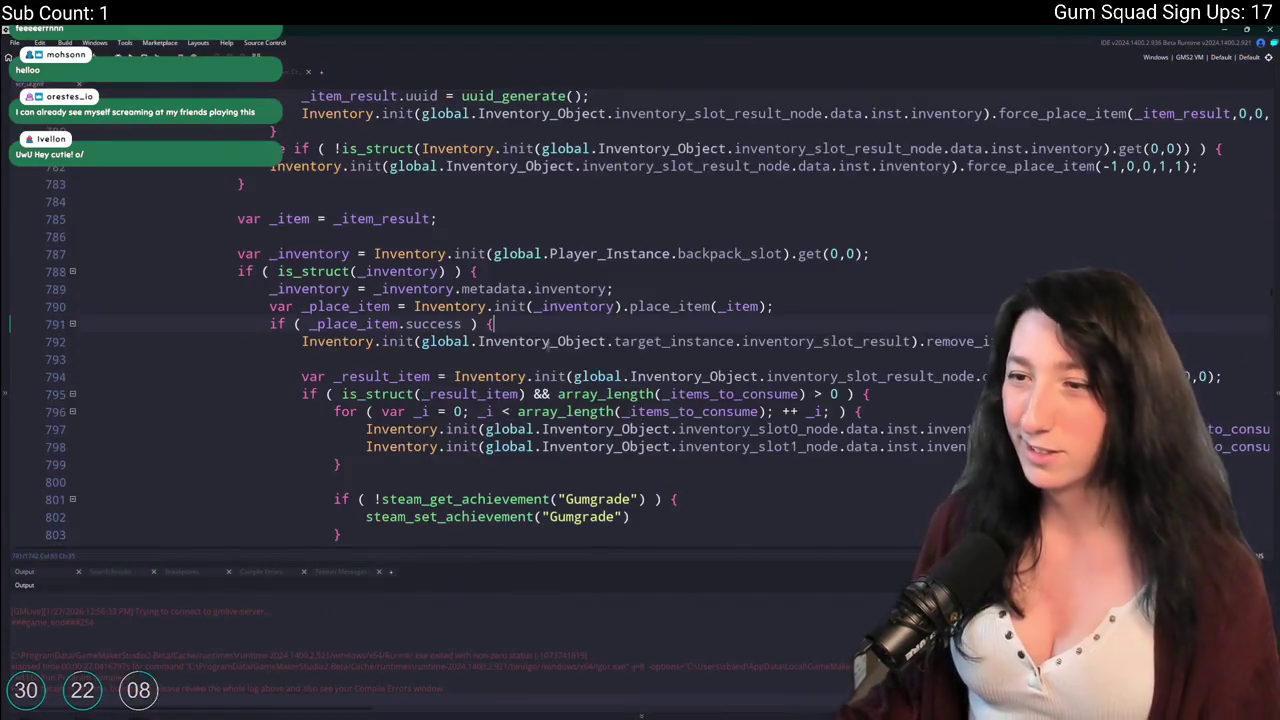
double_click(277, 218)
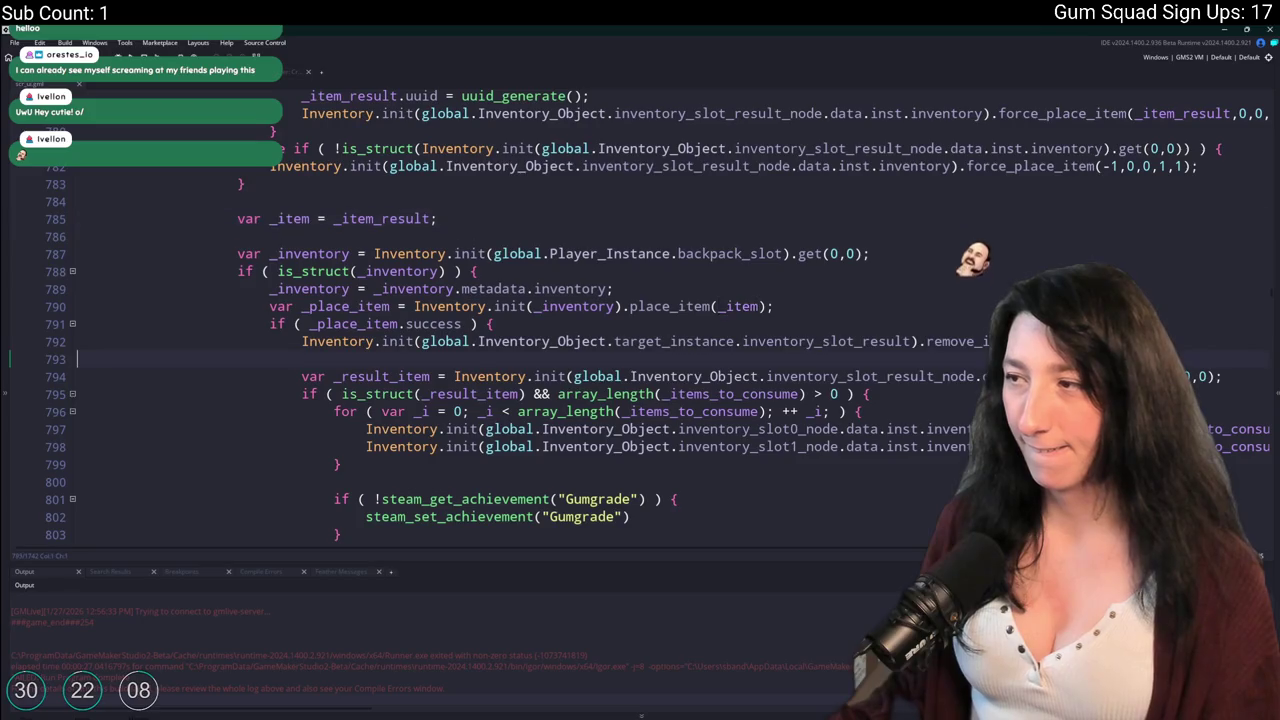
click(1198, 341)
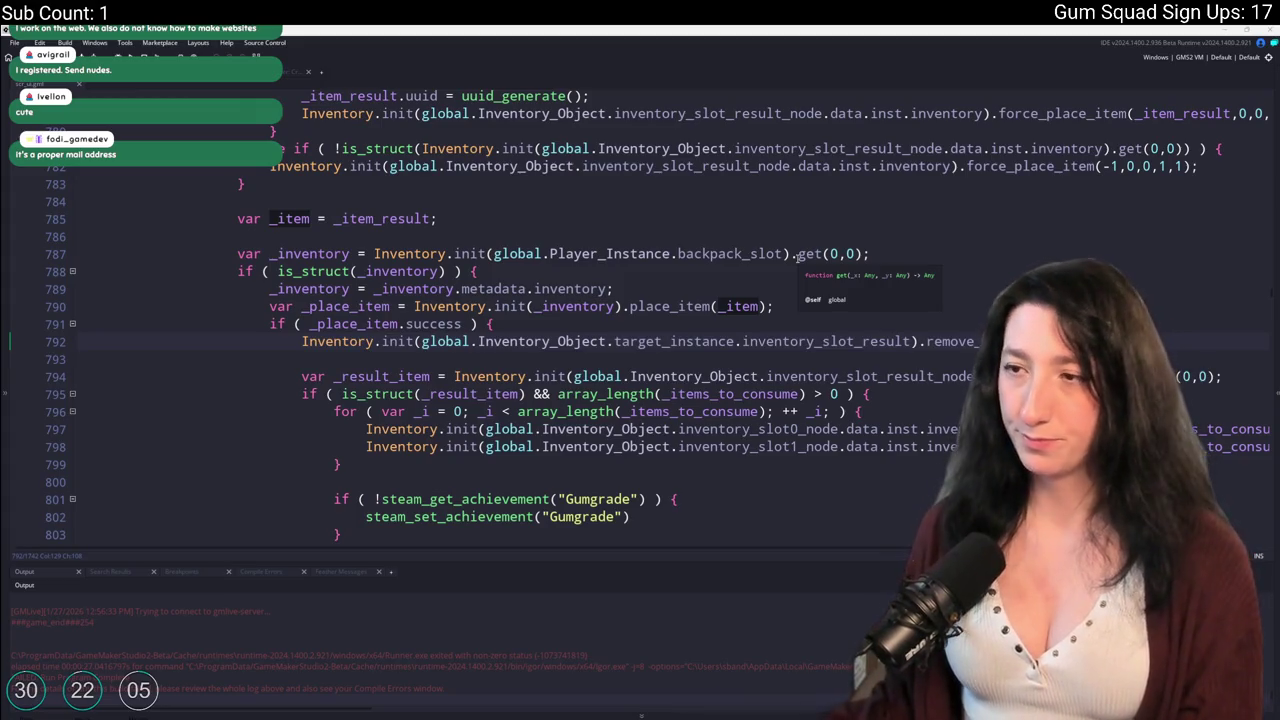
click(776, 306)
After reviewing the _place_item check, add show_message("HECK"); below the result-slot removal line.
scroll(575, 390, down, 1)
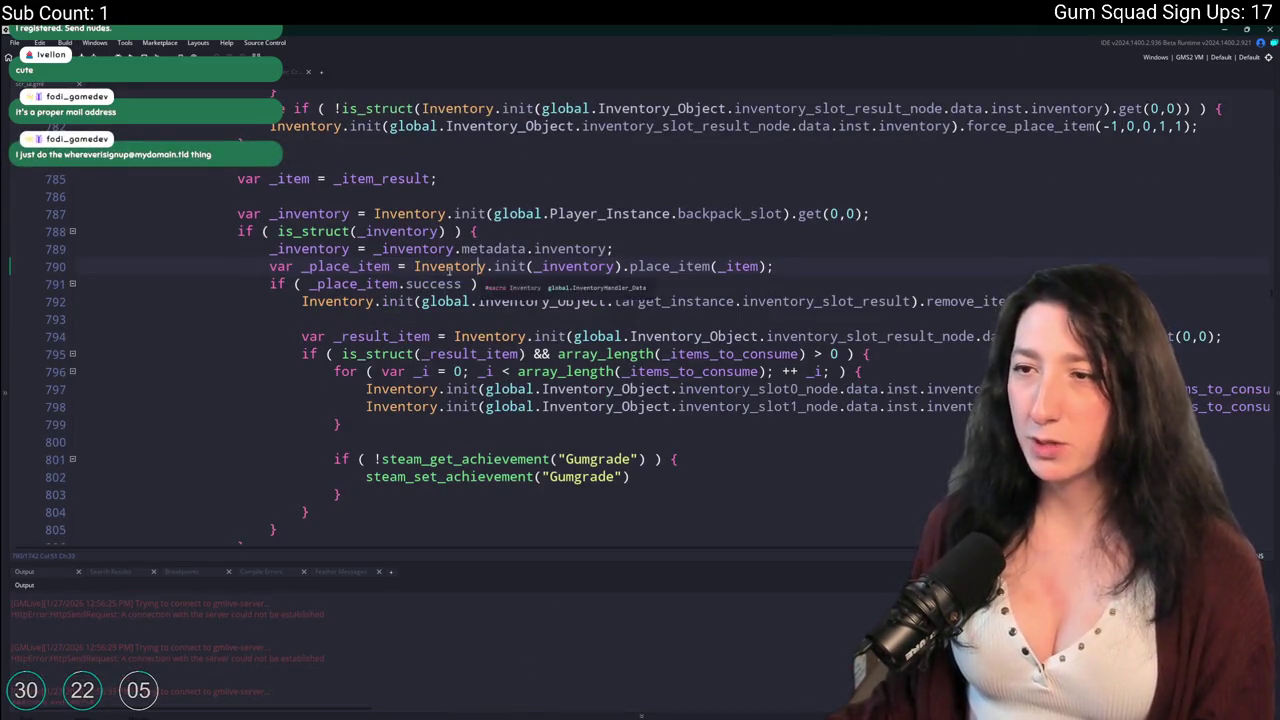
click(343, 284)
scroll(970, 205, down, 1)
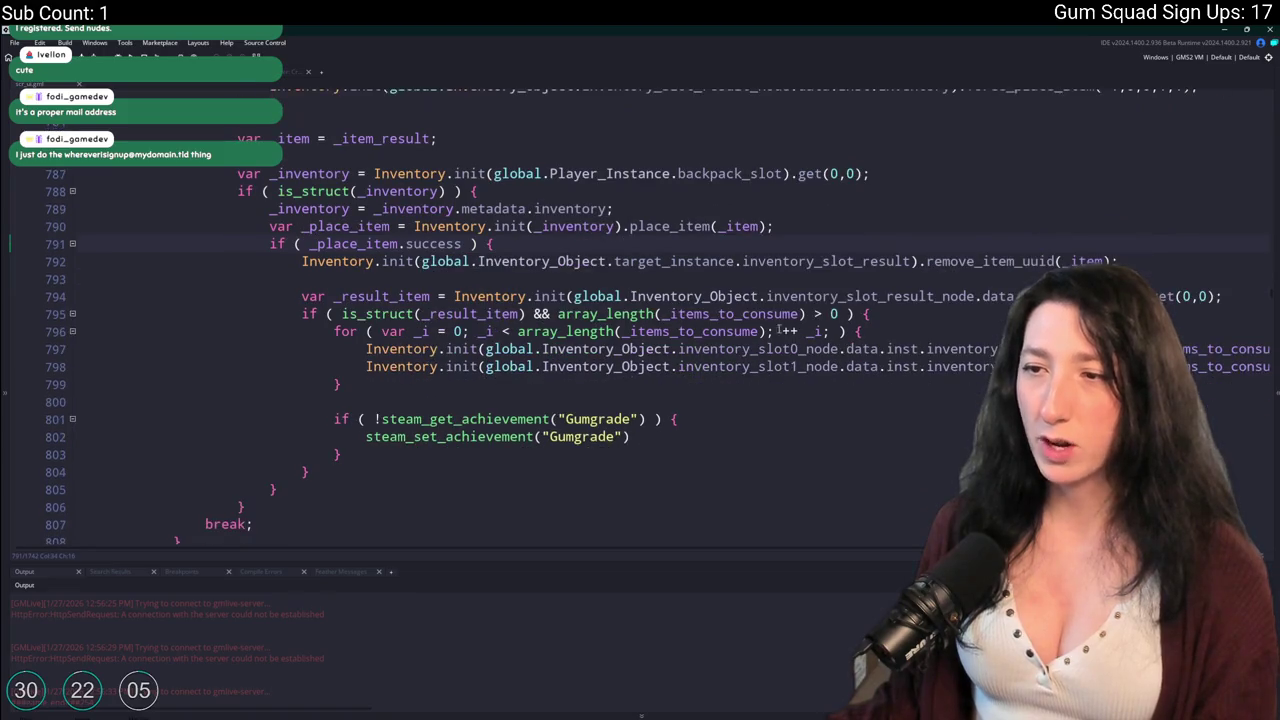
scroll(970, 205, up, 1)
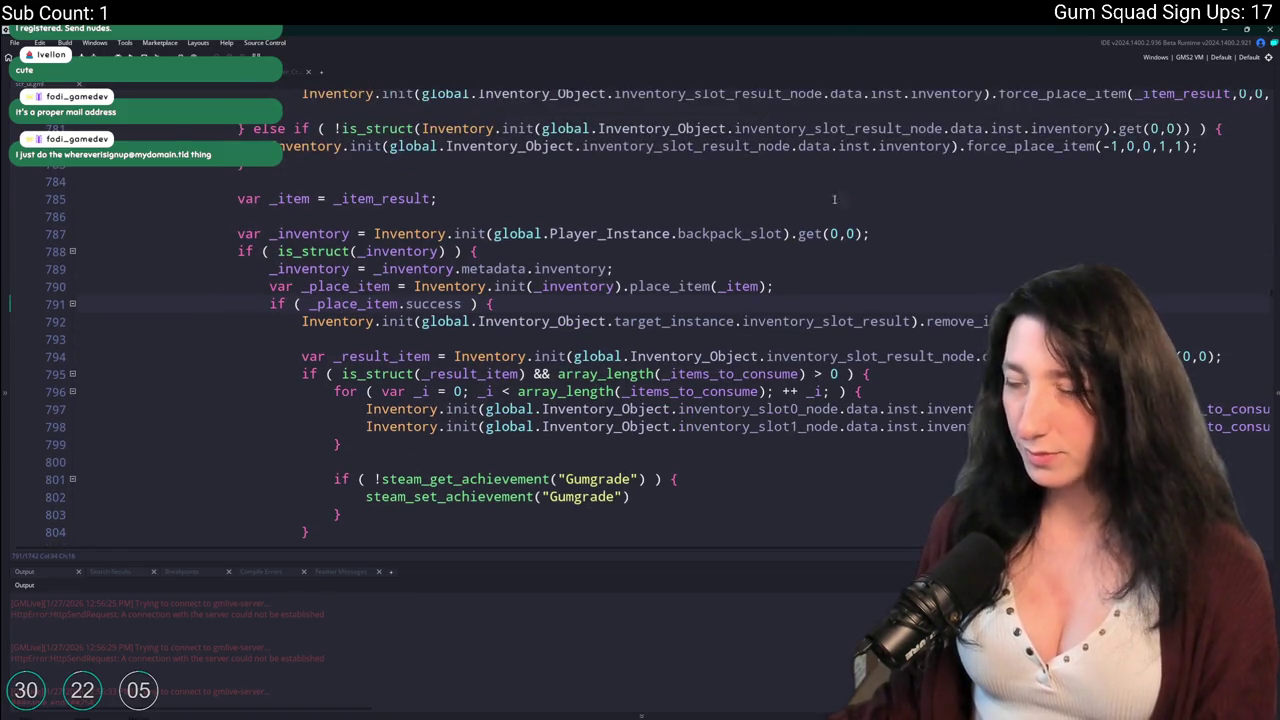
double_click(366, 284)
double_click(738, 266)
click(878, 313)
double_click(878, 300)
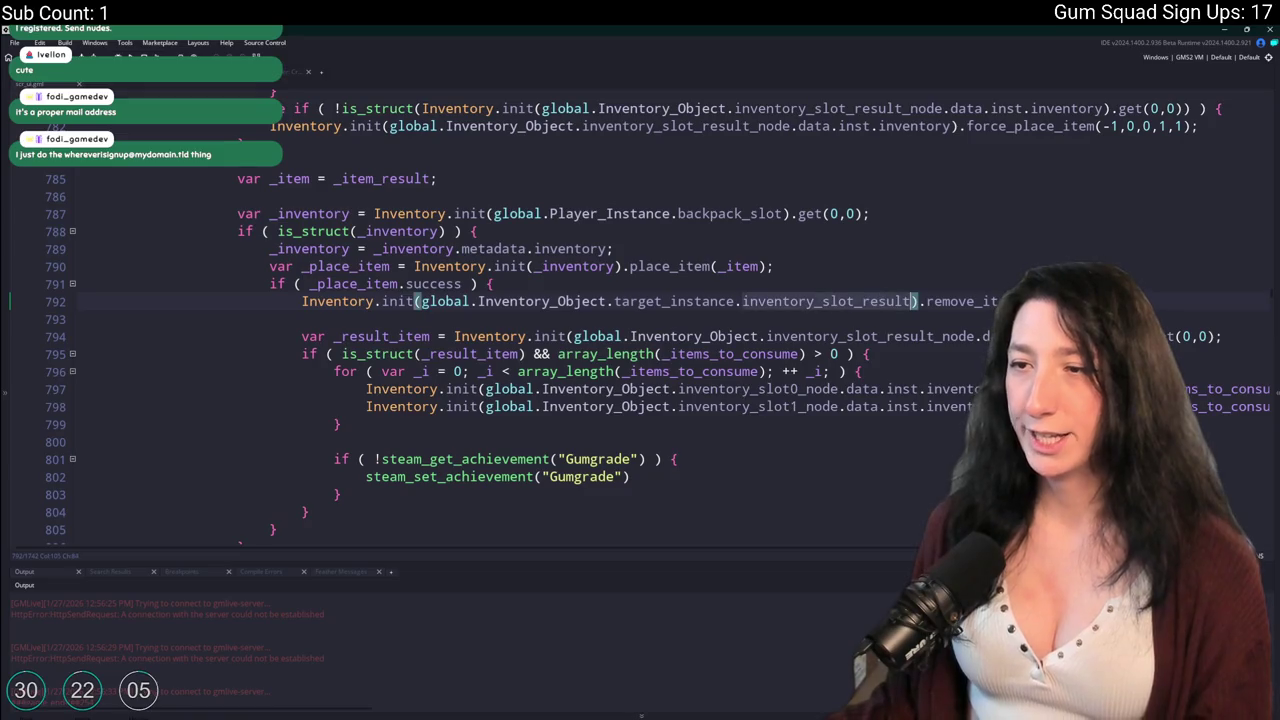
key(End)
key(Return)
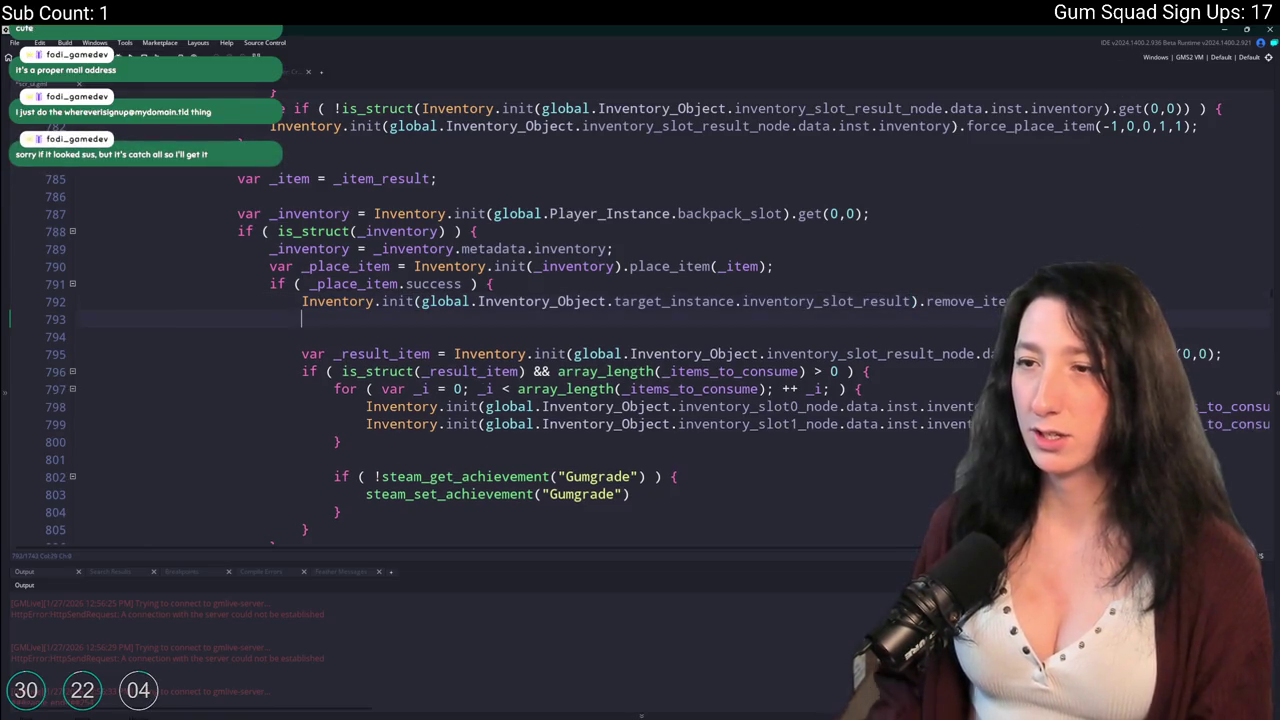
text(show_message("HECK");)
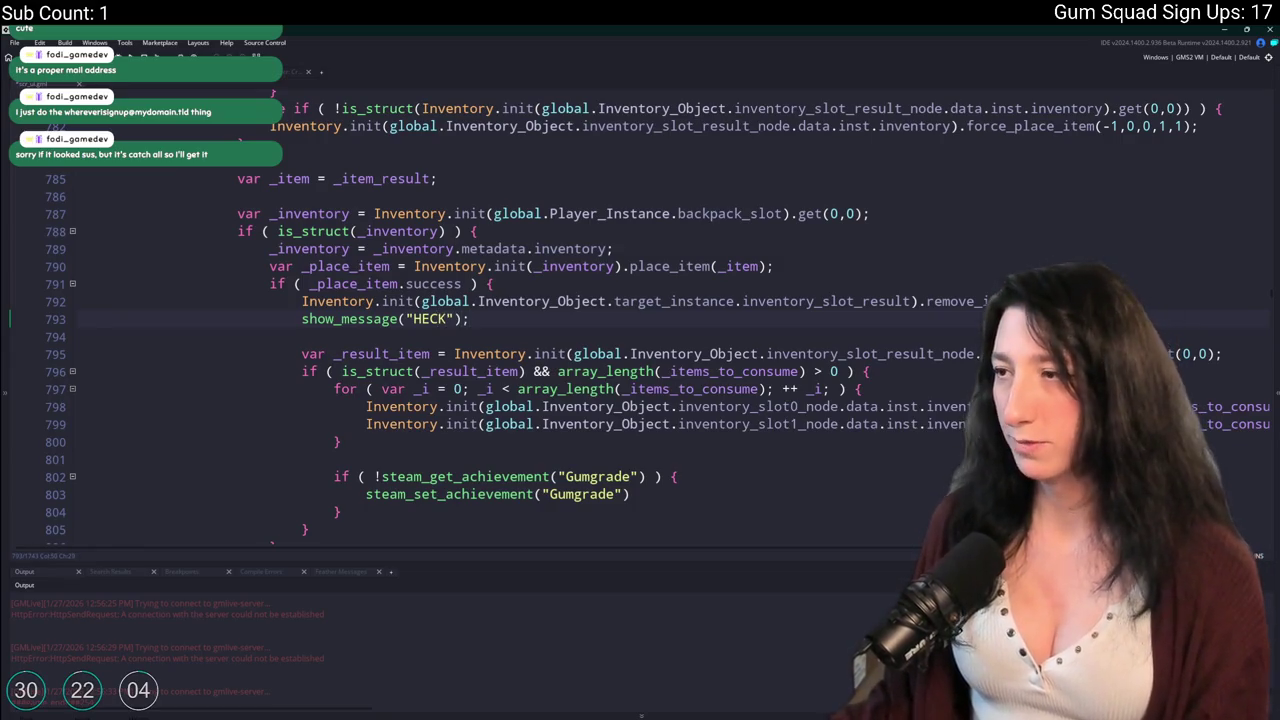
Build and run the game with F5, then create a new world lobby.
key(F5)
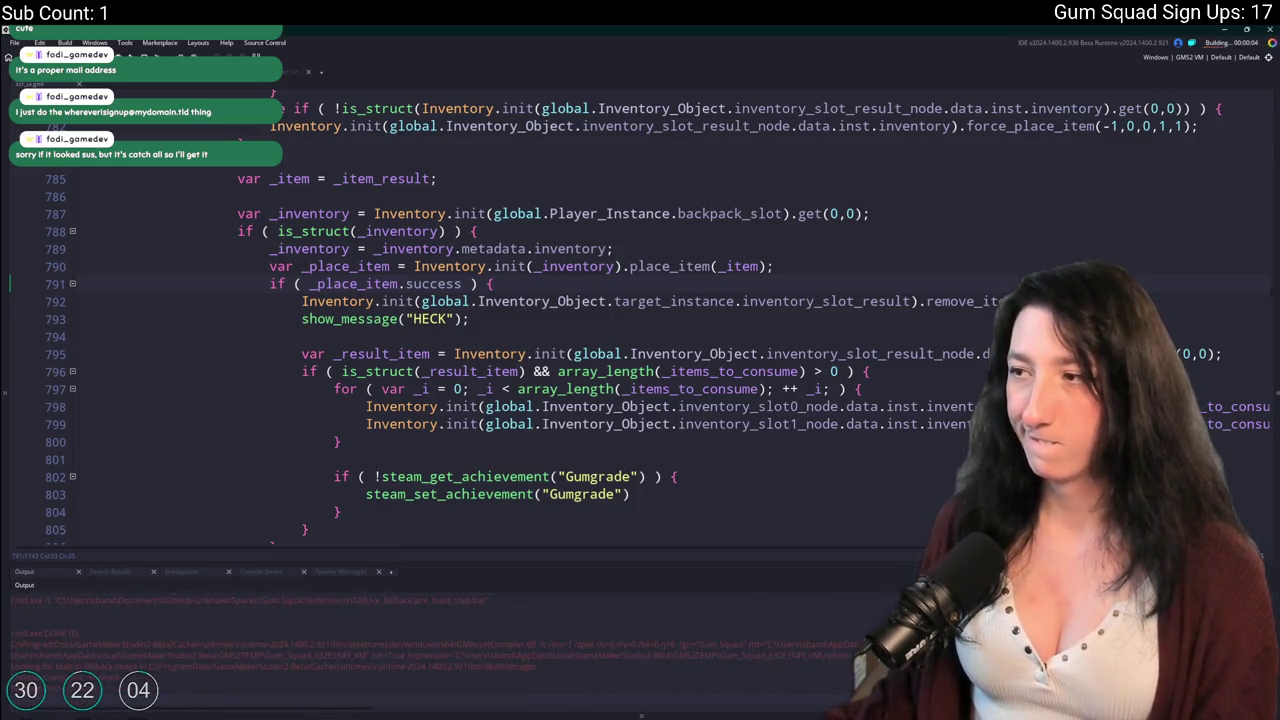
scroll(422, 113, up, 1)
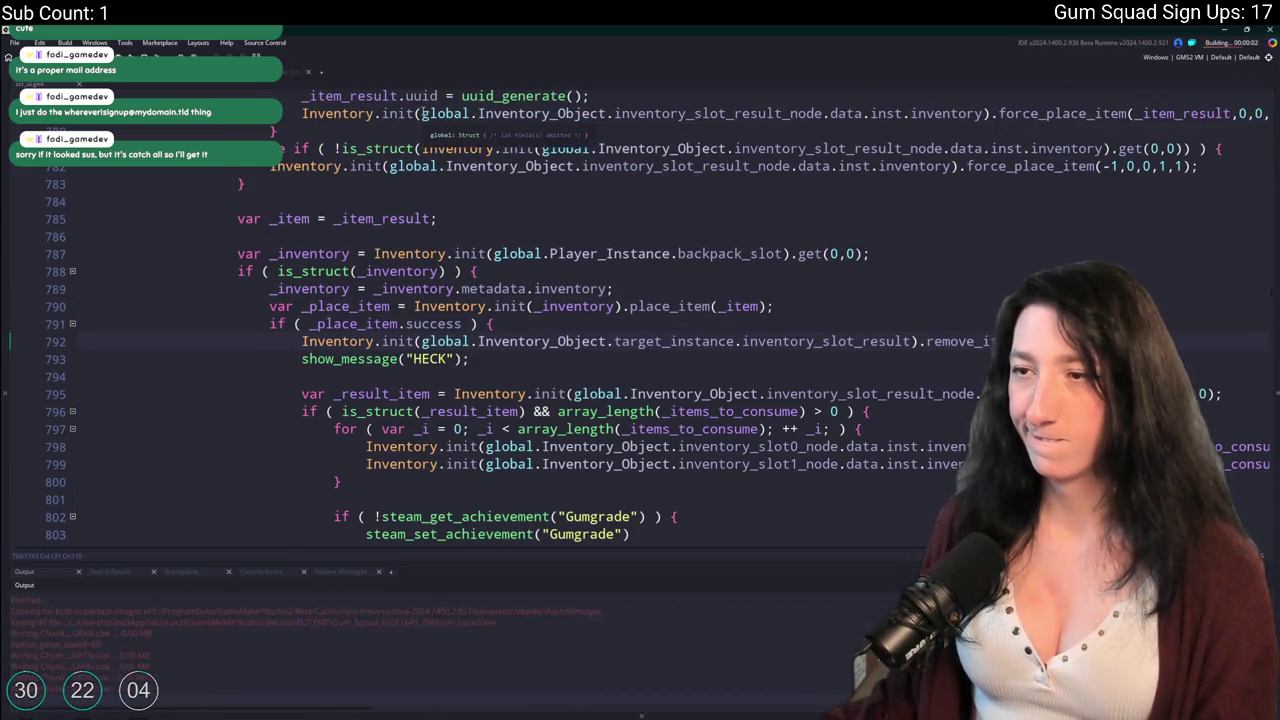
scroll(430, 116, down, 2)
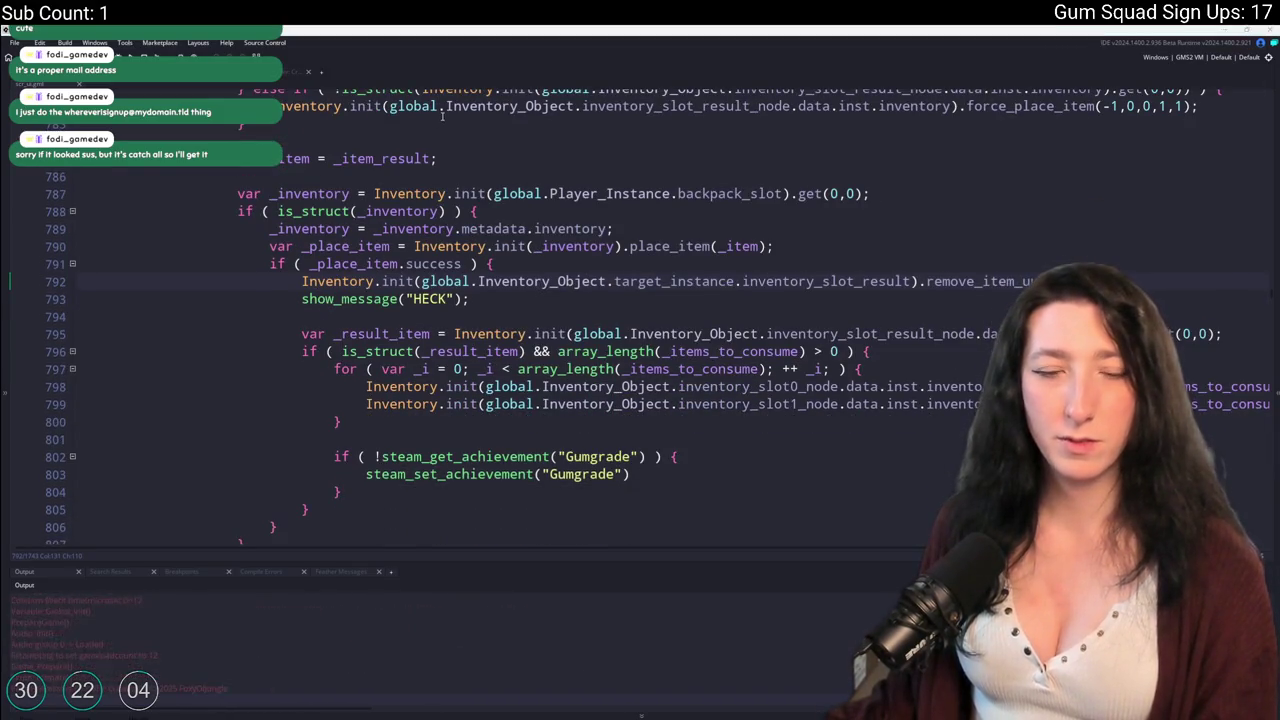
click(628, 345)
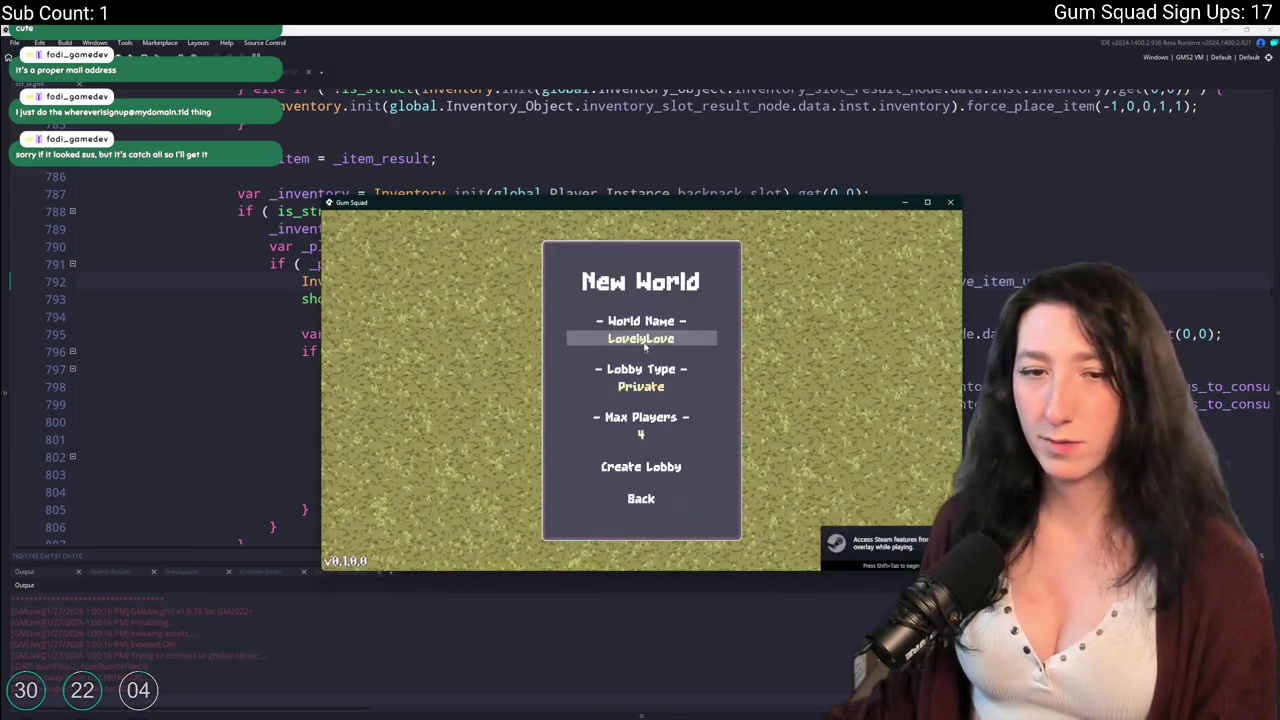
click(644, 470)
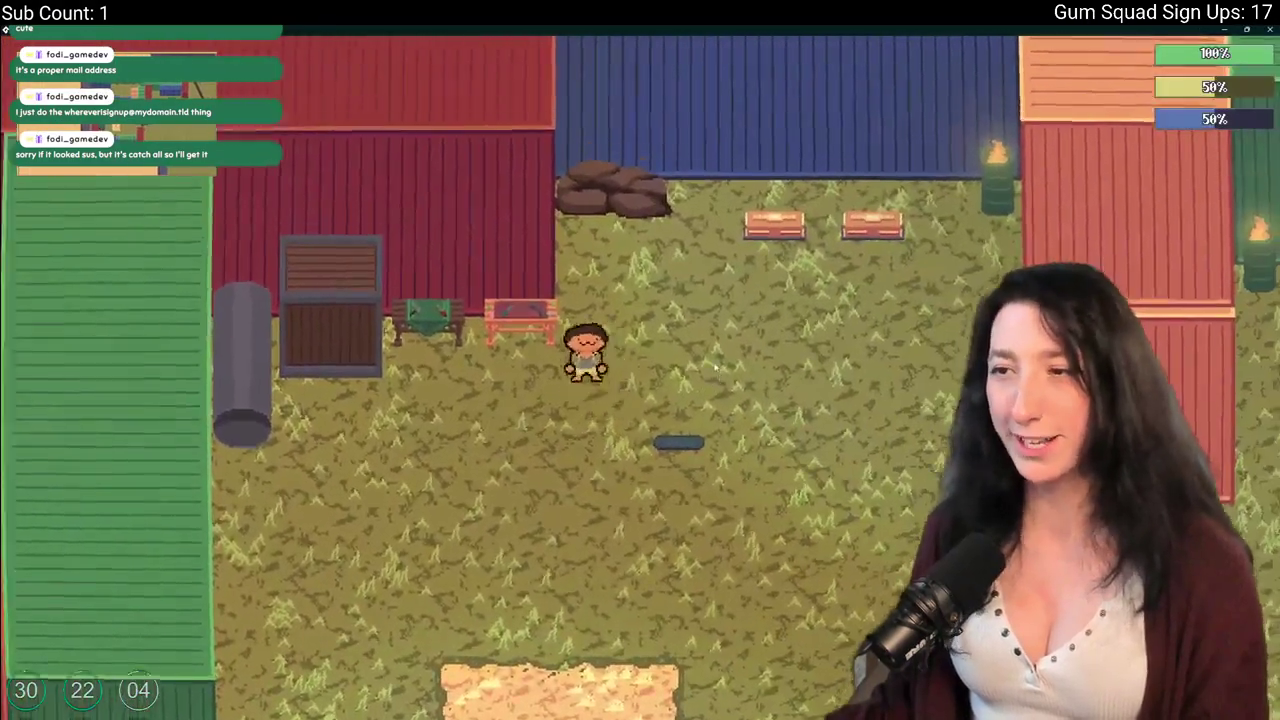
Craft the rifle with a revolver part and take the result.
key(Tab)
click(255, 432)
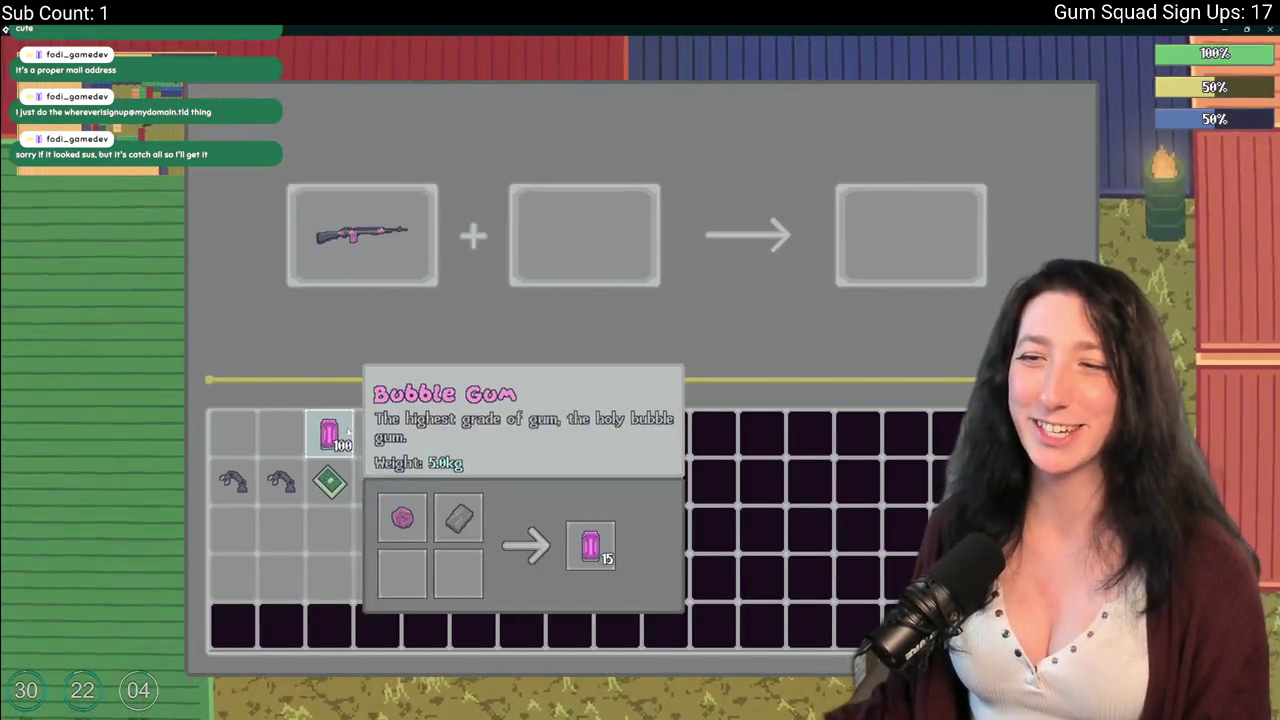
click(281, 481)
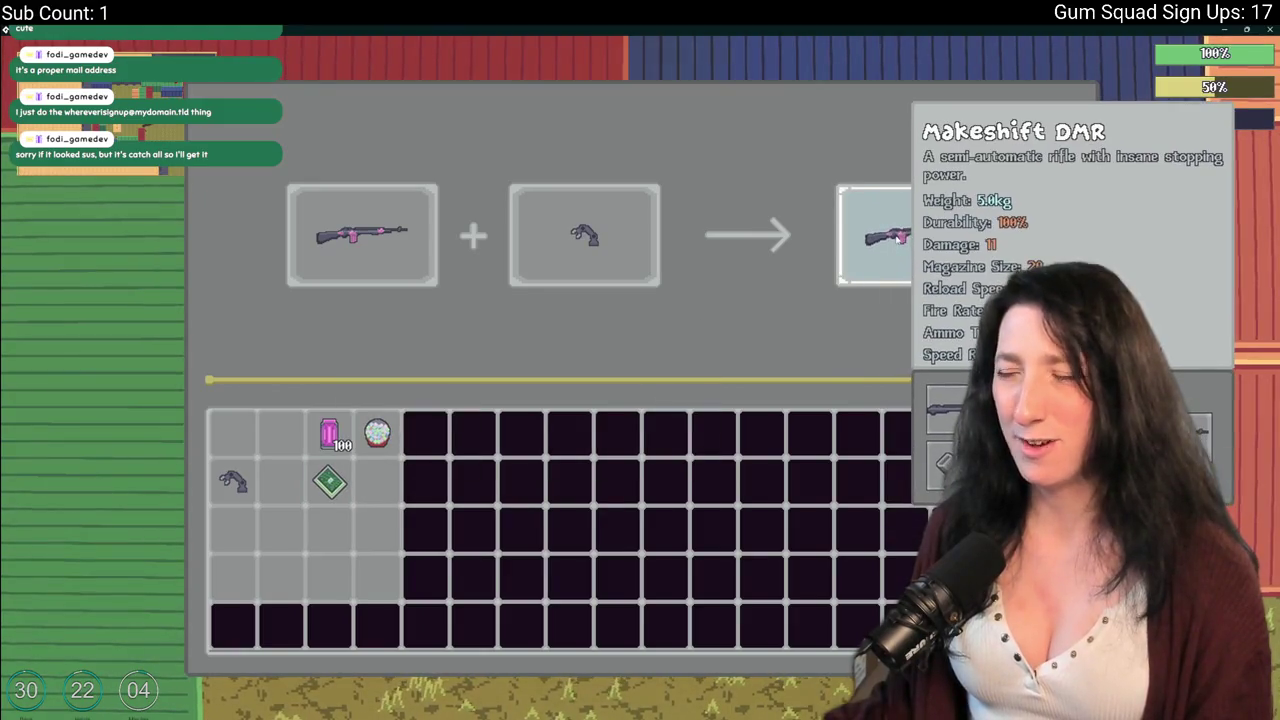
click(889, 256)
Recraft the finished rifle with another revolver part, collect it, and dismiss the resulting code error.
mouse_move(900, 245)
mouse_down()
mouse_move(400, 263)
mouse_move(365, 245)
mouse_up()
click(233, 481)
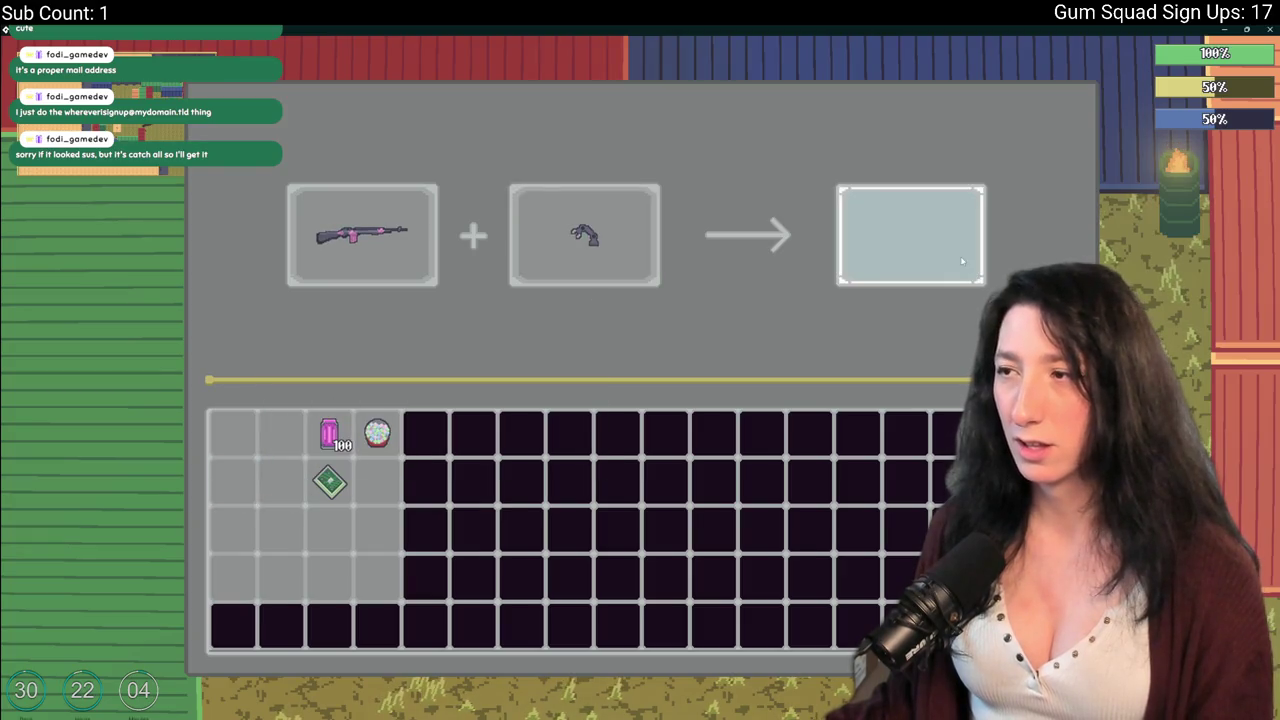
click(930, 258)
click(579, 330)
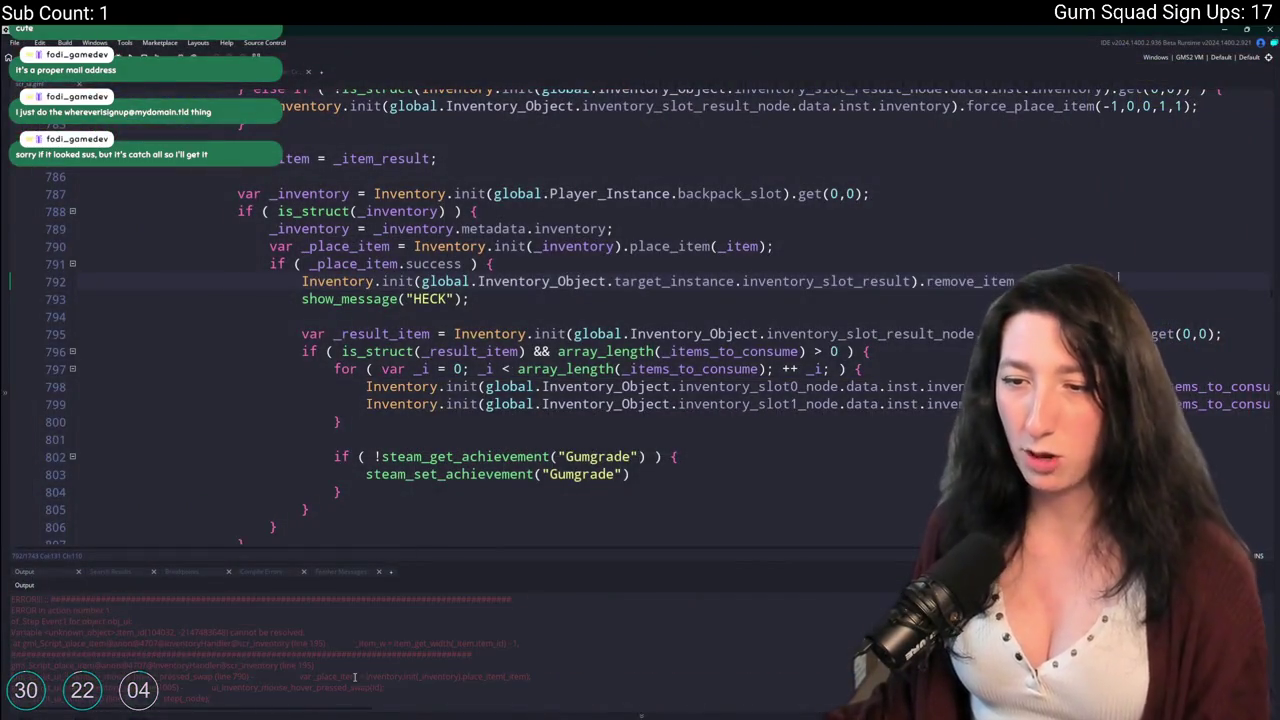
Change line 788's condition to is_struct(_inventory) && is_struct(_item).
scroll(360, 620, down, 1)
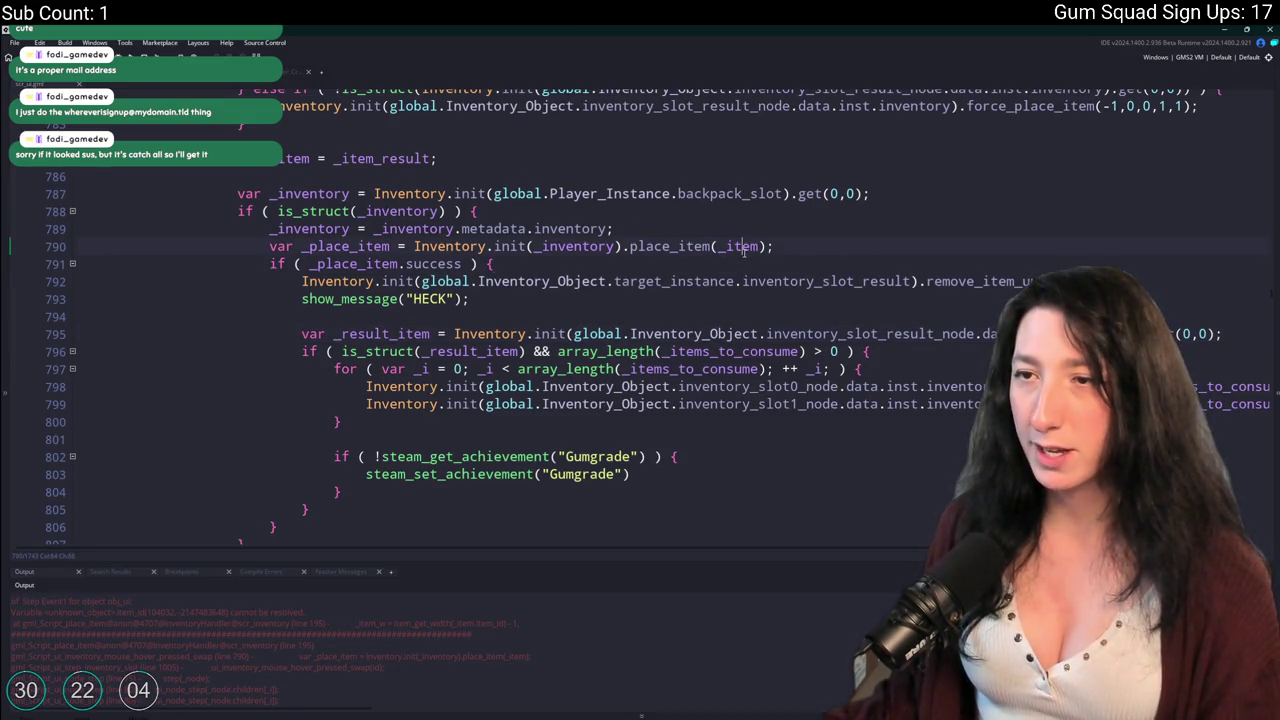
scroll(742, 250, up, 1)
click(512, 219)
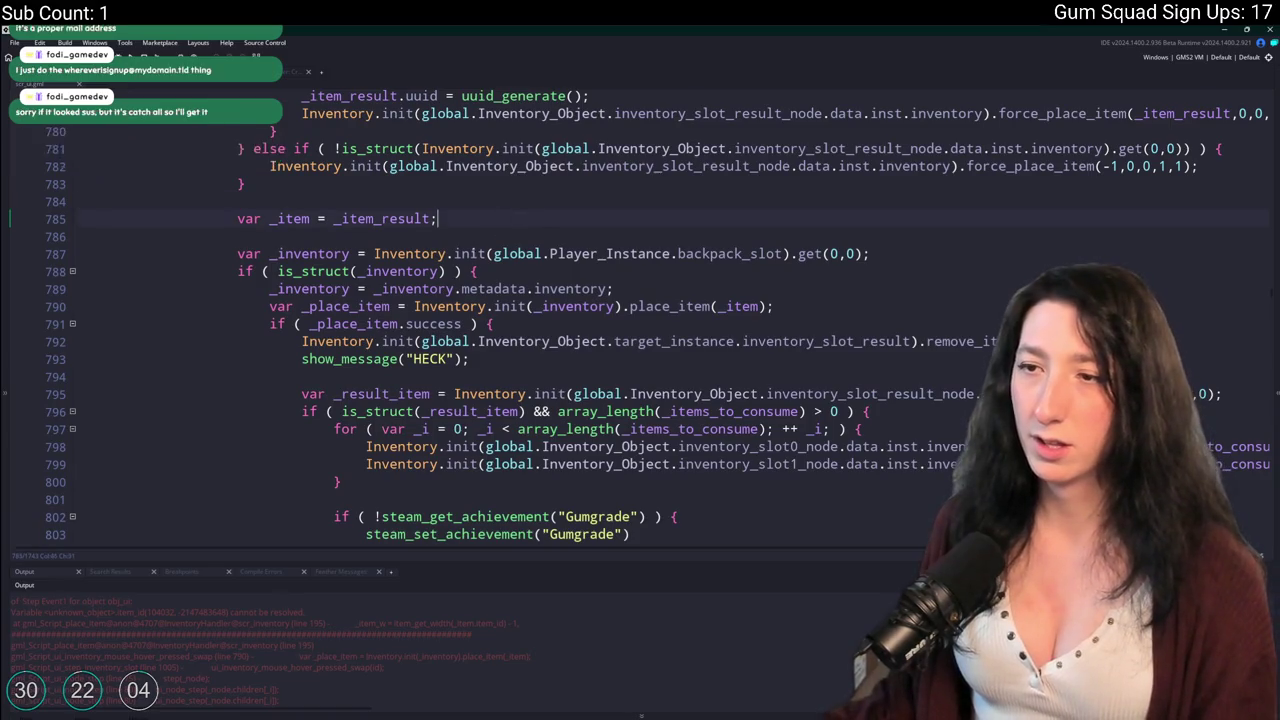
click(442, 271)
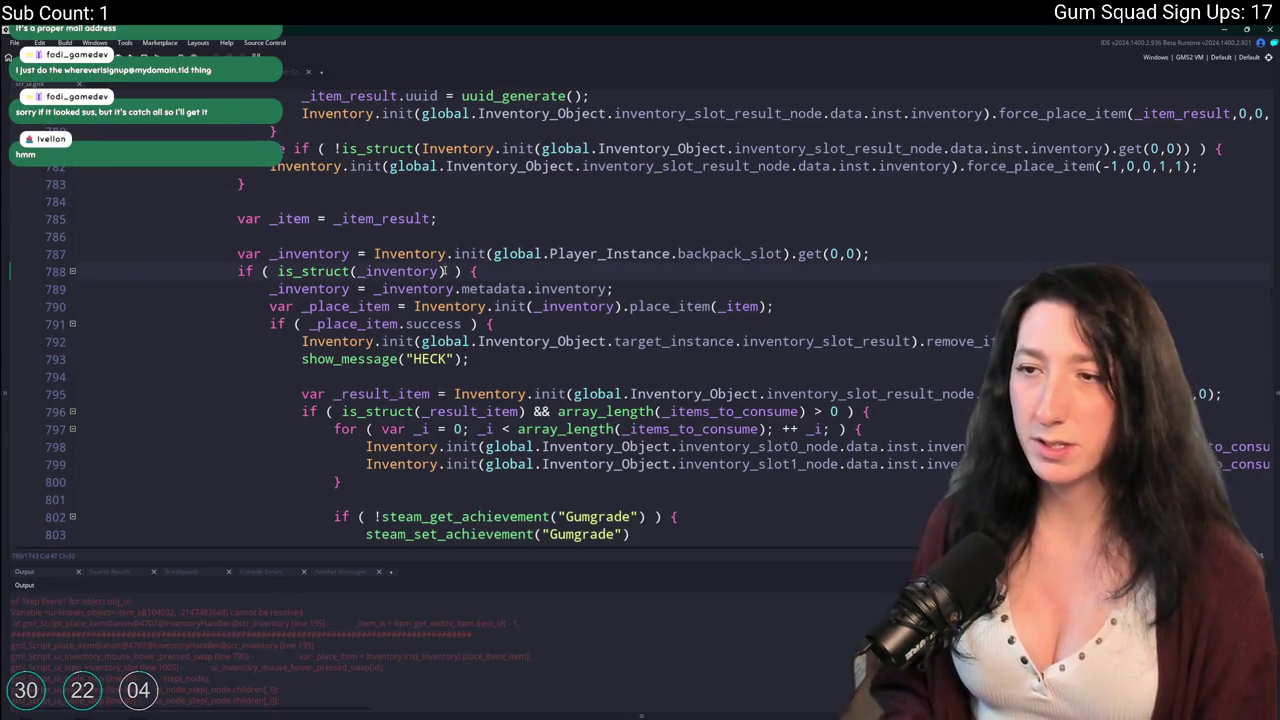
text(&&)
text( is_Struct(_item)
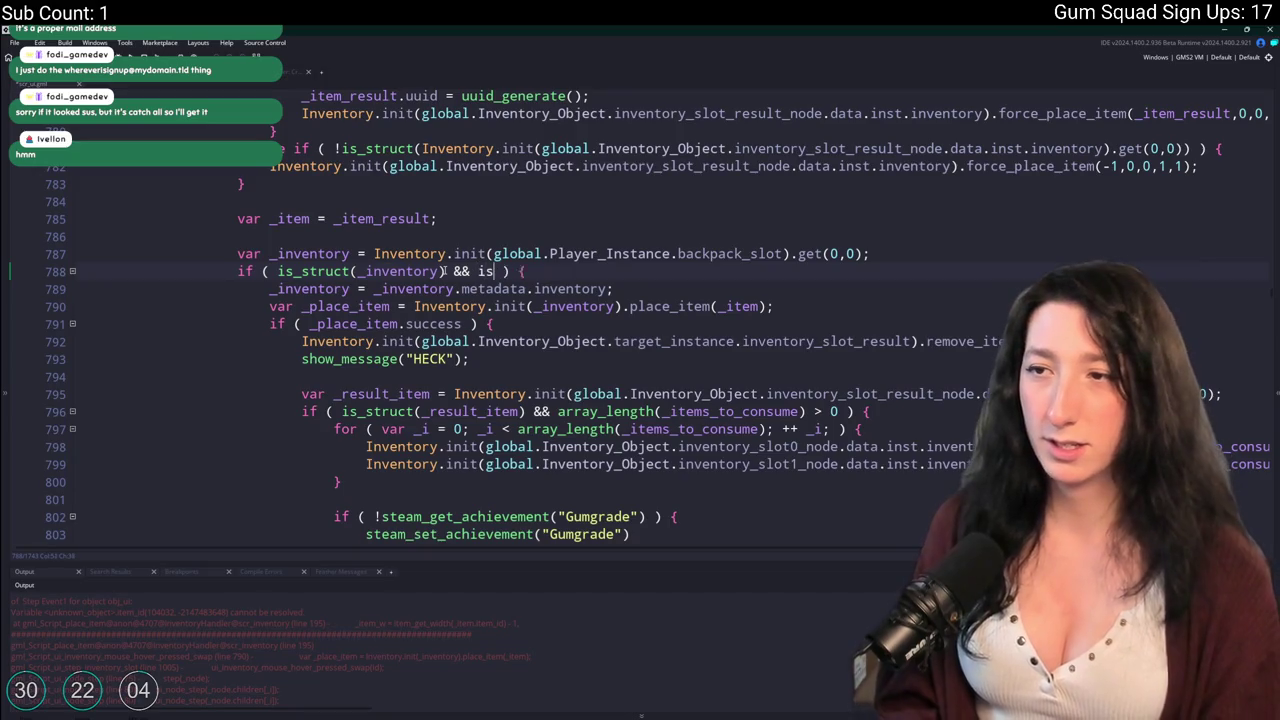
key(BackSpace)
key(BackSpace)
key(BackSpace)
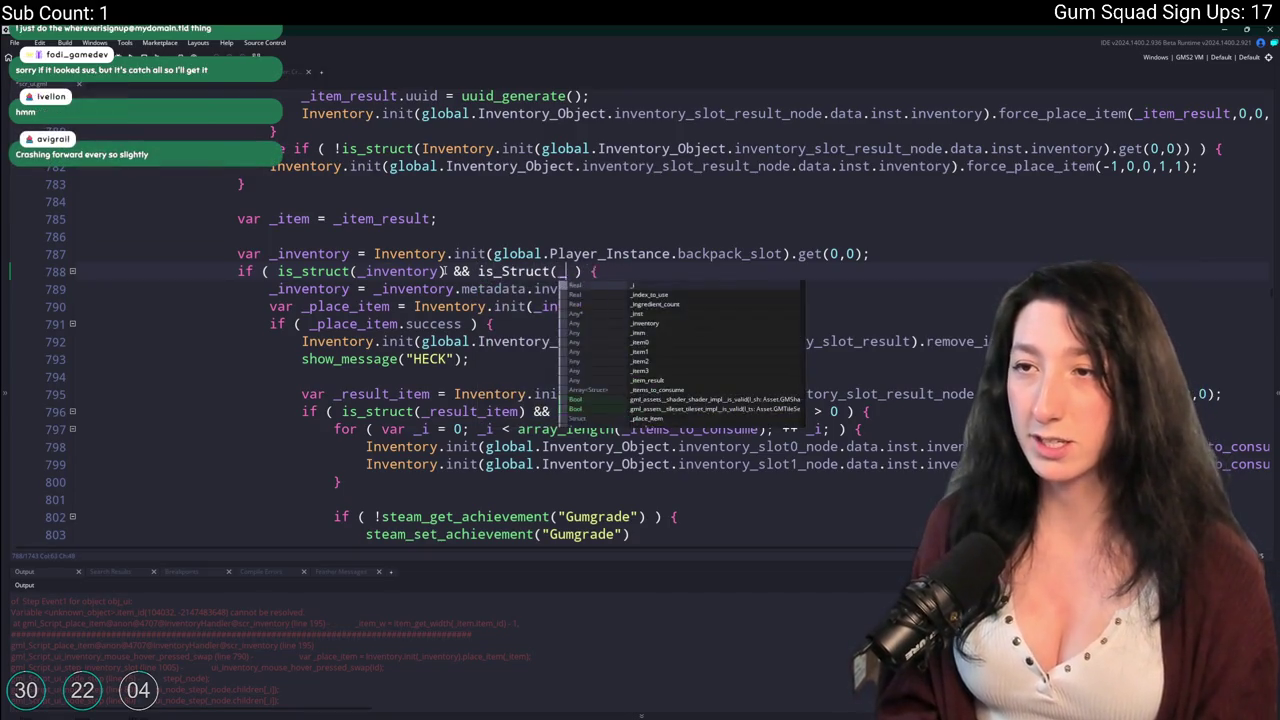
text(struct(_item))
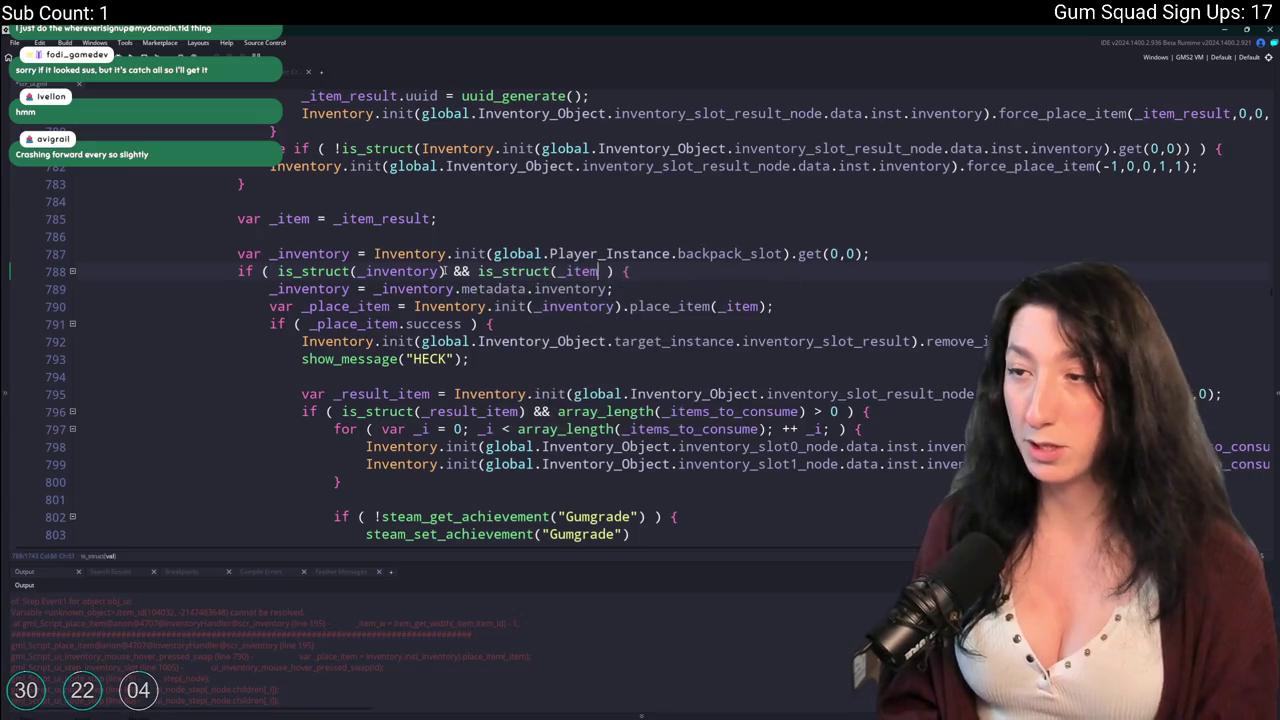
Rebuild and run the game with F5.
scroll(465, 271, up, 1)
scroll(465, 271, up, 1)
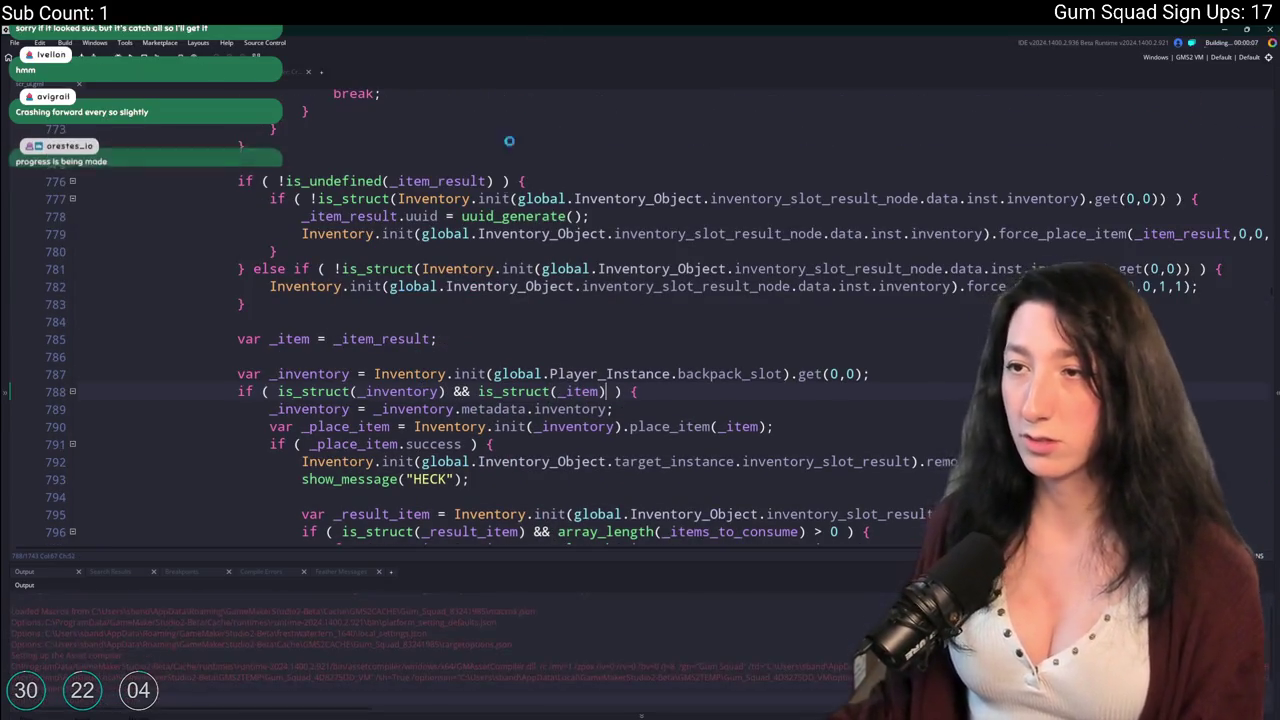
scroll(465, 271, up, 1)
key(F5)
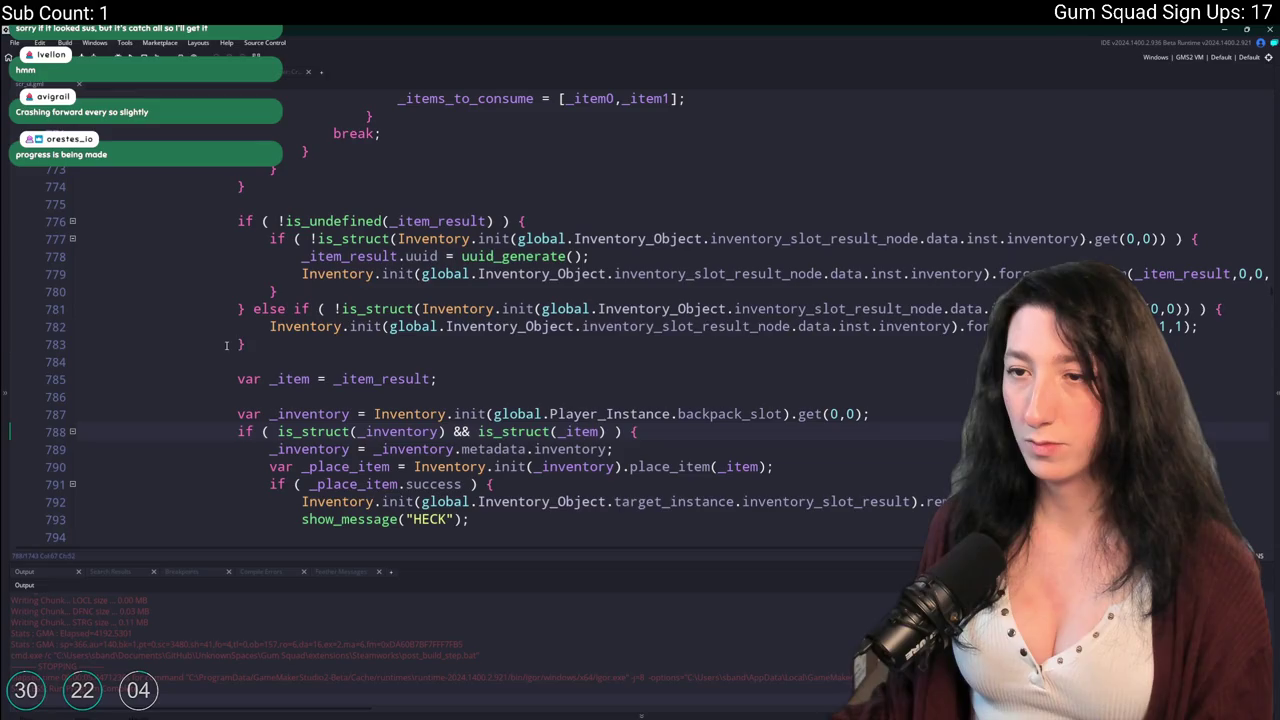
Delete the old result-slot placement block for _item_result.
click(234, 219)
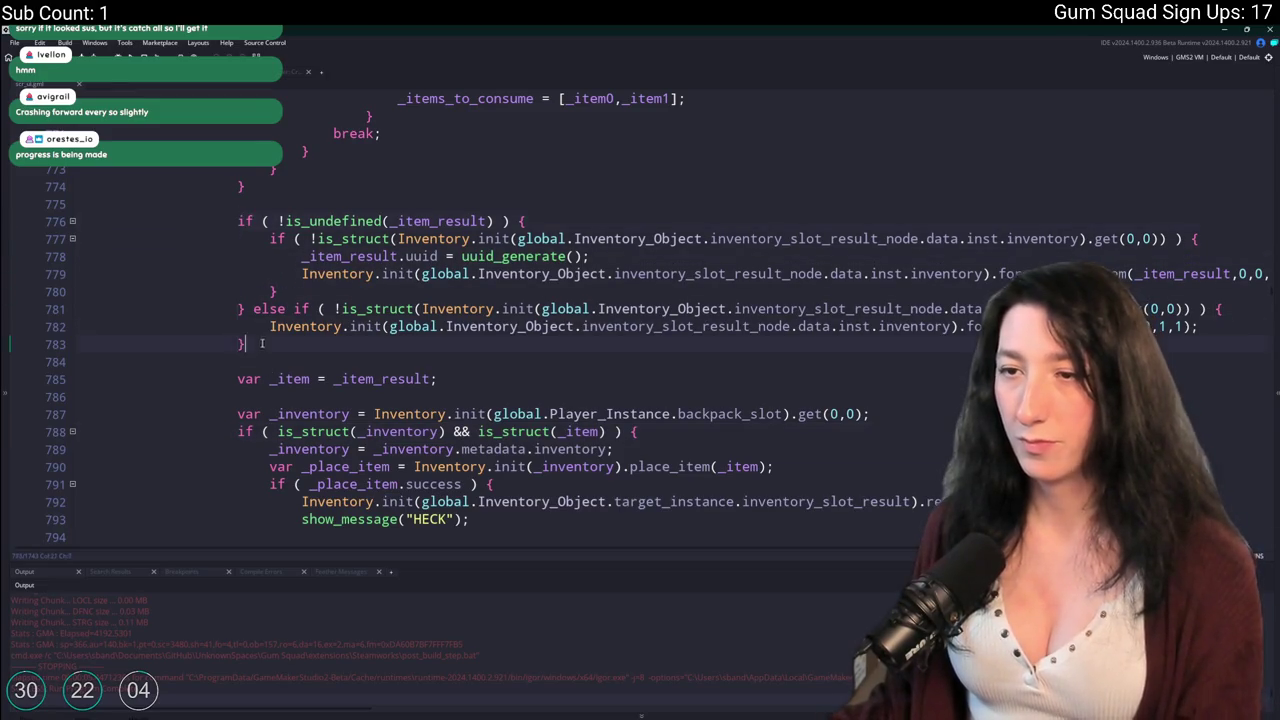
drag(262, 343, 81, 202)
key(BackSpace)
key(BackSpace)
scroll(126, 203, up, 3)
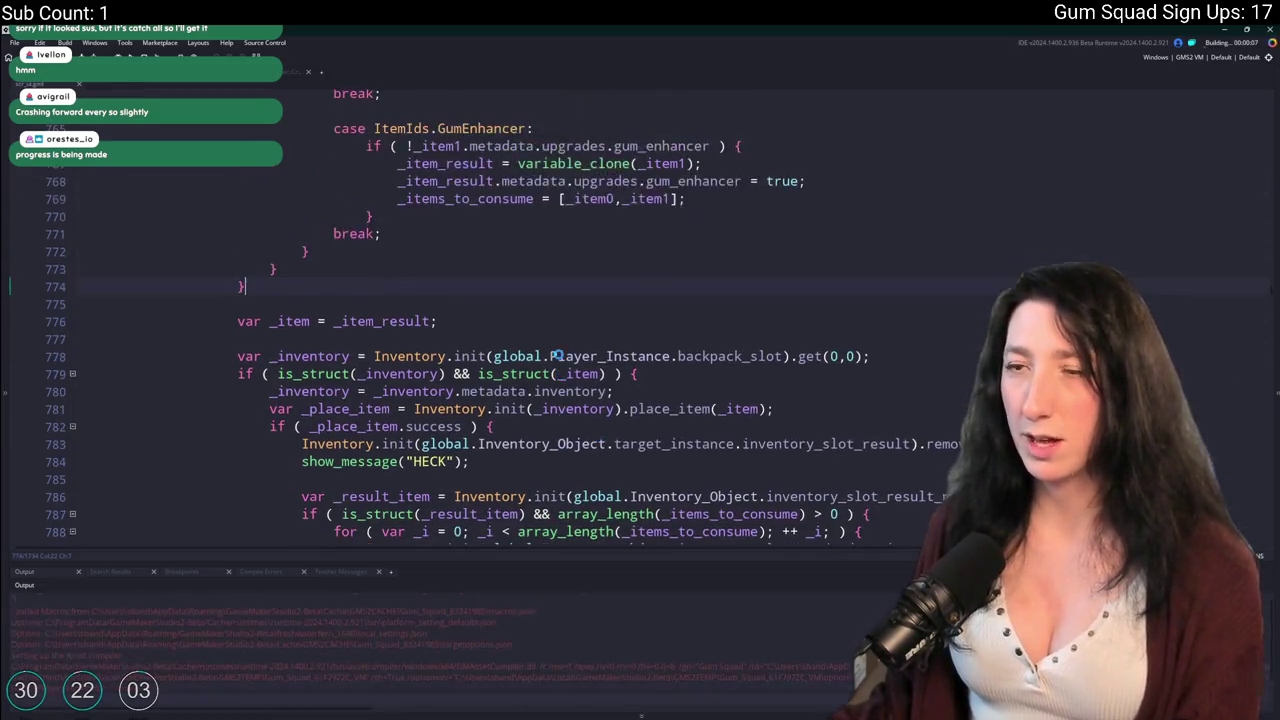
scroll(465, 185, down, 2)
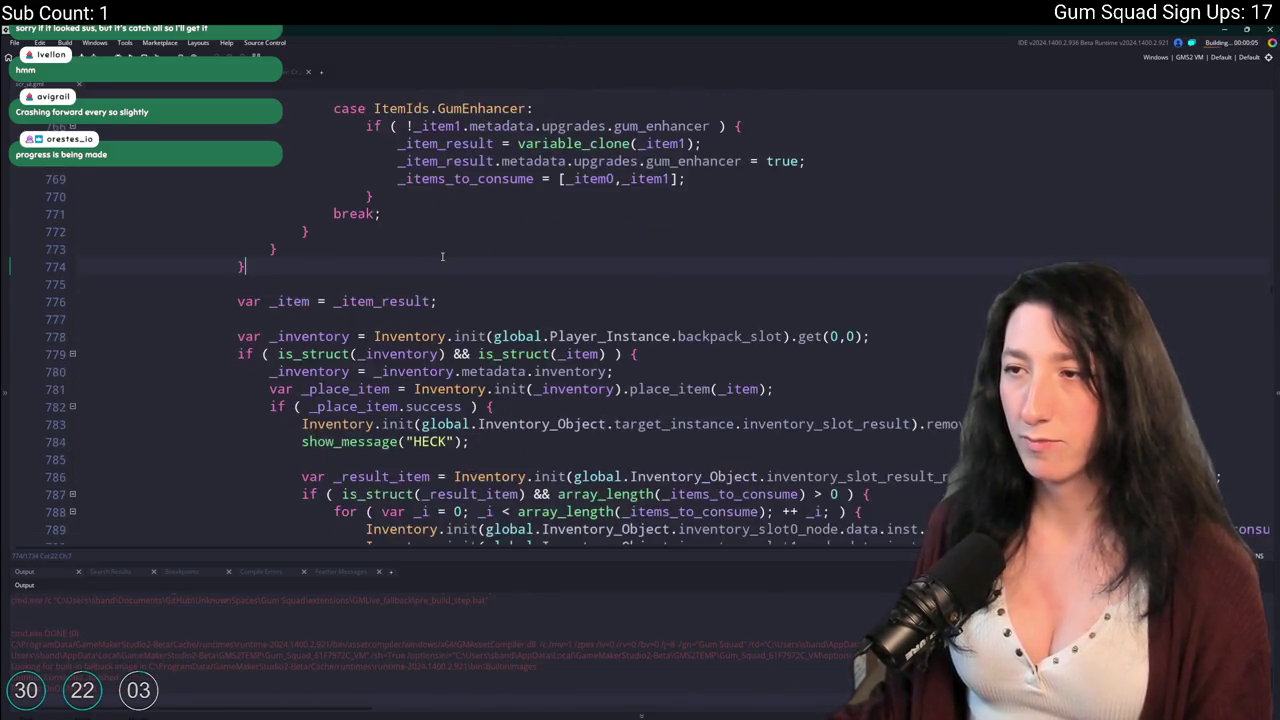
scroll(465, 185, up, 3)
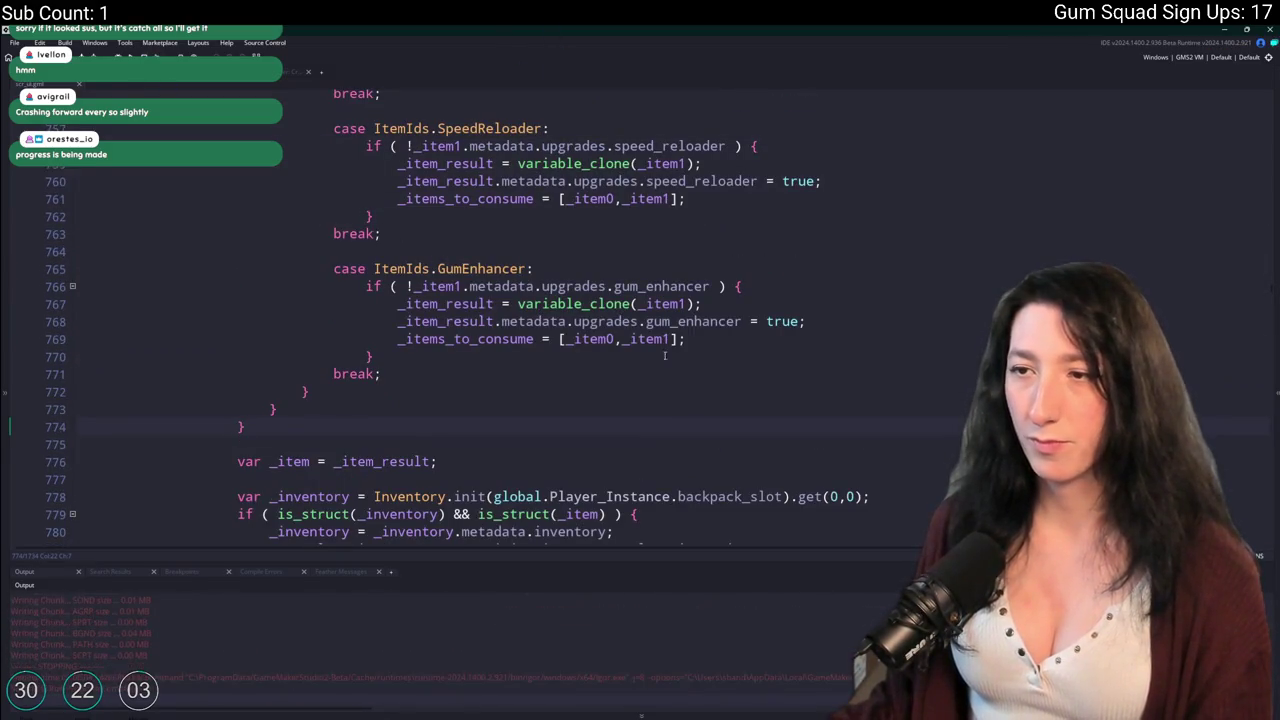
Delete the gum_enhancer and speed_reloader flag lines and select the barrel_extender flag line.
click(829, 317)
scroll(829, 317, up, 2)
key(shift+Up)
key(BackSpace)
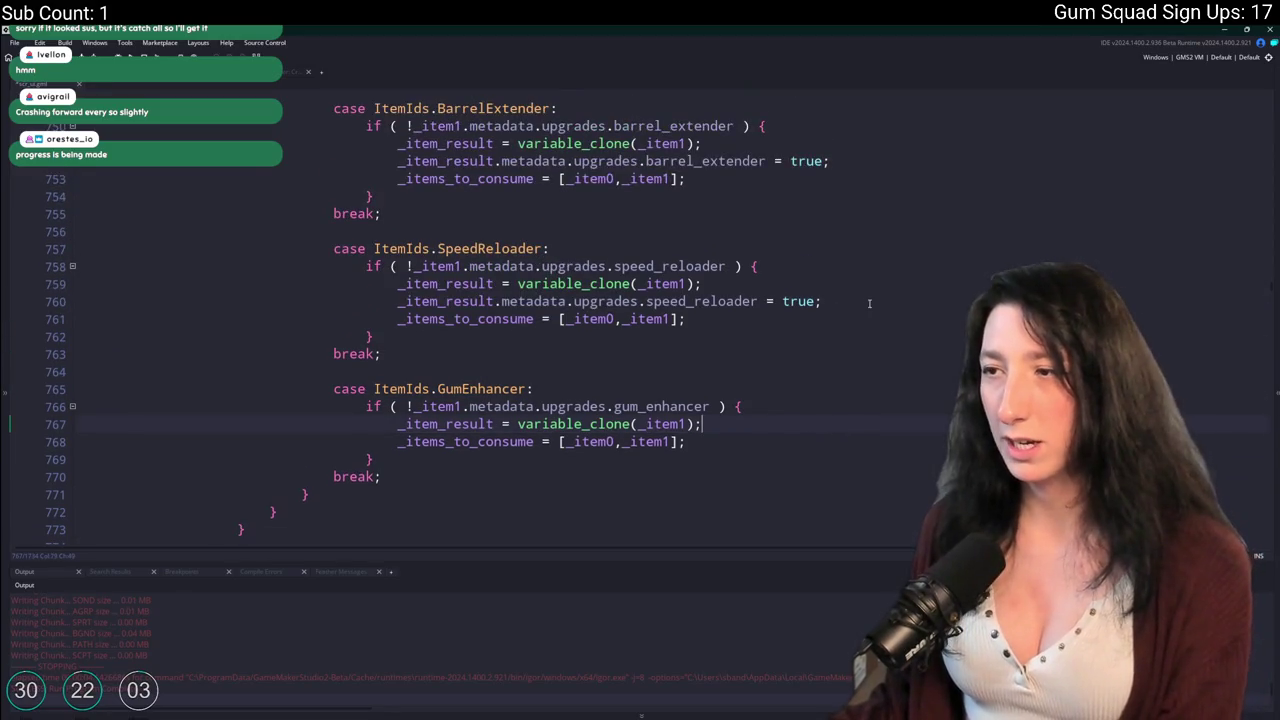
click(867, 300)
key(shift+Up)
key(BackSpace)
scroll(866, 260, up, 2)
click(863, 238)
key(shift+Up)
scroll(861, 229, down, 1)
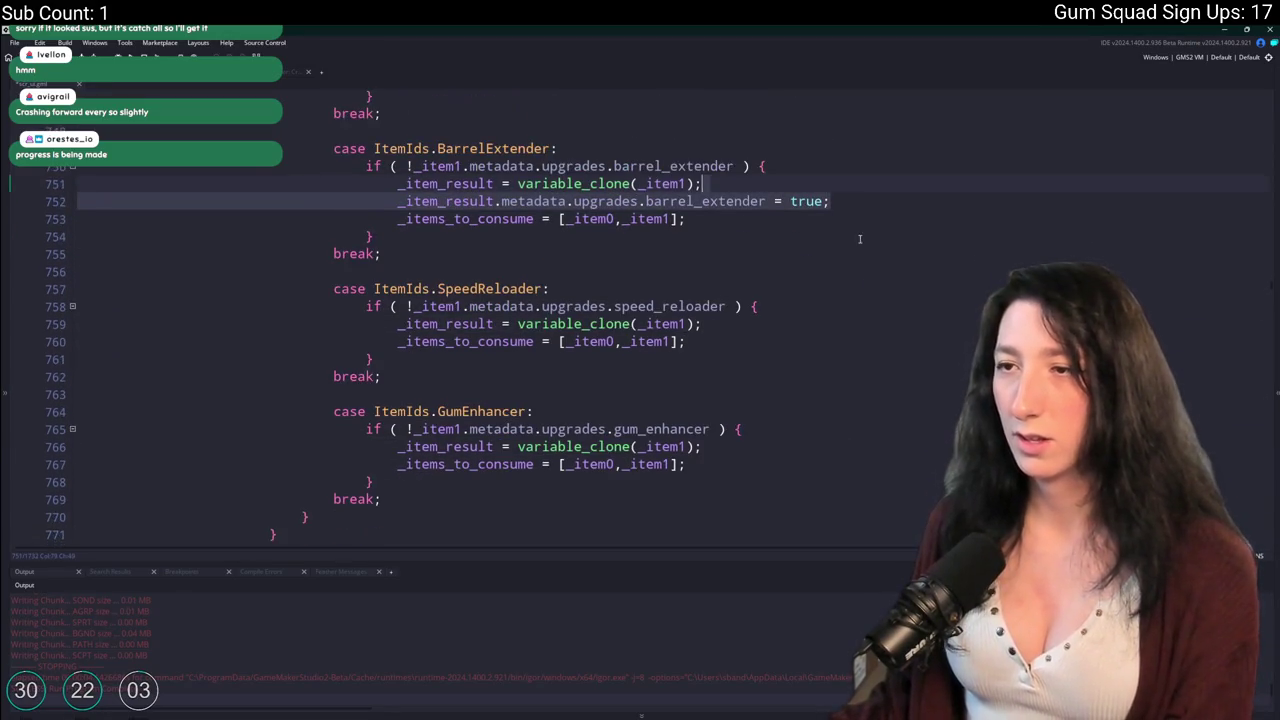
scroll(861, 229, up, 1)
scroll(855, 85, up, 5)
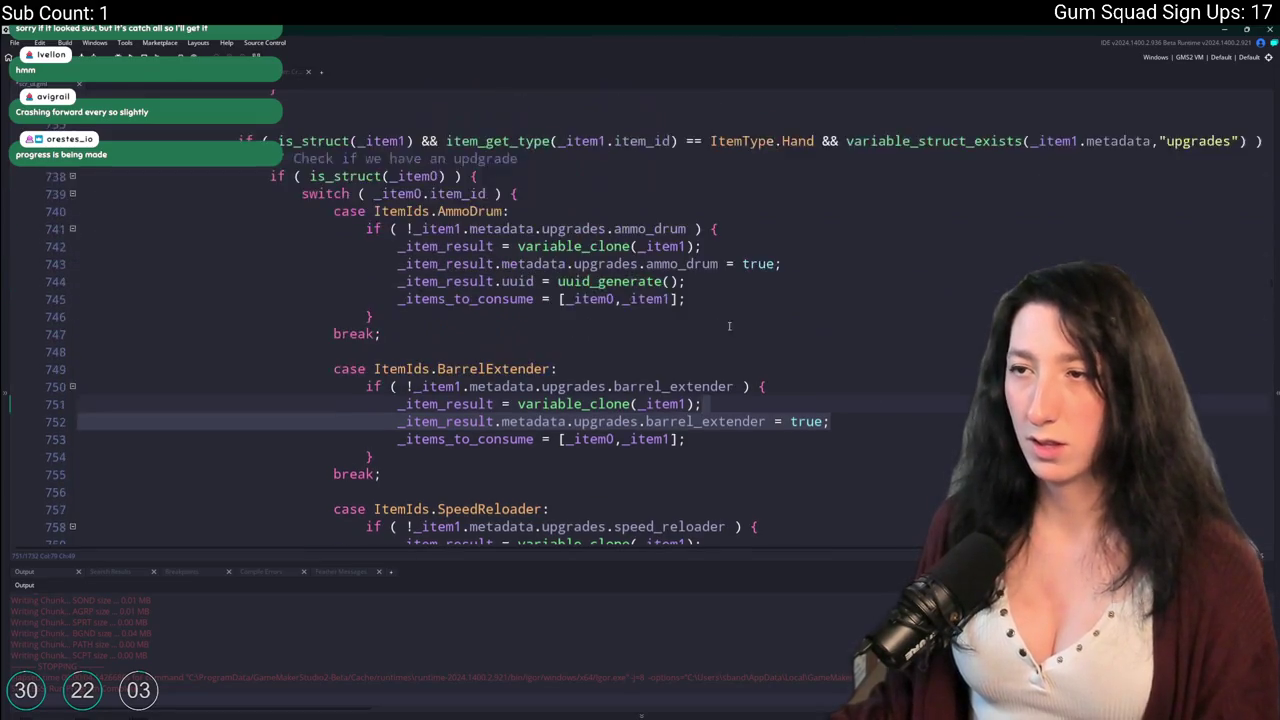
Delete the _item_result clone lines from the GumEnhancer, SpeedReloader, BarrelExtender and AmmoDrum cases.
double_click(449, 327)
scroll(449, 327, down, 10)
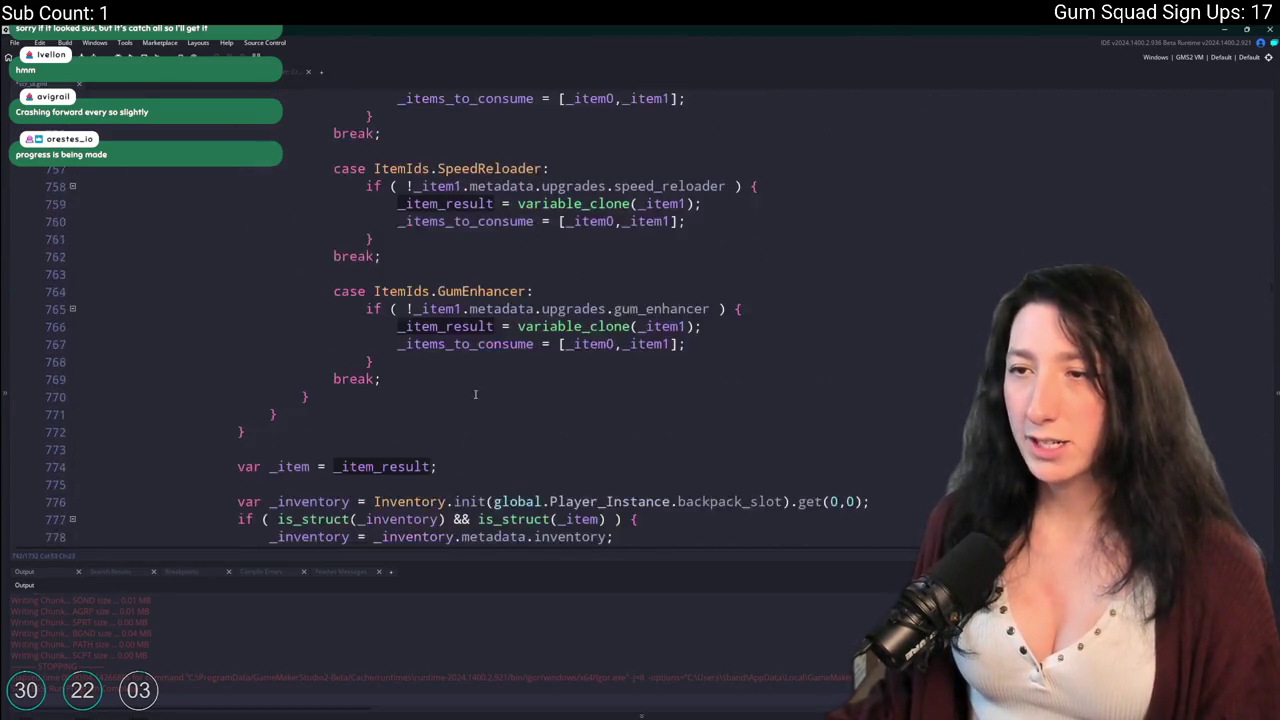
scroll(715, 432, up, 3)
mouse_move(715, 432)
mouse_down()
mouse_move(420, 432)
mouse_move(763, 415)
mouse_up()
key(BackSpace)
drag(702, 304, 762, 286)
key(BackSpace)
scroll(784, 296, up, 3)
mouse_move(873, 238)
mouse_down()
mouse_move(886, 206)
mouse_move(840, 214)
mouse_move(760, 168)
mouse_up()
key(BackSpace)
scroll(886, 206, up, 3)
key(BackSpace)
scroll(737, 336, up, 3)
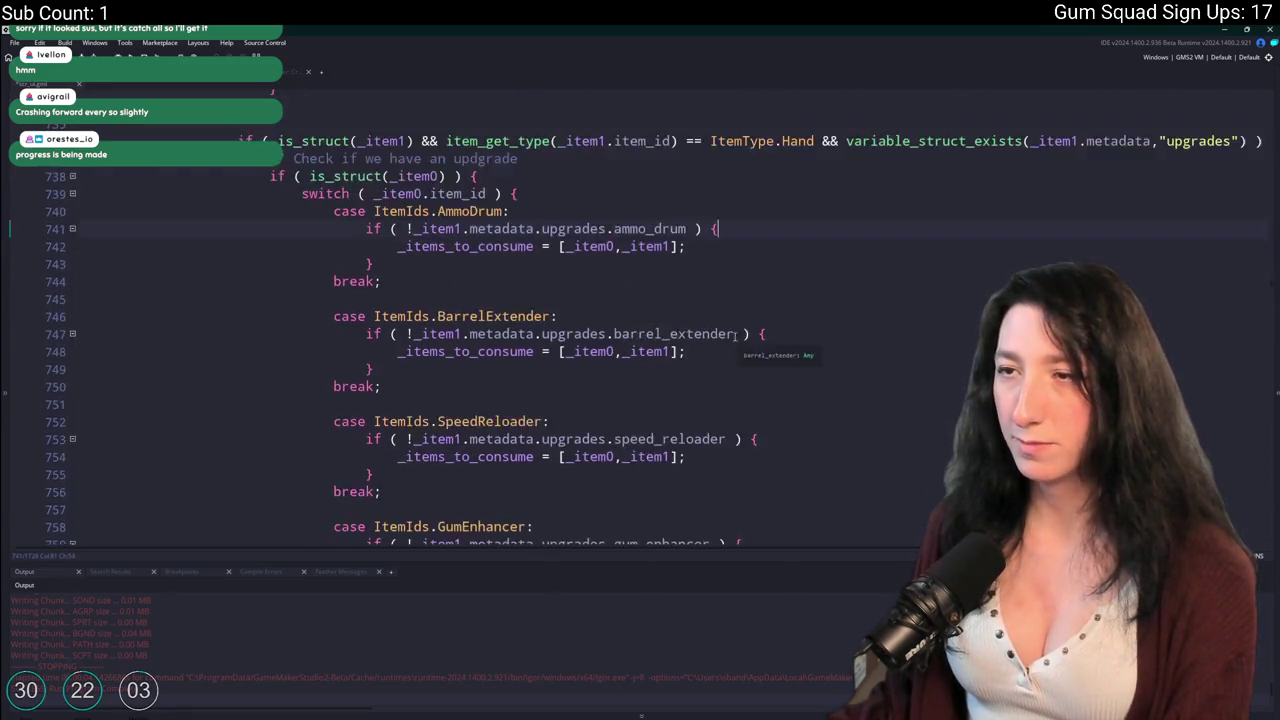
scroll(717, 337, up, 5)
Delete the result assignment lines from the first GumEnhancer and SpeedReloader cases.
click(897, 408)
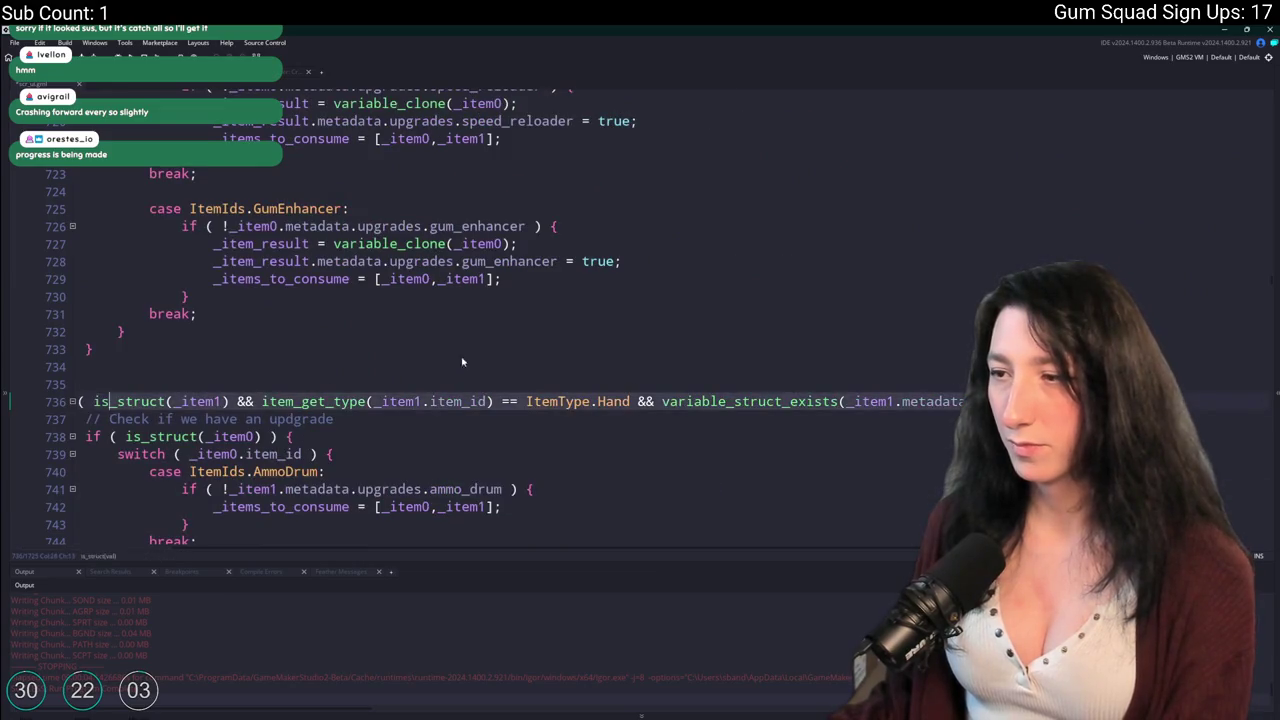
scroll(660, 360, up, 2)
click(397, 343)
click(830, 361)
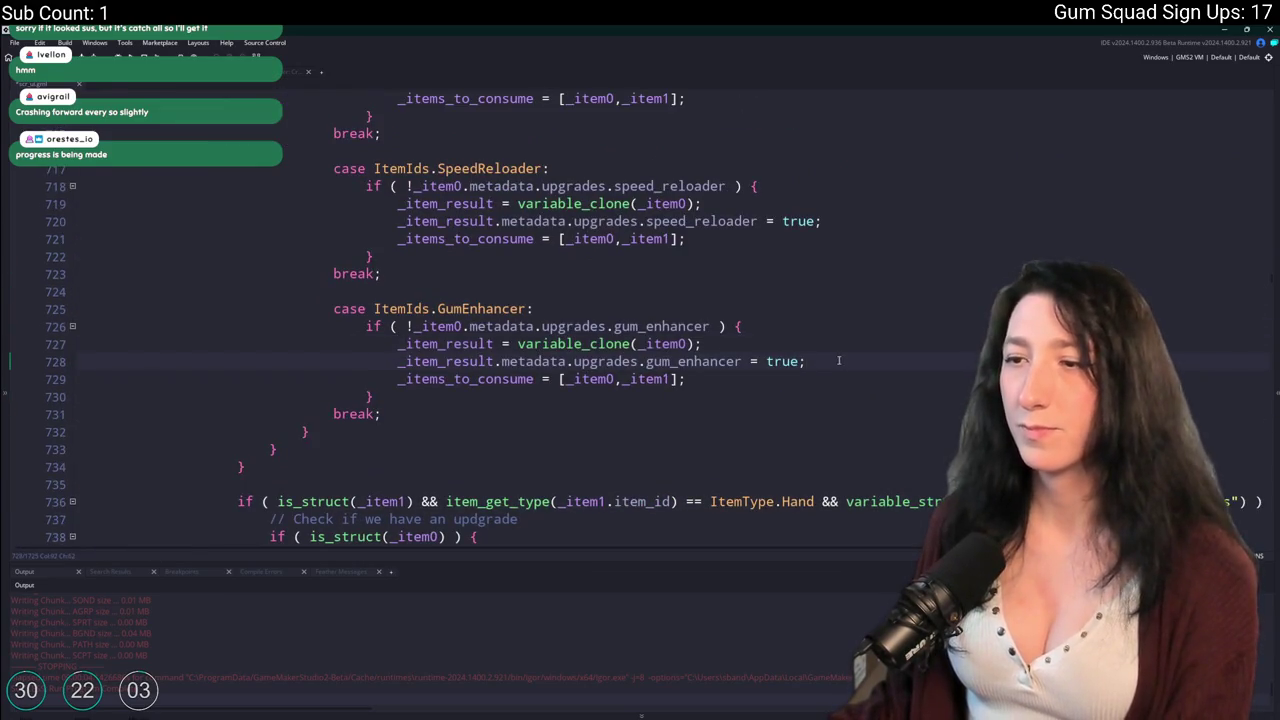
drag(838, 361, 860, 328)
key(BackSpace)
scroll(874, 331, up, 2)
drag(874, 261, 872, 228)
key(BackSpace)
Delete the BarrelExtender and AmmoDrum result lines, leaving only _items_to_consume.
scroll(867, 245, up, 2)
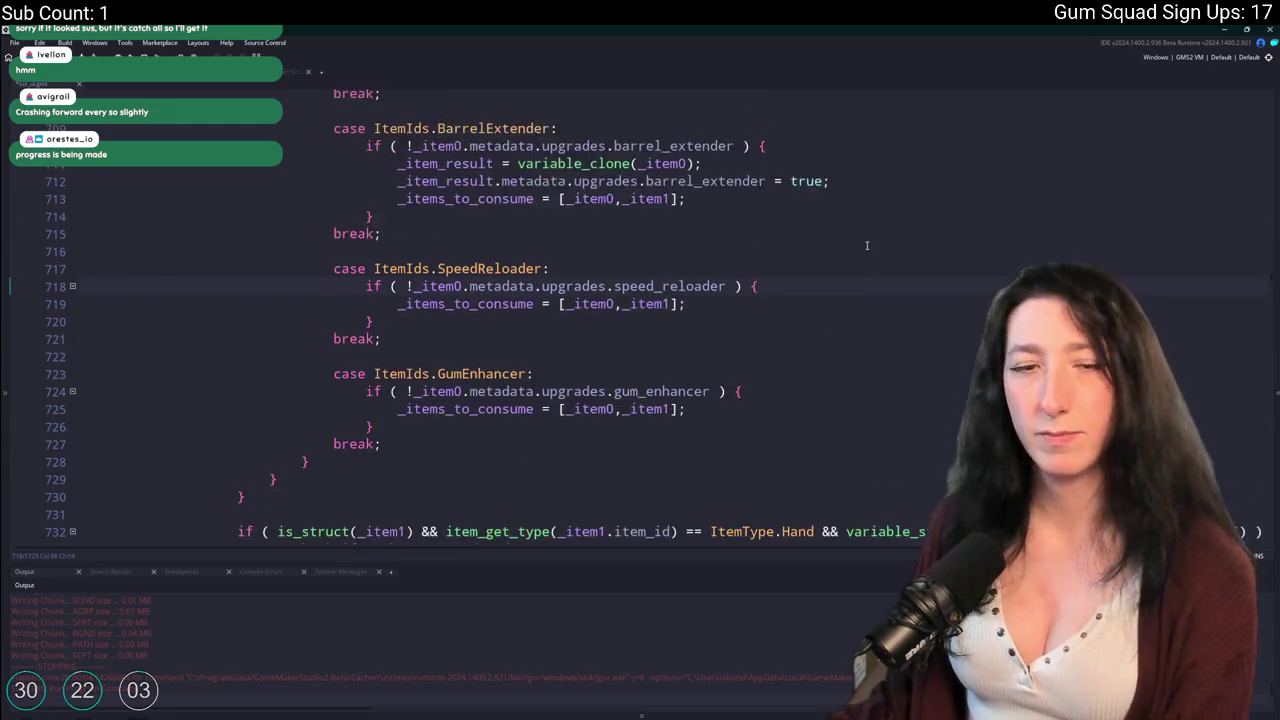
scroll(867, 245, up, 2)
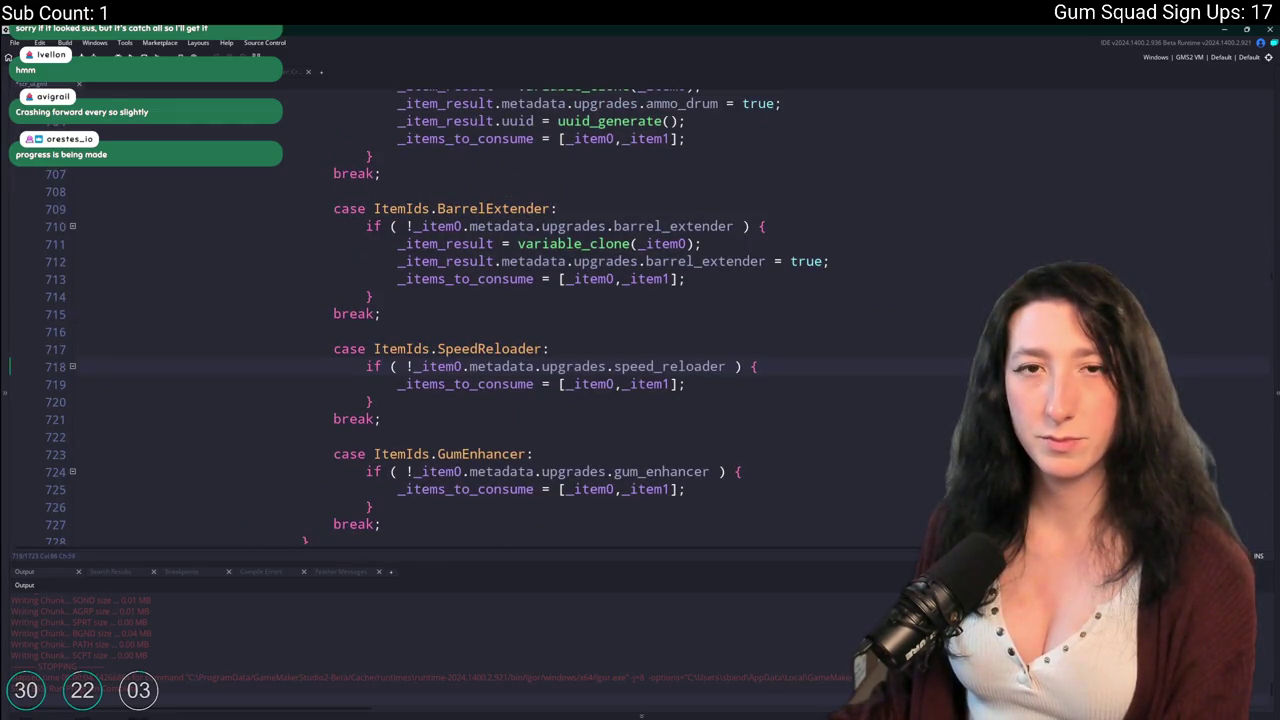
scroll(425, 349, up, 2)
mouse_move(835, 301)
mouse_down()
mouse_move(880, 280)
mouse_move(878, 264)
mouse_up()
key(BackSpace)
scroll(860, 230, up, 2)
mouse_move(826, 216)
mouse_down()
mouse_move(795, 167)
mouse_move(848, 168)
mouse_up()
scroll(848, 168, down, 2)
key(ctrl+z)
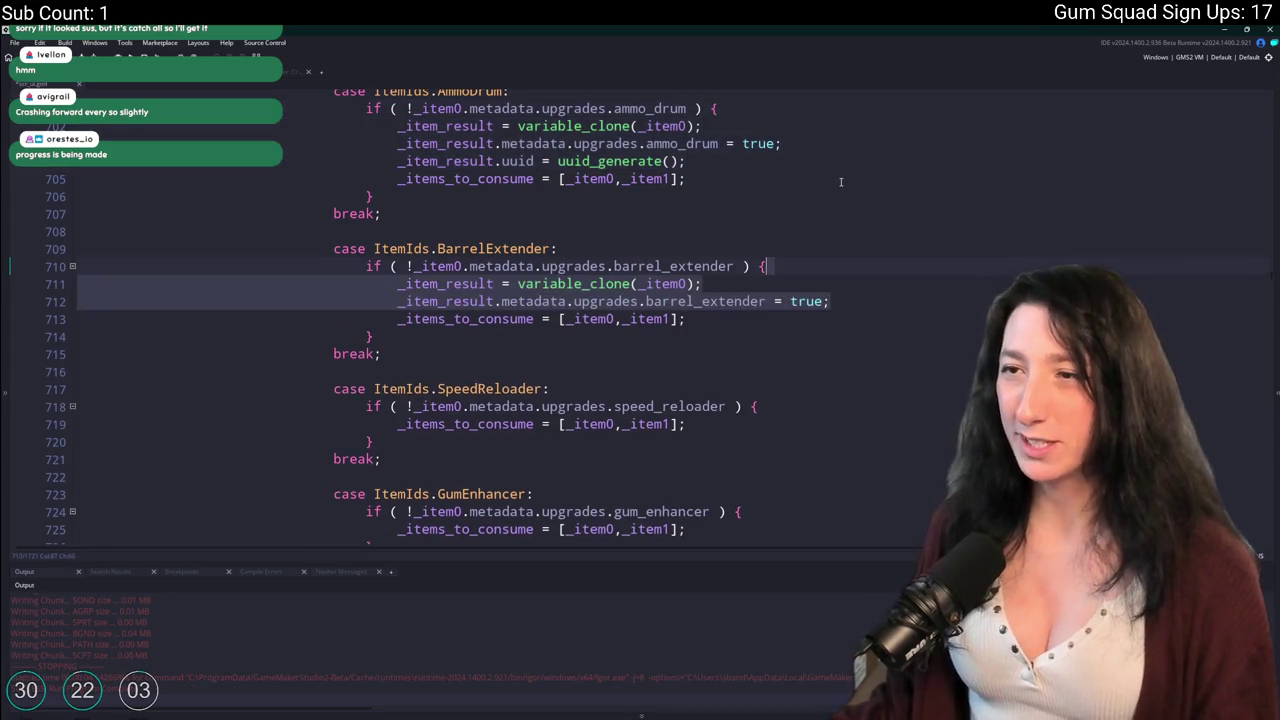
key(BackSpace)
scroll(590, 310, up, 2)
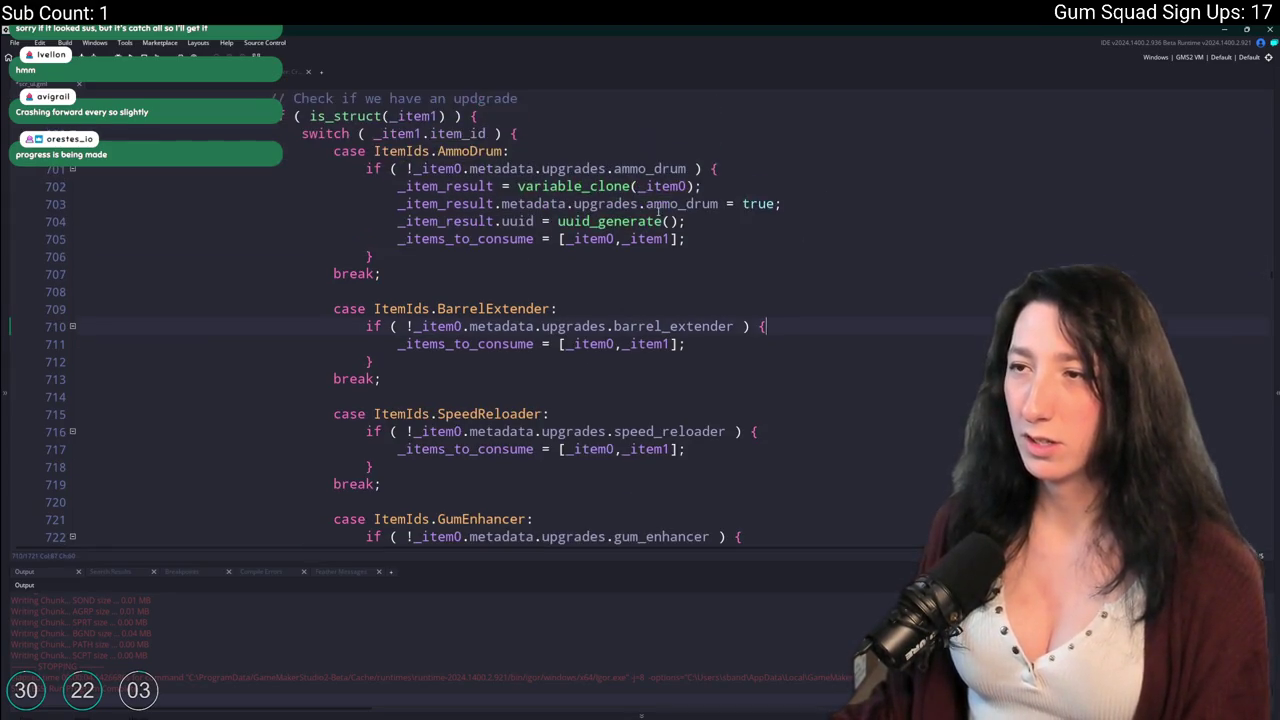
drag(820, 221, 815, 174)
key(BackSpace)
scroll(509, 114, up, 4)
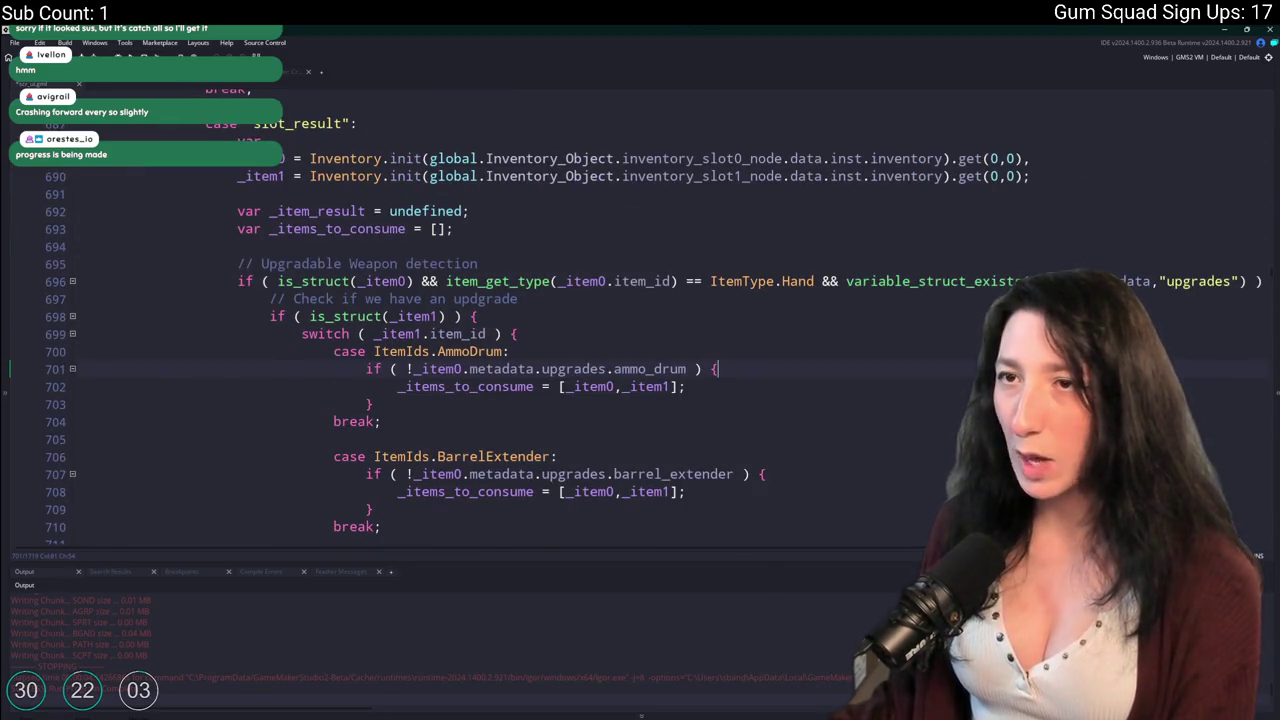
Replace undefined on line 692 with the Inventory.init(...).get(0,0) call on inventory_slot_result_node.
scroll(461, 253, up, 1)
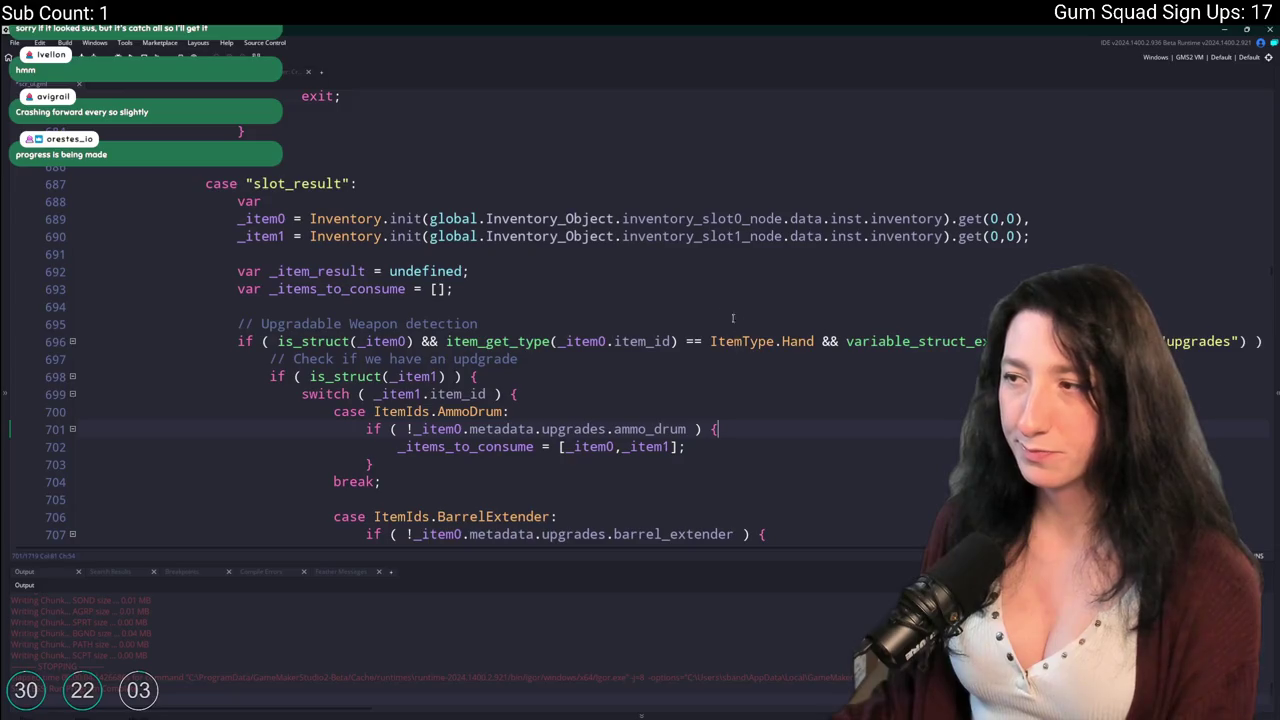
click(519, 286)
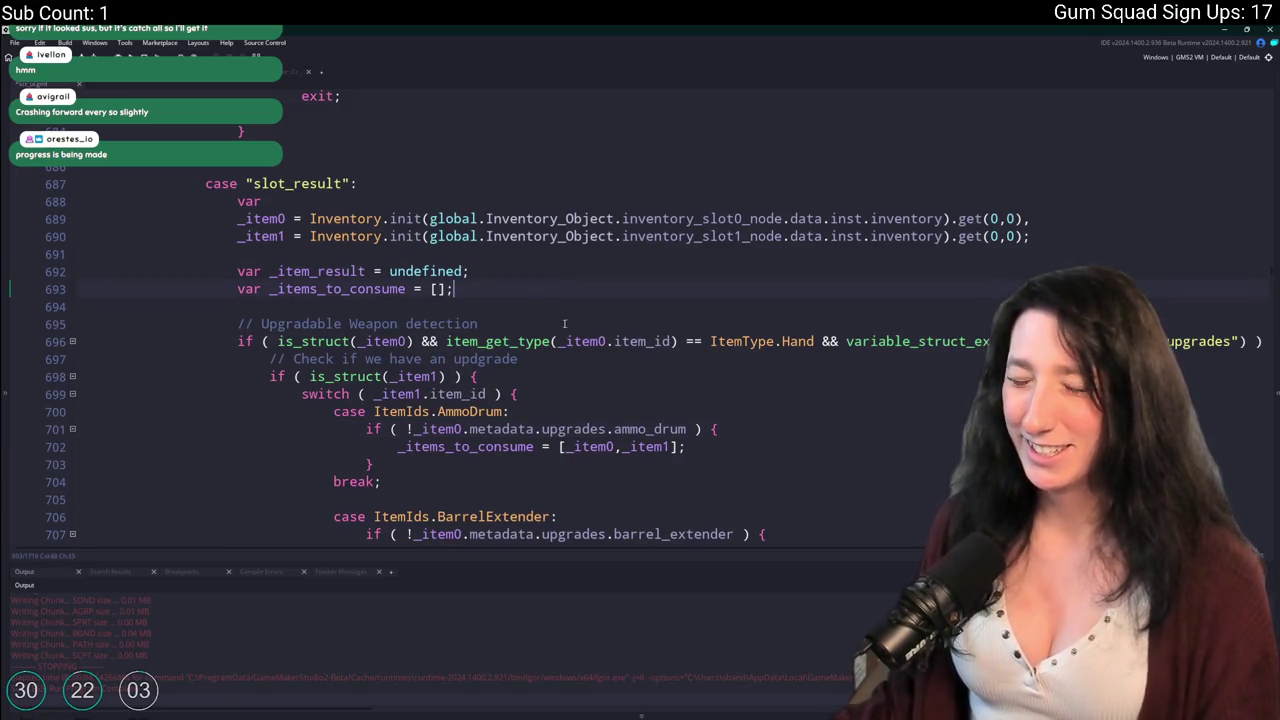
click(336, 271)
click(391, 271)
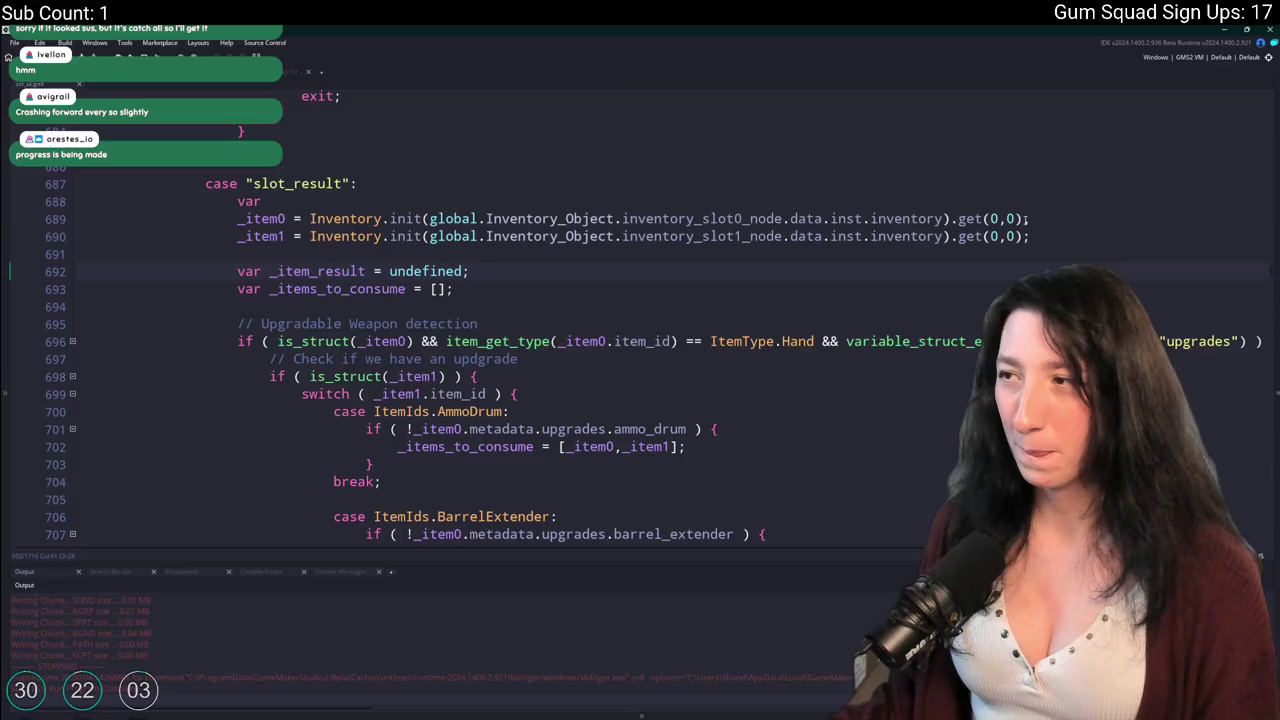
double_click(425, 271)
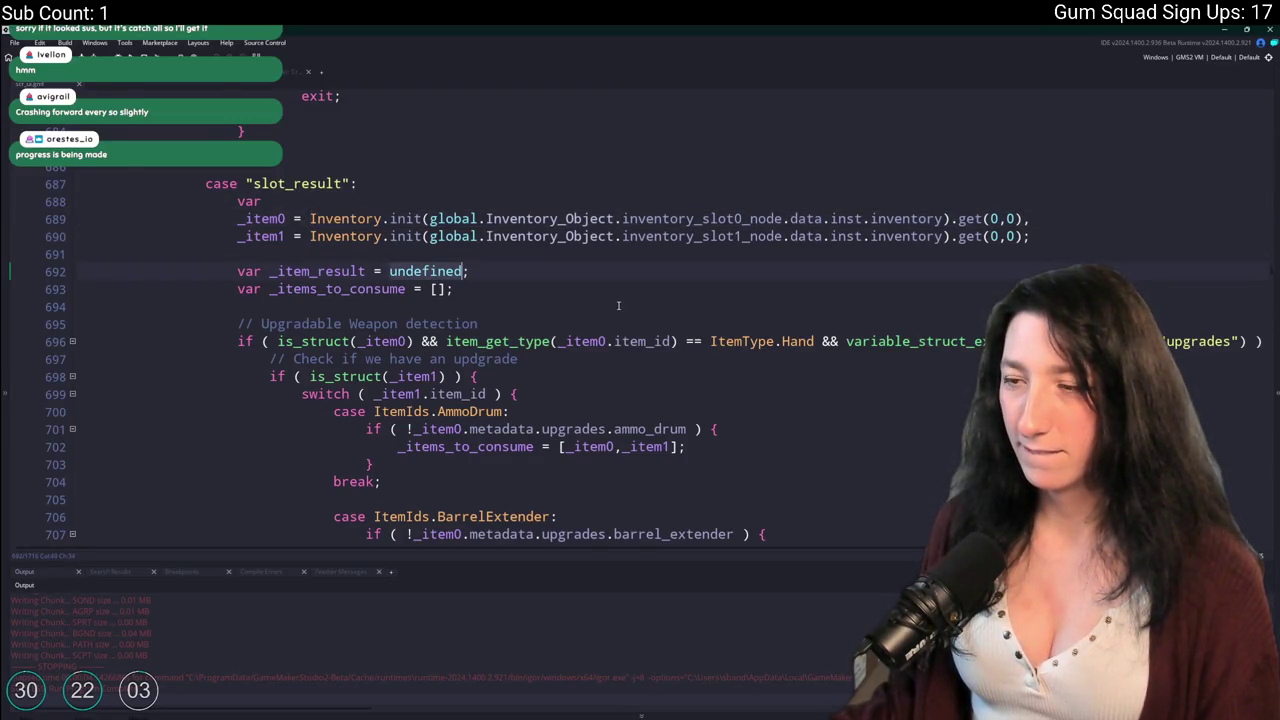
key(ctrl+v)
click(1013, 272)
click(816, 271)
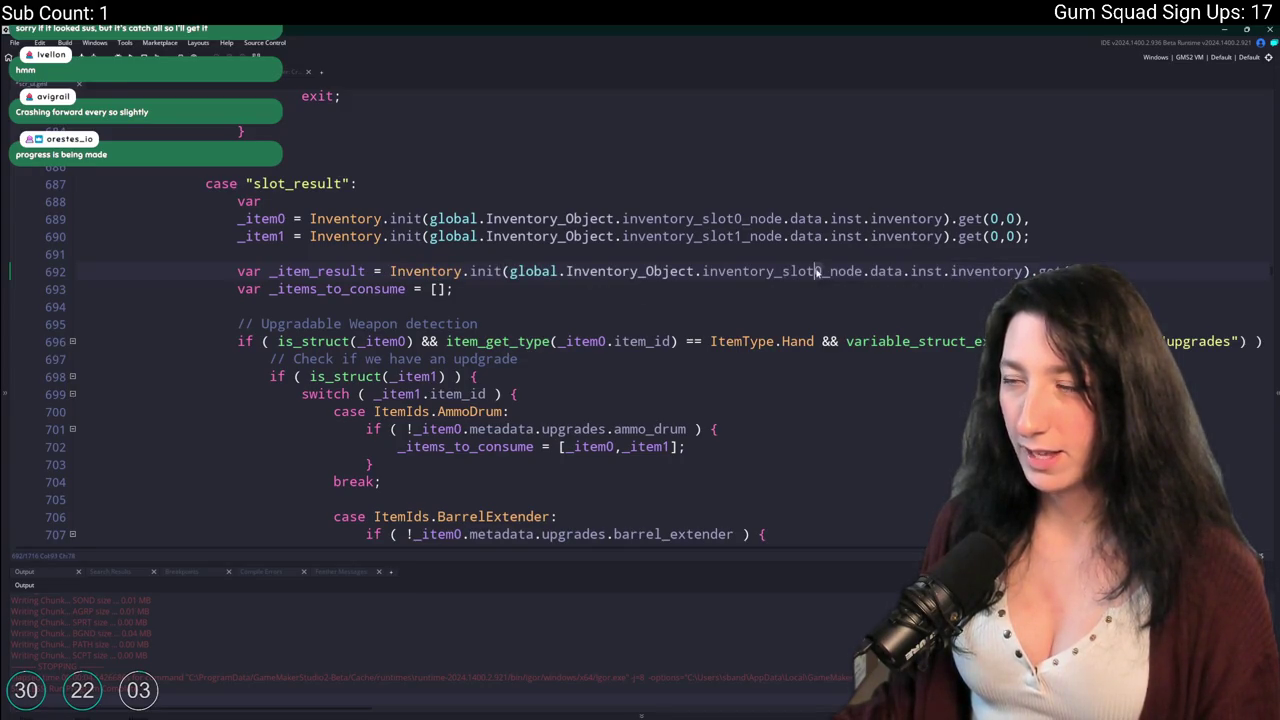
key(Delete)
text(_result)
key(ctrl+Right)
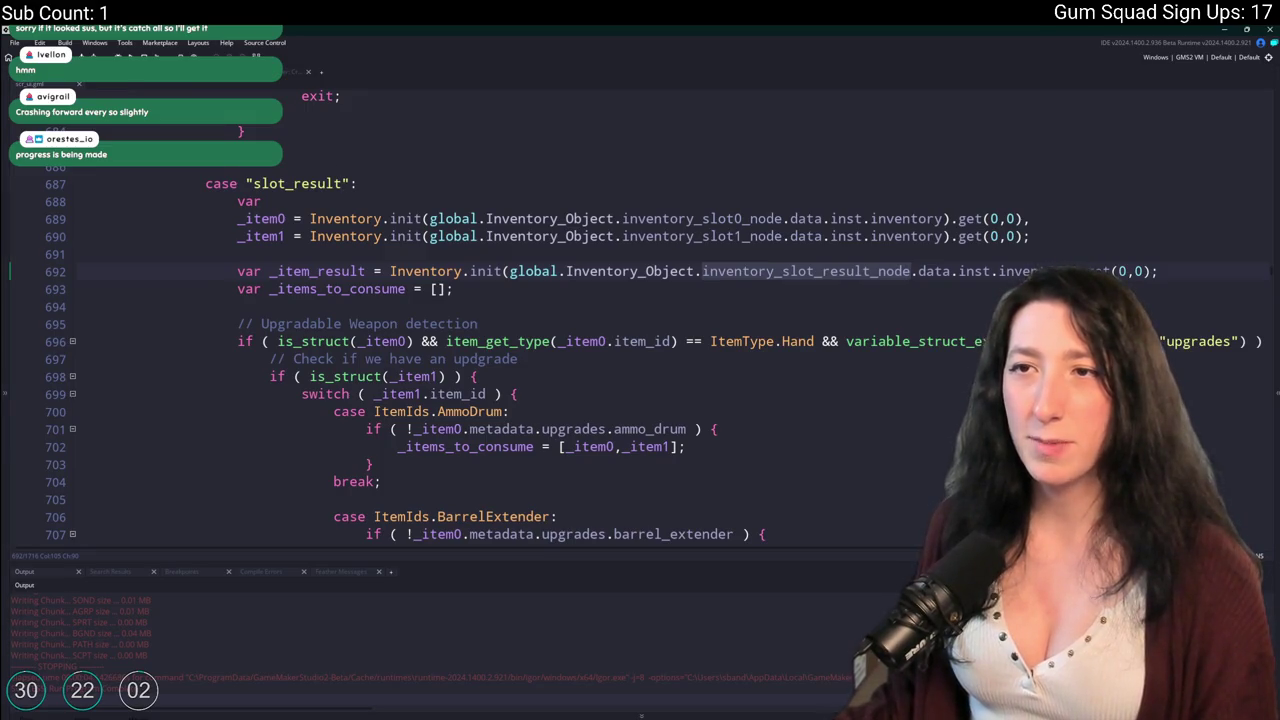
click(220, 72)
Copy _item_result.uuid = uuid_generate(); into the BarrelExtender, SpeedReloader and GumEnhancer cases.
scroll(333, 352, down, 7)
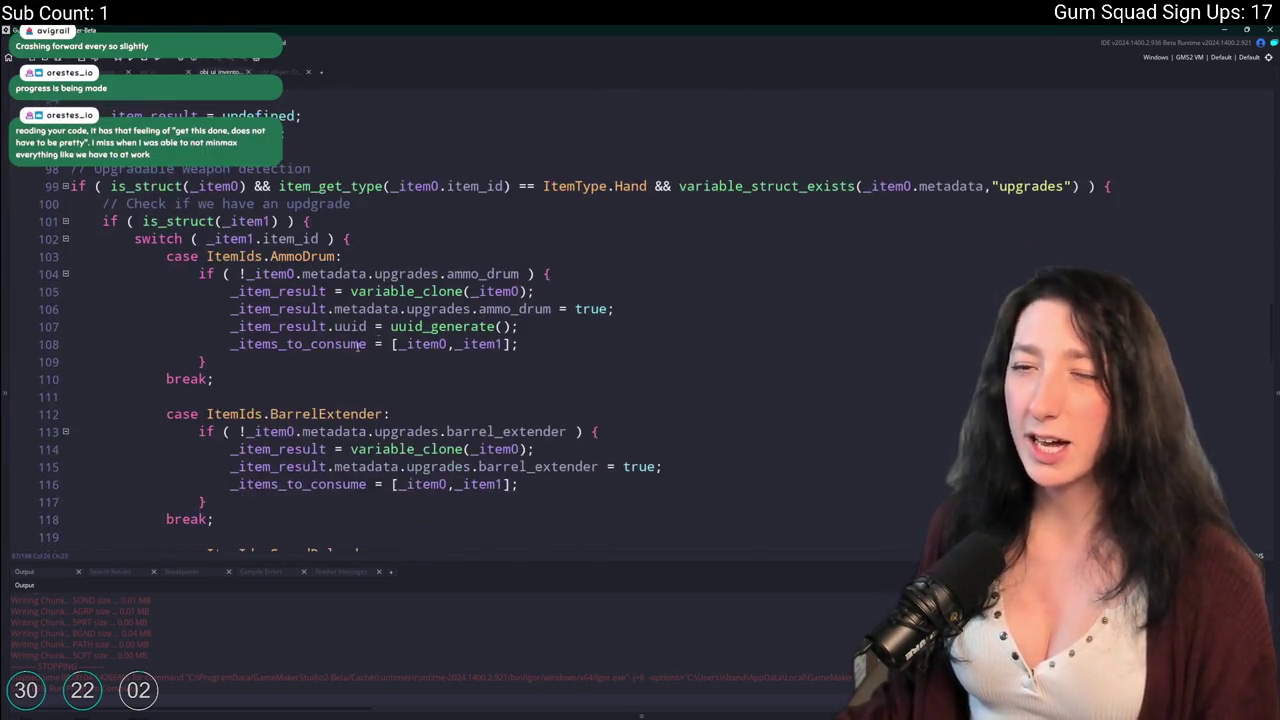
scroll(515, 308, down, 2)
drag(540, 245, 228, 247)
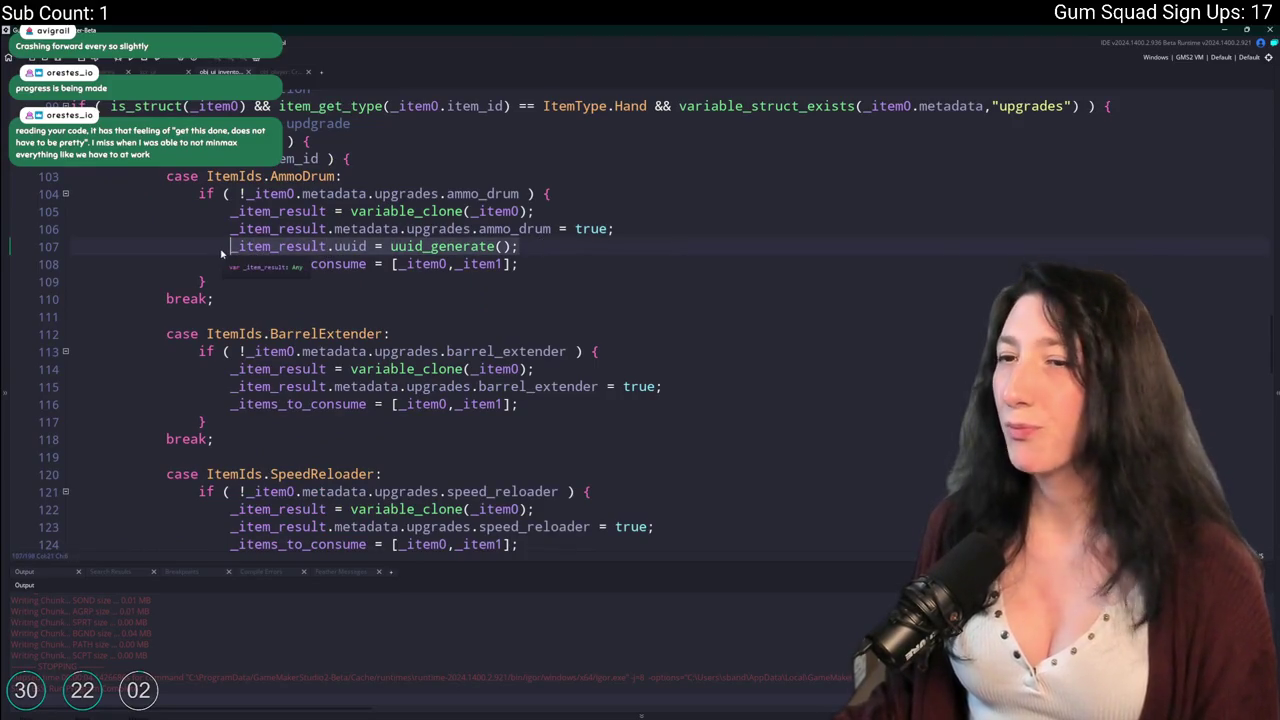
click(695, 387)
key(Return)
text(_item_result.uuid = uuid_generate();)
scroll(682, 452, down, 2)
key(Return)
text(_item_result.uuid = uuid_generate();)
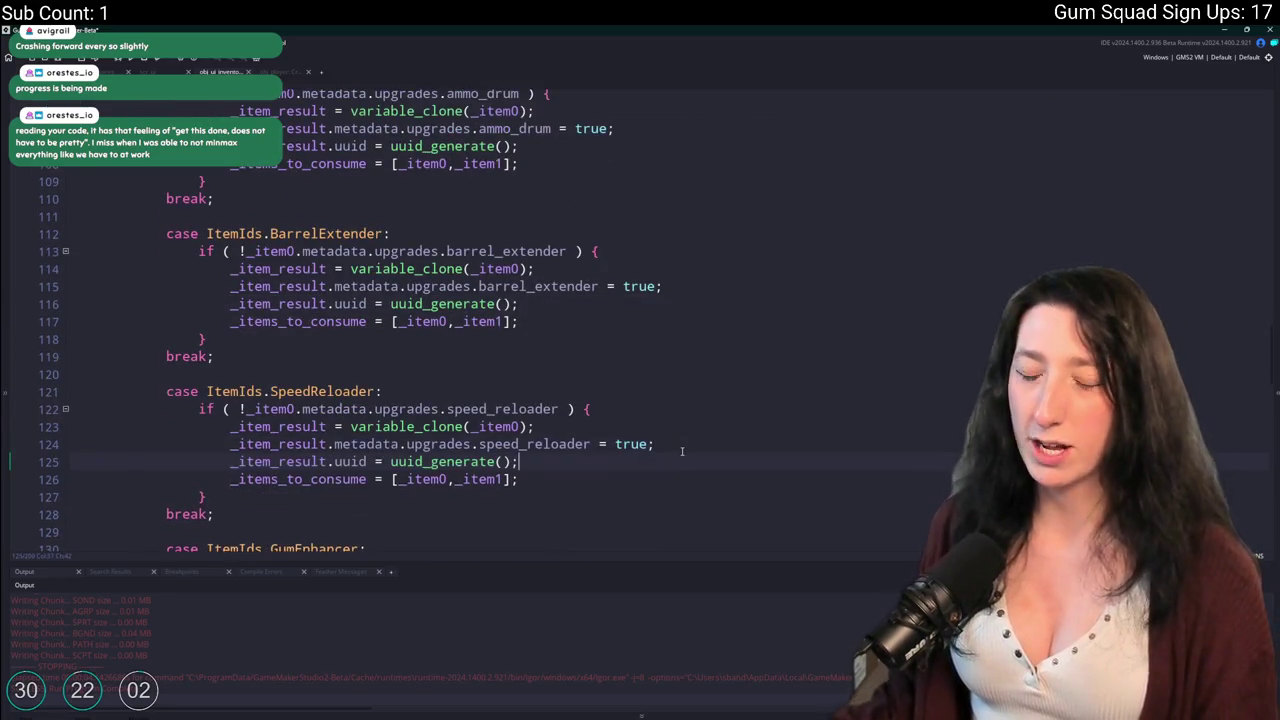
scroll(675, 446, down, 3)
click(659, 437)
key(Return)
text(_item_result.uuid = uuid_generate();)
Add the same uuid line to the second BarrelExtender, SpeedReloader and GumEnhancer cases, then run the build.
scroll(640, 400, down, 7)
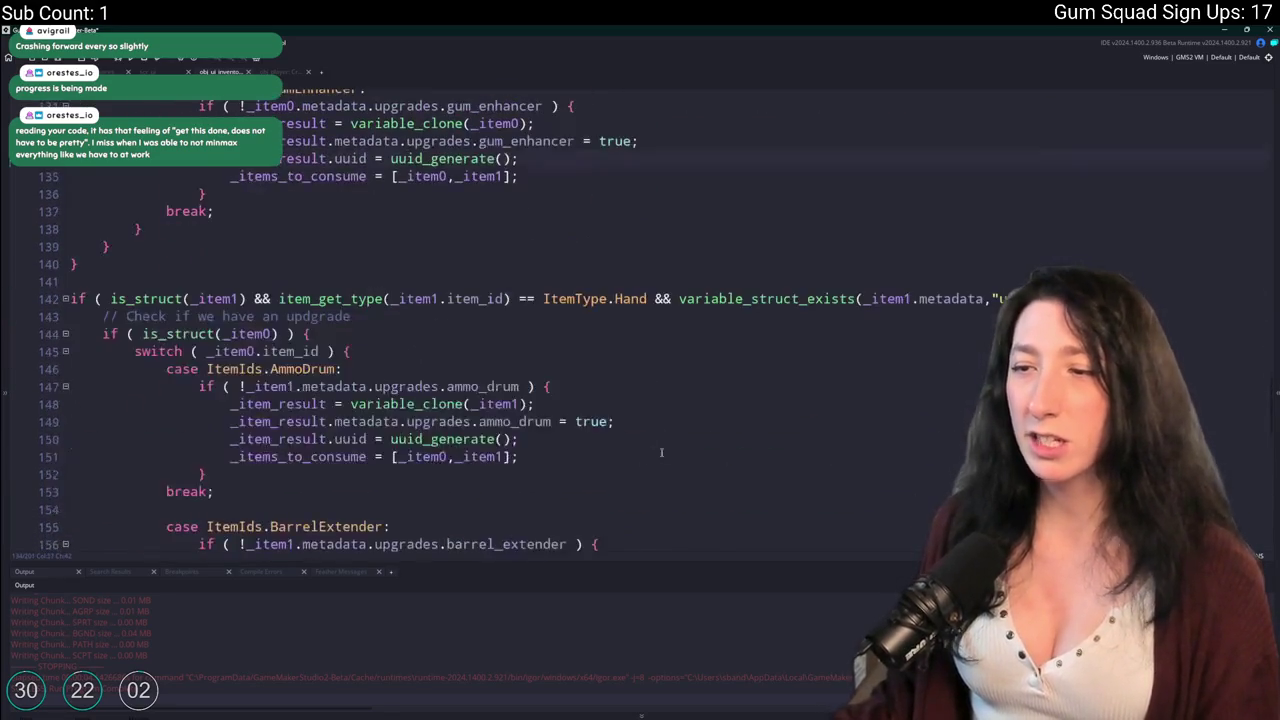
scroll(610, 390, down, 2)
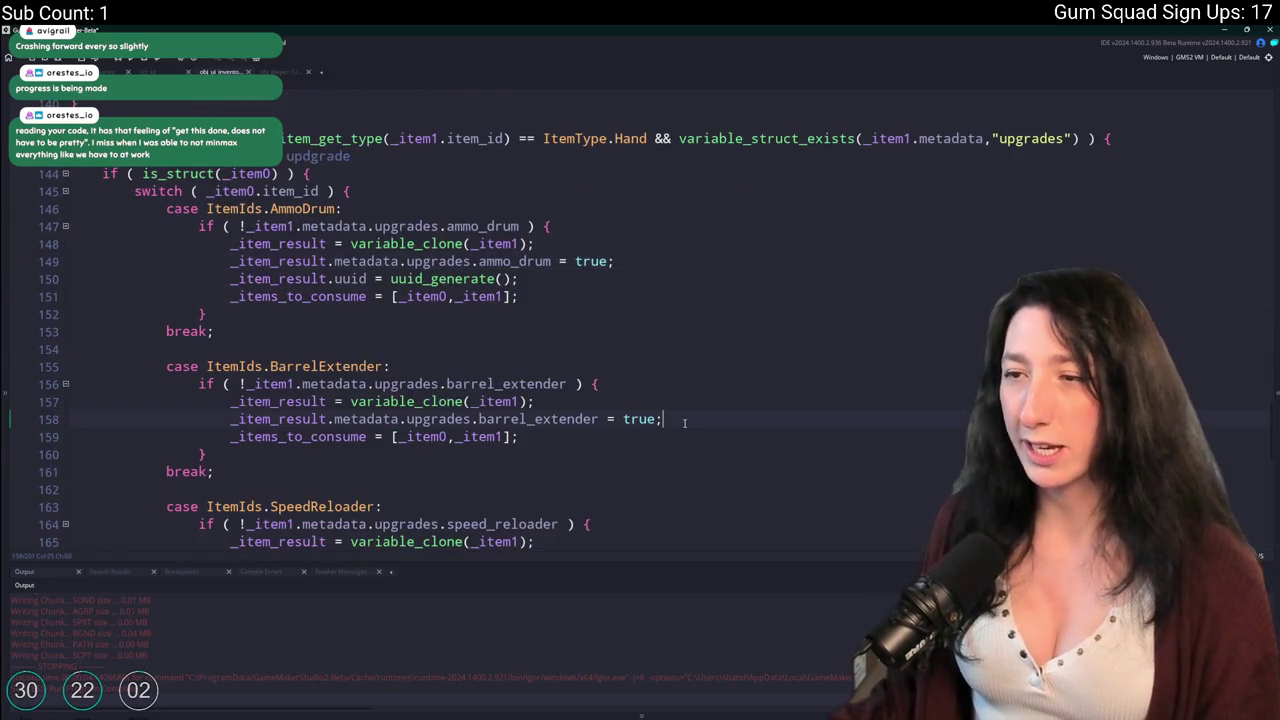
key(Return)
text(_item_result.uuid = uuid_generate();)
scroll(657, 449, down, 3)
key(Return)
text(_item_result.uuid = uuid_generate();)
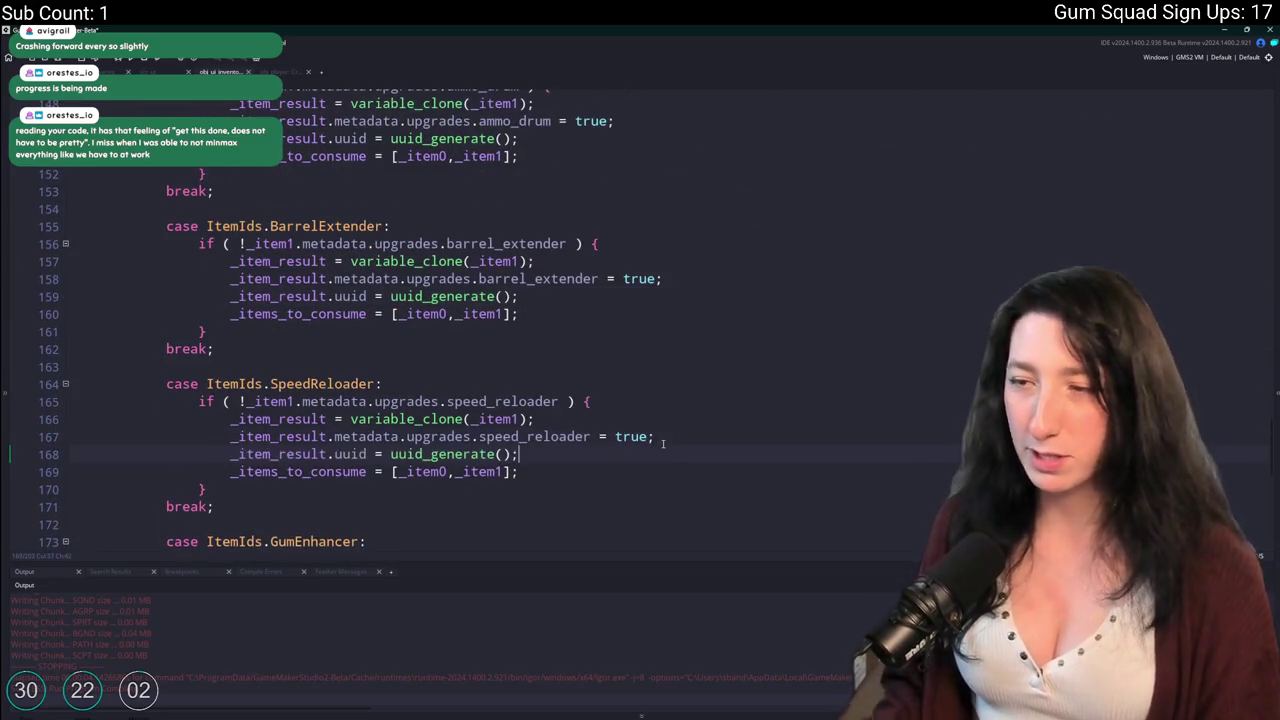
scroll(599, 441, down, 3)
key(Return)
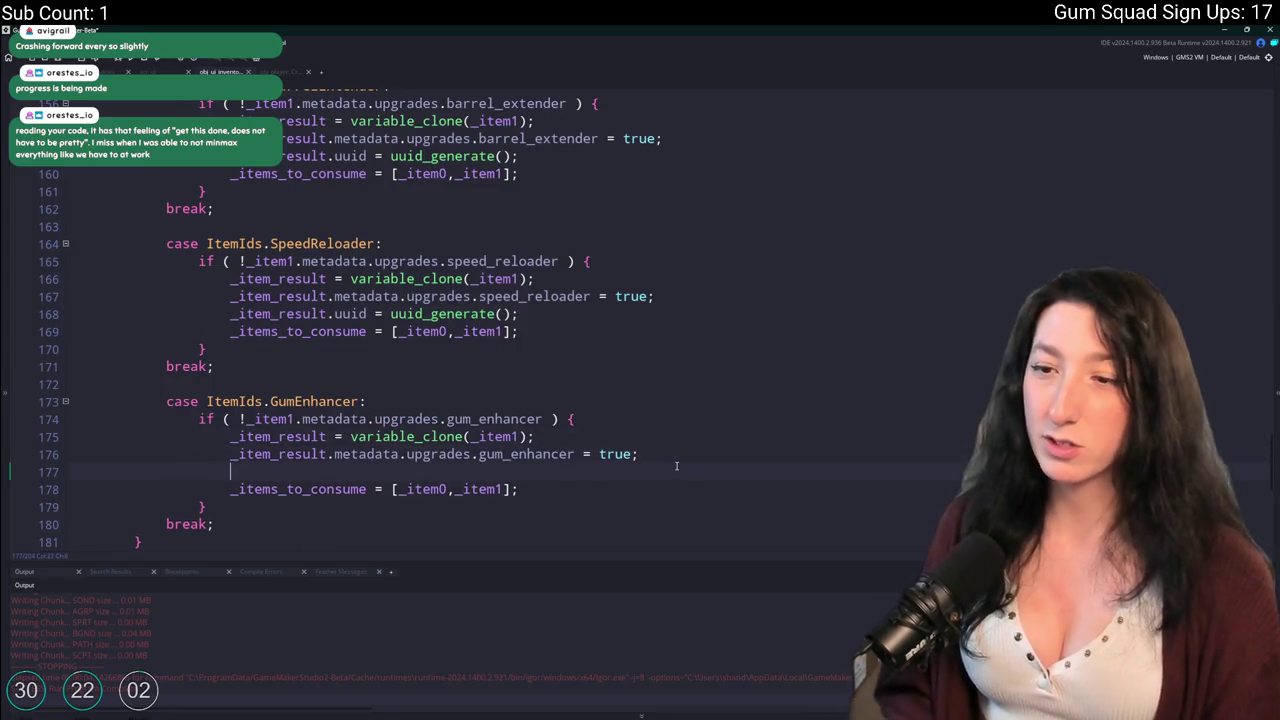
text(_item_result.uuid = uuid_generate();)
scroll(445, 346, down, 7)
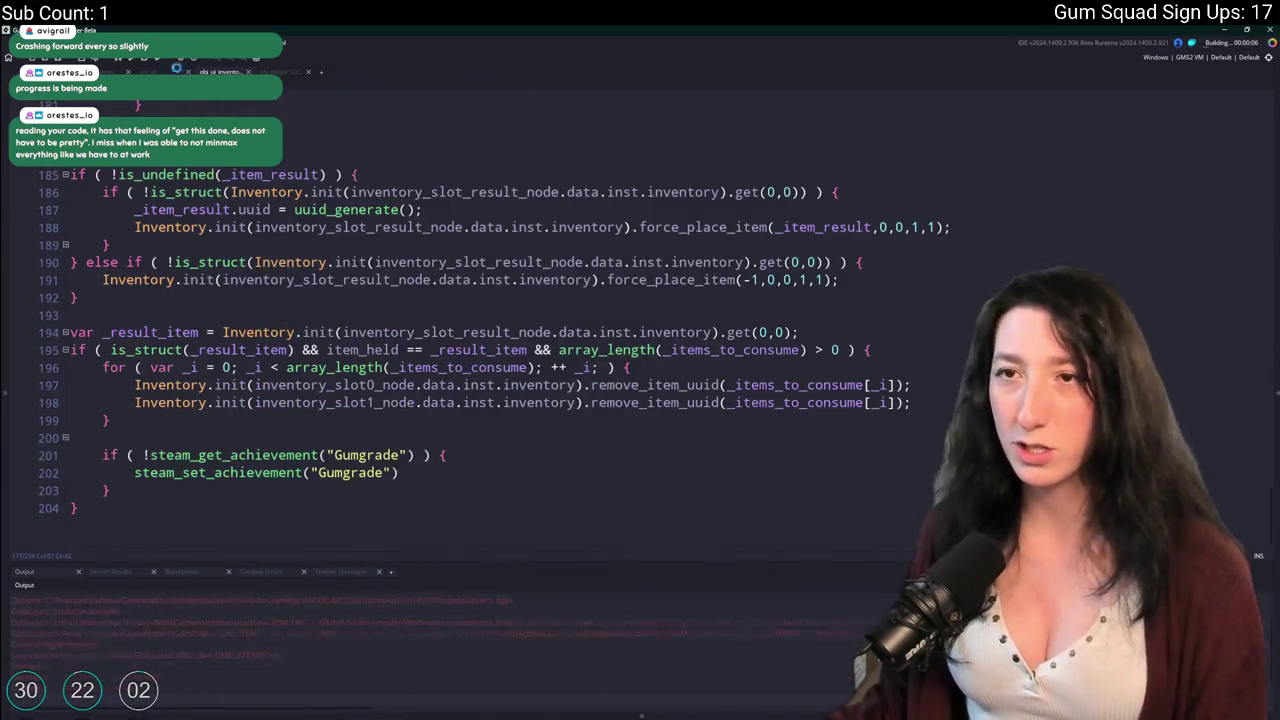
key(ctrl+Tab)
key(ctrl+Tab)
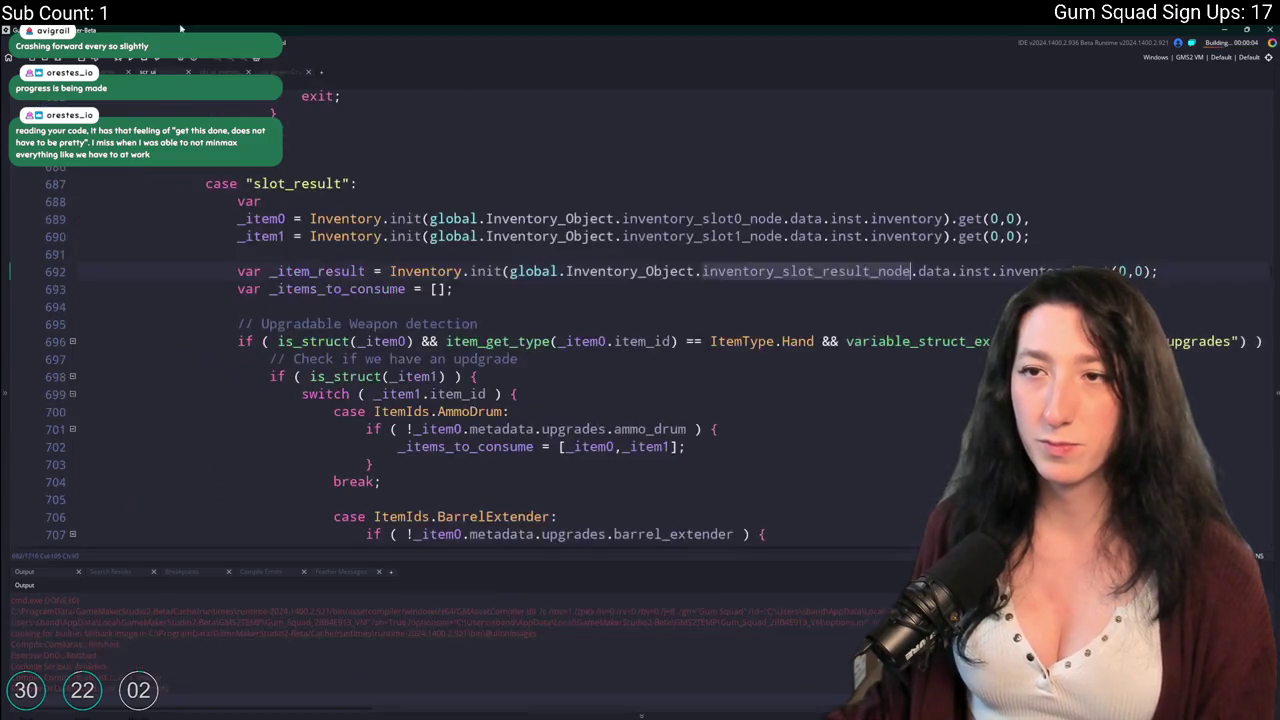
Host a fresh Gum Squad world and walk the character left, then up toward the buildings.
scroll(421, 338, down, 3)
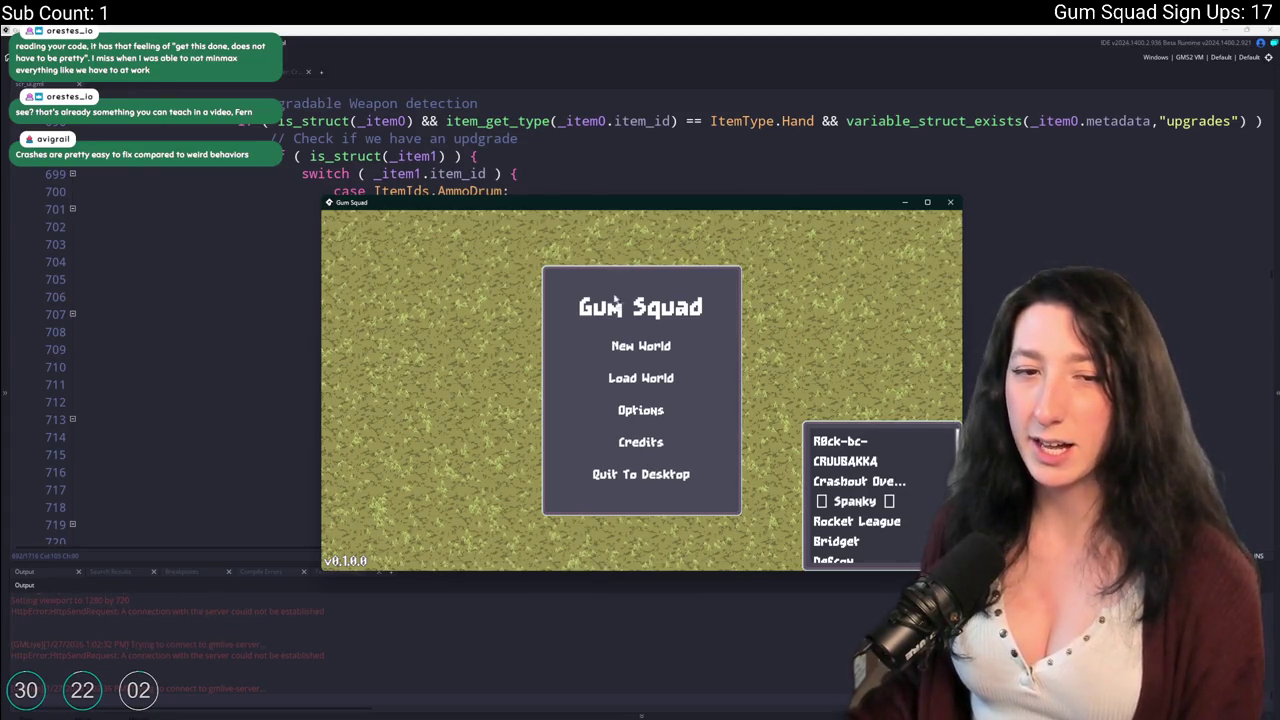
click(679, 345)
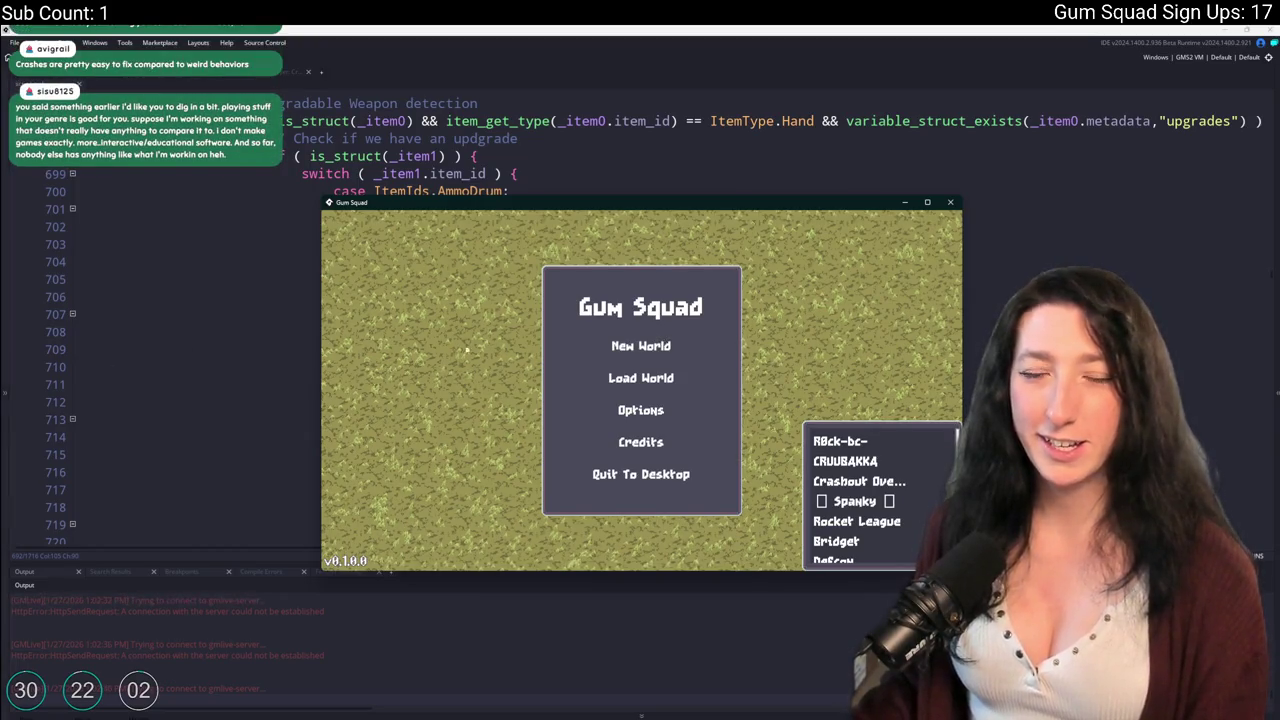
click(630, 350)
click(645, 463)
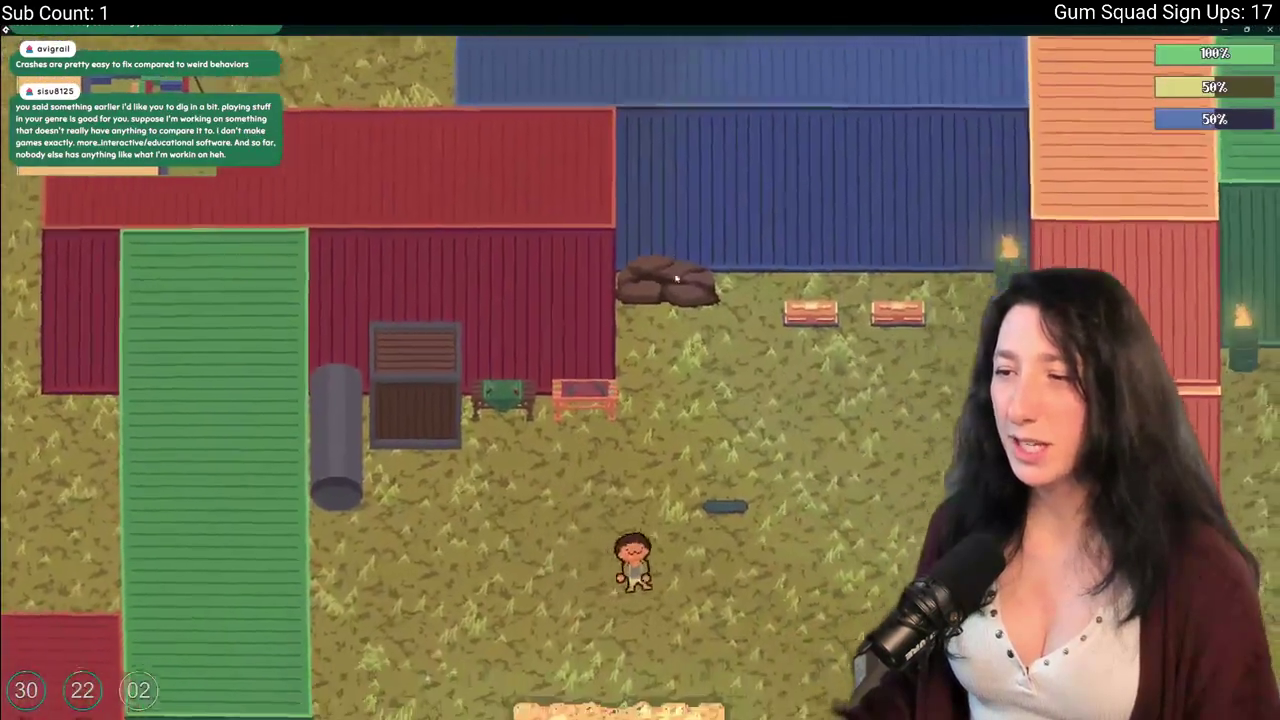
key(a)
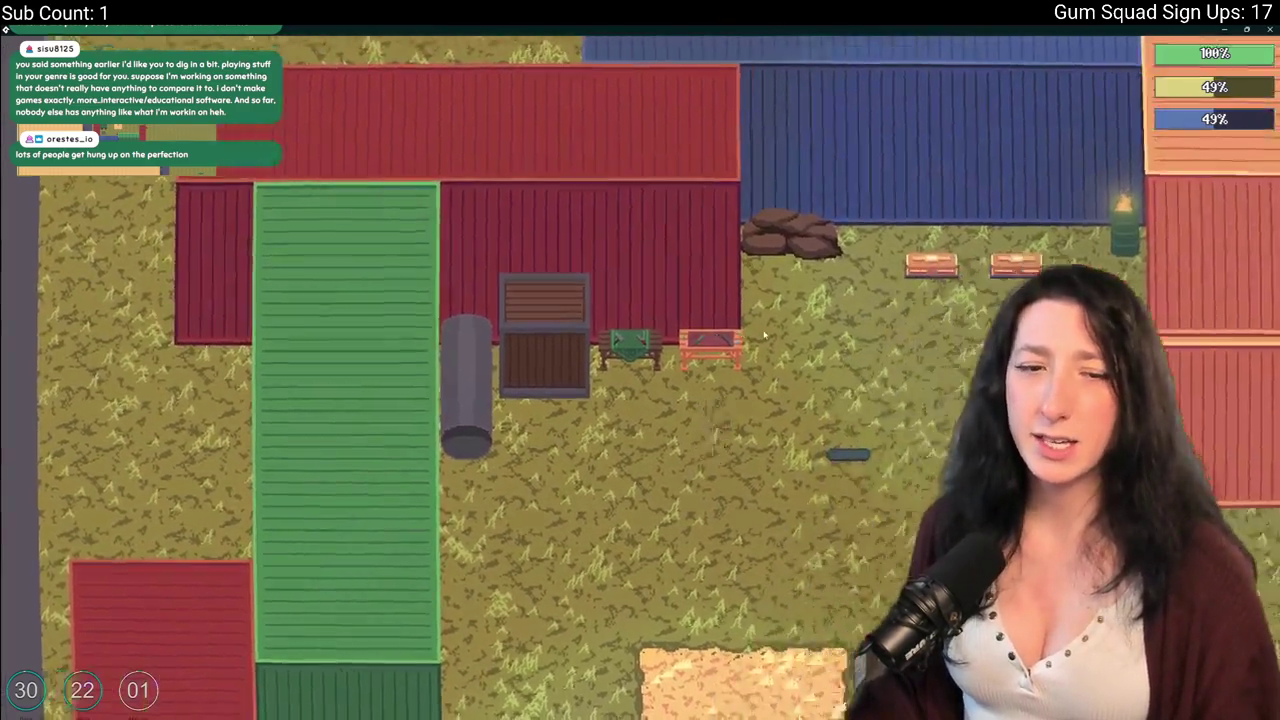
key(w)
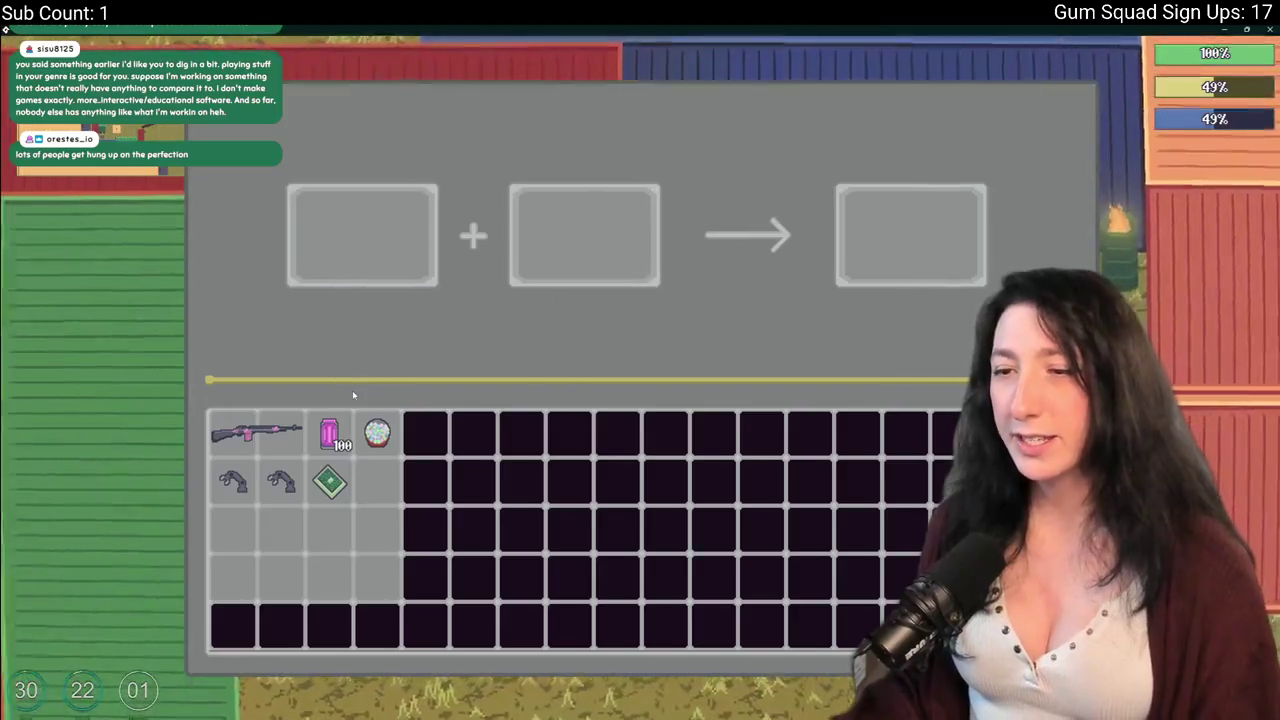
Craft a Makeshift DMR from the rifle and a speed reloader, dismiss the Heck alert, and leave the game.
click(255, 432)
click(233, 481)
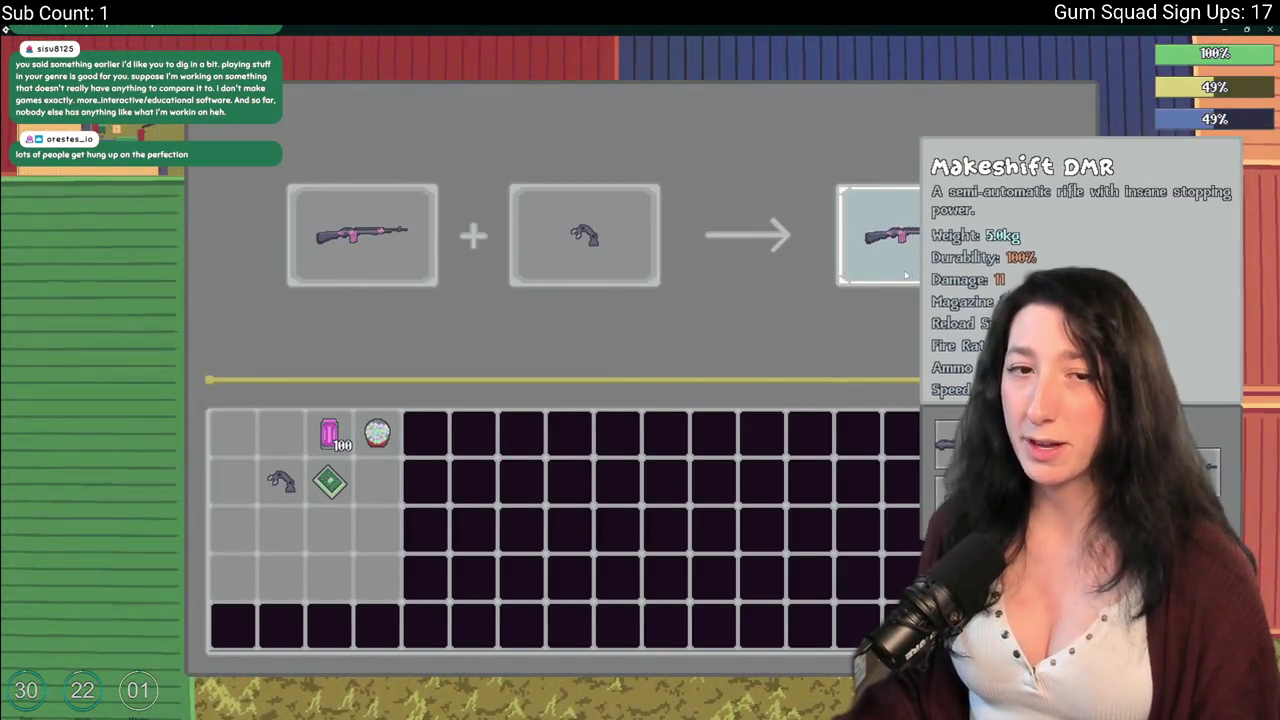
click(895, 245)
click(648, 408)
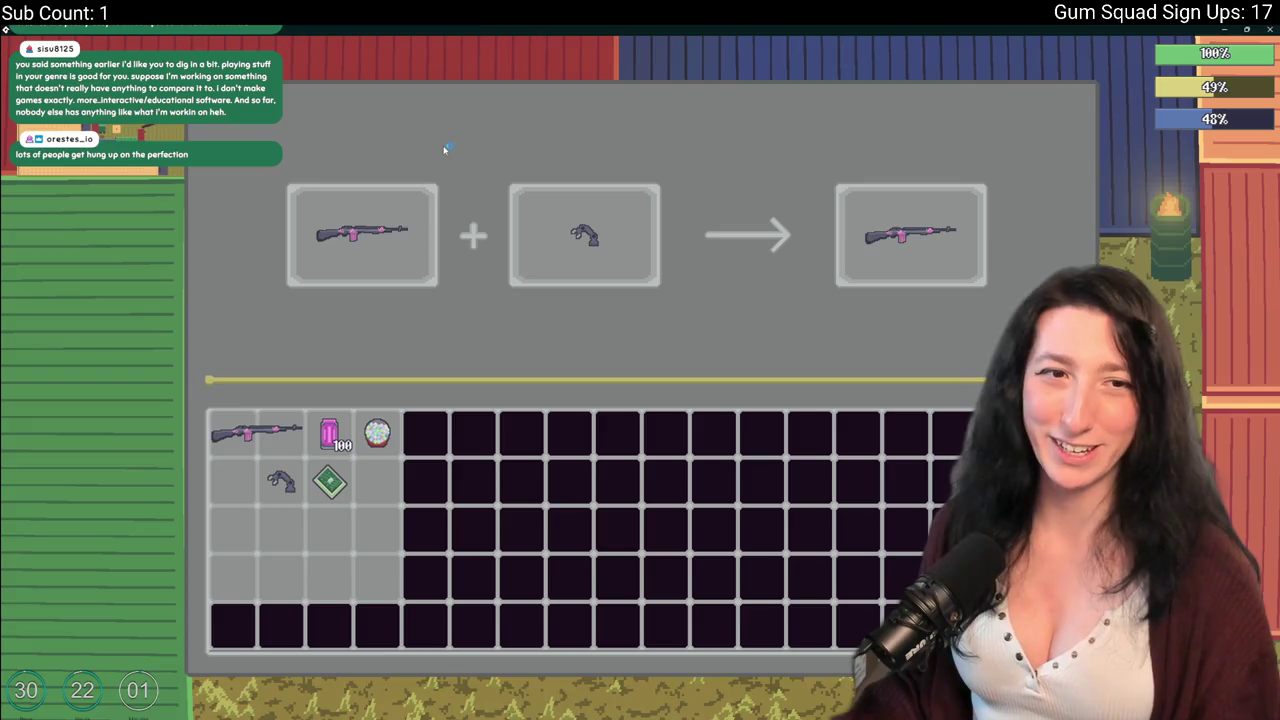
key(alt+Tab)
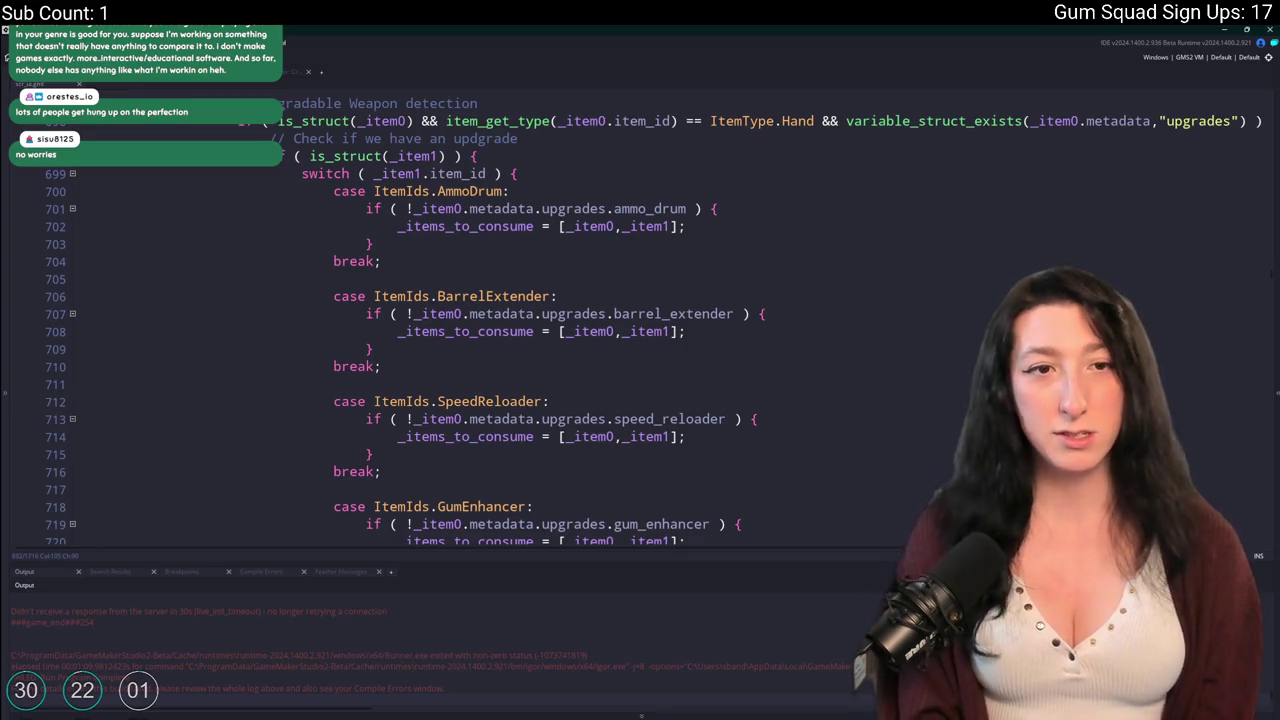
click(738, 209)
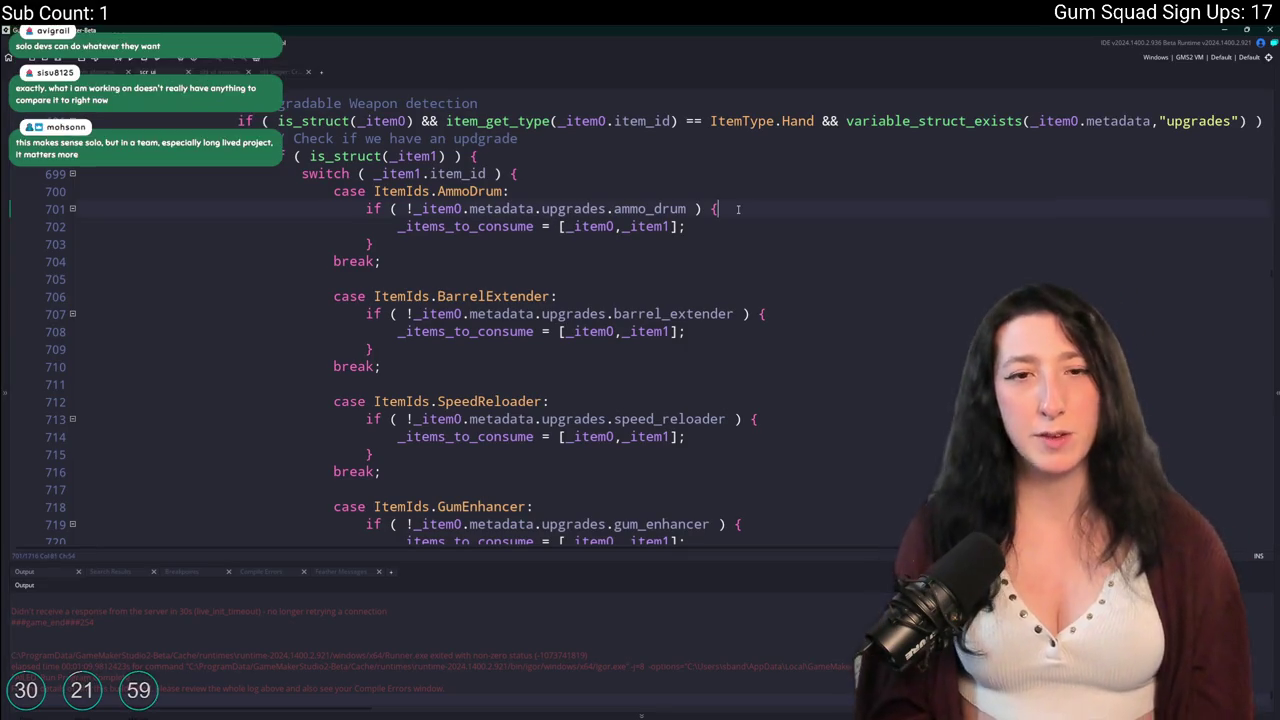
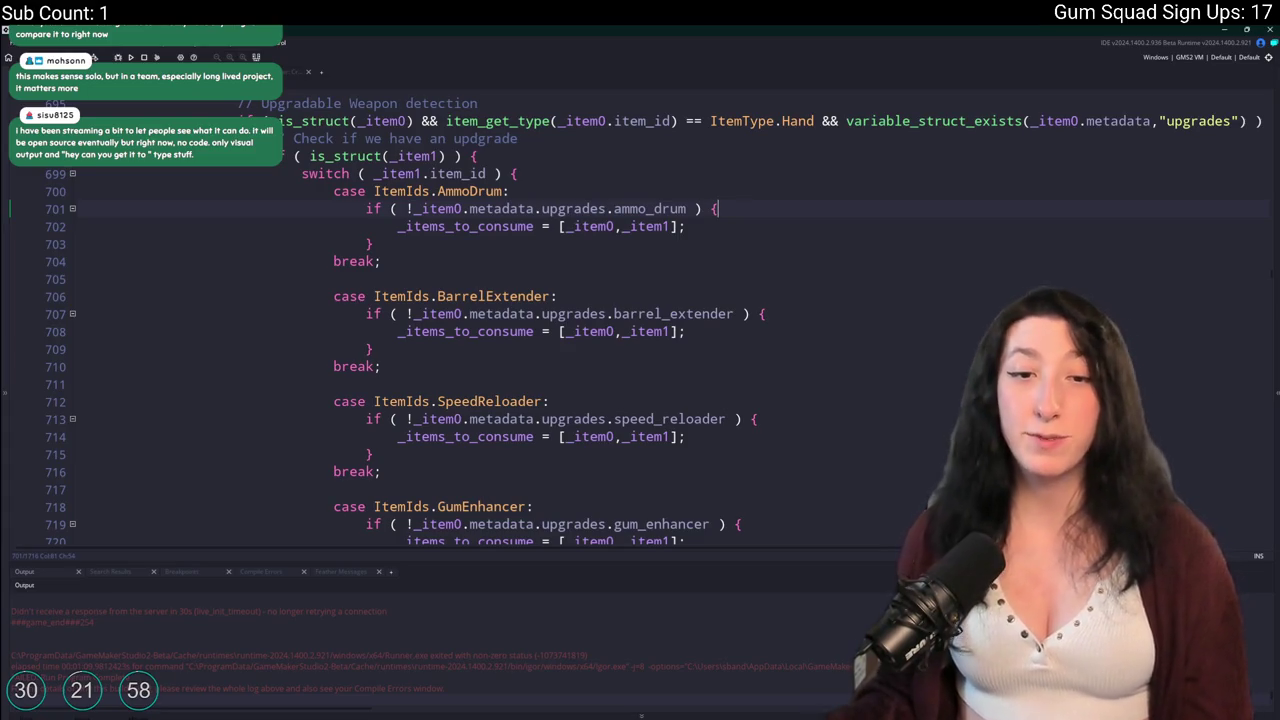
Review the consume lines and copy the HECK debug message call from line 766.
mouse_move(653, 718)
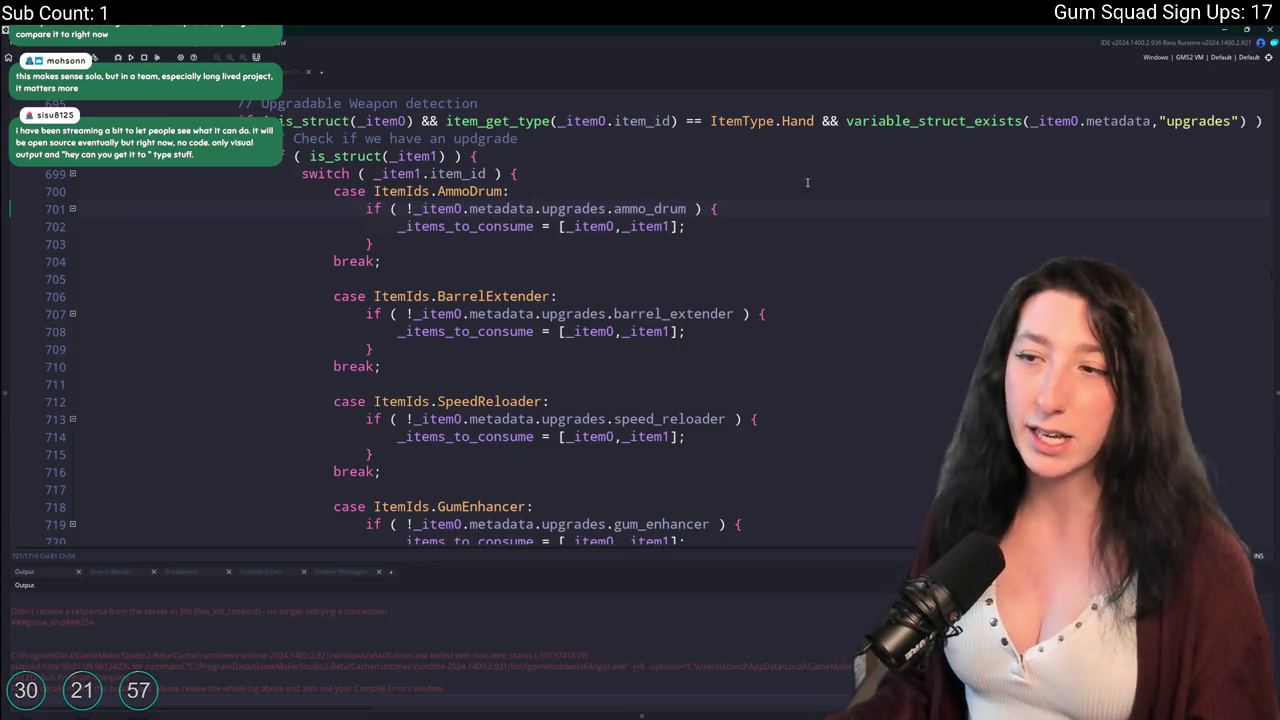
click(747, 226)
scroll(747, 226, down, 5)
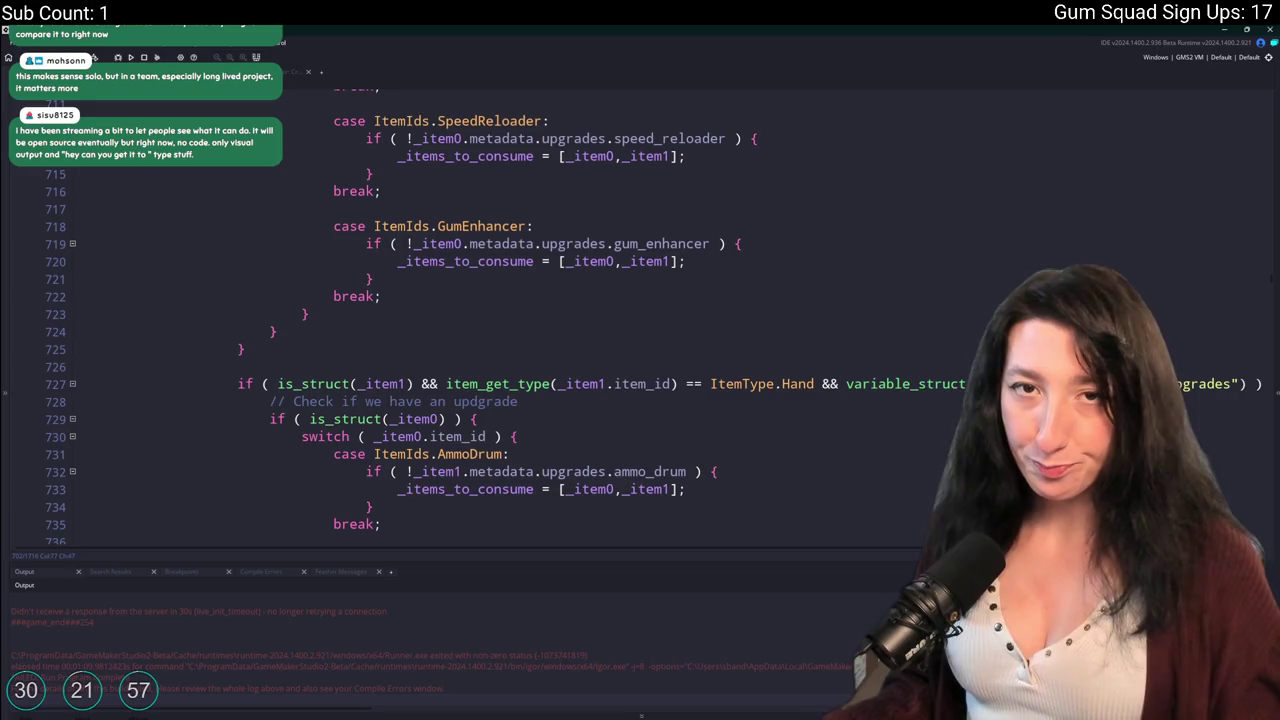
click(756, 261)
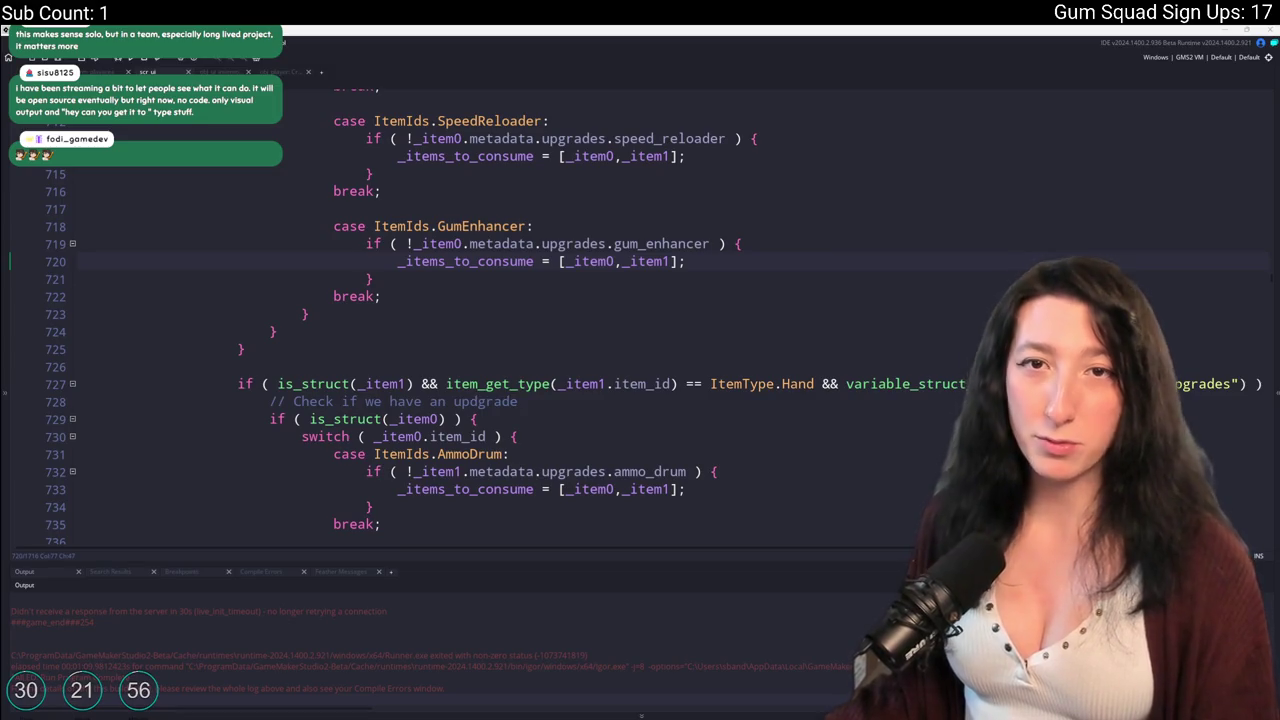
scroll(497, 245, down, 15)
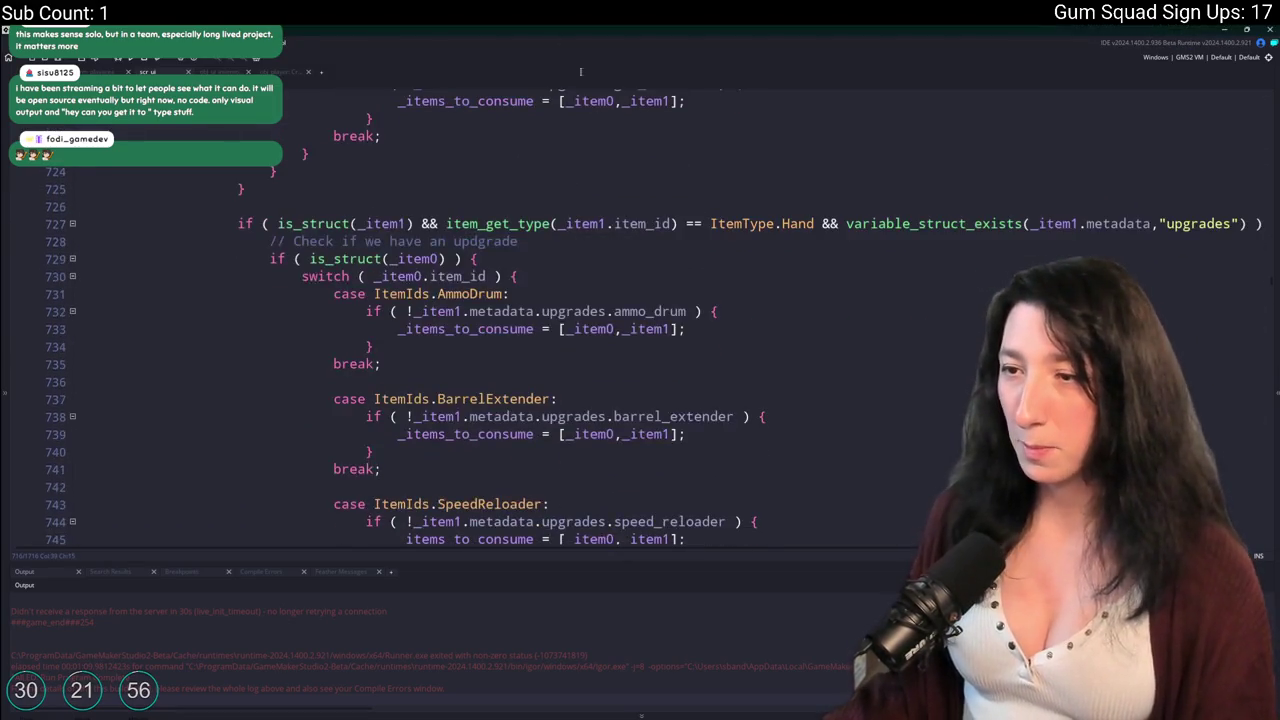
scroll(360, 214, up, 7)
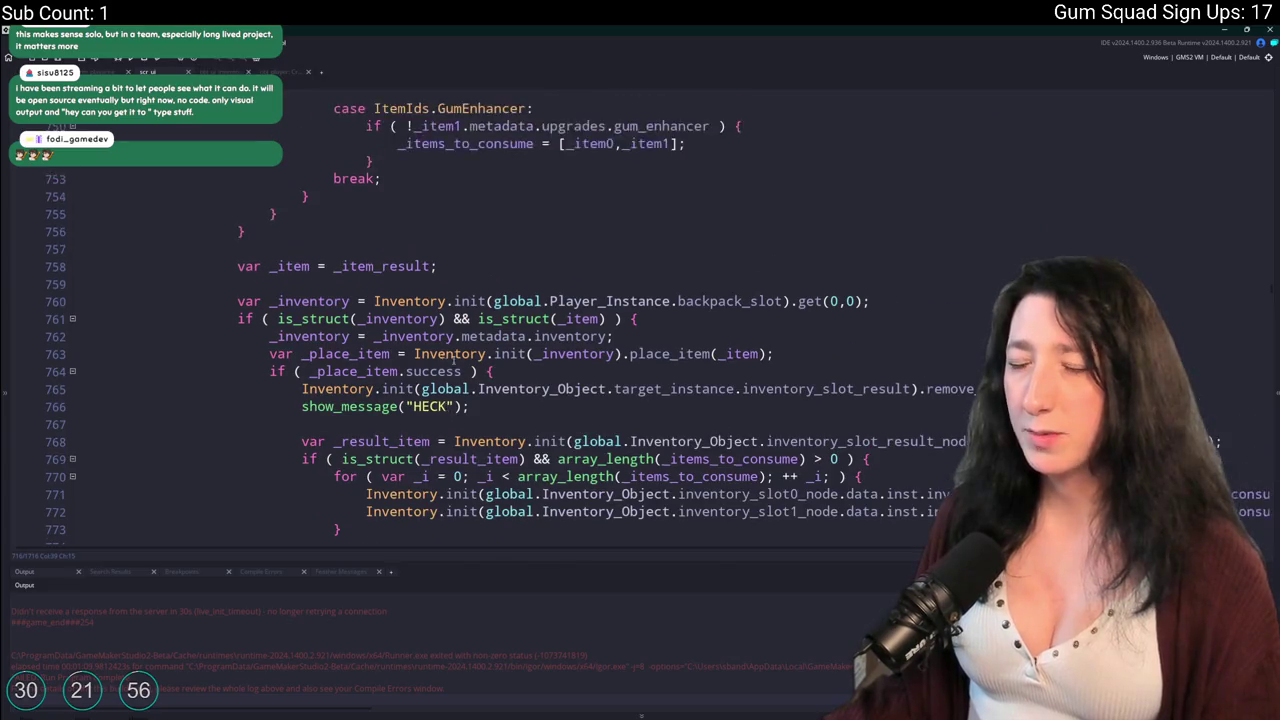
scroll(543, 399, down, 4)
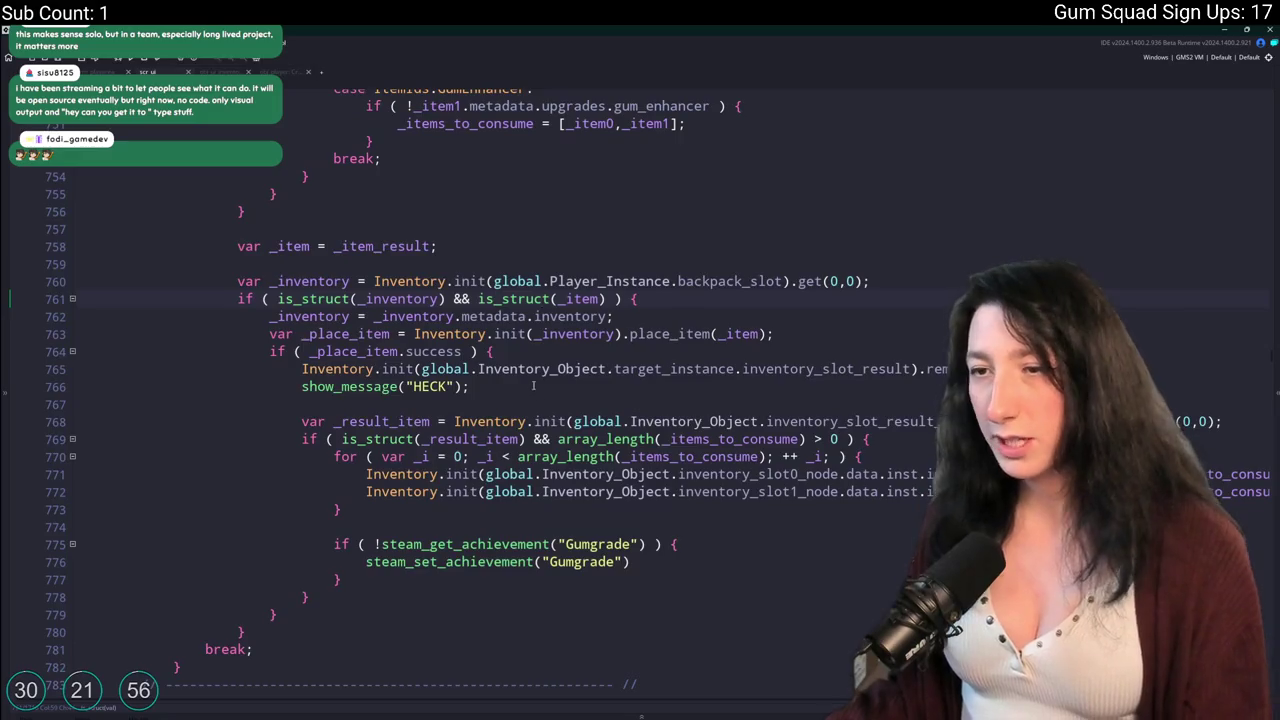
scroll(550, 404, up, 15)
scroll(560, 408, up, 7)
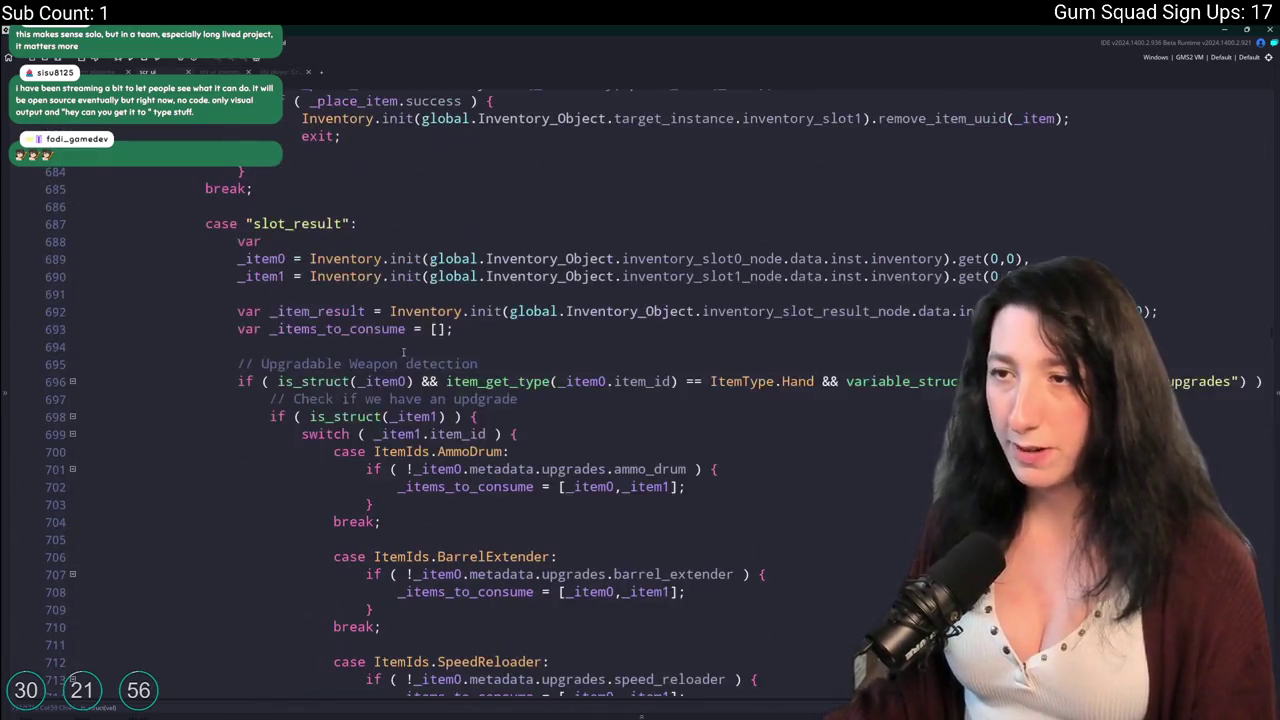
scroll(355, 266, down, 20)
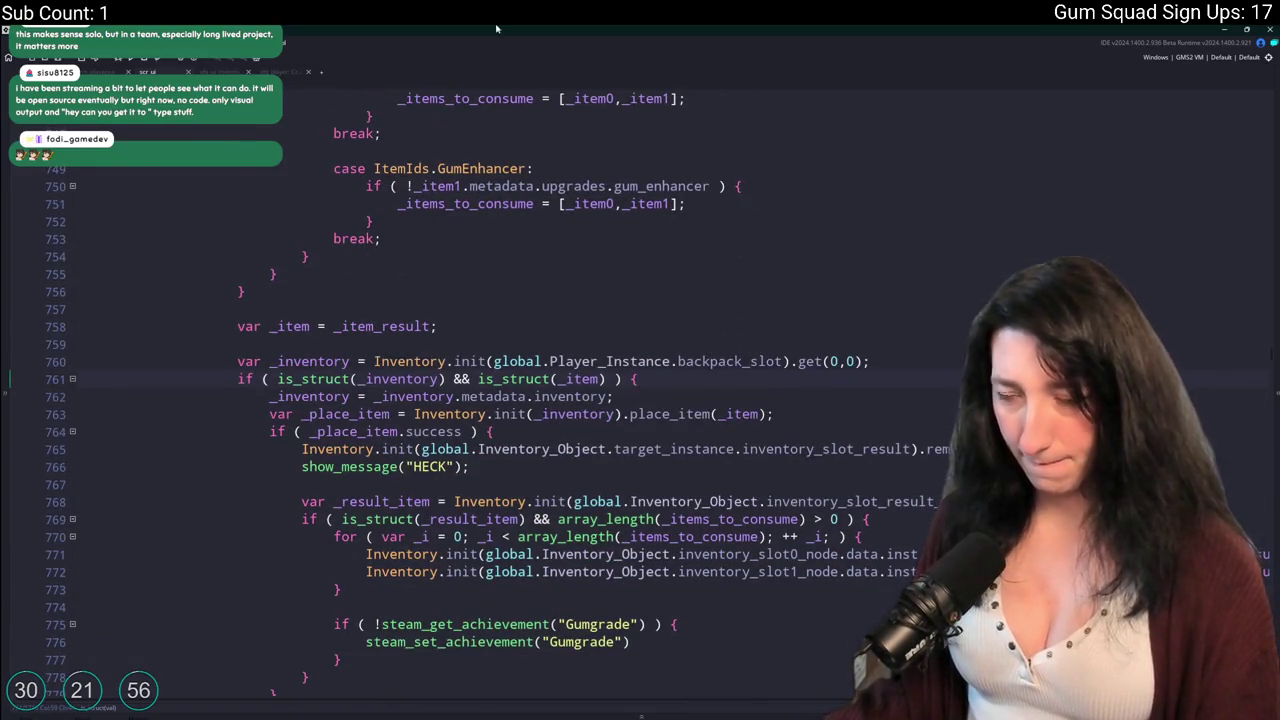
scroll(463, 360, down, 1)
click(579, 288)
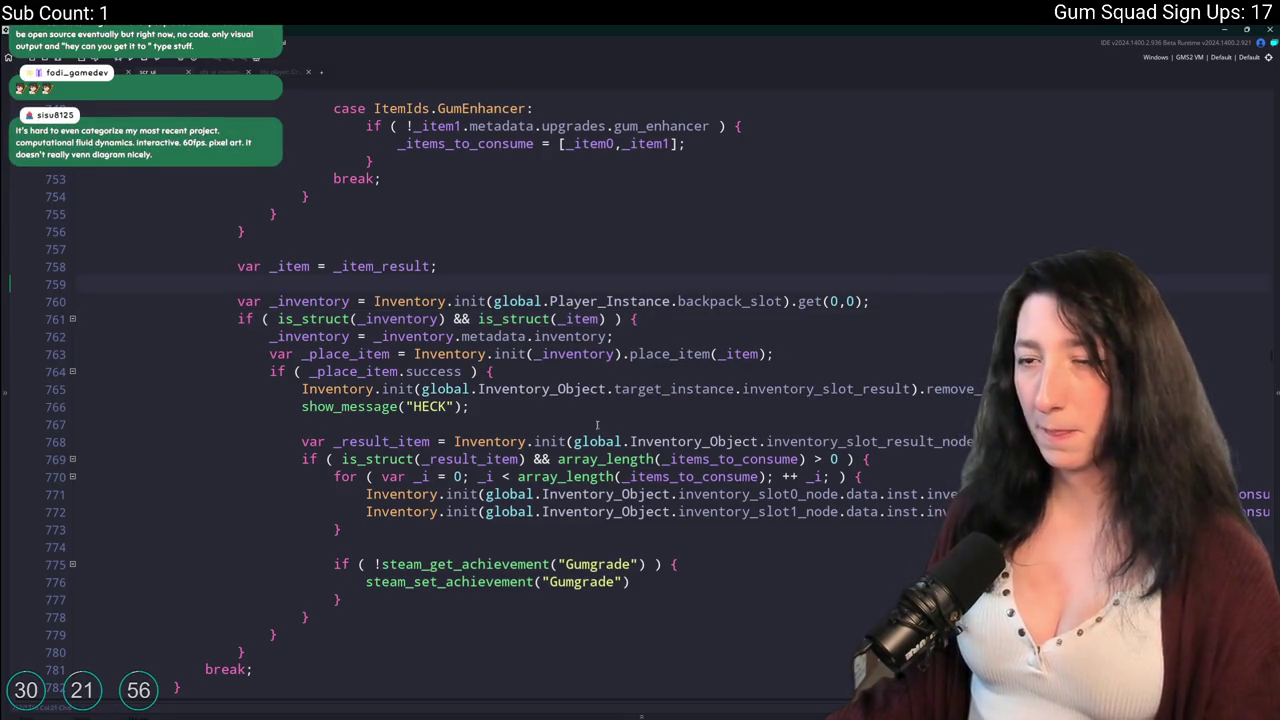
drag(470, 406, 302, 406)
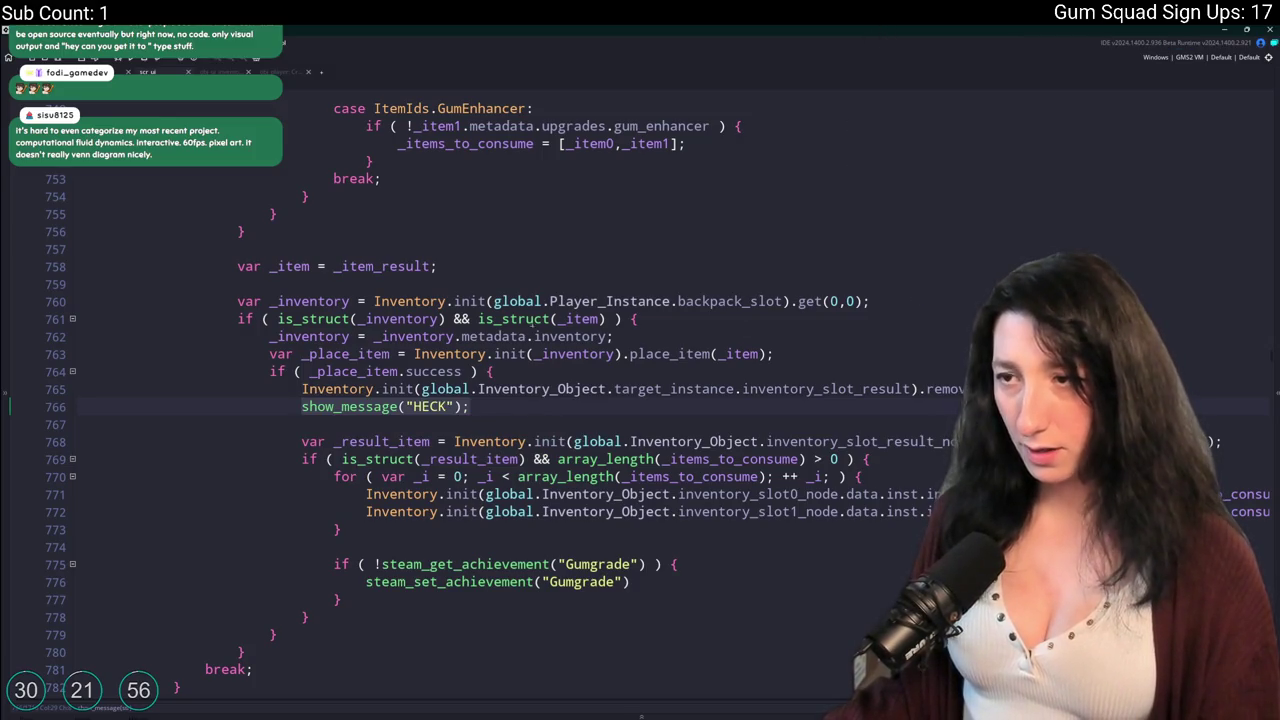
key(ctrl+c)
Paste the debug call after the inventory lookup, try swapping in the struct checks, then undo the attempt.
click(897, 304)
key(Return)
key(ctrl+v)
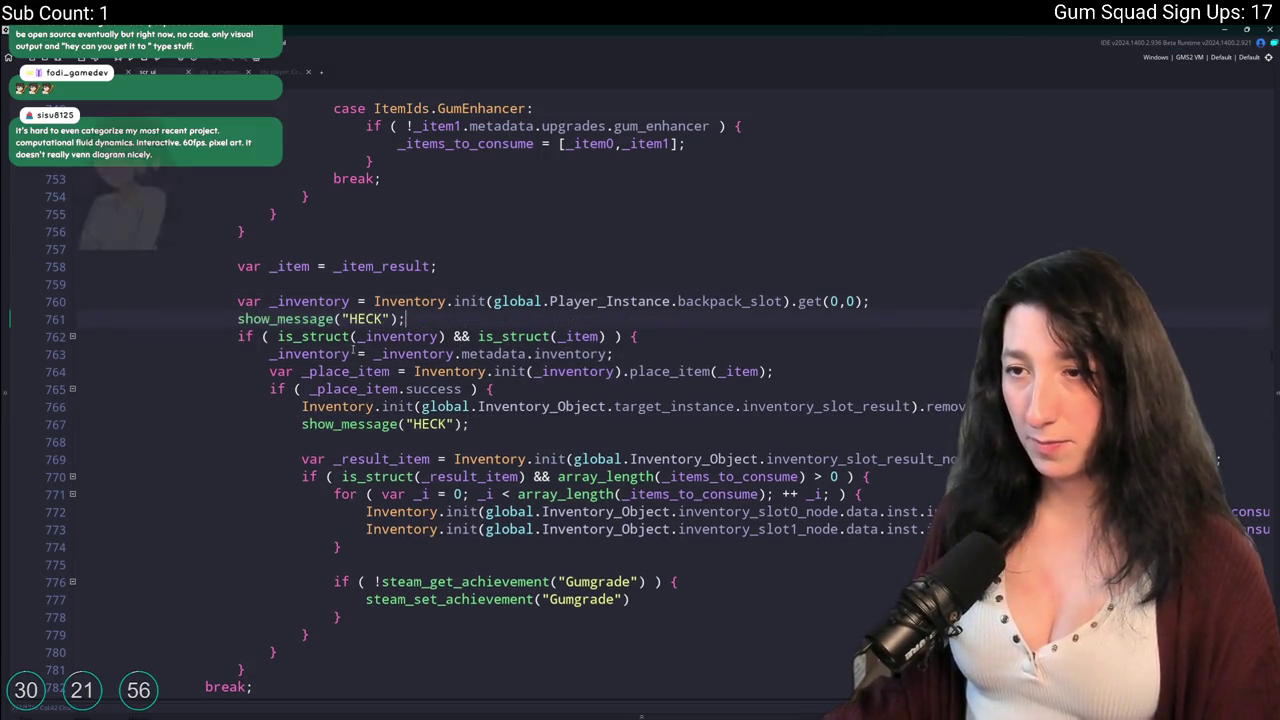
click(278, 336)
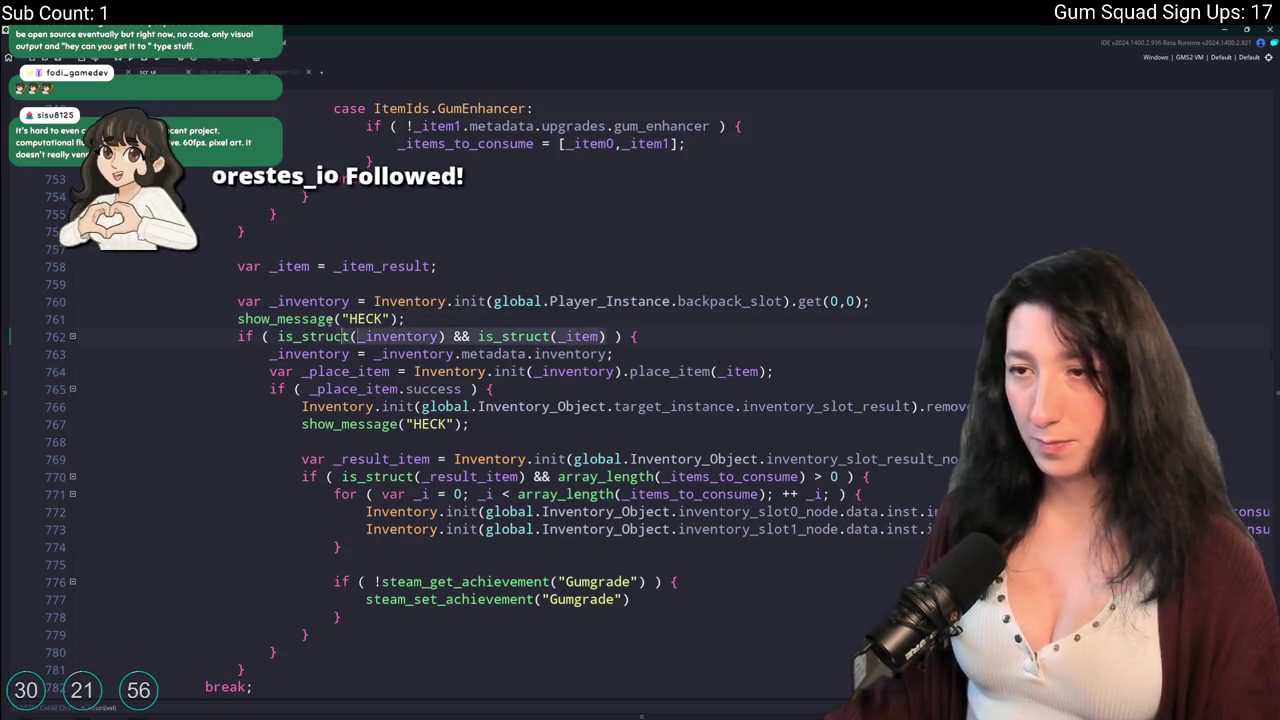
double_click(352, 319)
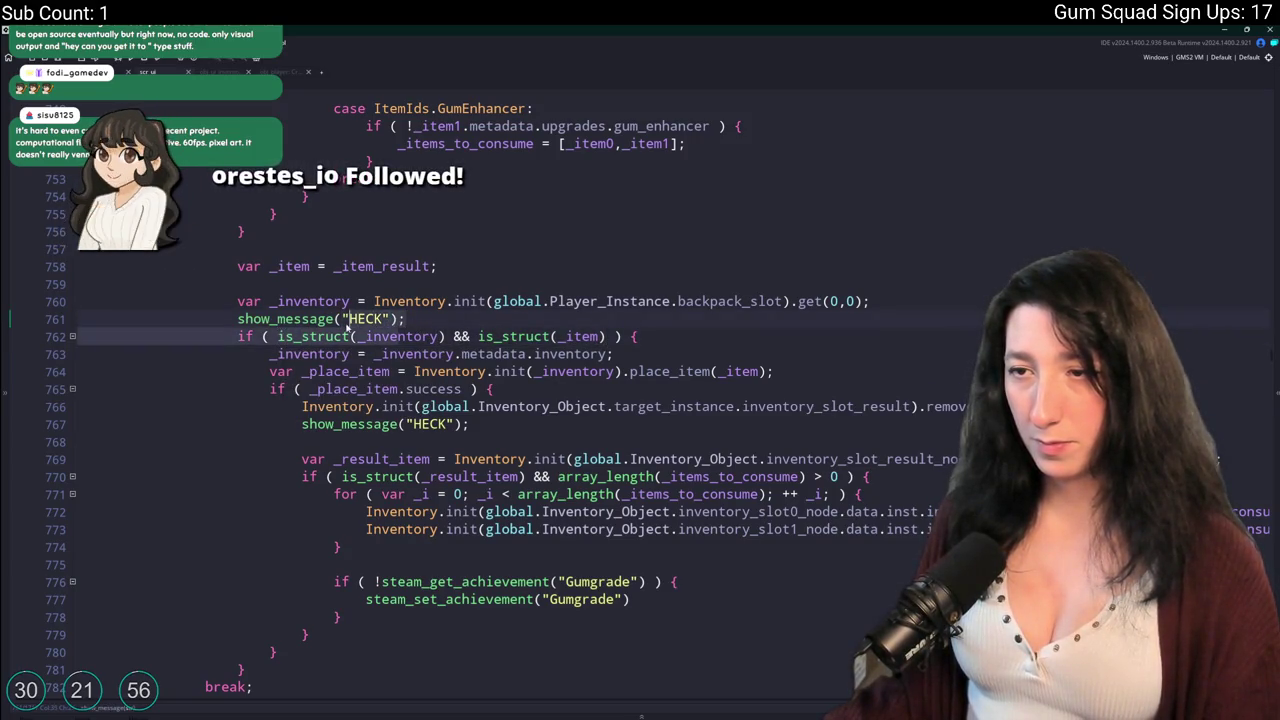
shift+click(278, 336)
key(Delete)
key(ctrl+v)
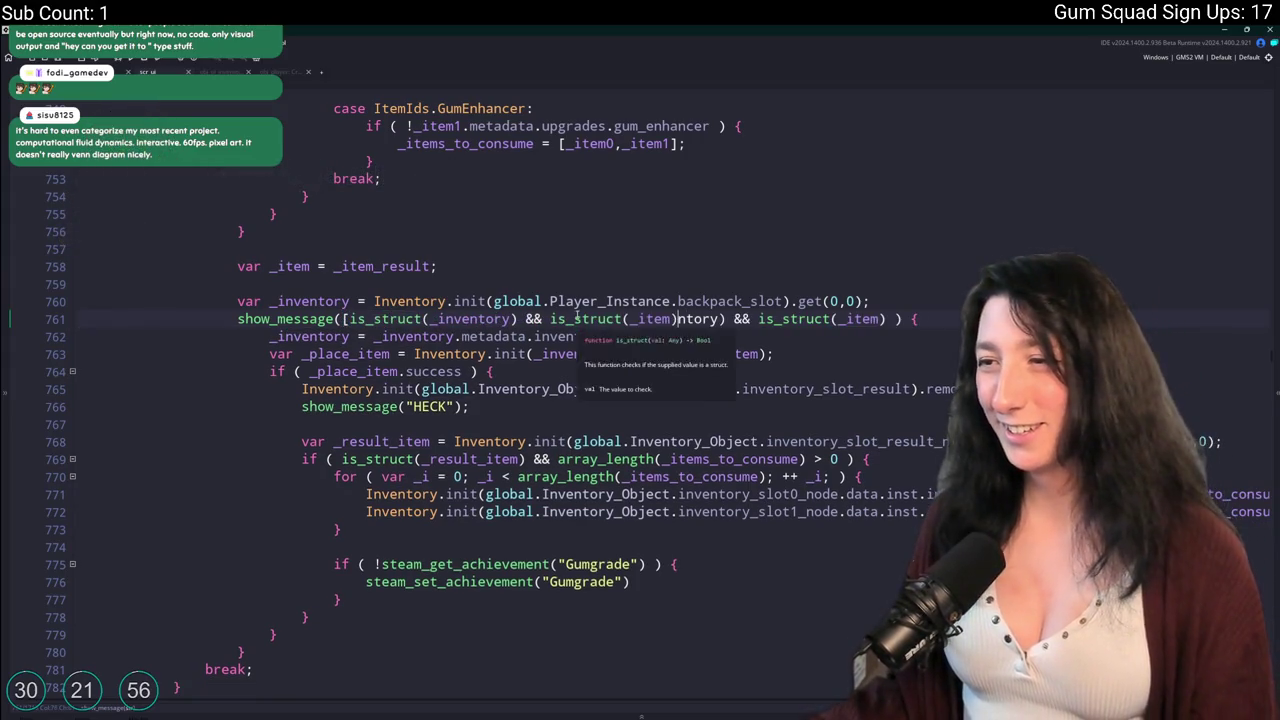
key(ctrl+z)
shift+click(342, 319)
key(ctrl+v)
text();)
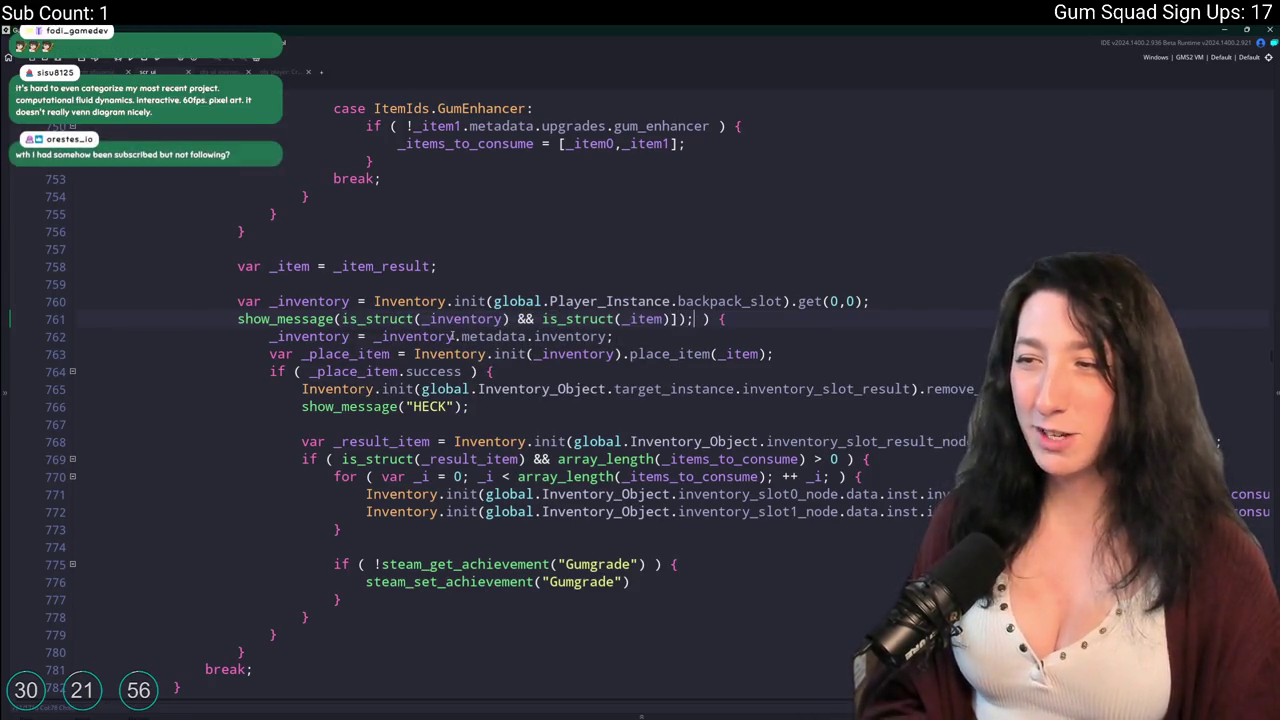
click(342, 319)
text([)
key(ctrl+z)
key(ctrl+z)
key(ctrl+z)
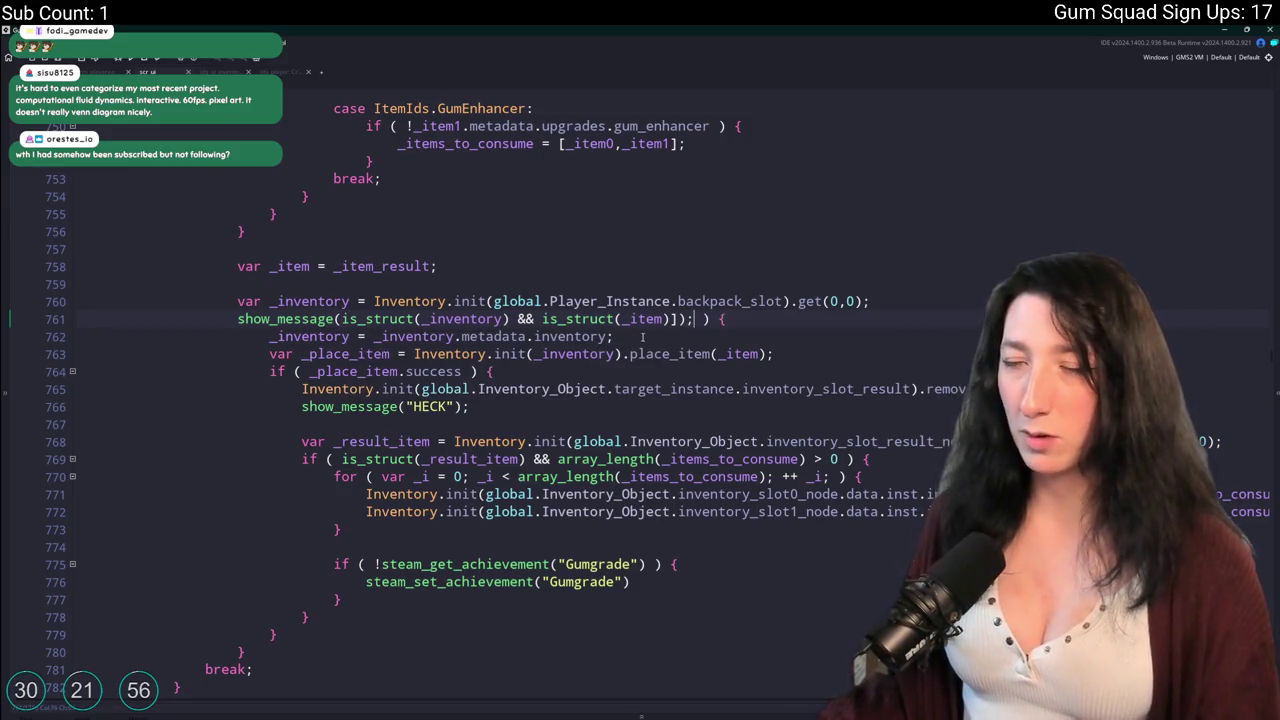
key(ctrl+z)
key(ctrl+z)
key(ctrl+z)
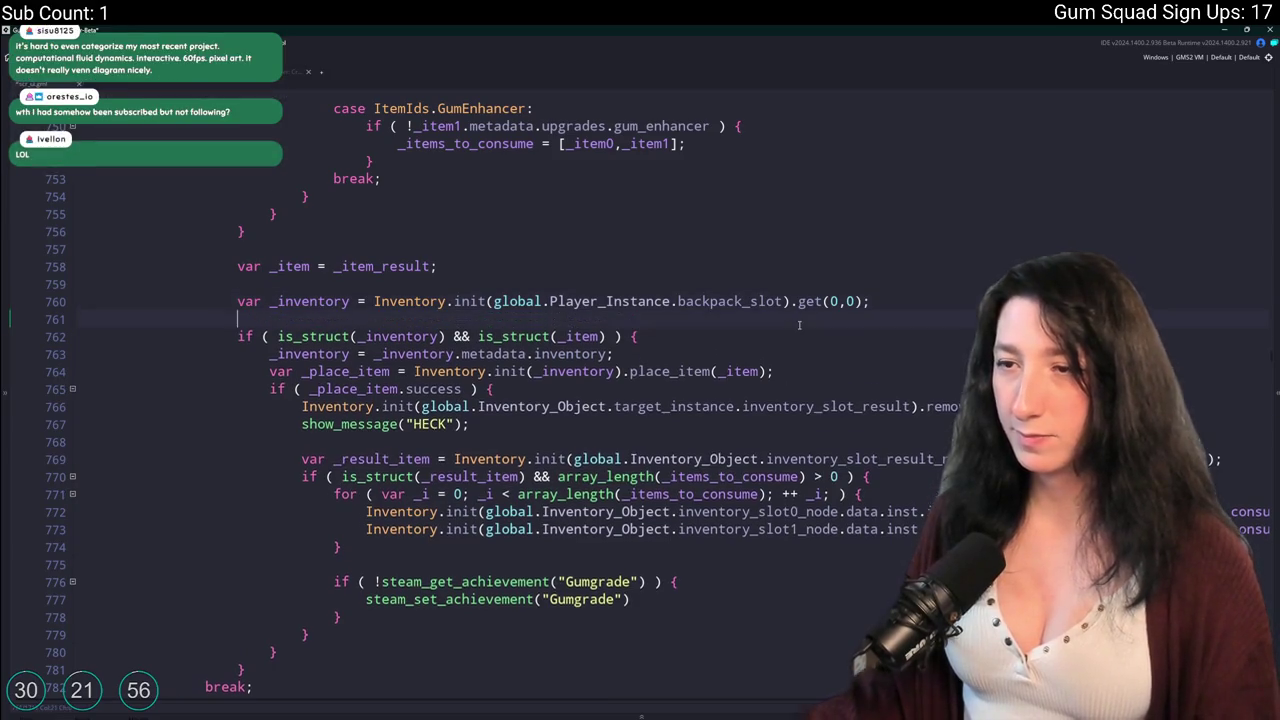
Write show_message([is_struct(_inventory),is_struct(_item)]); above the if on line 762 and run the game.
key(Return)
text(show_message()
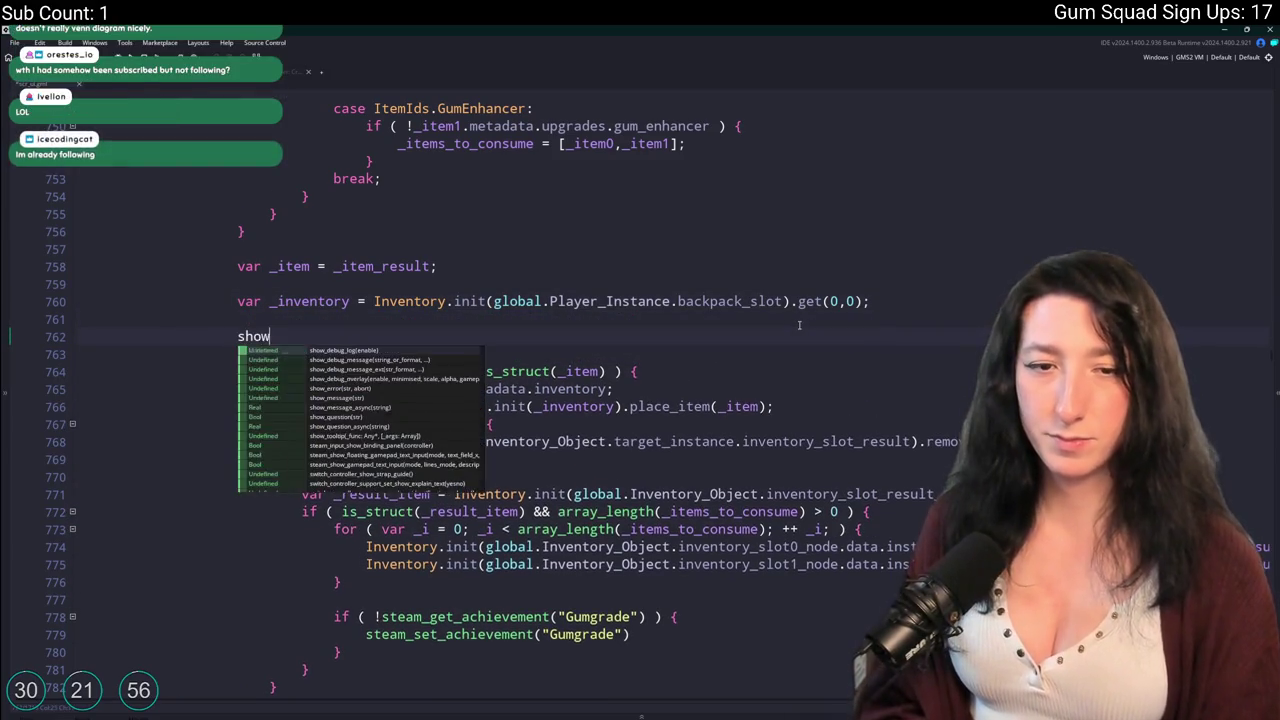
key(ctrl+v)
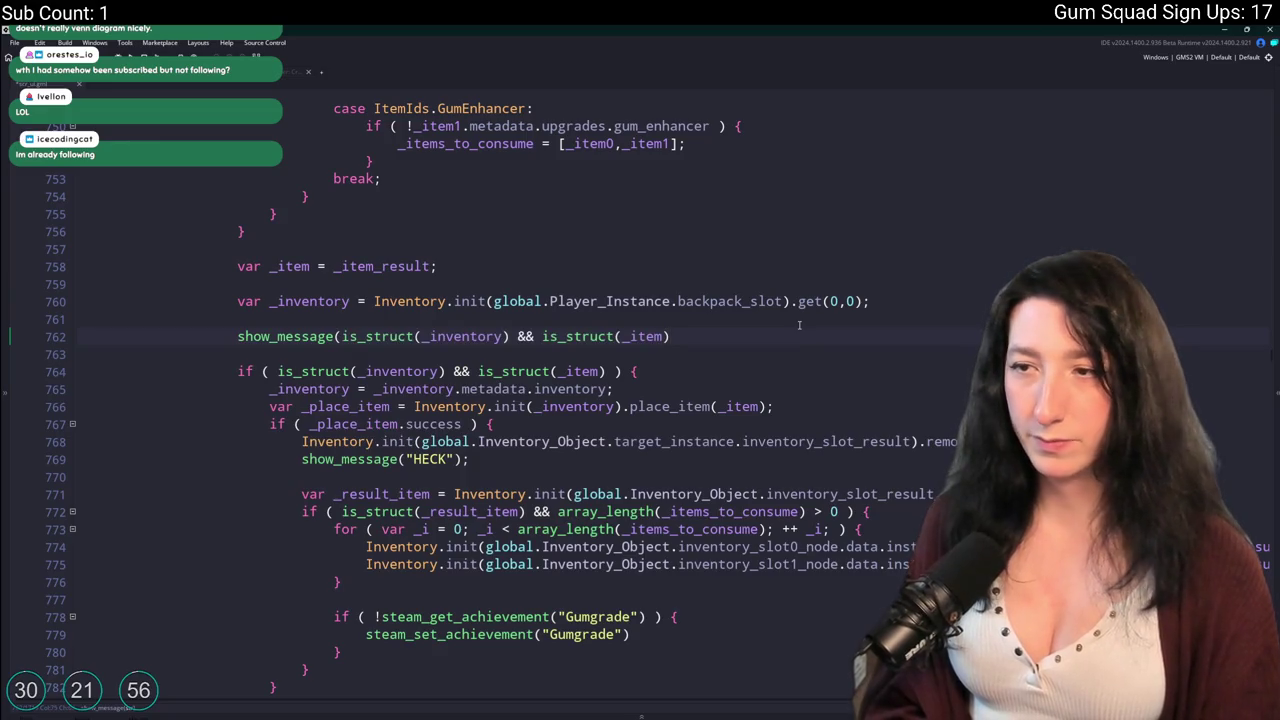
key(Left)
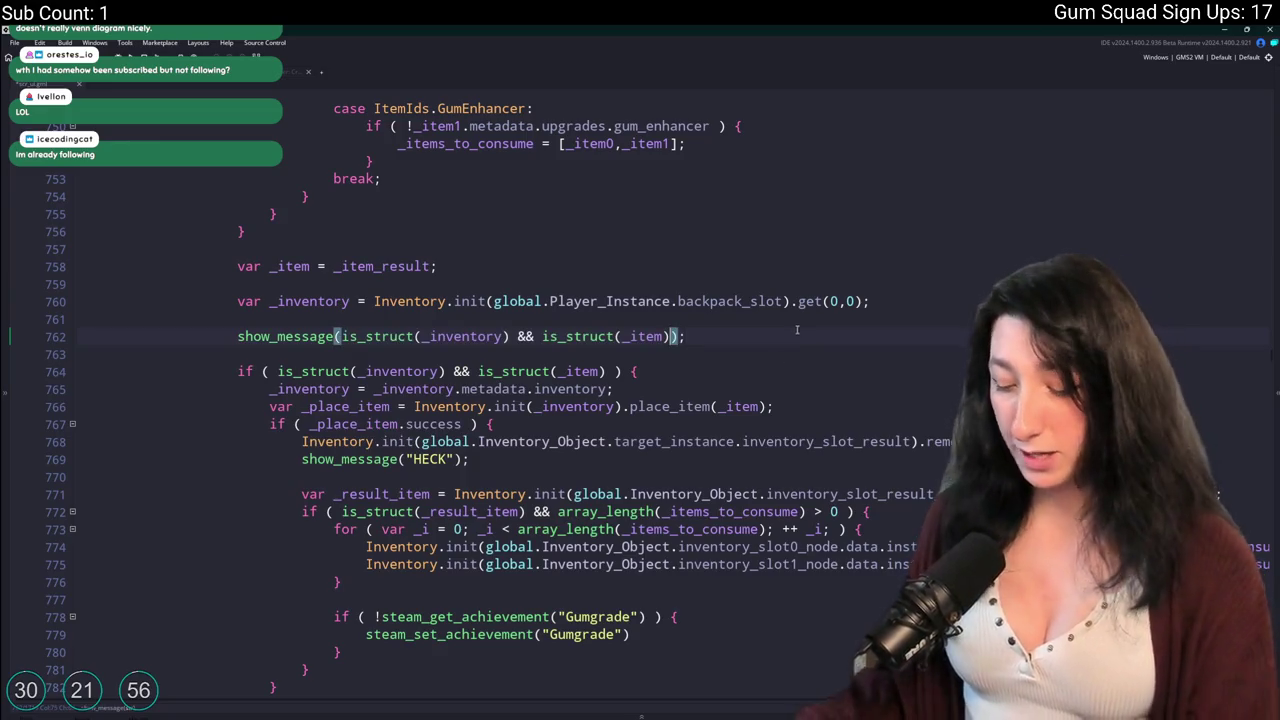
click(518, 336)
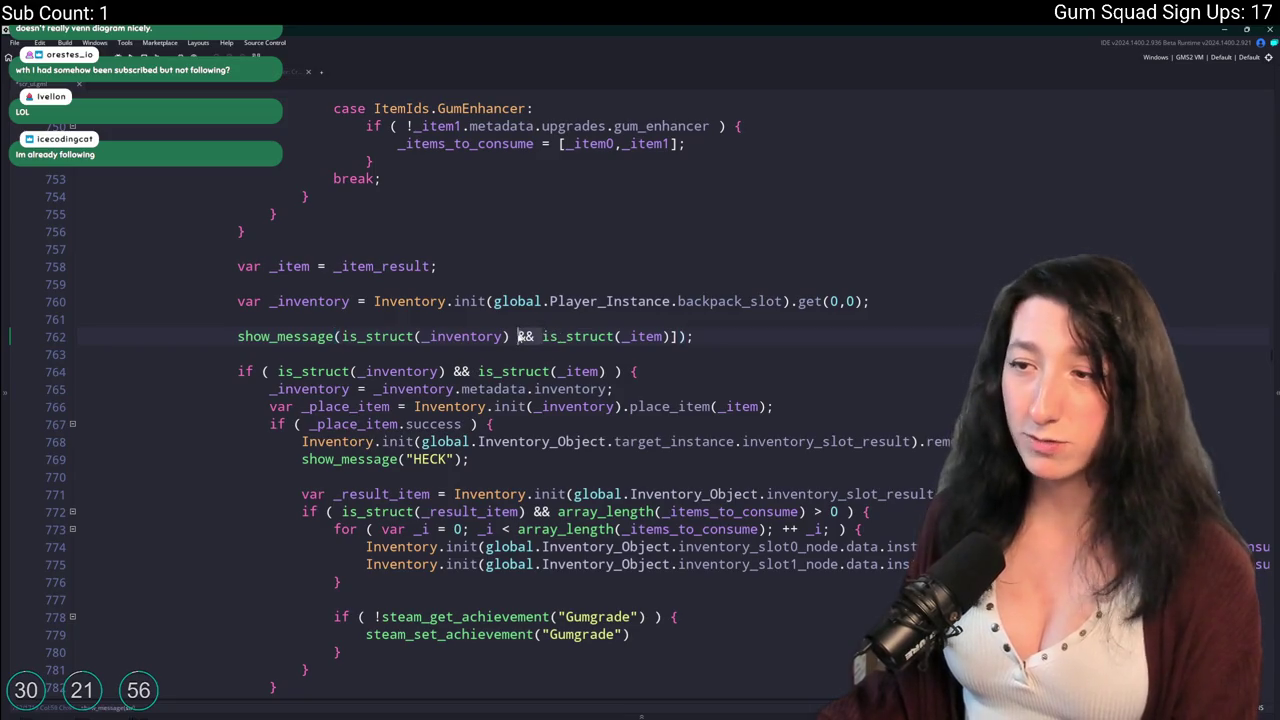
key(Delete)
key(Delete)
key(Delete)
text(,)
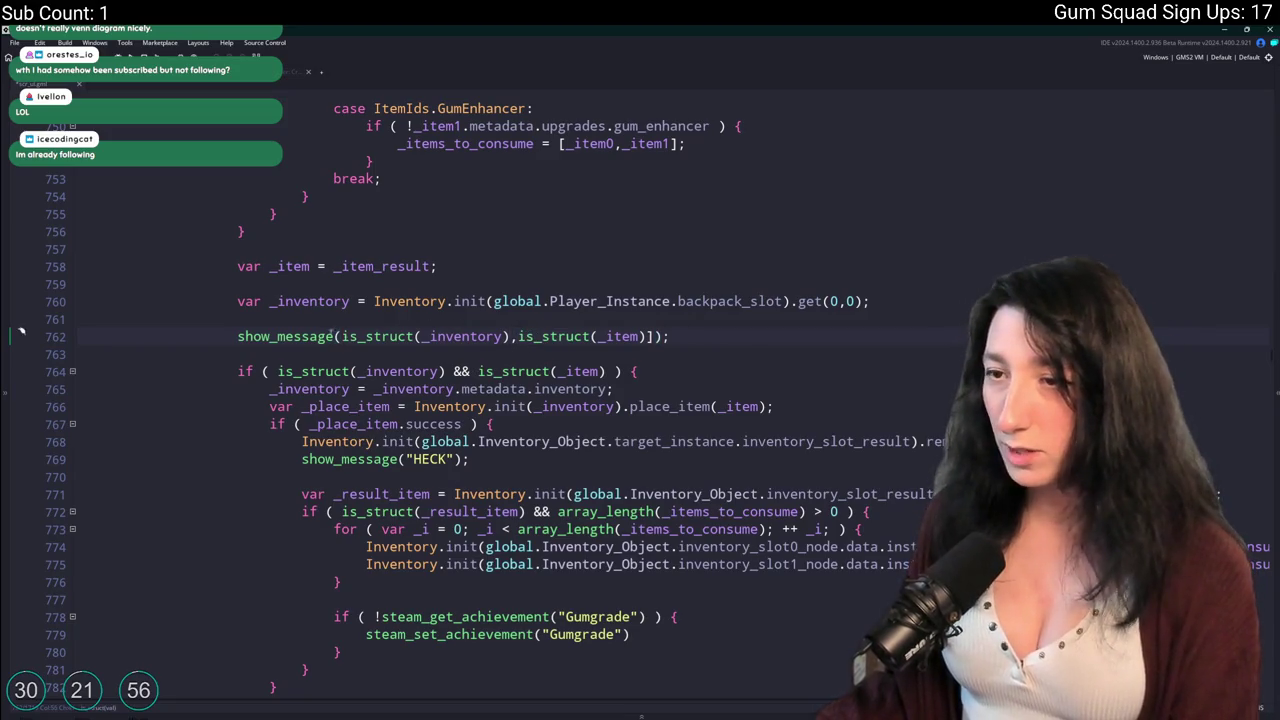
text([)
click(751, 337)
key(F5)
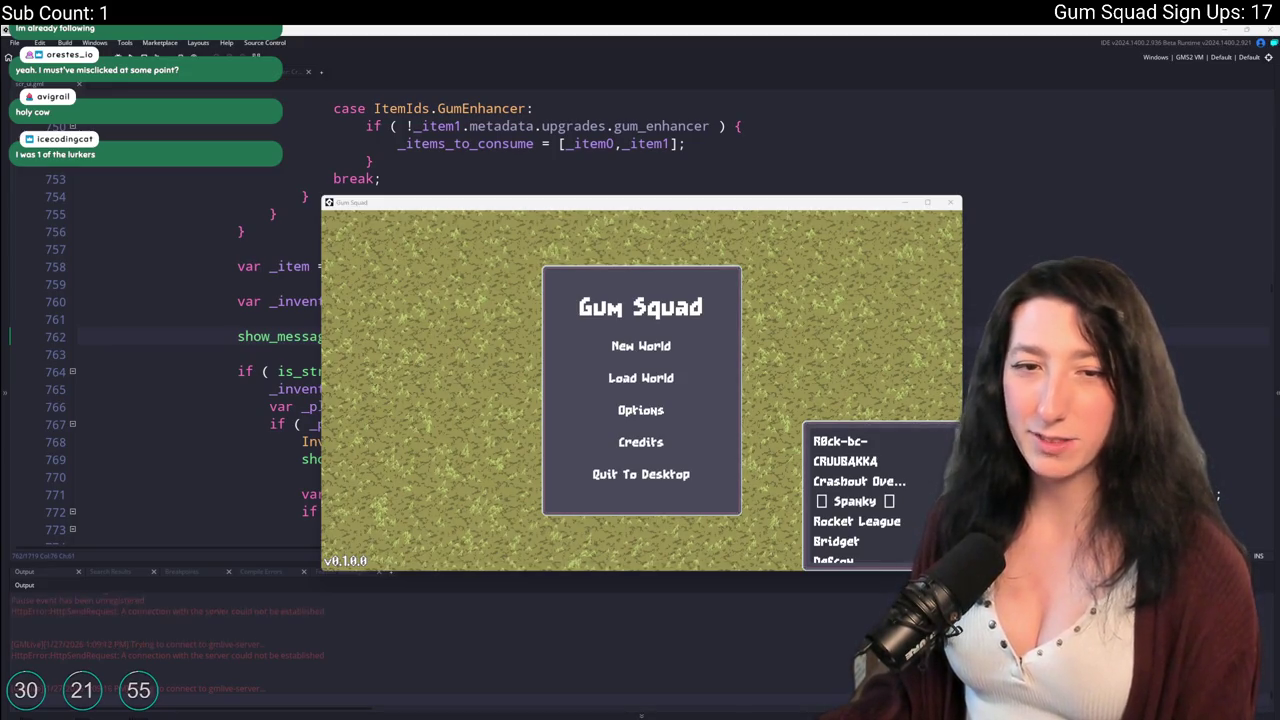
Start a new world through Create Lobby and open the crafting inventory.
click(600, 347)
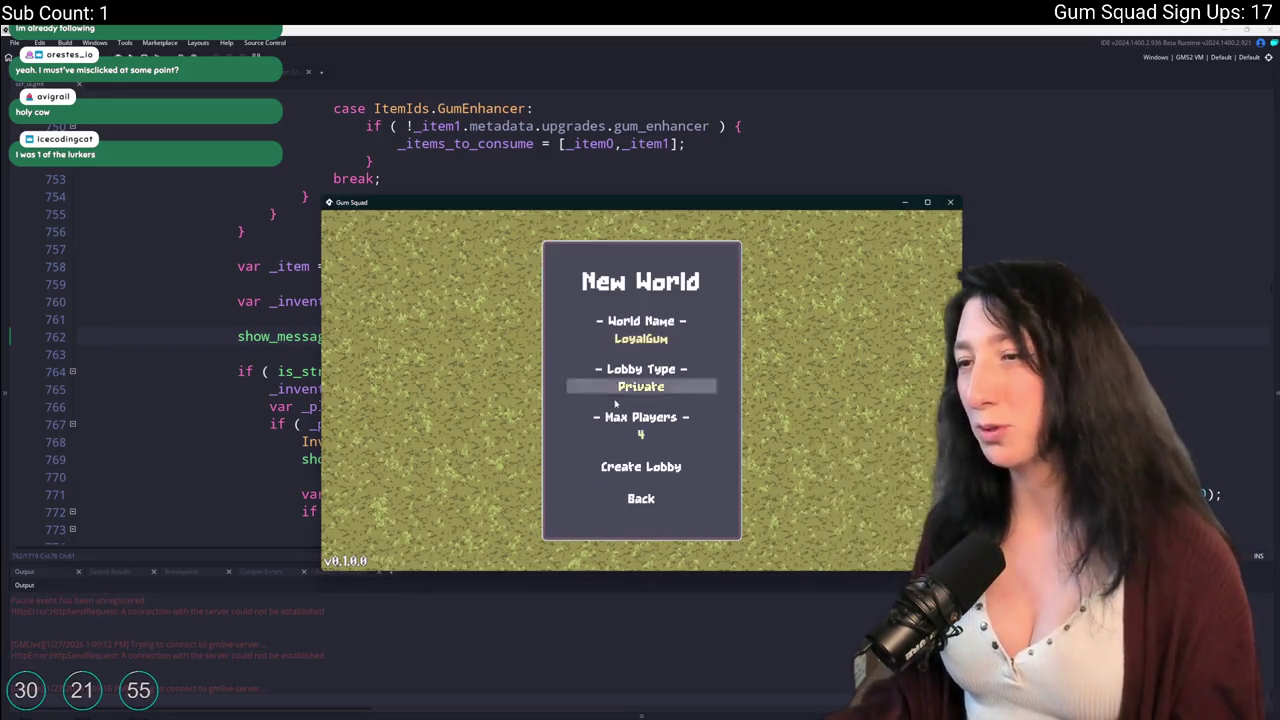
click(620, 466)
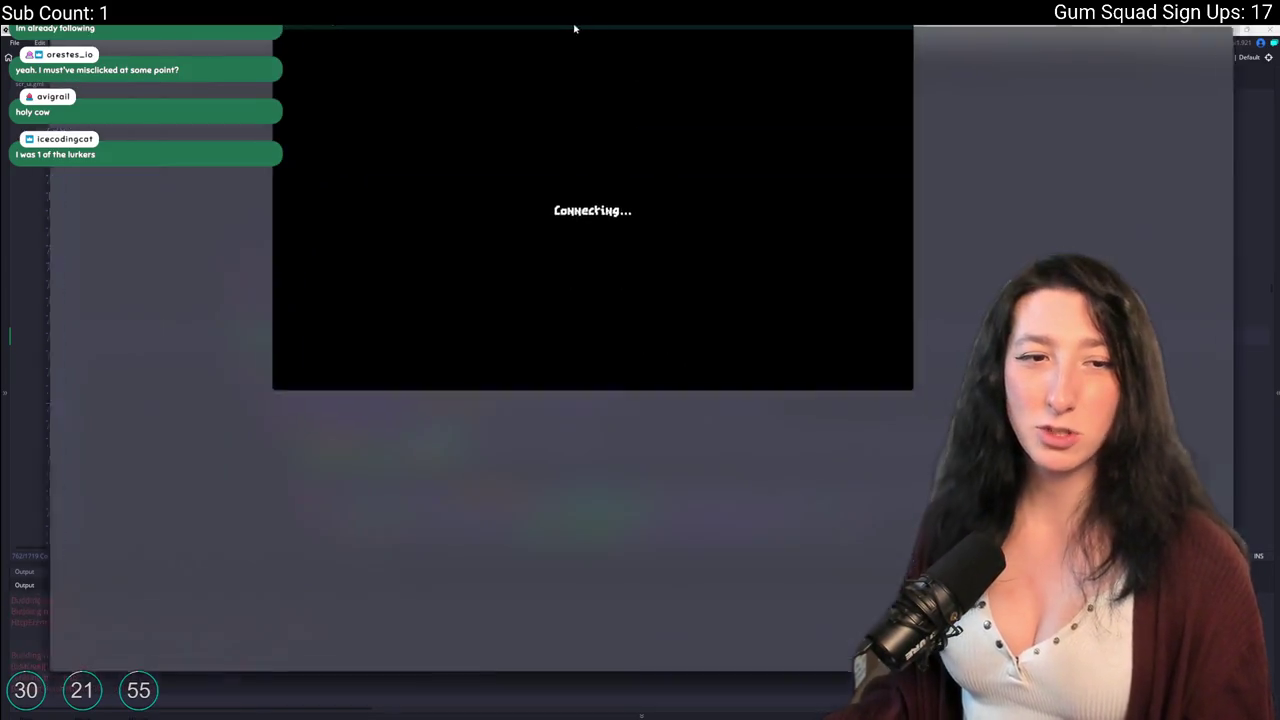
key(Tab)
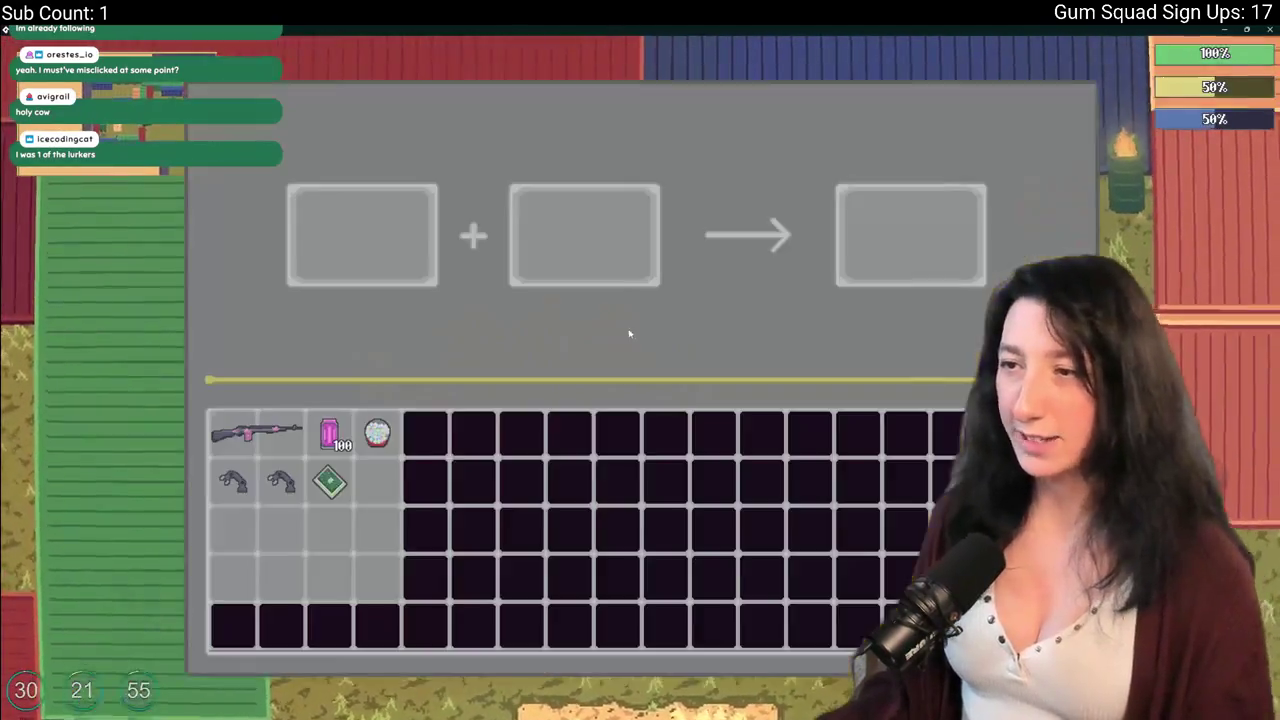
Craft the rifle with the speed reloader, dismiss the [1,1] debug message, and collect the Makeshift DMR.
click(296, 427)
click(281, 481)
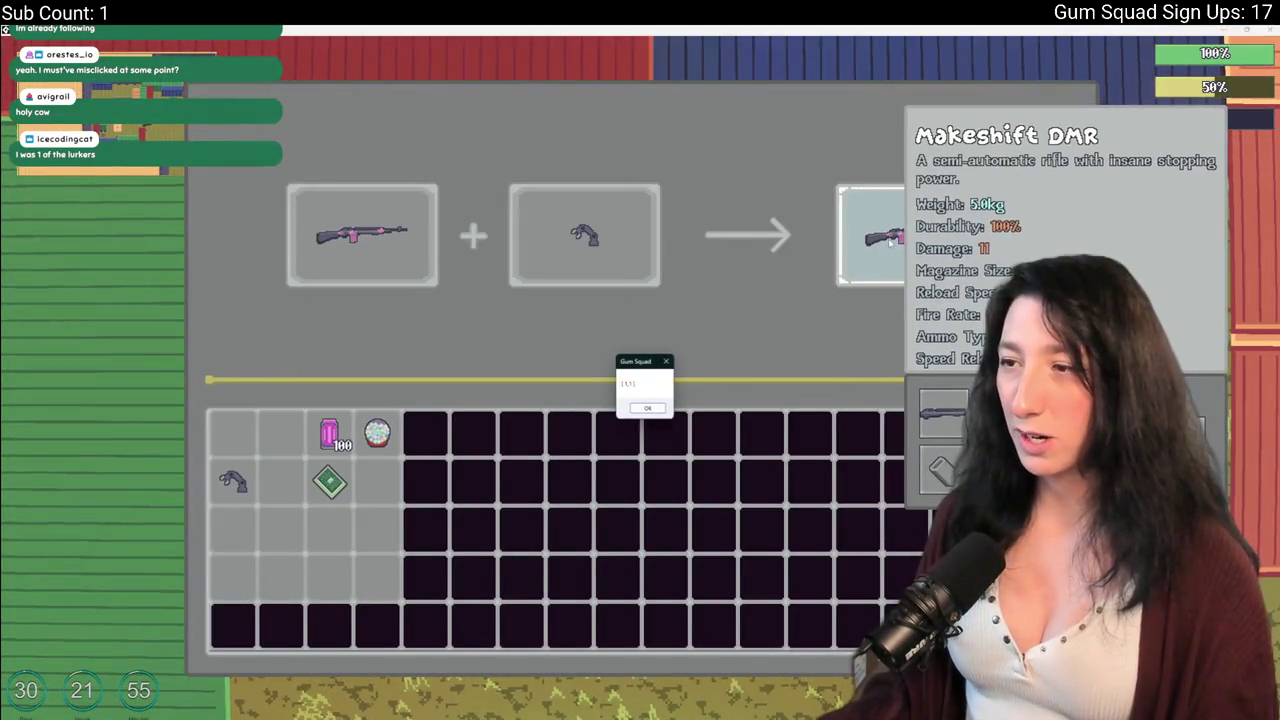
click(648, 409)
mouse_move(282, 432)
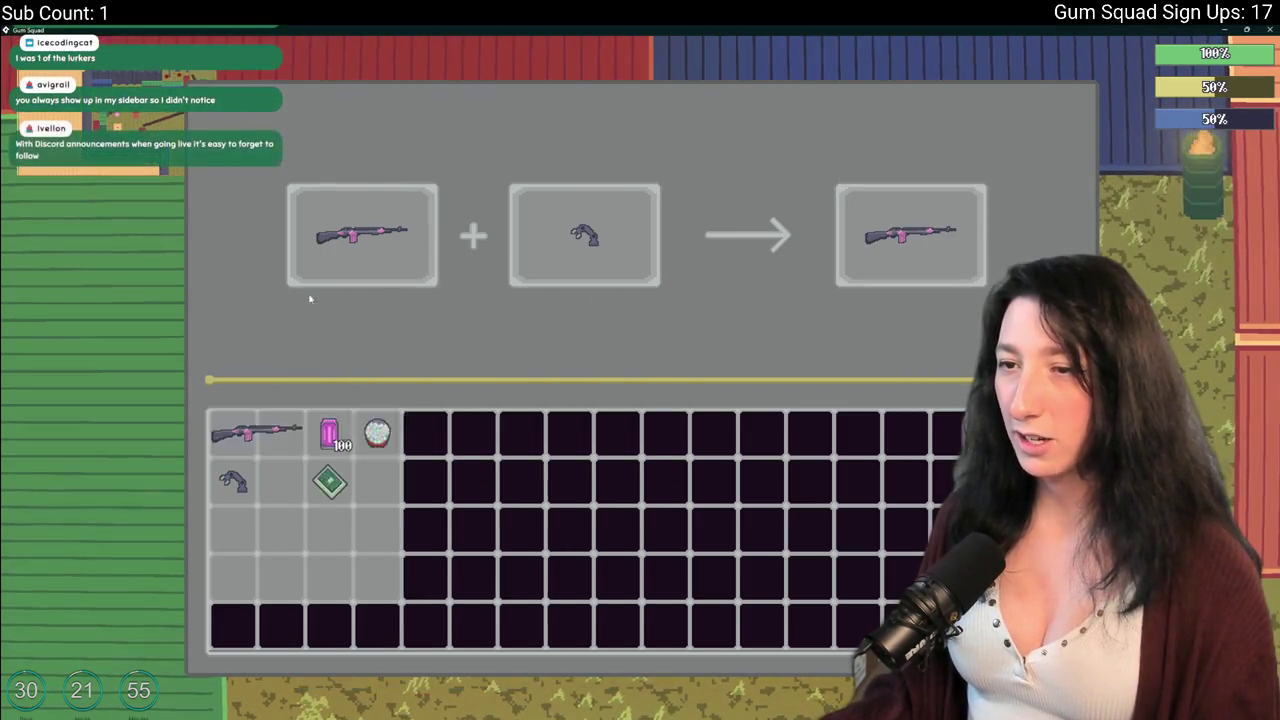
click(908, 253)
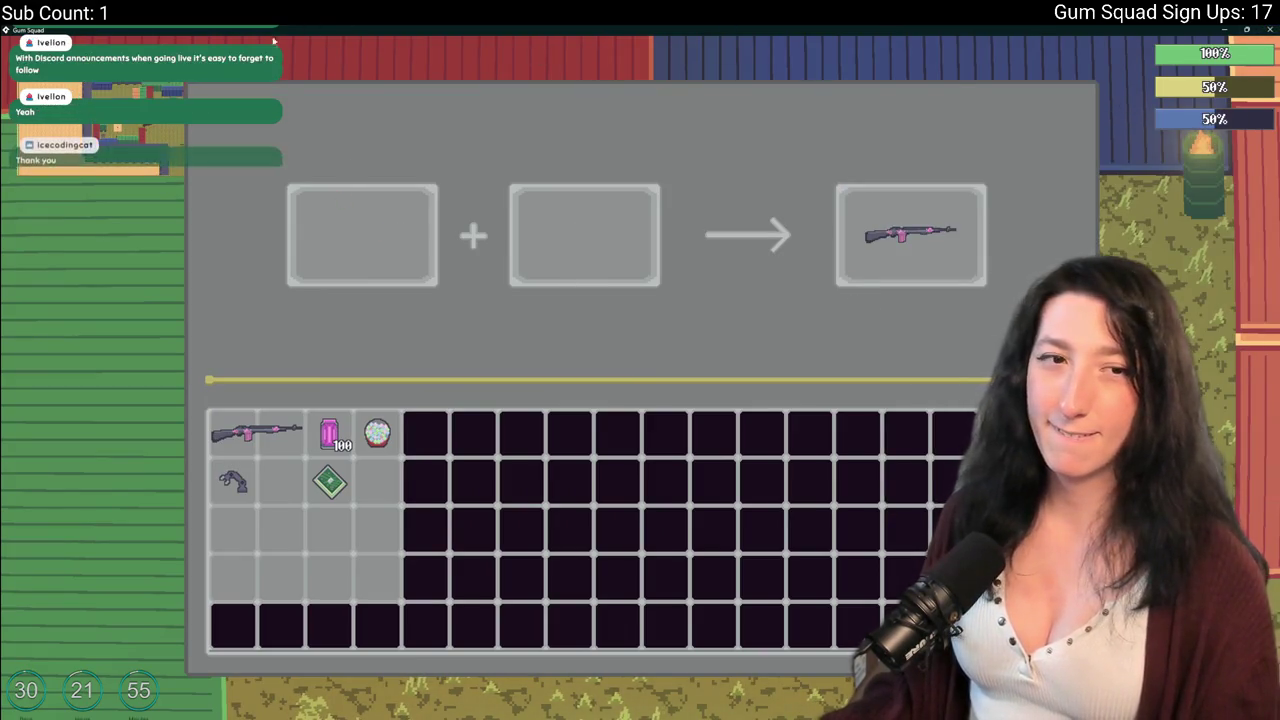
key(alt+Tab)
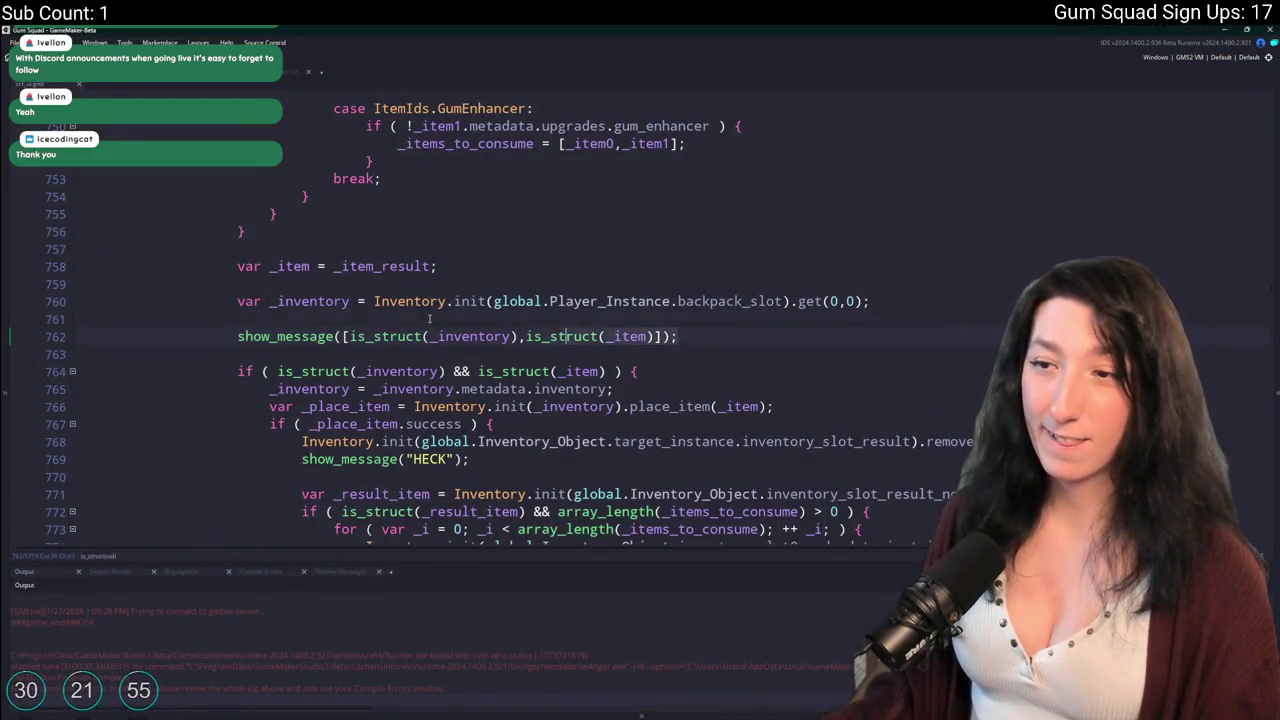
Delete the is_struct debug message line and the show_message("HECK") line.
drag(68, 336, 68, 319)
key(BackSpace)
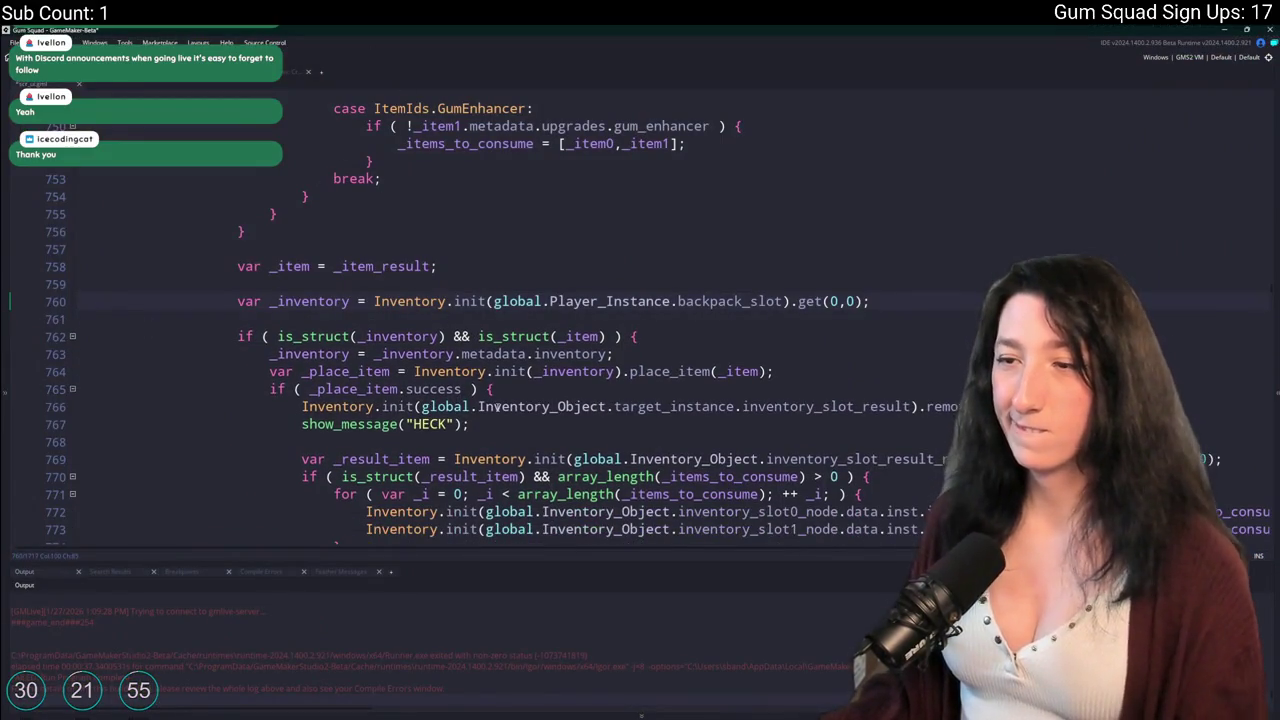
scroll(497, 406, down, 3)
click(55, 319)
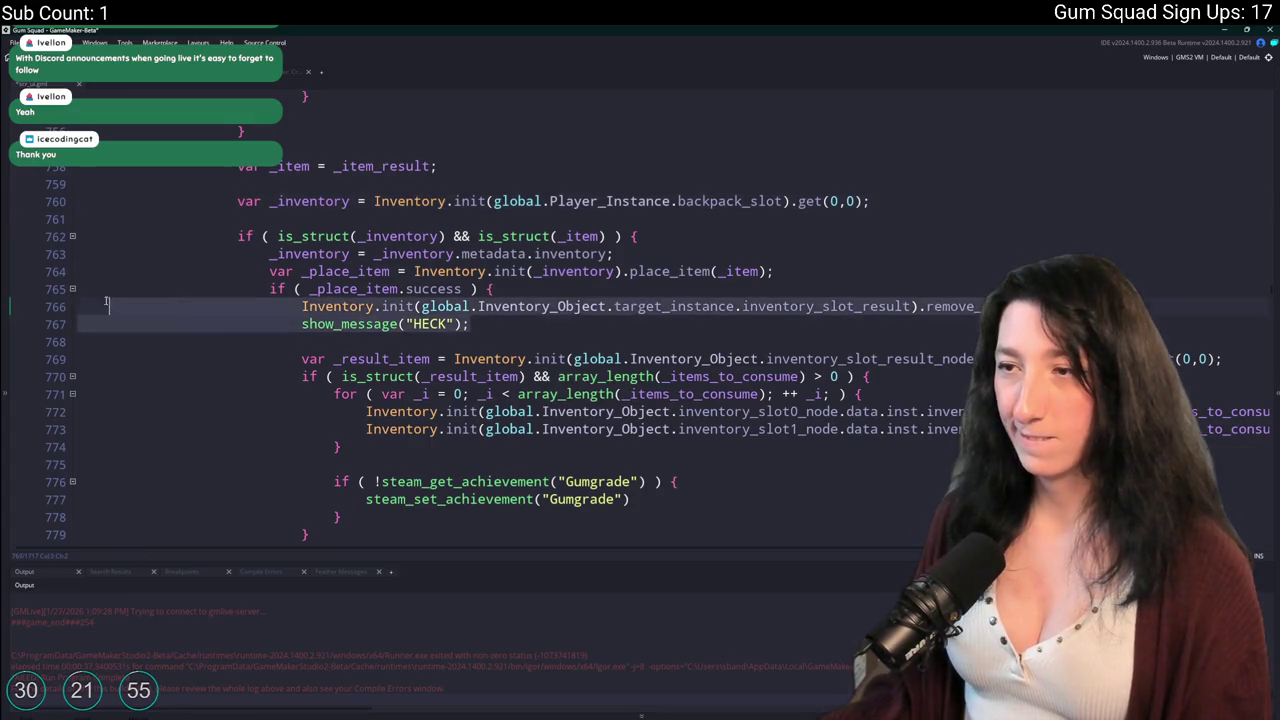
key(BackSpace)
key(BackSpace)
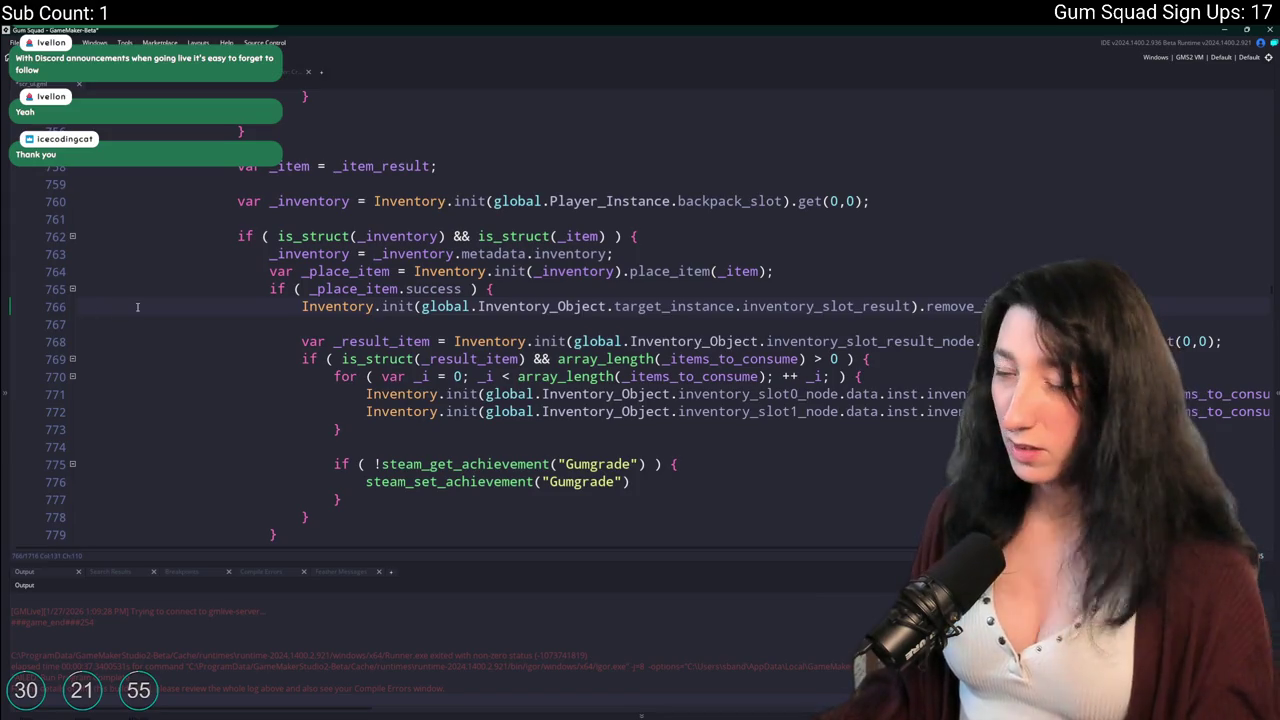
Scroll back through the code to review the _inventory struct check on line 762.
scroll(368, 416, down, 2)
scroll(368, 416, up, 3)
scroll(368, 416, down, 3)
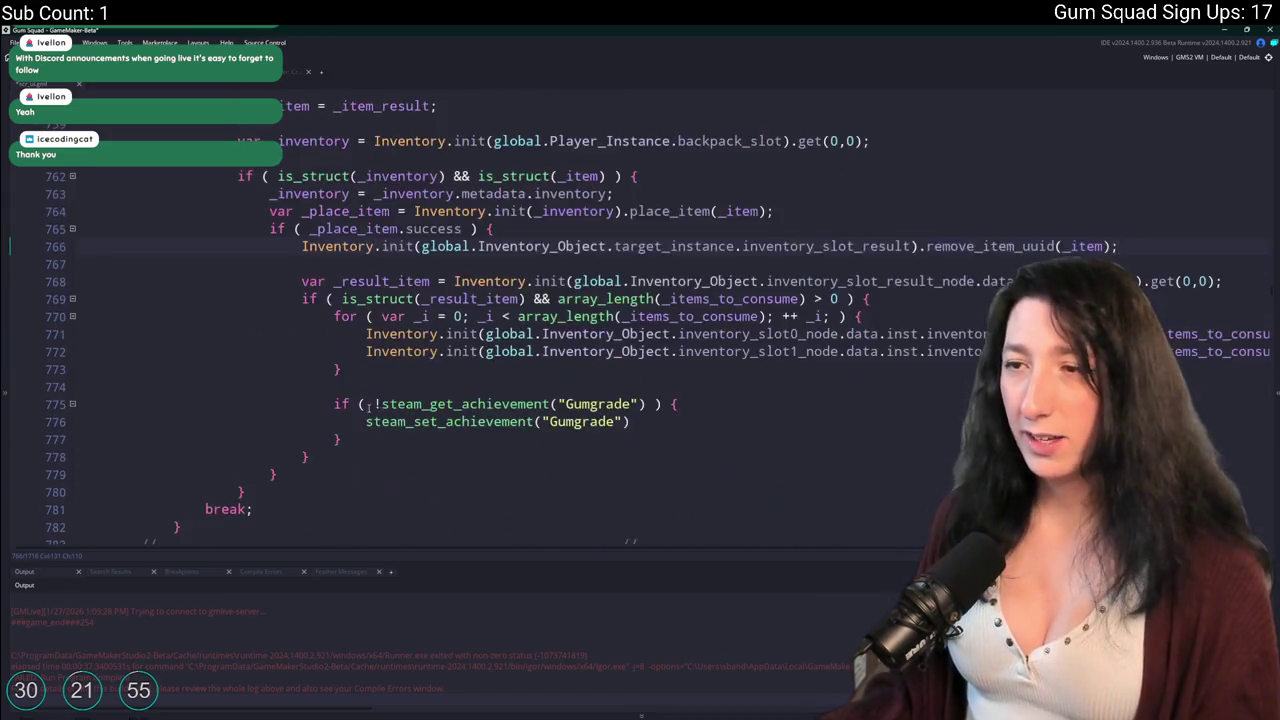
scroll(481, 228, up, 2)
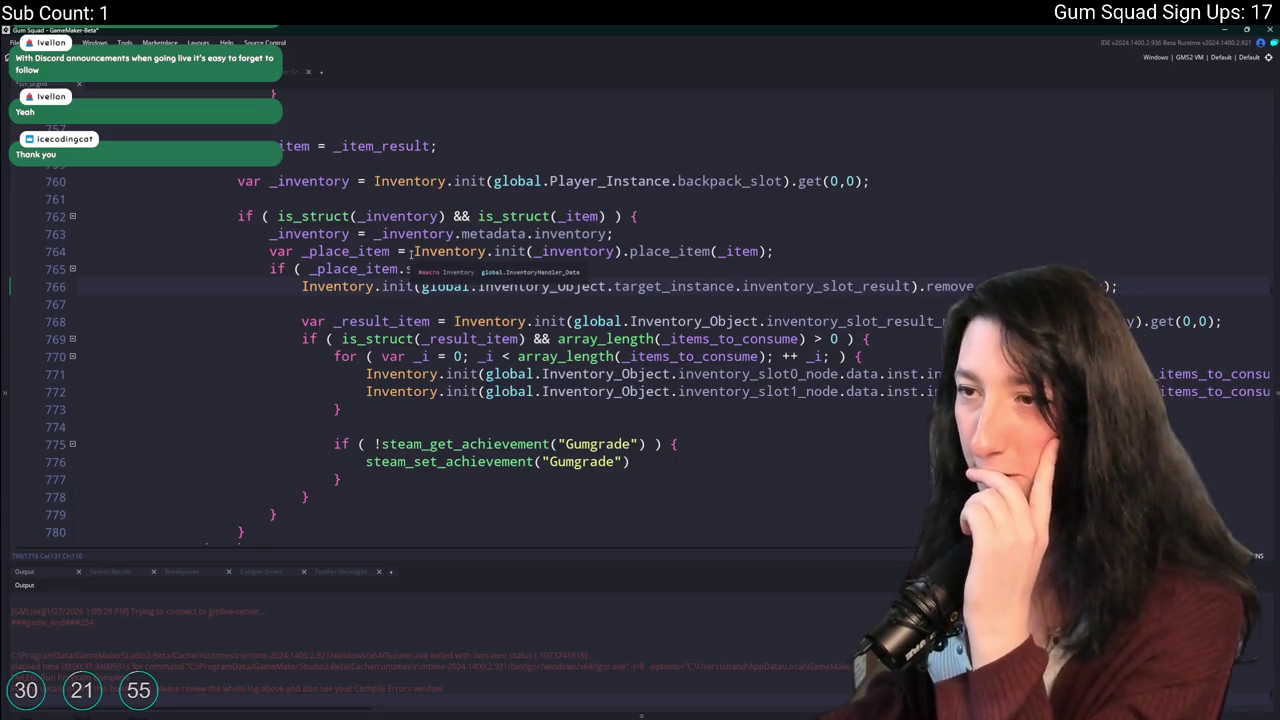
scroll(655, 322, up, 2)
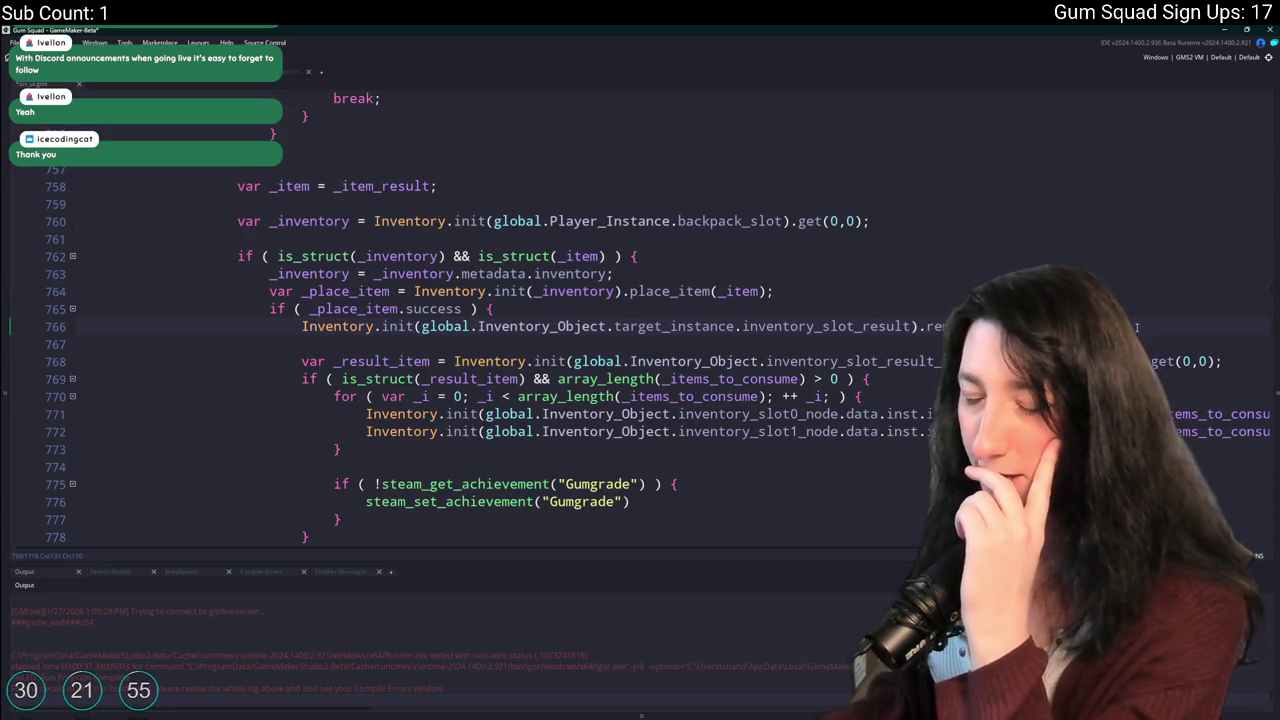
scroll(580, 346, up, 2)
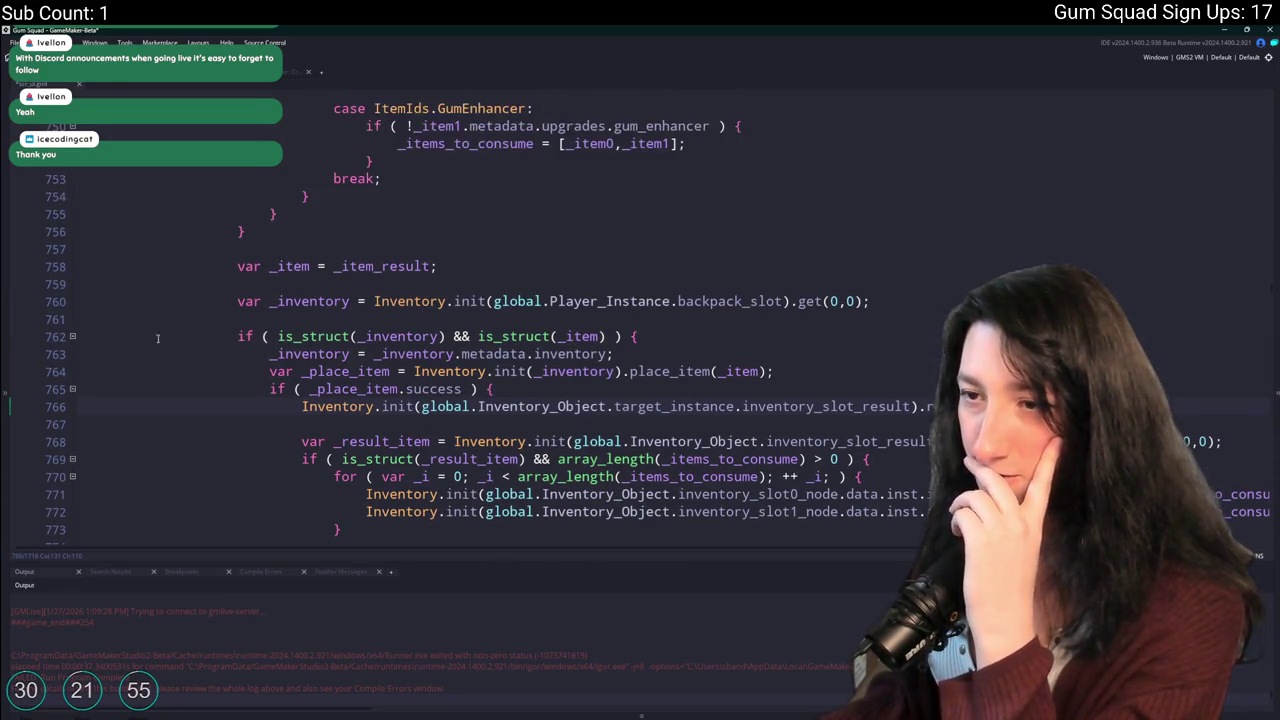
click(398, 340)
scroll(398, 340, up, 2)
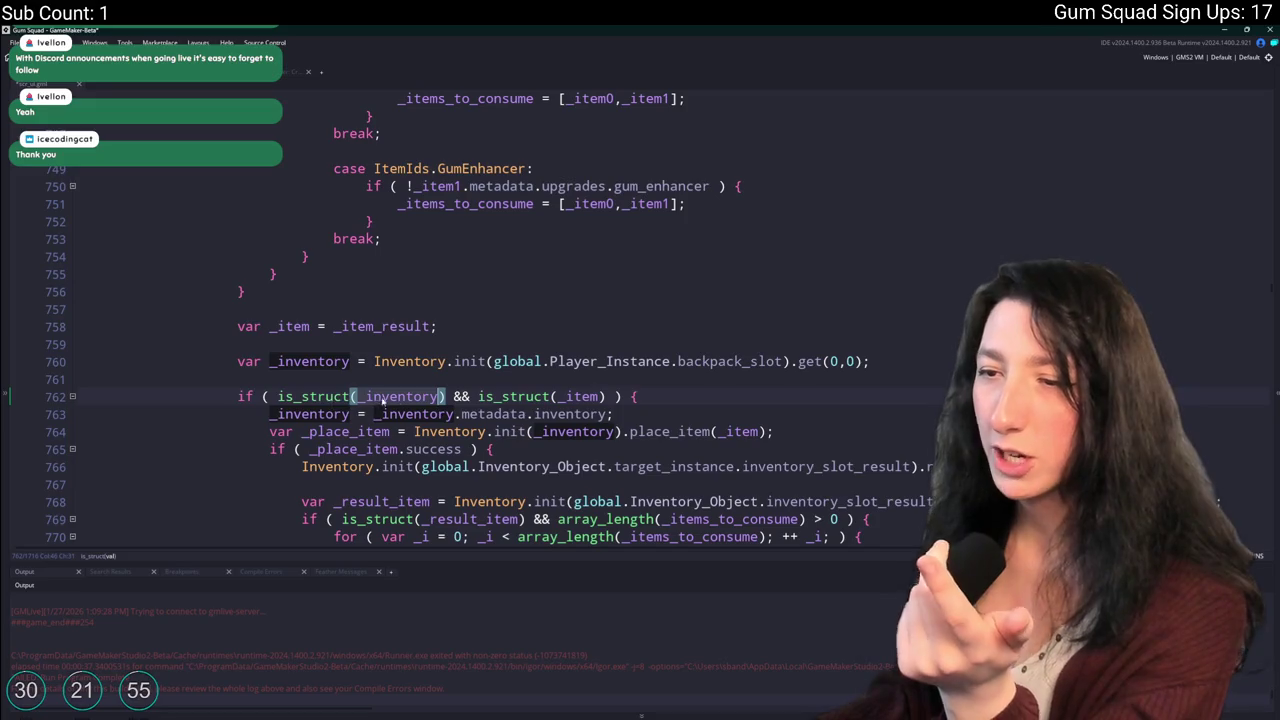
scroll(380, 401, down, 1)
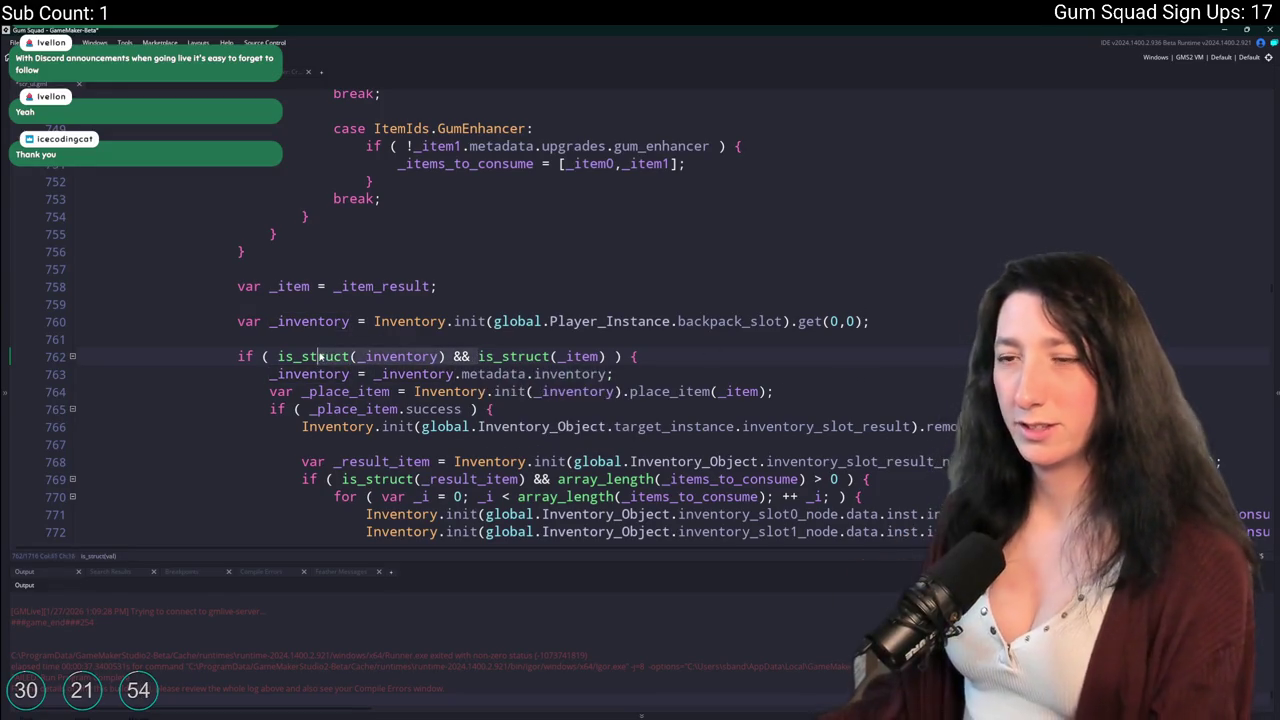
Remove and then restore the _inventory assignment on line 760 and its struct check in the condition.
click(278, 357)
key(ctrl+Delete)
key(ctrl+Delete)
key(ctrl+Delete)
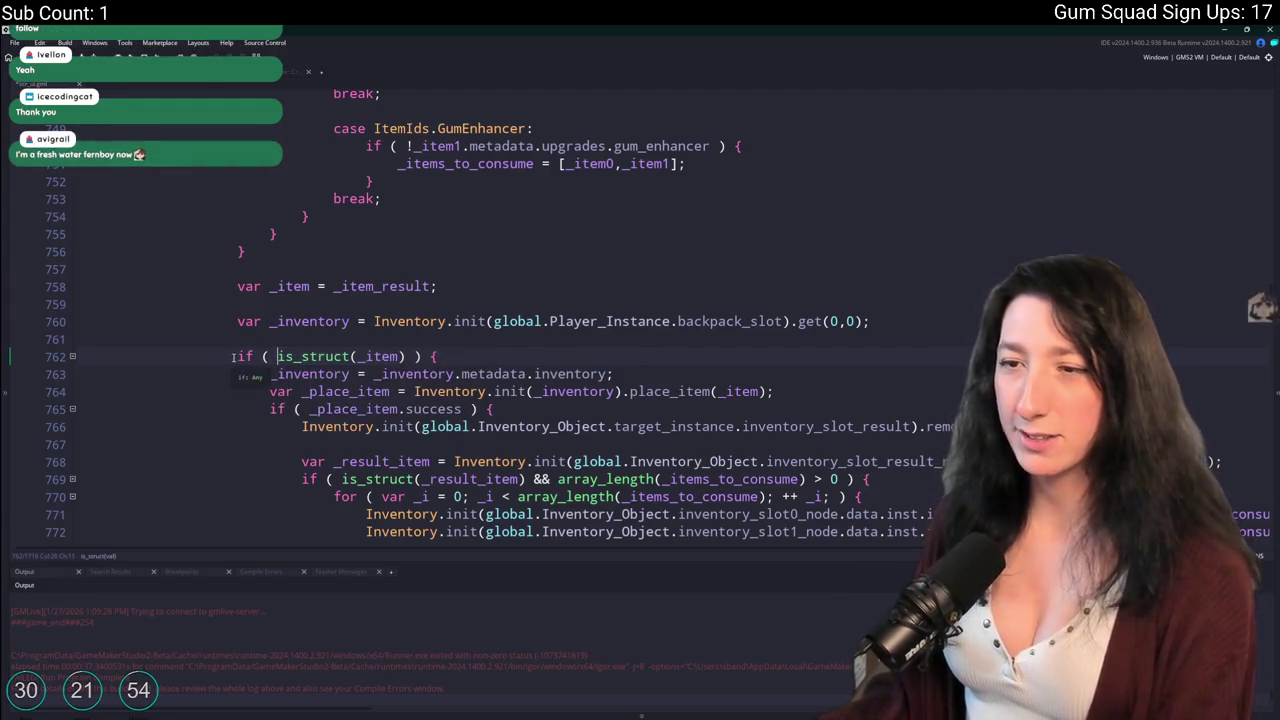
triple_click(234, 323)
key(ctrl+c)
key(Delete)
key(Up)
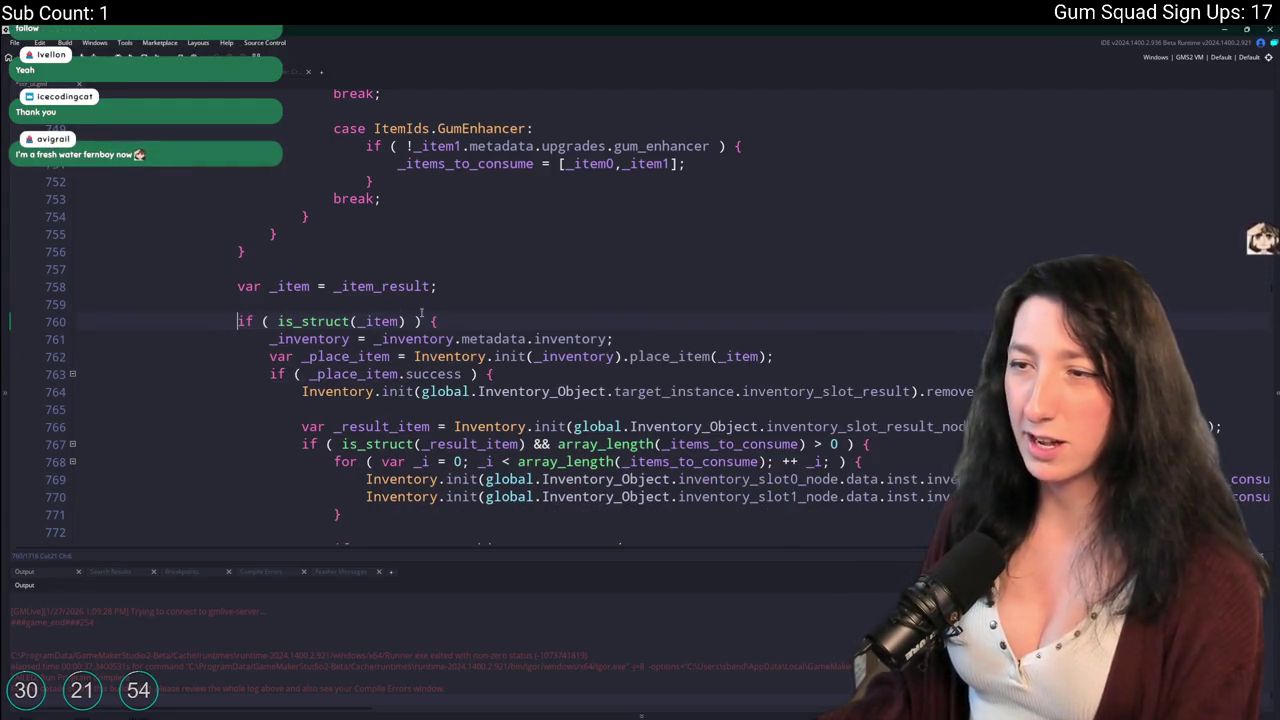
key(super)
key(Escape)
key(ctrl+z)
key(ctrl+z)
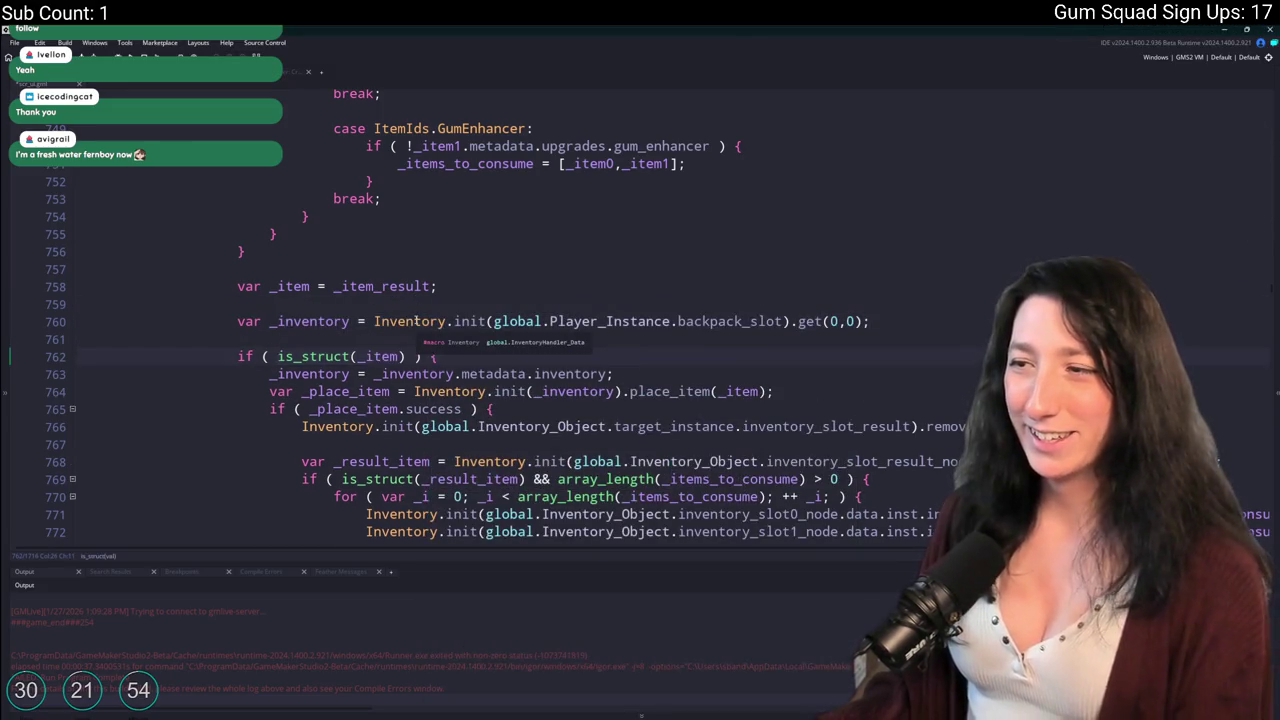
key(ctrl+y)
key(ctrl+y)
key(ctrl+z)
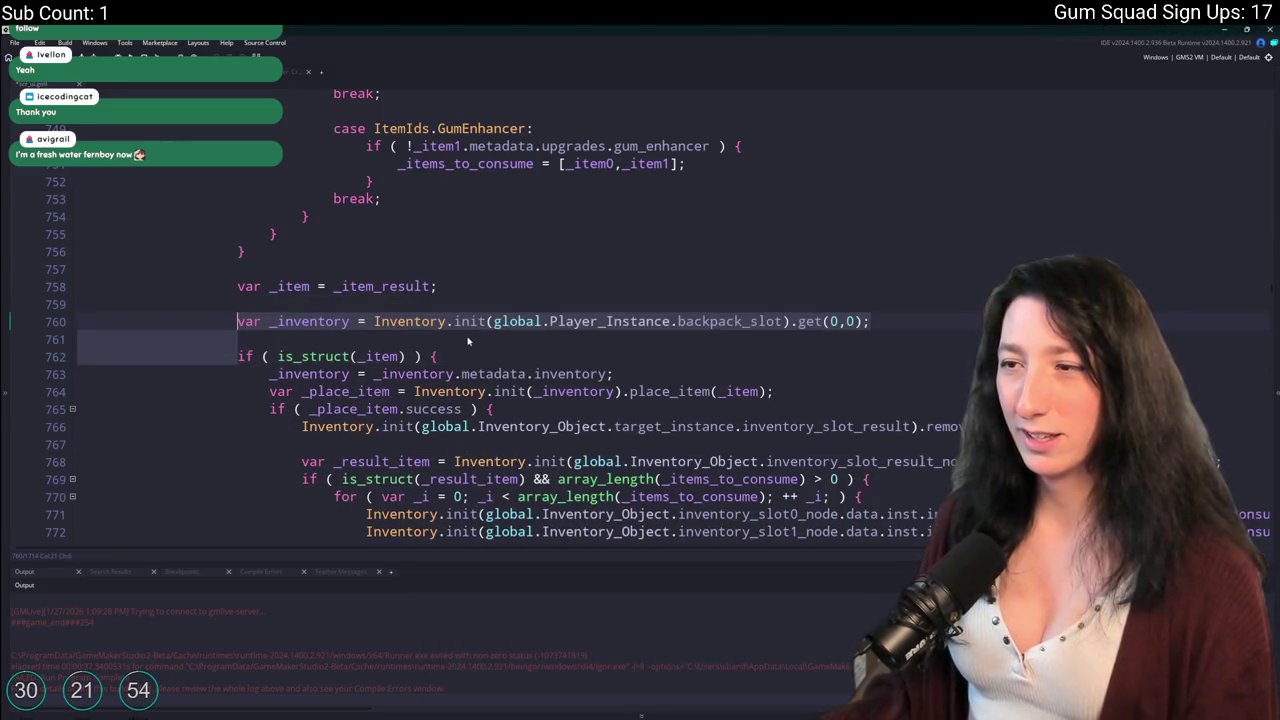
click(369, 321)
double_click(319, 321)
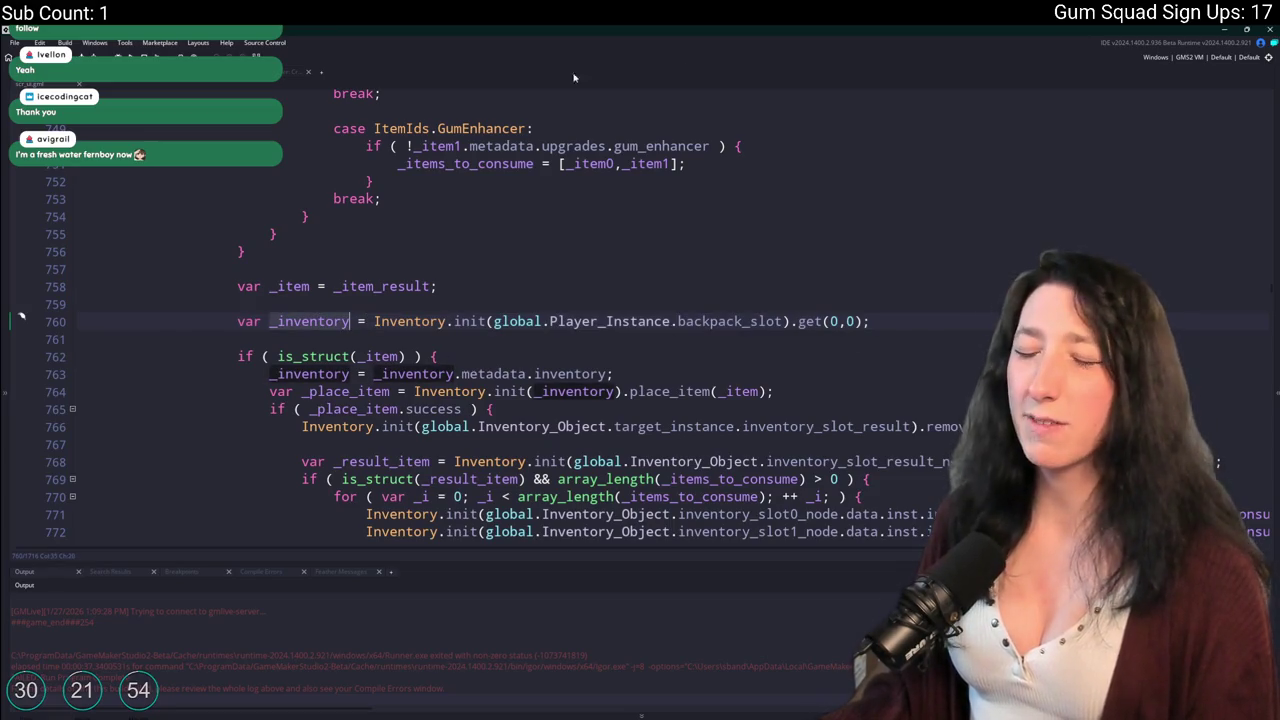
click(278, 356)
key(ctrl+v)
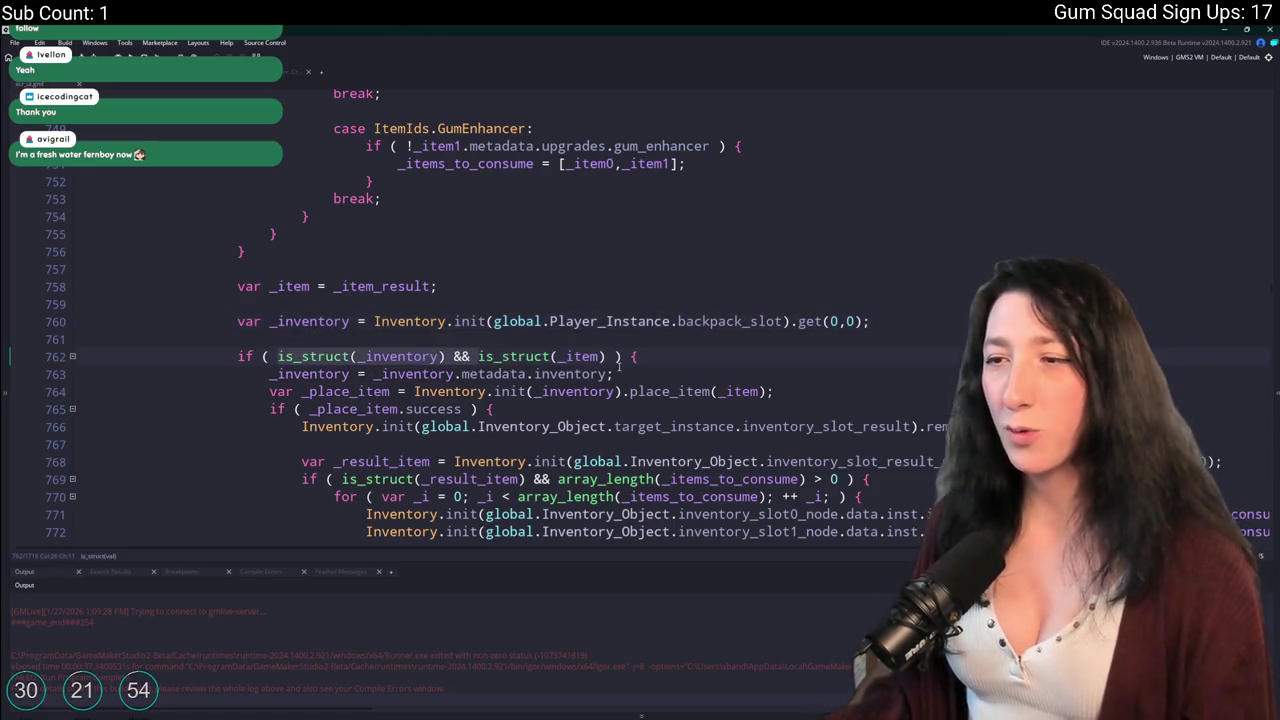
click(517, 356)
Add show_message("HECK"); on a new line below the remove-item call.
scroll(531, 366, down, 3)
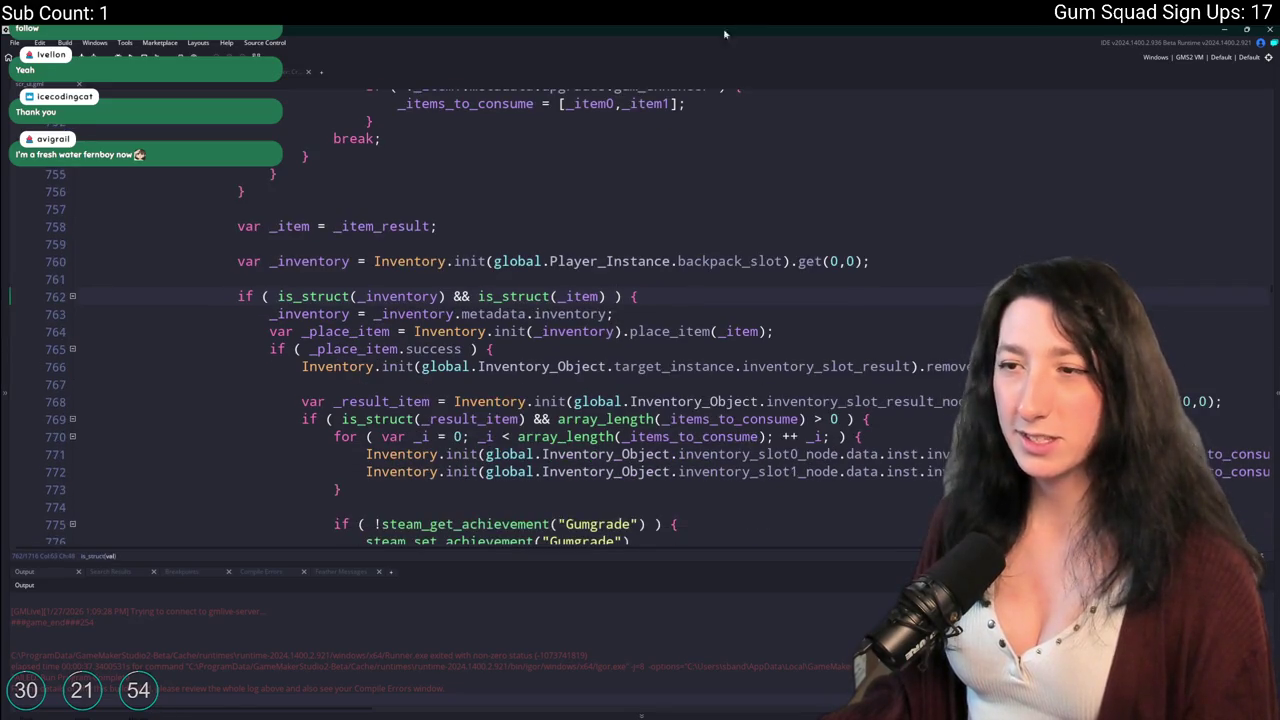
key(Down)
key(Down)
key(Down)
key(End)
key(Return)
text(show_message("HECK");)
click(505, 331)
drag(470, 384, 77, 383)
key(BackSpace)
key(BackSpace)
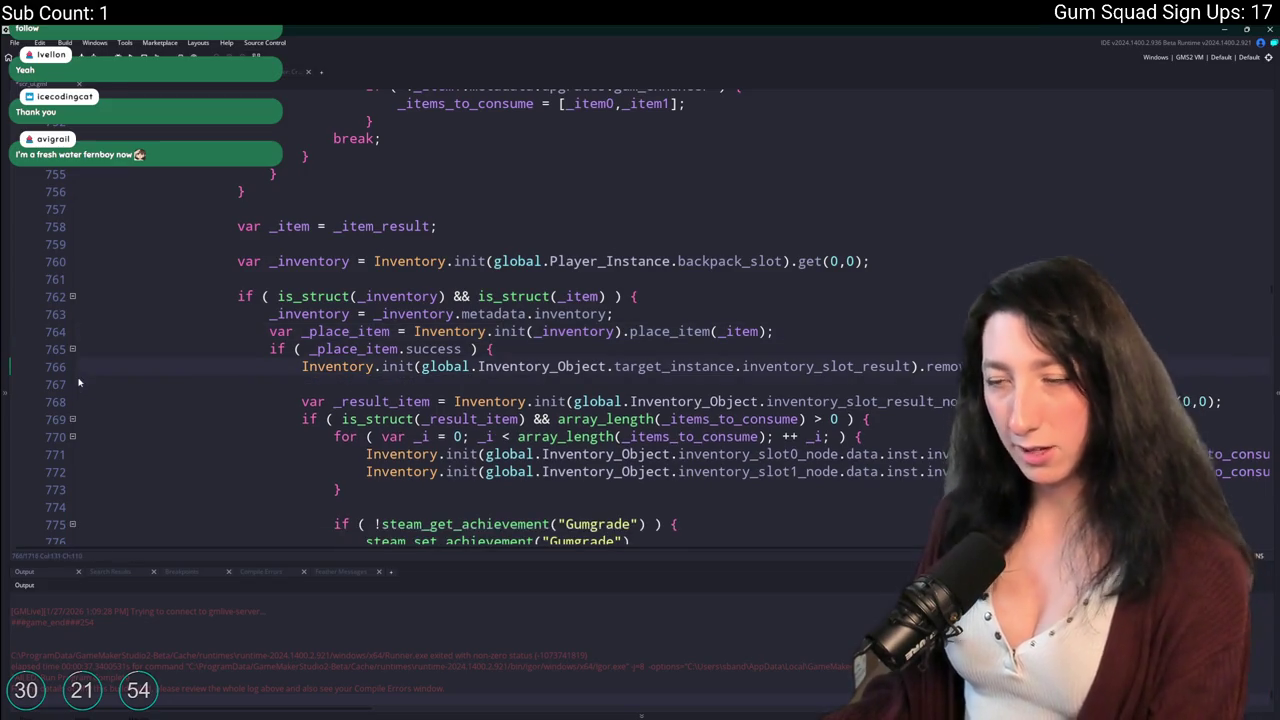
scroll(151, 397, down, 3)
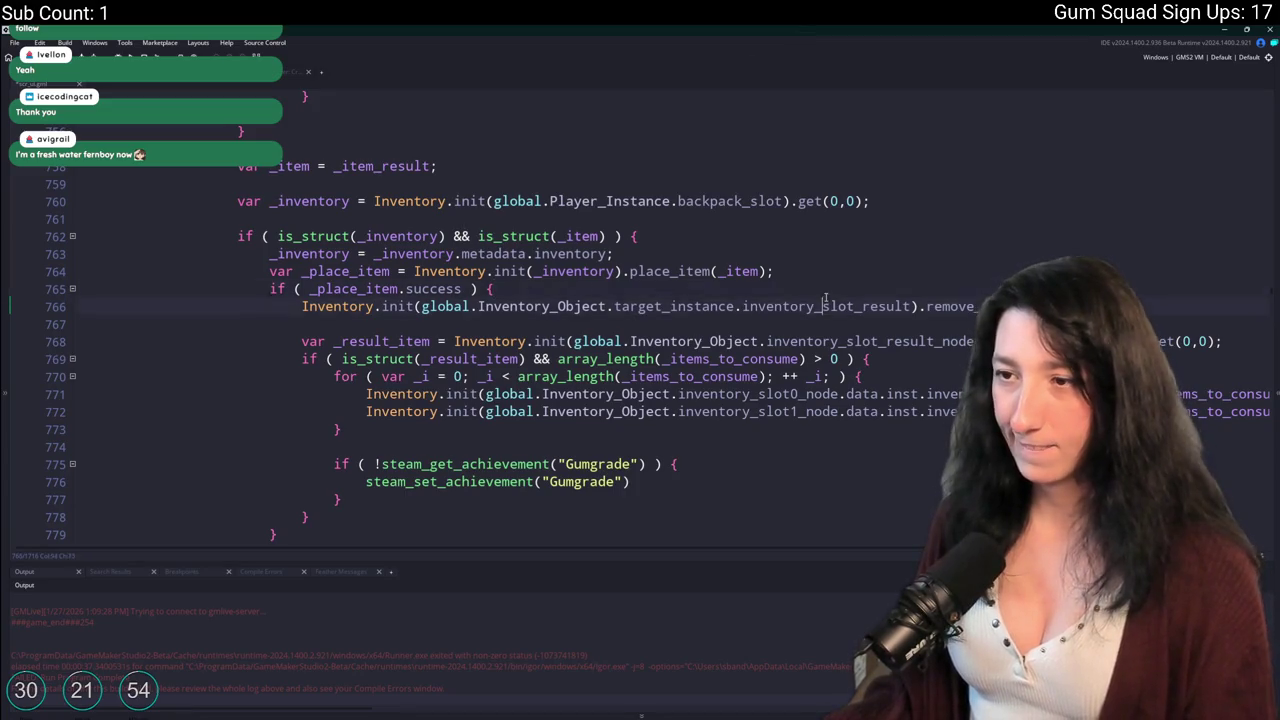
scroll(825, 300, up, 3)
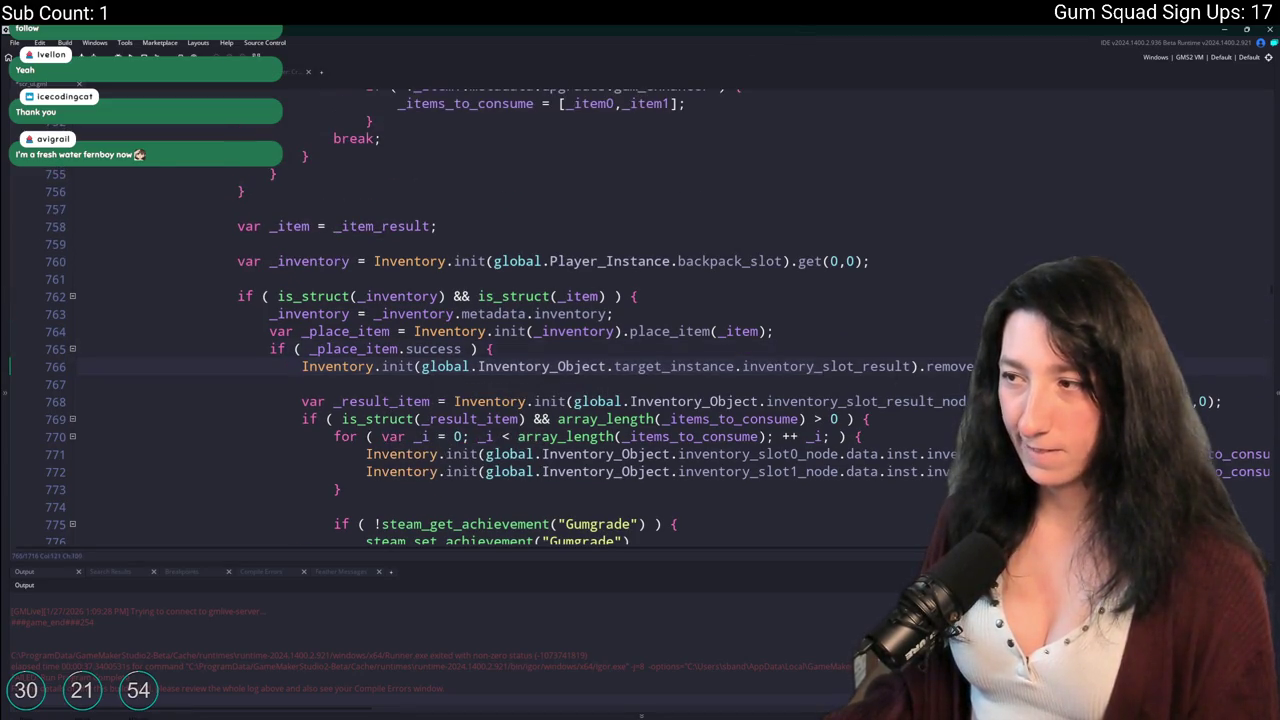
key(Return)
key(Return)
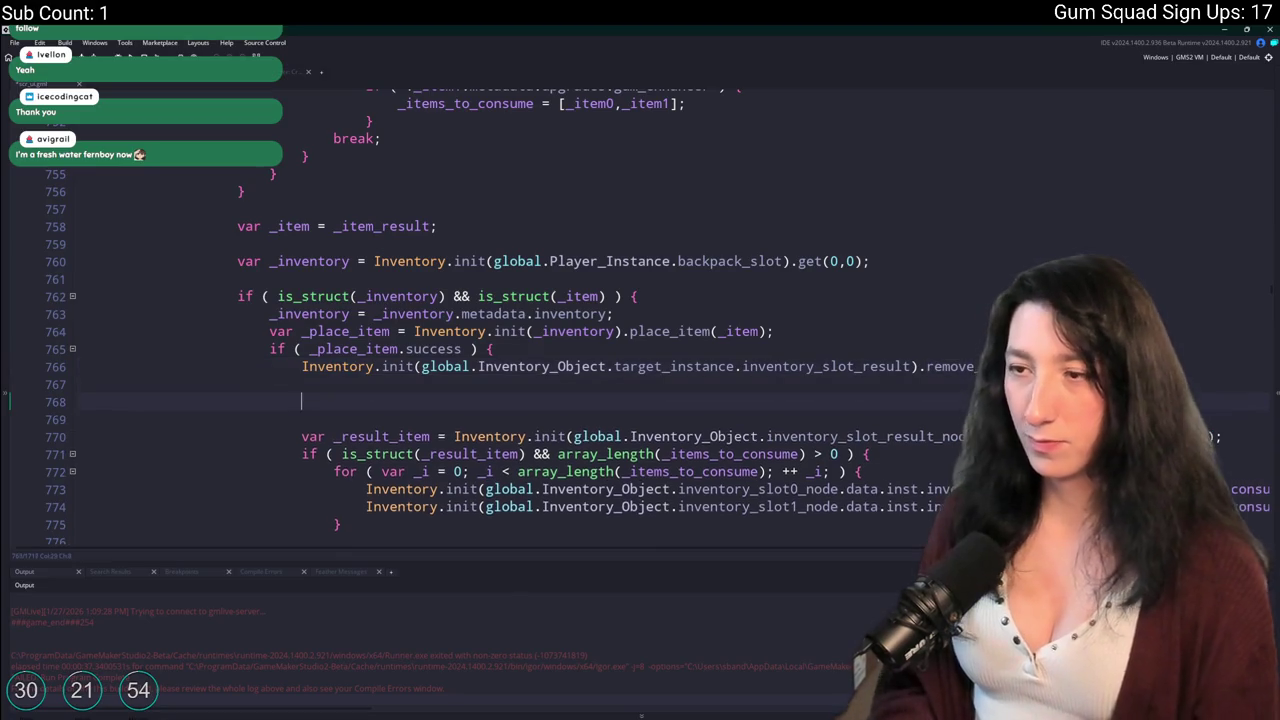
text(global.)
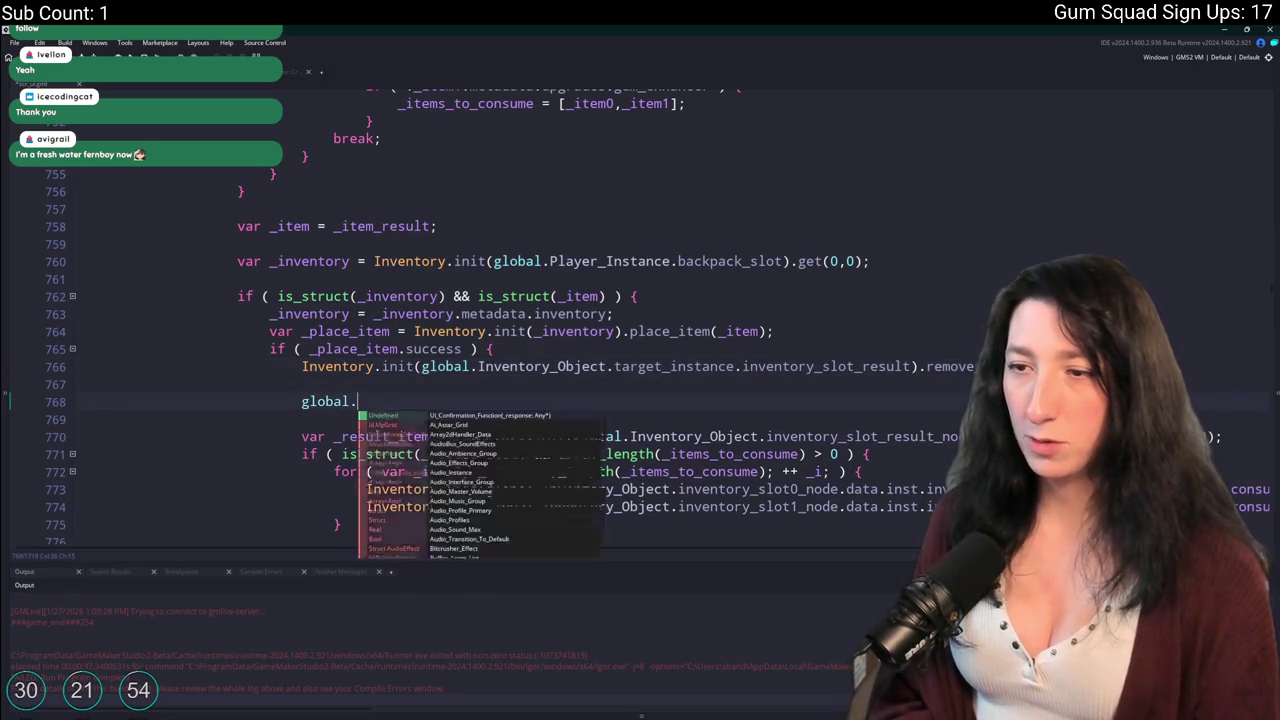
text(Inventory_O)
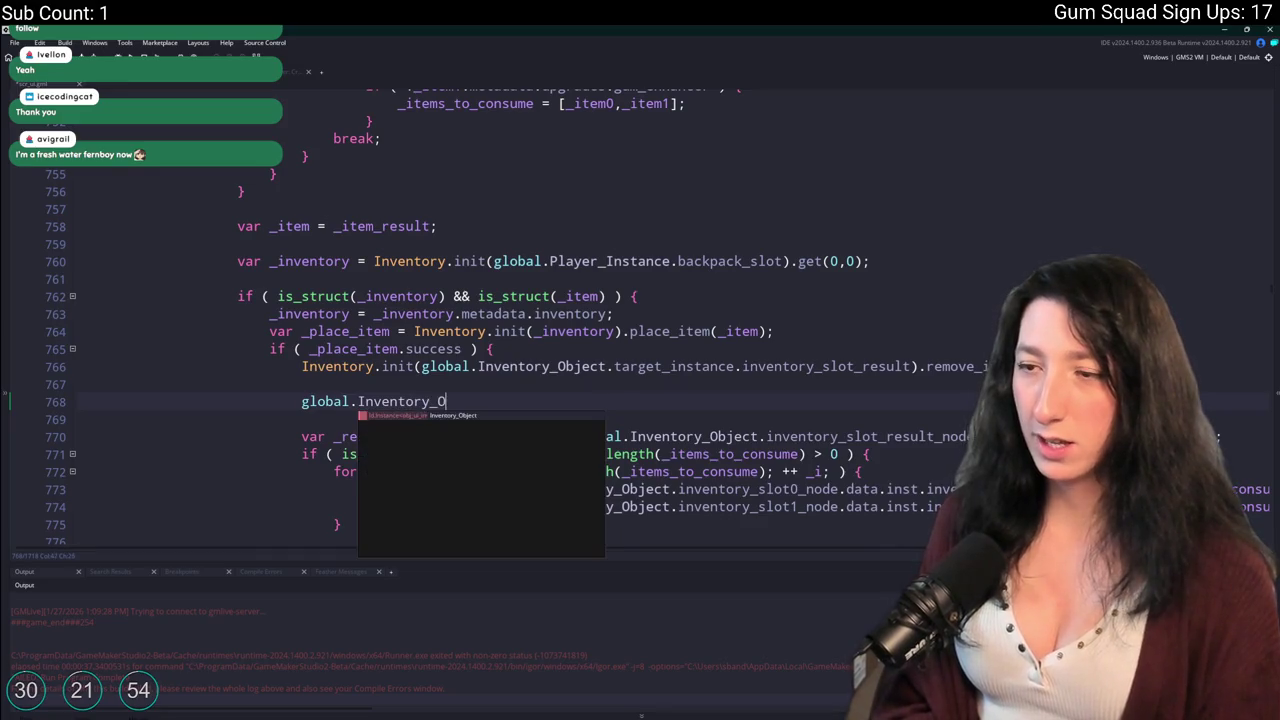
text(bject.item)
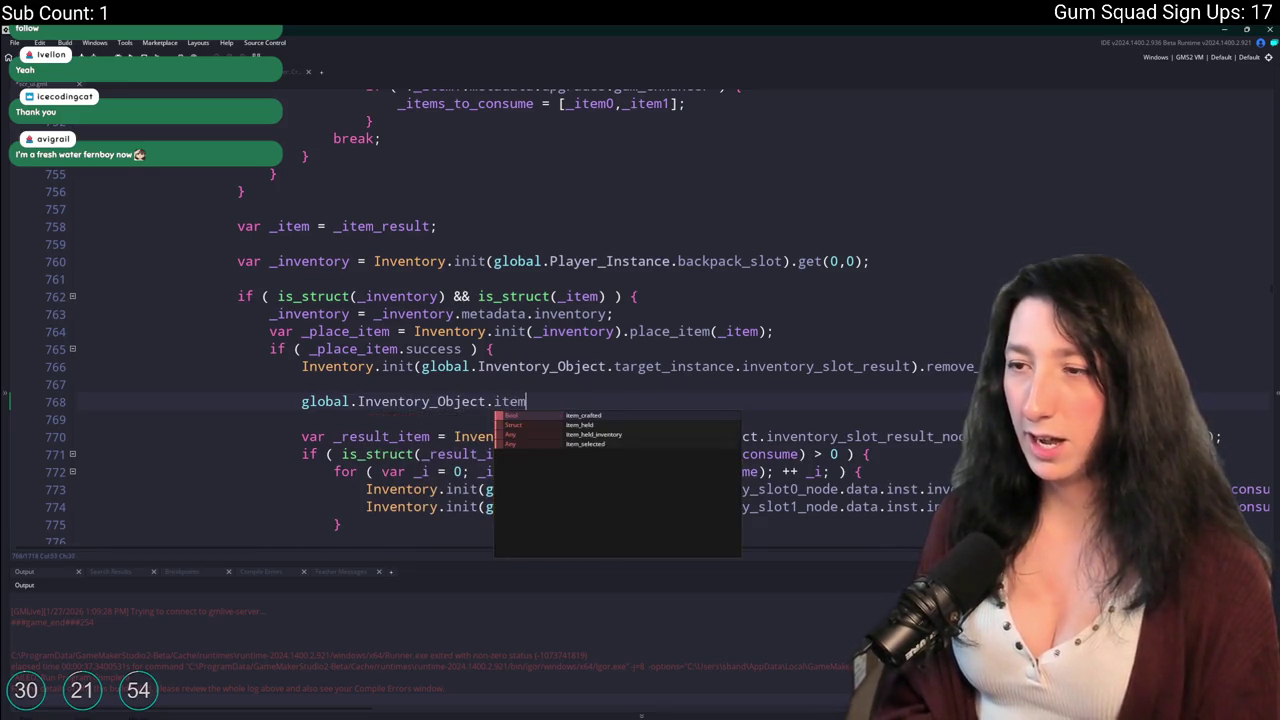
text(_held = undefined;)
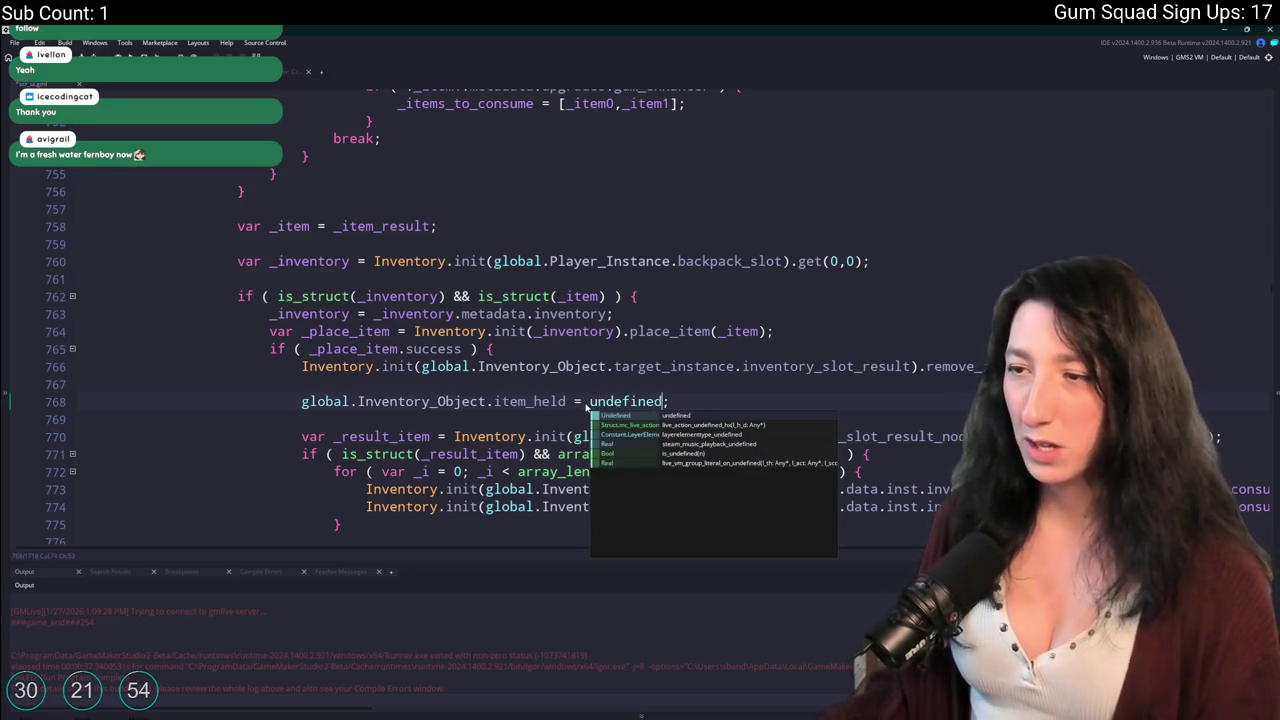
key(Return)
double_click(510, 401)
key(ctrl+shift+f)
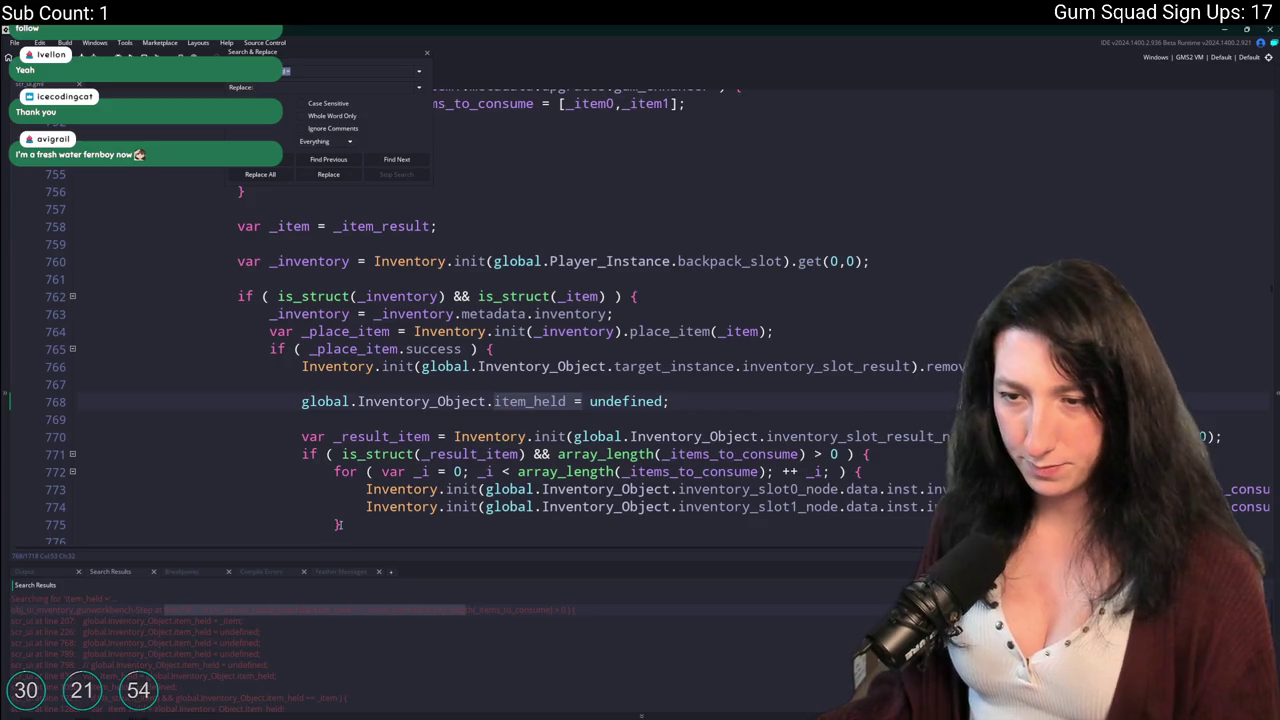
click(429, 55)
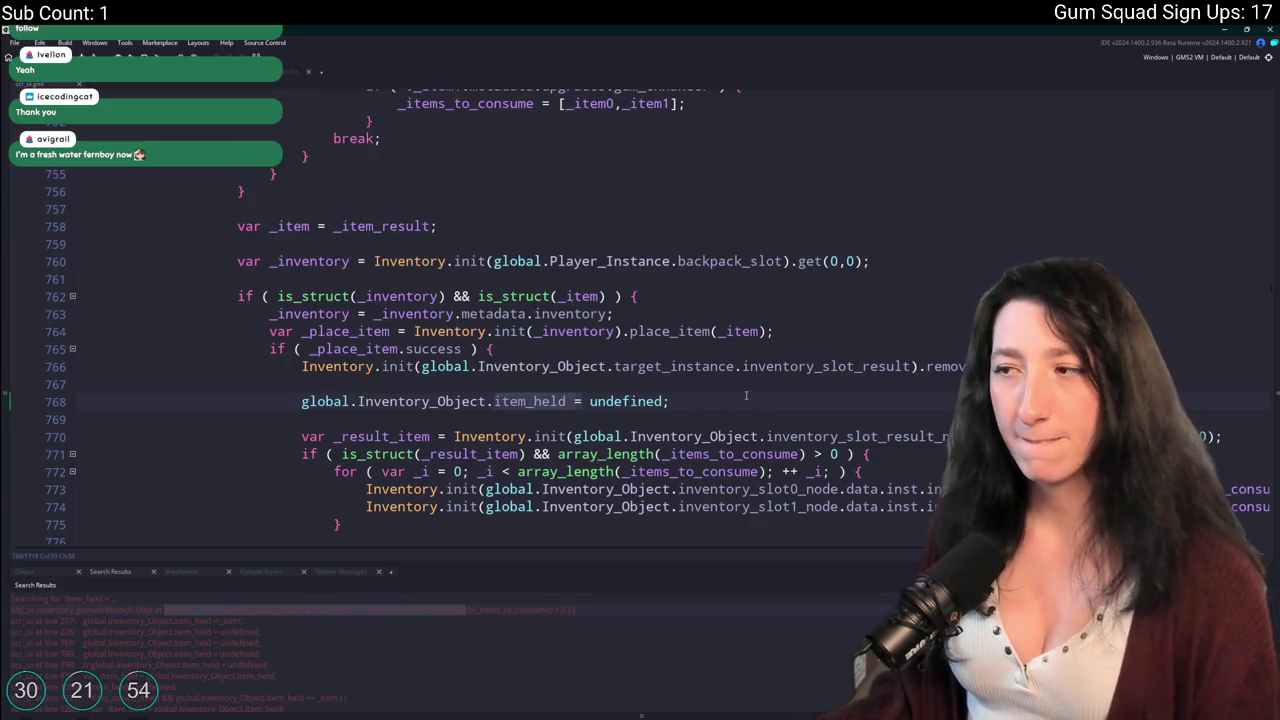
scroll(700, 380, down, 2)
scroll(773, 255, down, 1)
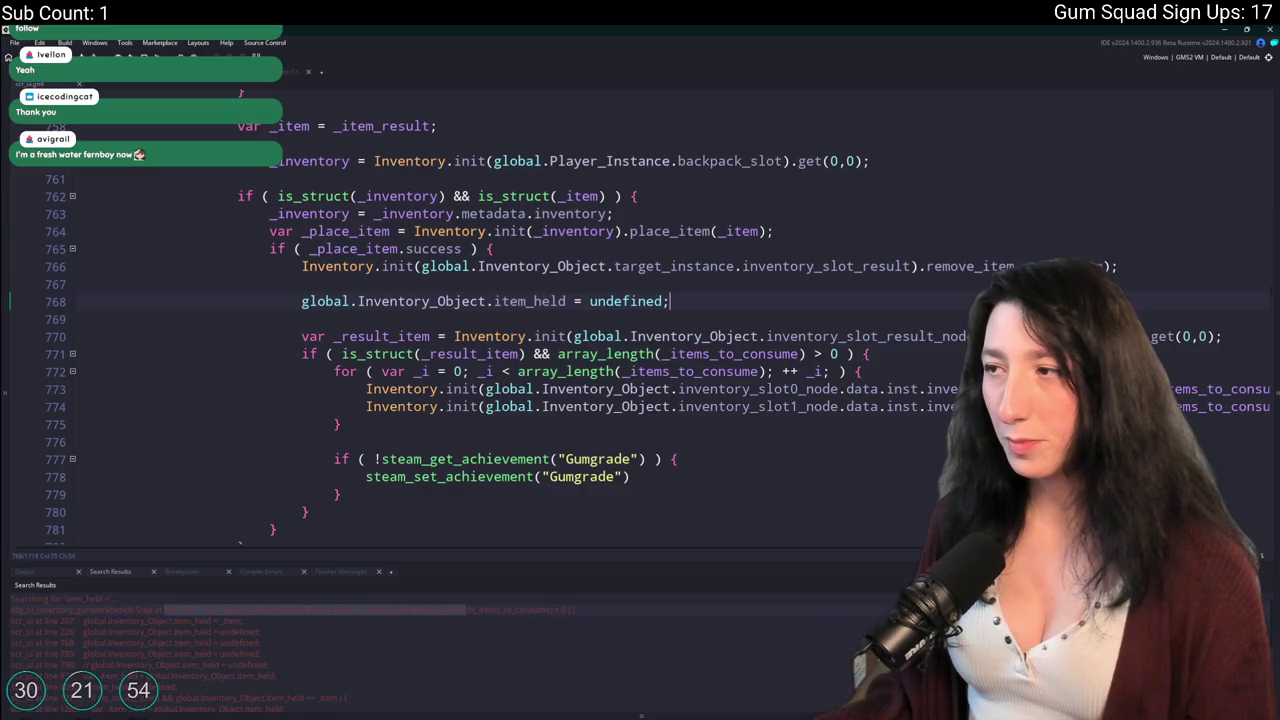
key(Down)
key(Down)
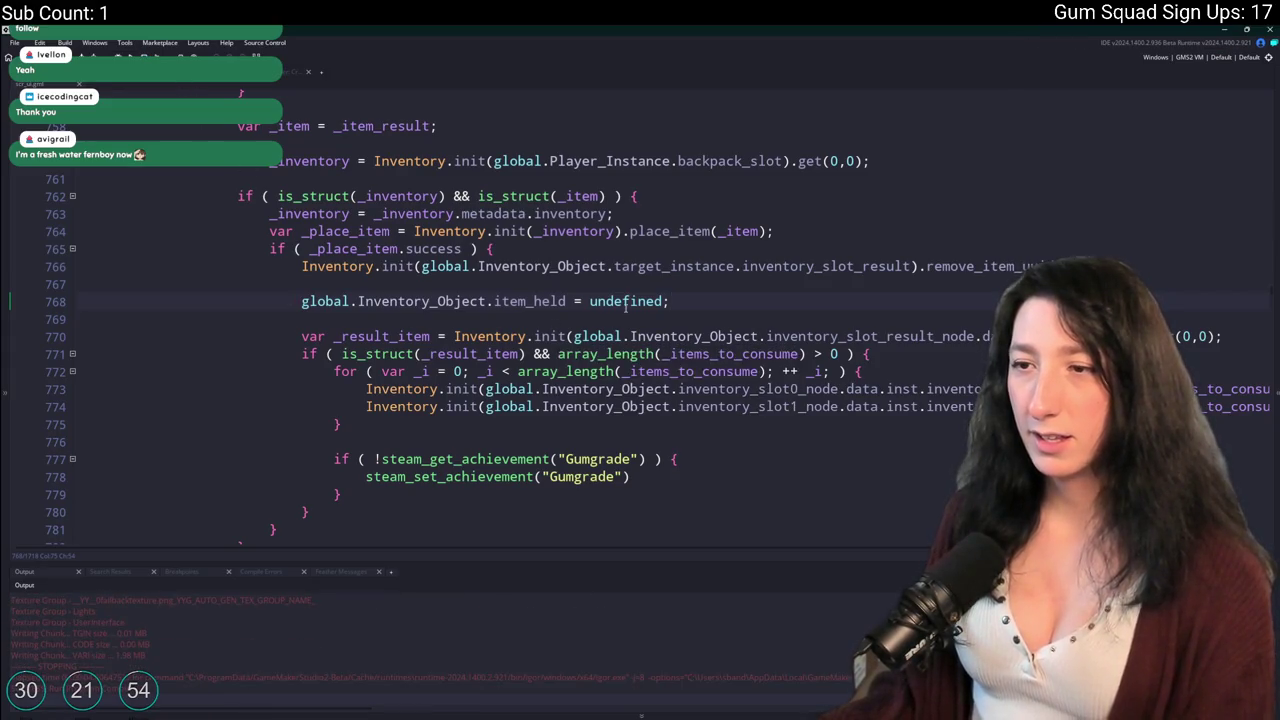
double_click(396, 338)
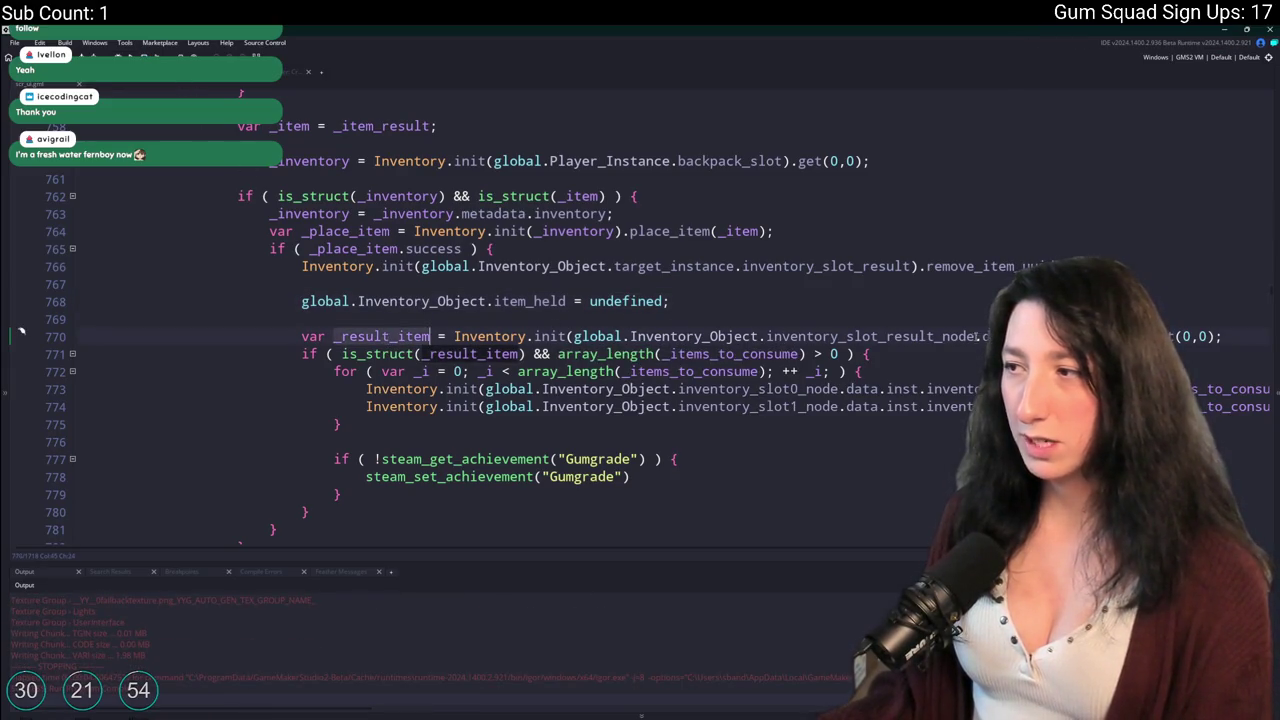
click(340, 356)
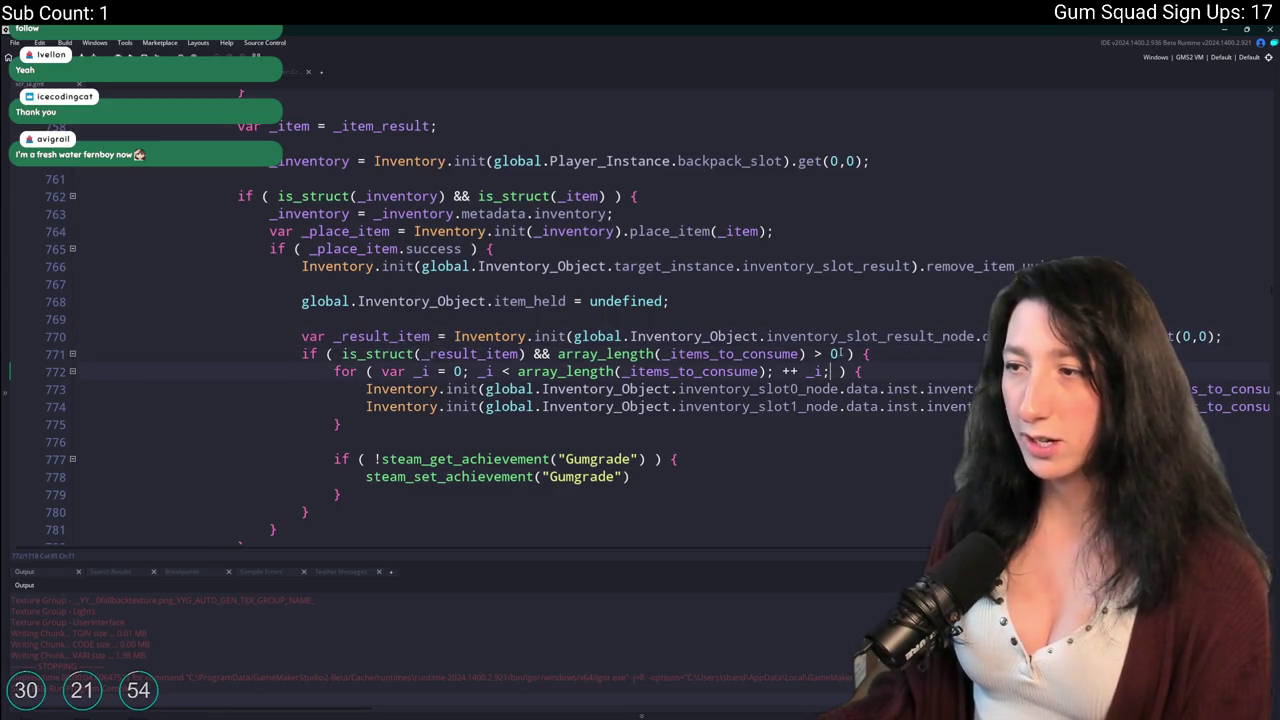
click(716, 303)
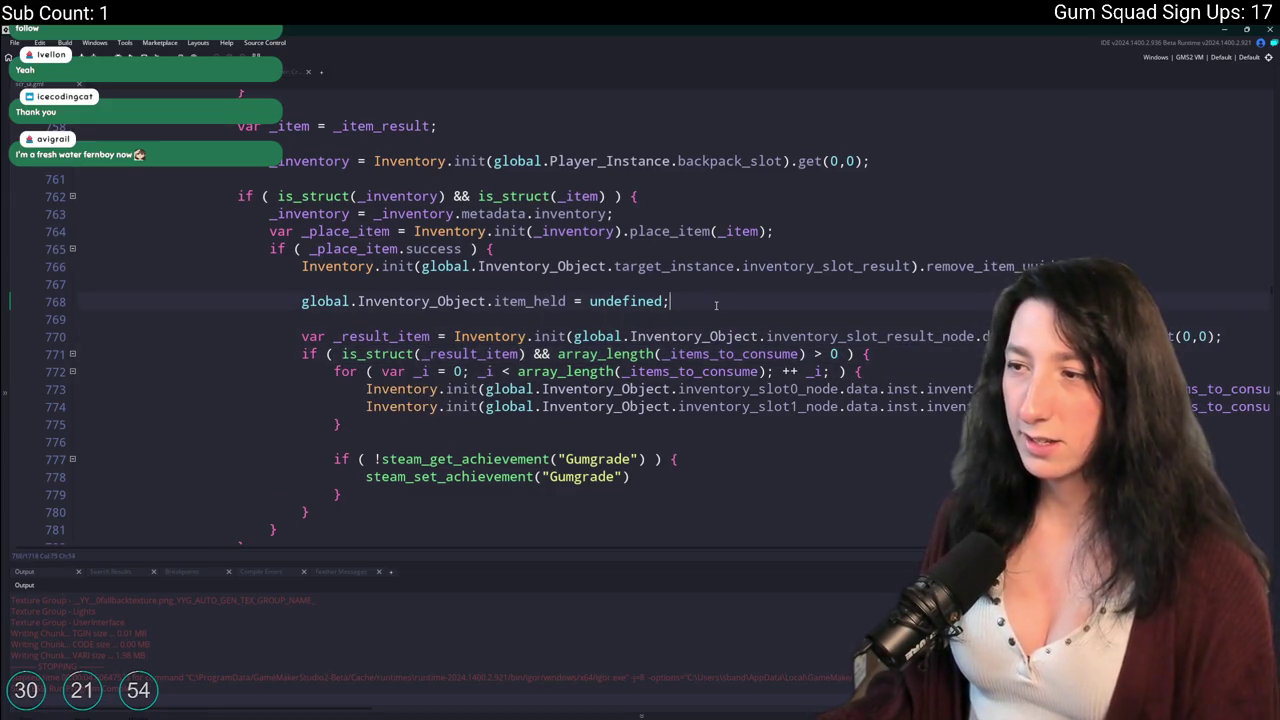
Add show_message([is_struct(_result_item), array_length(_items_to_consume) > 0]); below line 768 and fix its brackets.
key(Return)
key(Return)
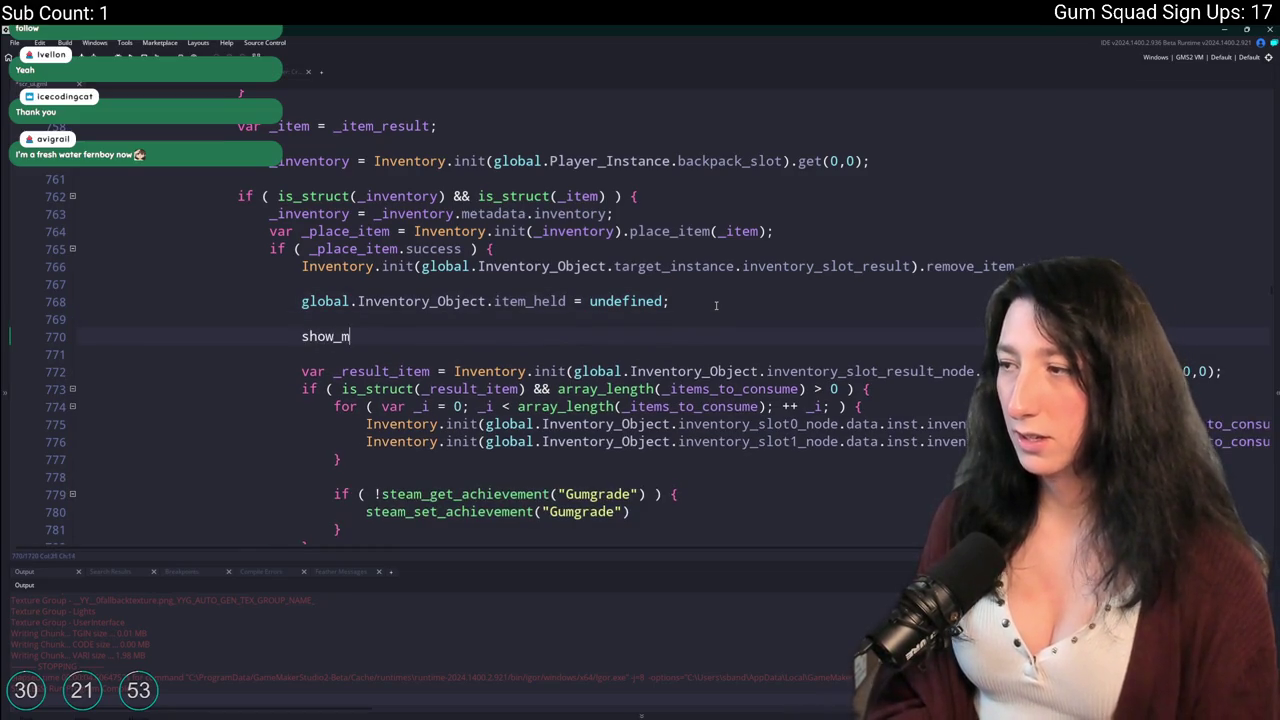
text(essage()
text(is_struct(_result_item) && array_length(_items_to_consume) > 0)
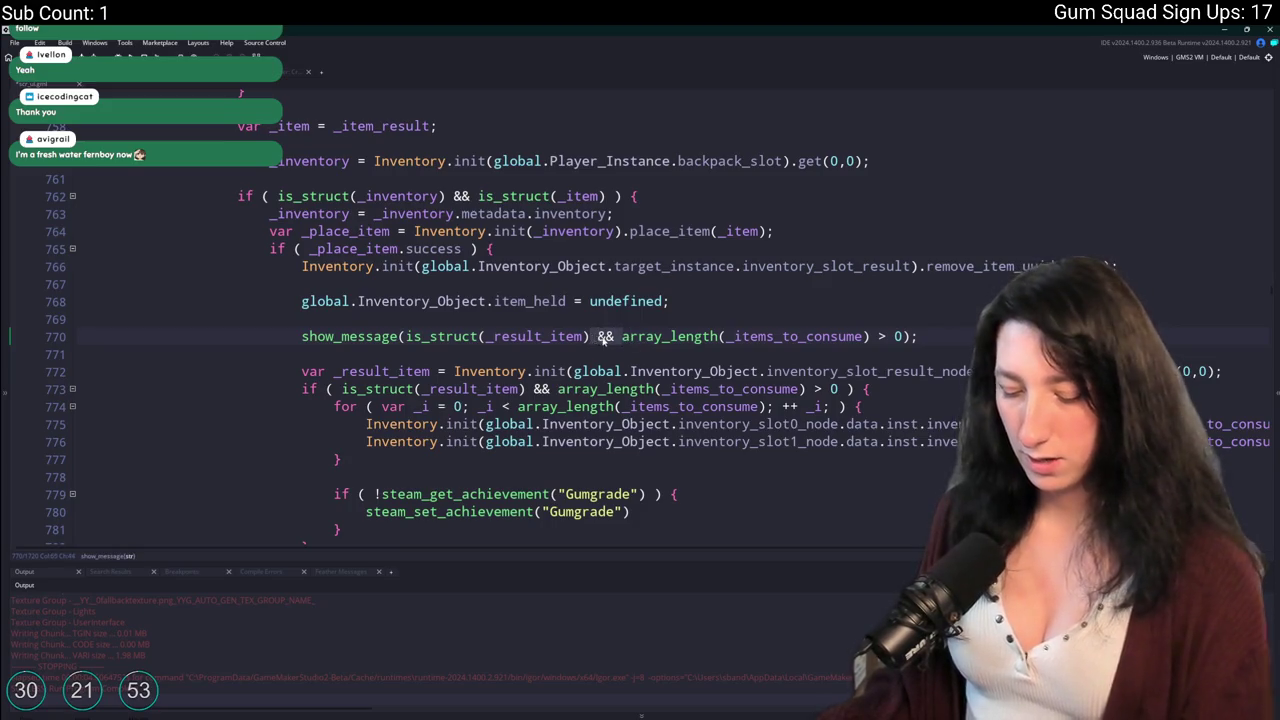
drag(590, 336, 621, 336)
text(,)
scroll(519, 326, down, 2)
click(408, 256)
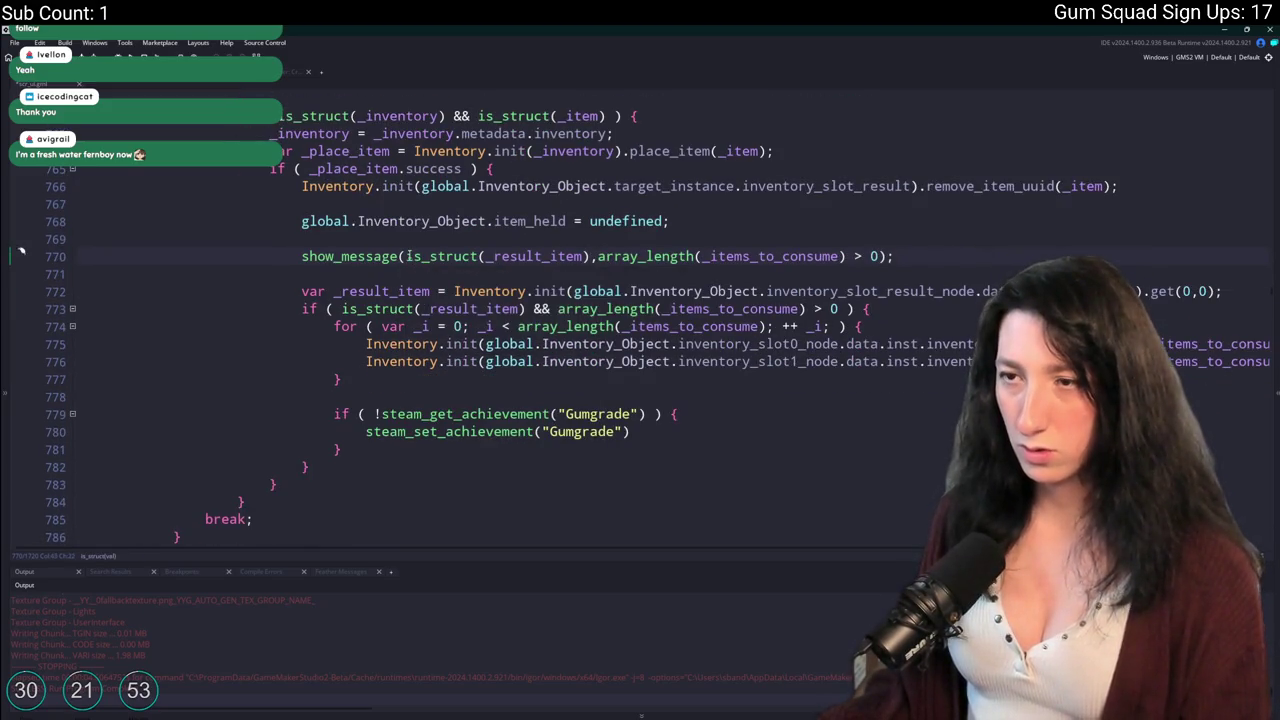
text([)
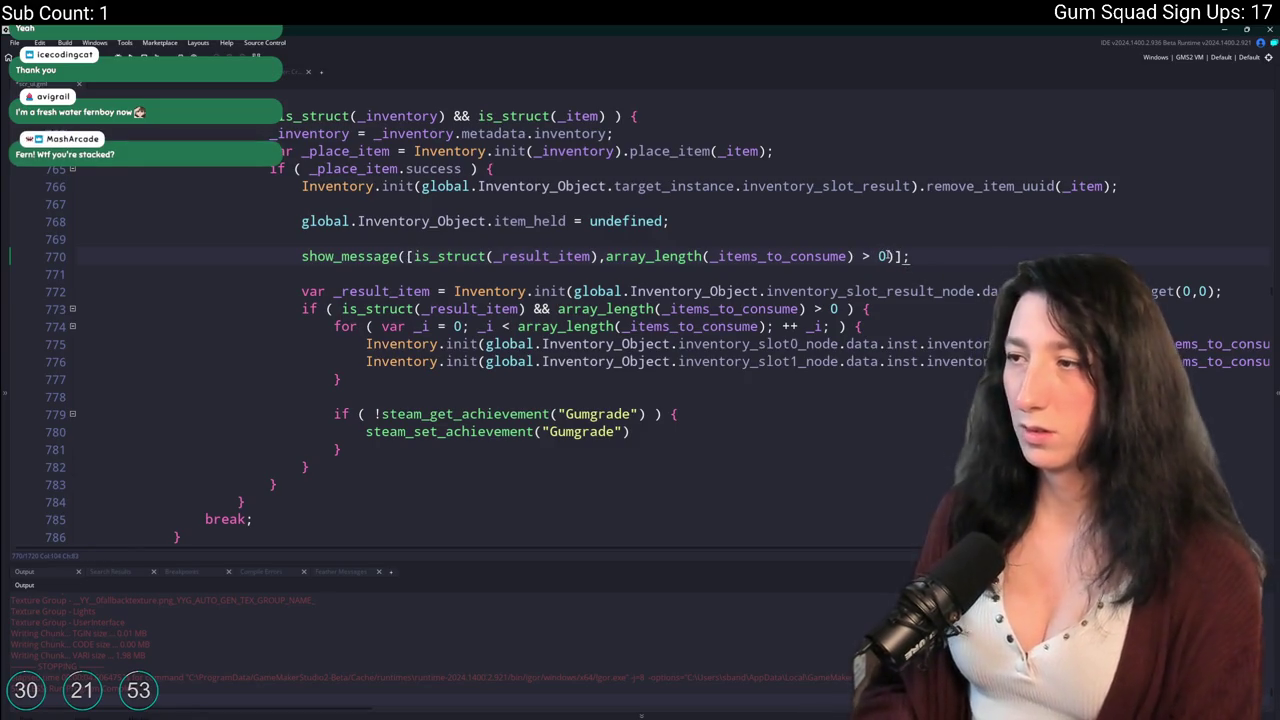
click(900, 256)
text())
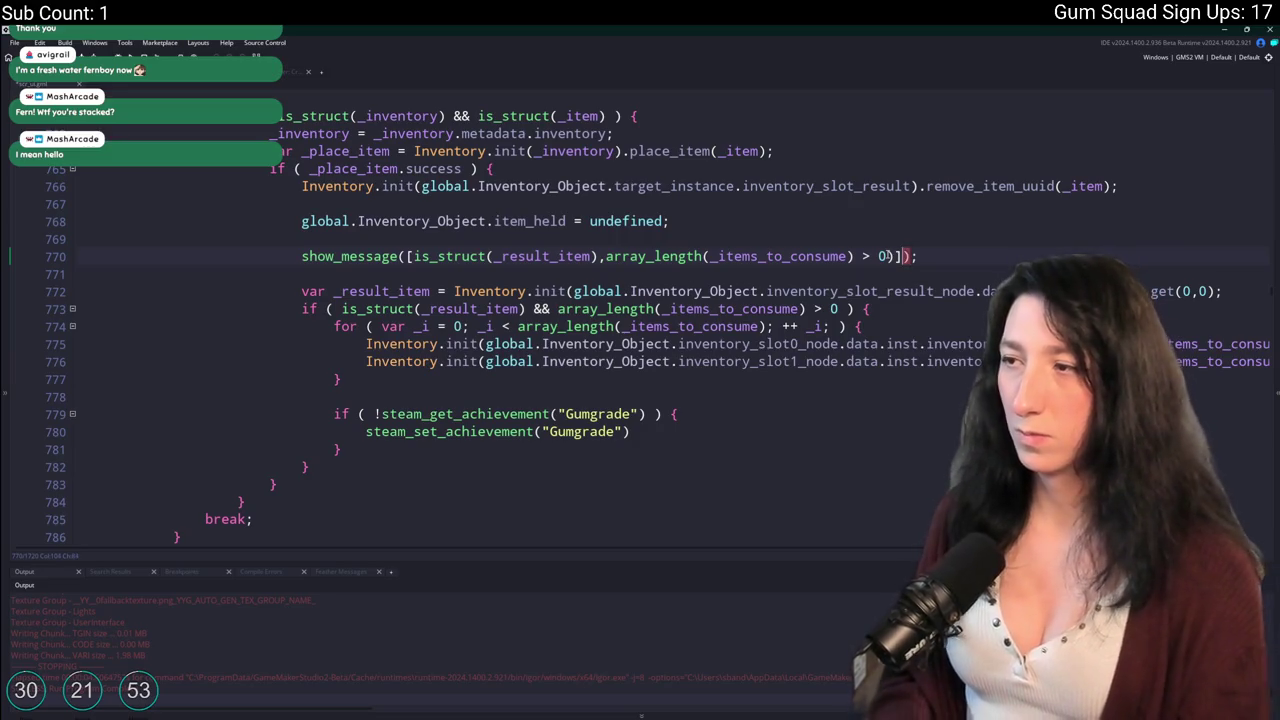
click(889, 256)
key(Delete)
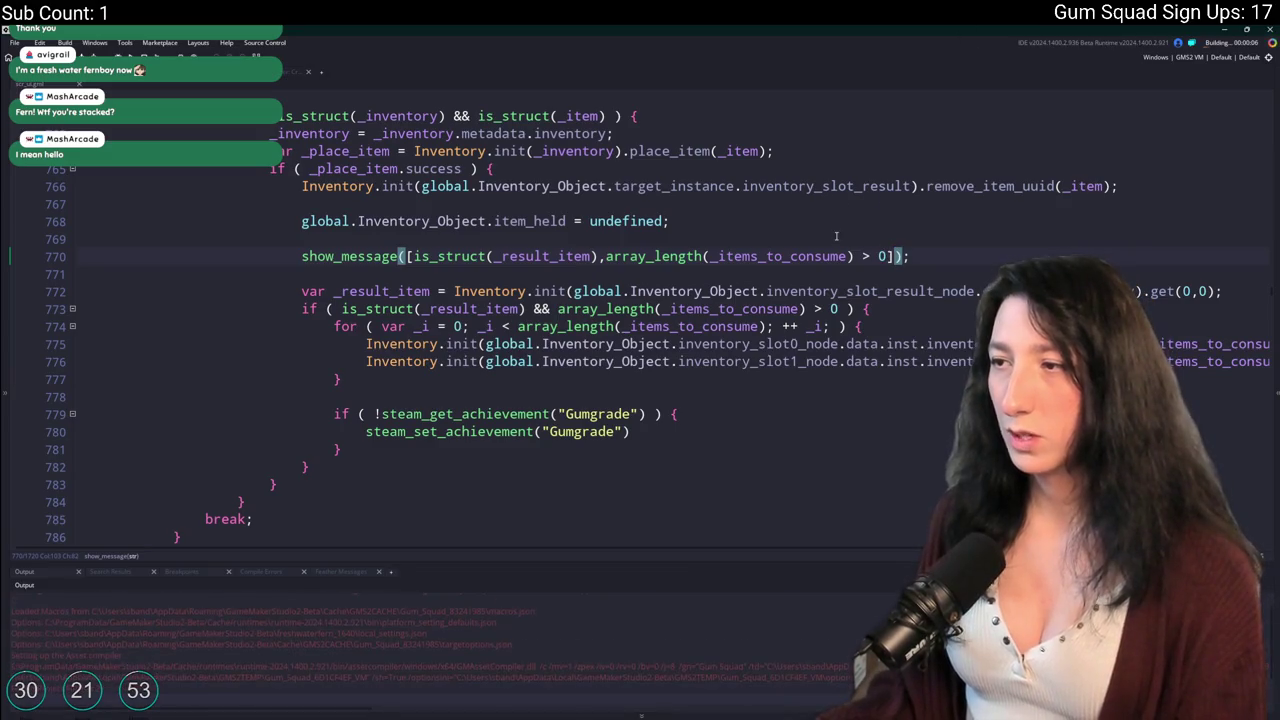
click(619, 256)
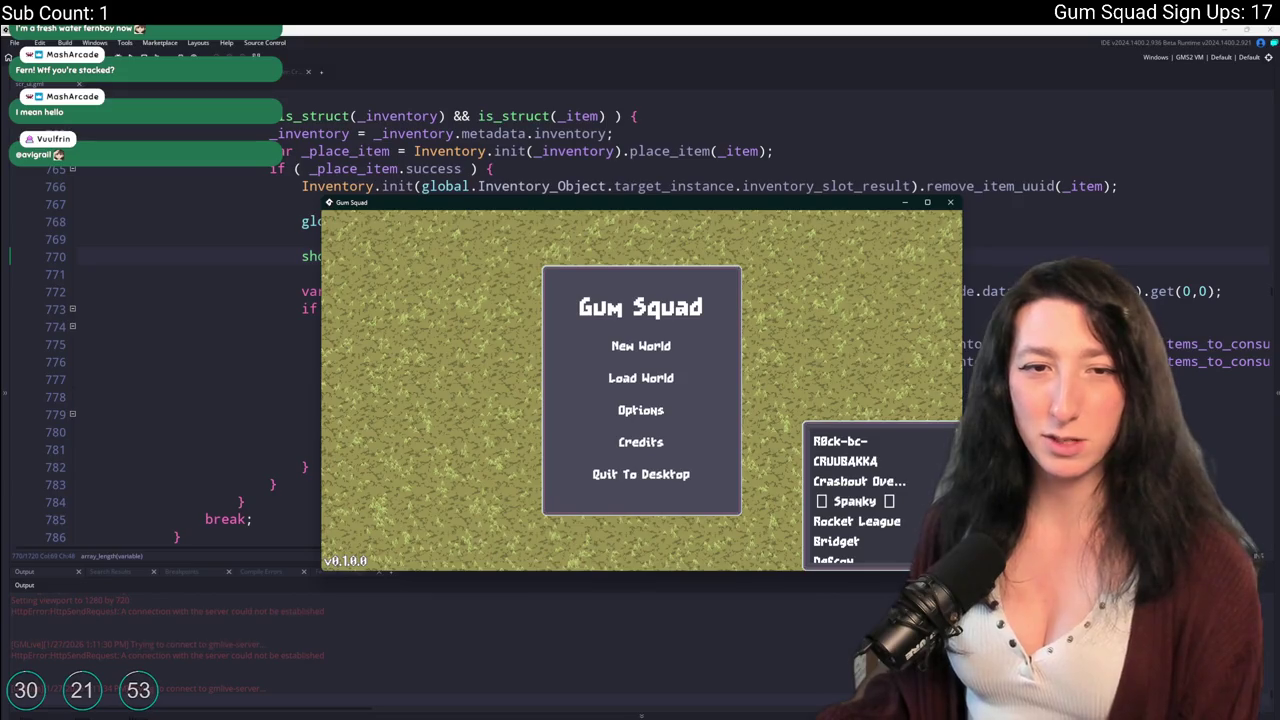
Start a new world, maximizing the game window and creating the lobby.
click(641, 346)
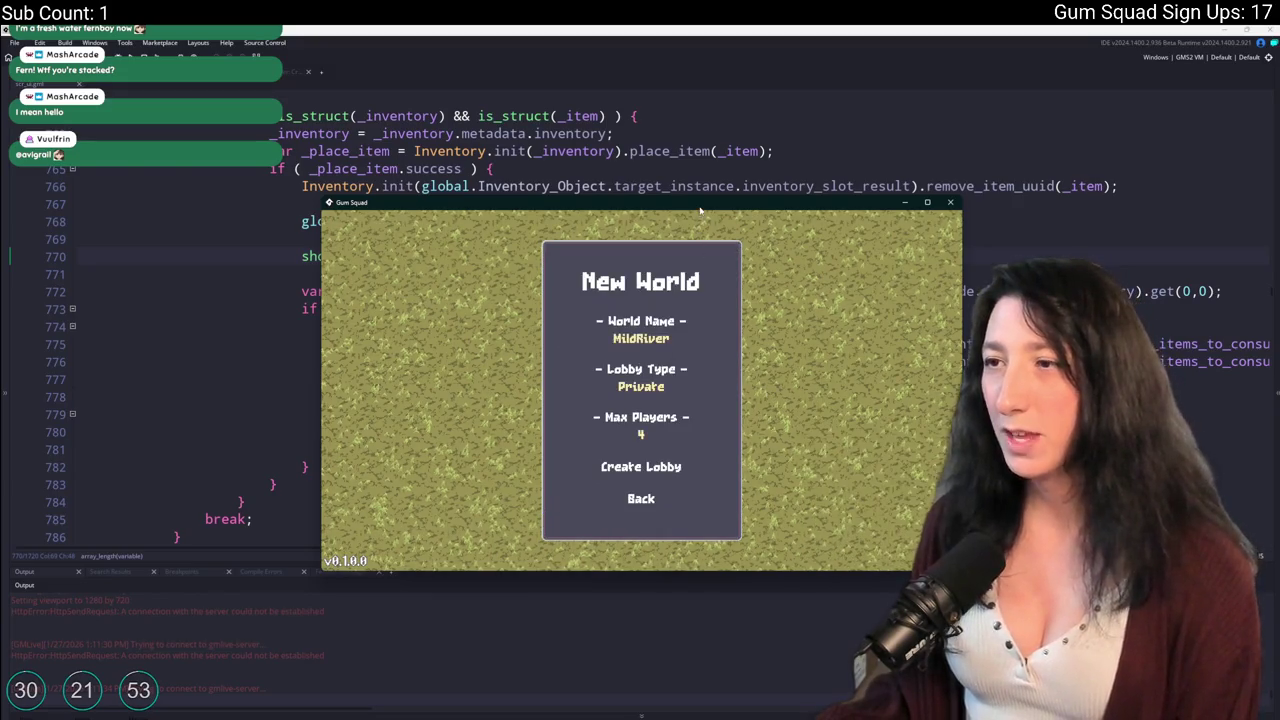
double_click(700, 211)
click(639, 529)
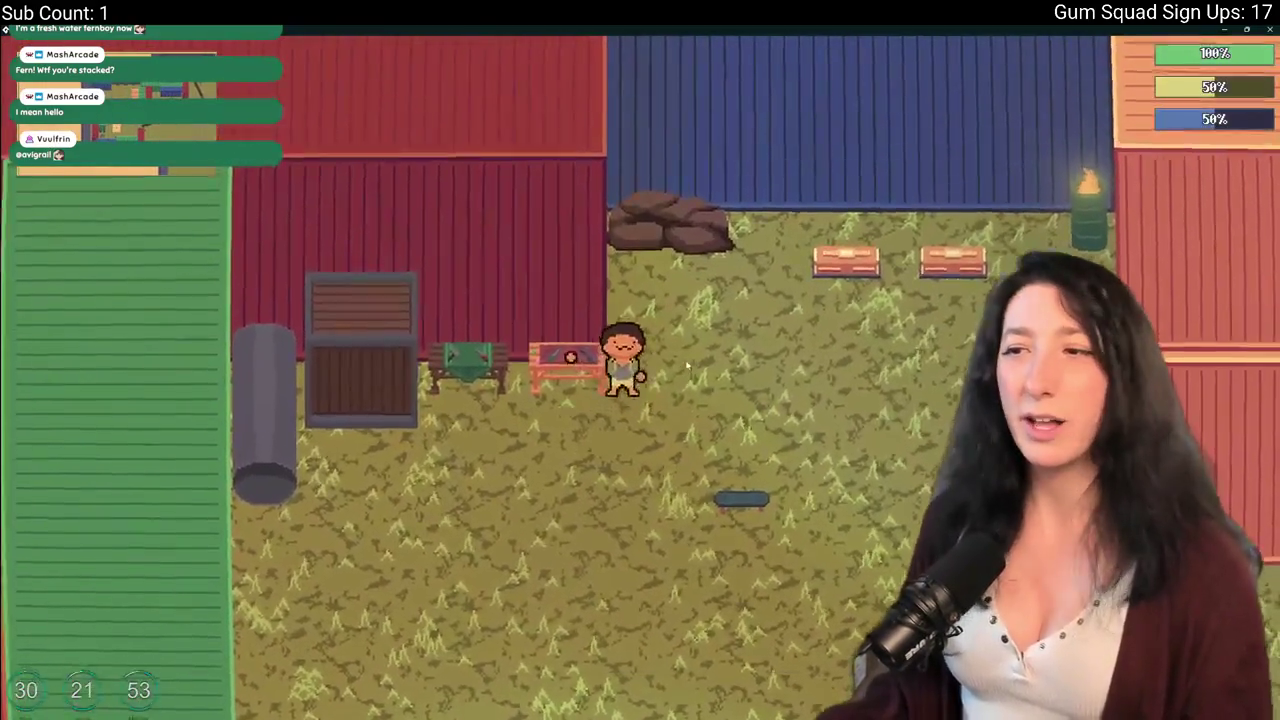
Craft the rifle and part into a Makeshift DMR, then abort on the _result_item code error.
key(e)
click(256, 432)
click(280, 482)
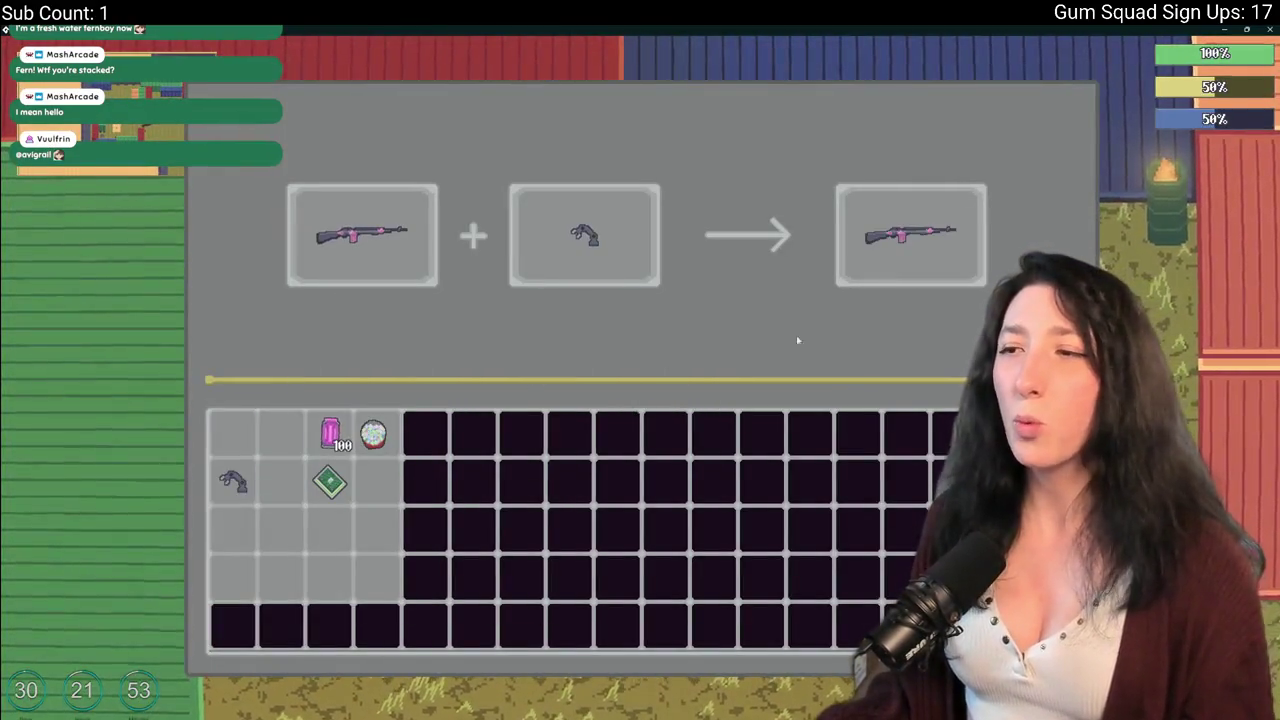
click(908, 278)
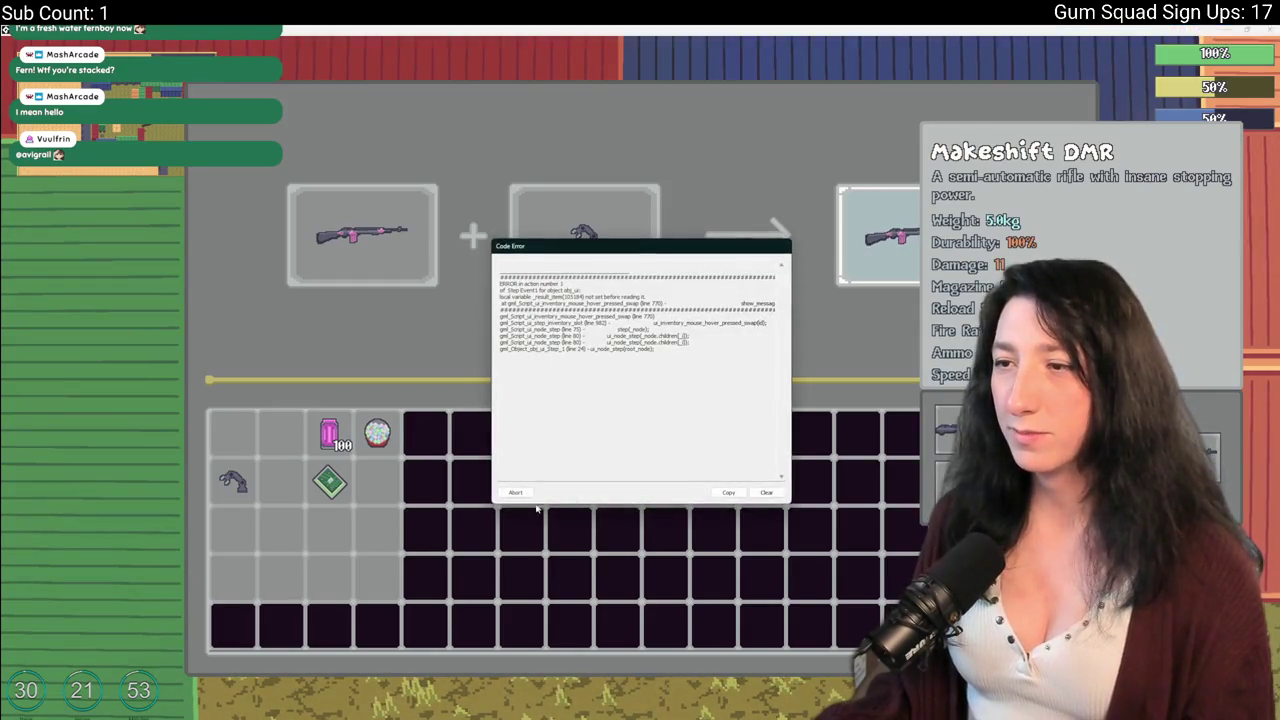
click(506, 491)
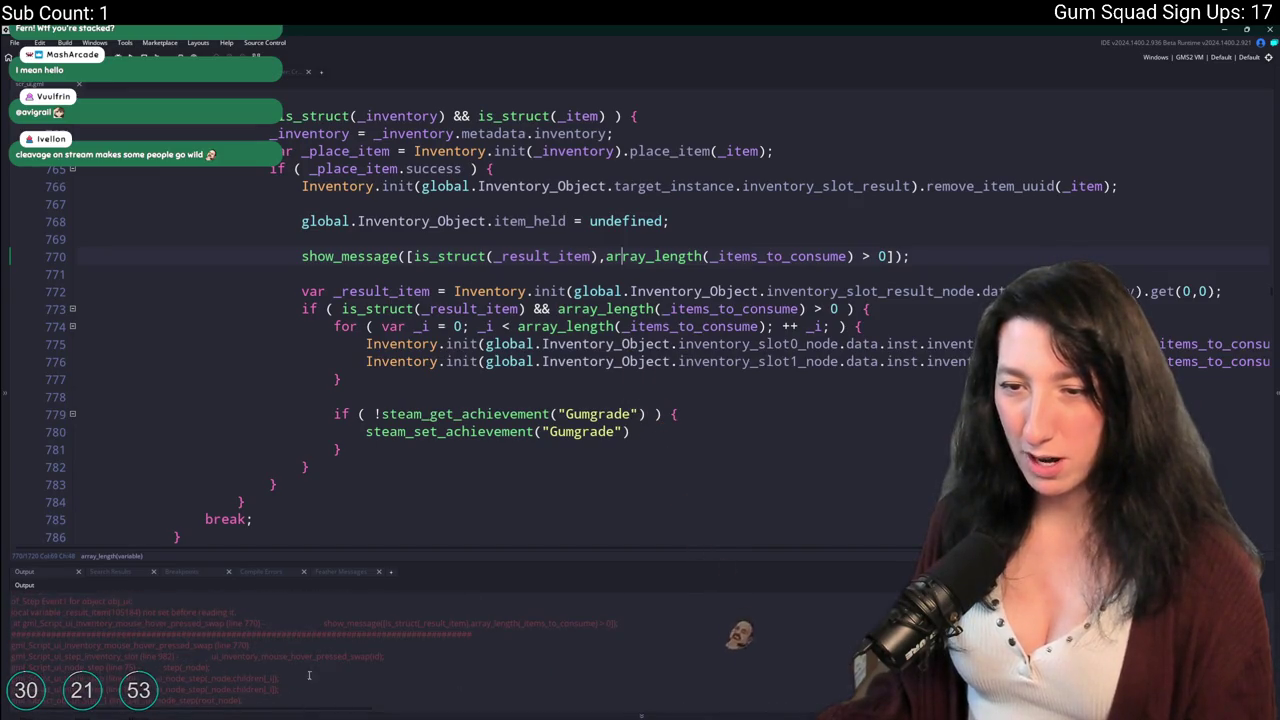
Move the show_message debug line below the var _result_item declaration.
double_click(545, 256)
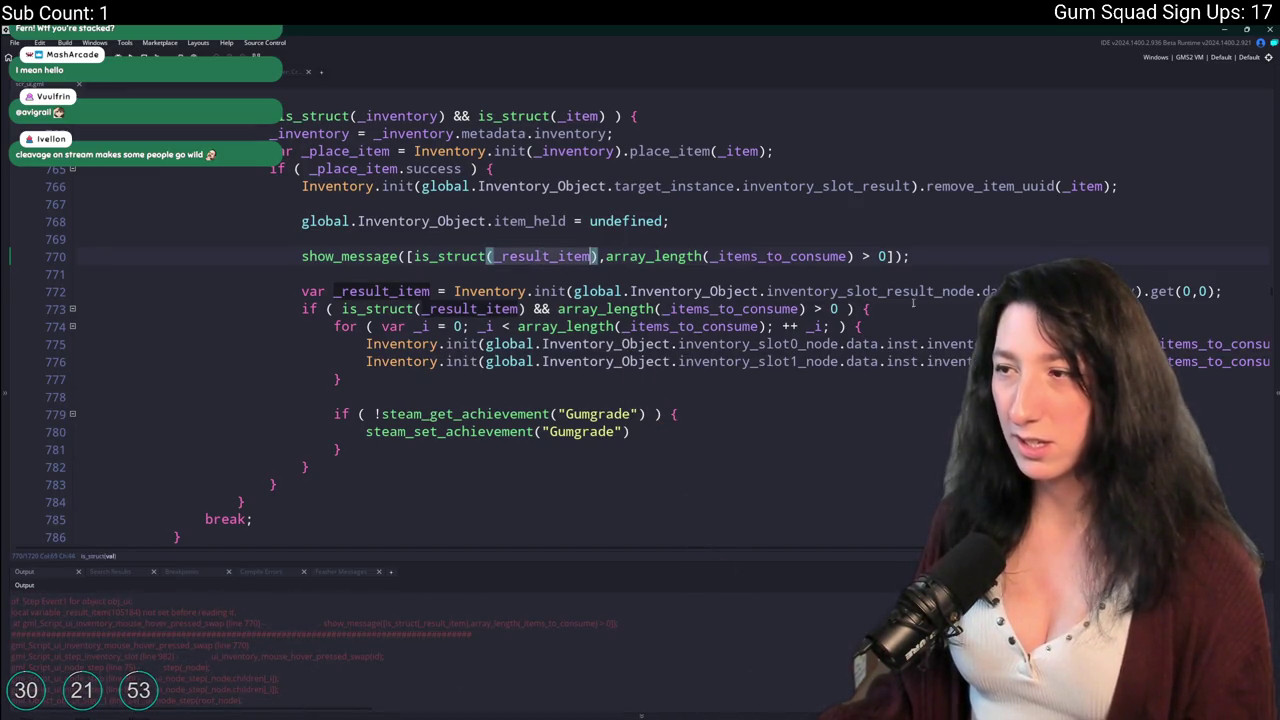
click(447, 274)
click(302, 256)
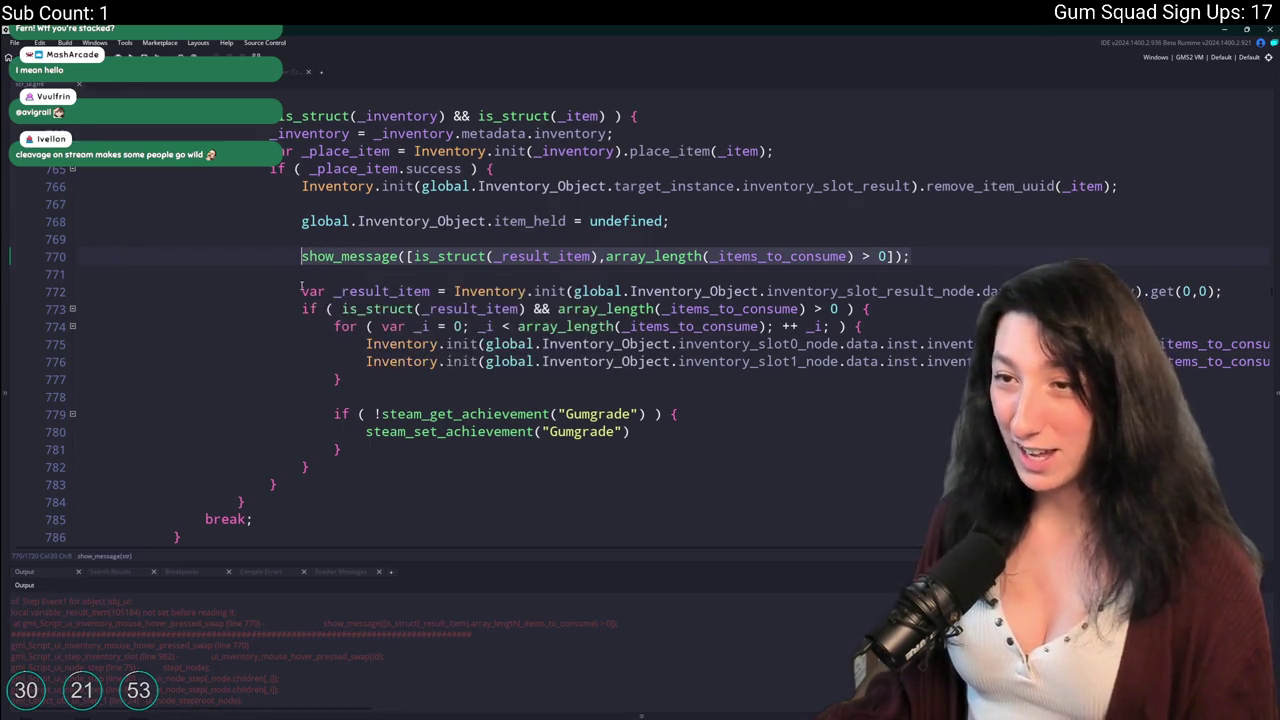
key(ctrl+z)
key(ctrl+y)
key(ctrl+y)
key(ctrl+y)
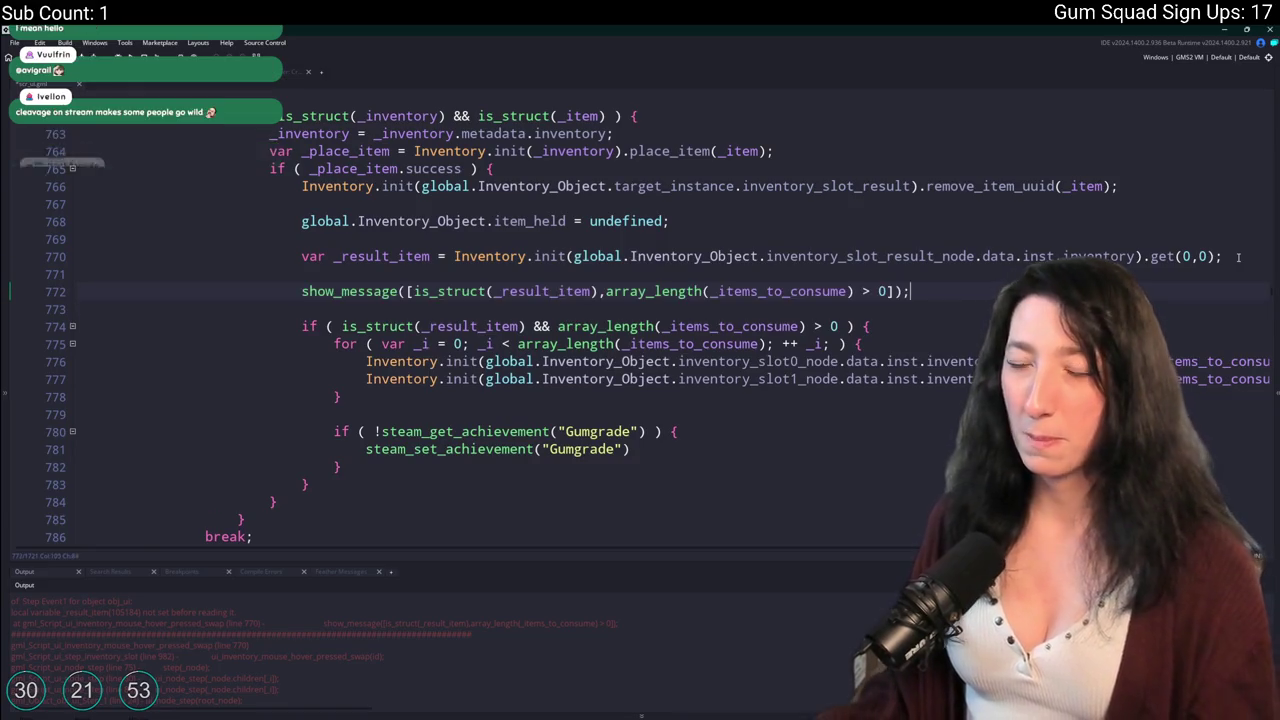
Rebuild the game and search the web for the slang meaning of 'stacked'.
key(F5)
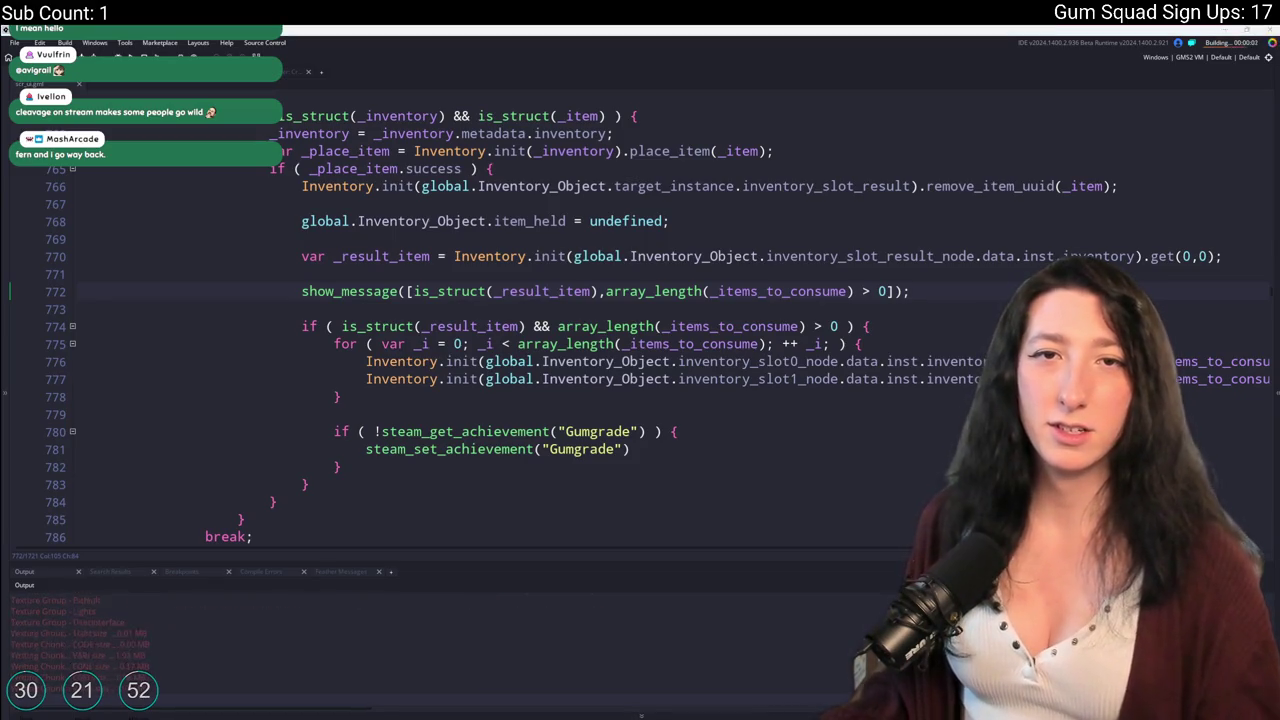
text(what does it mean if a guy says that Im stacked)
key(Return)
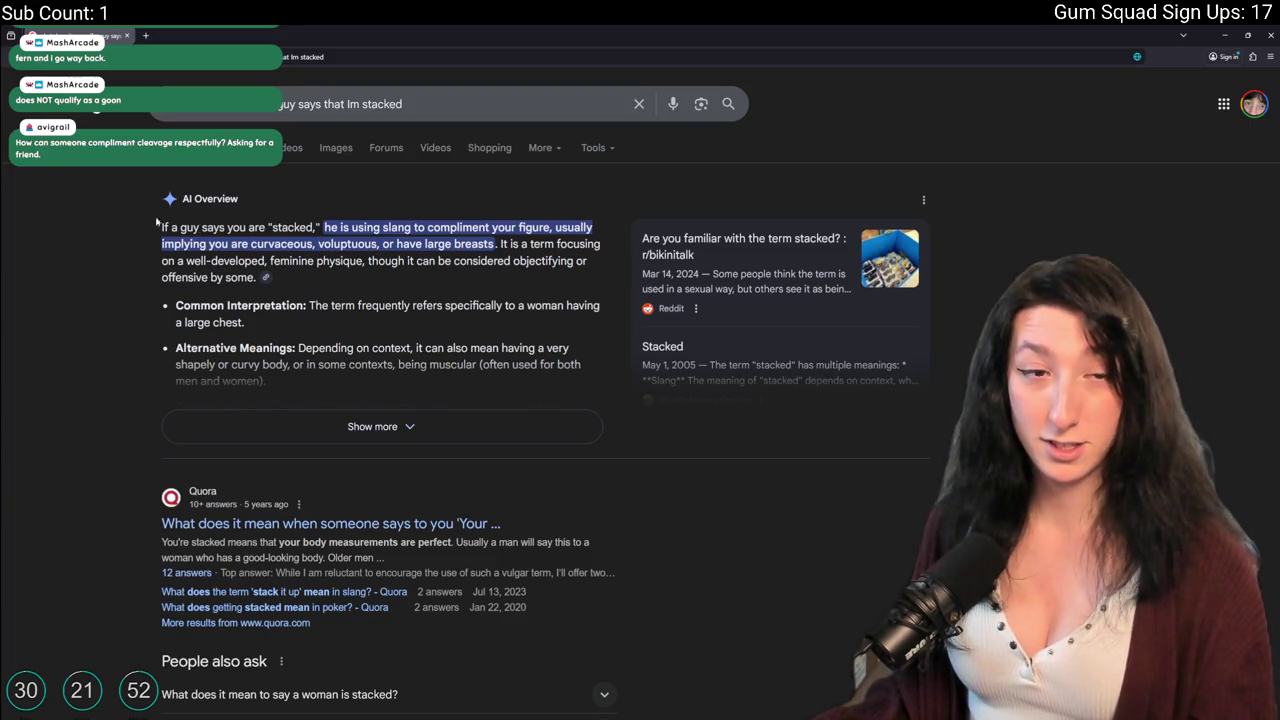
Switch from Chrome back to the running Gum Squad game.
key(alt+Tab)
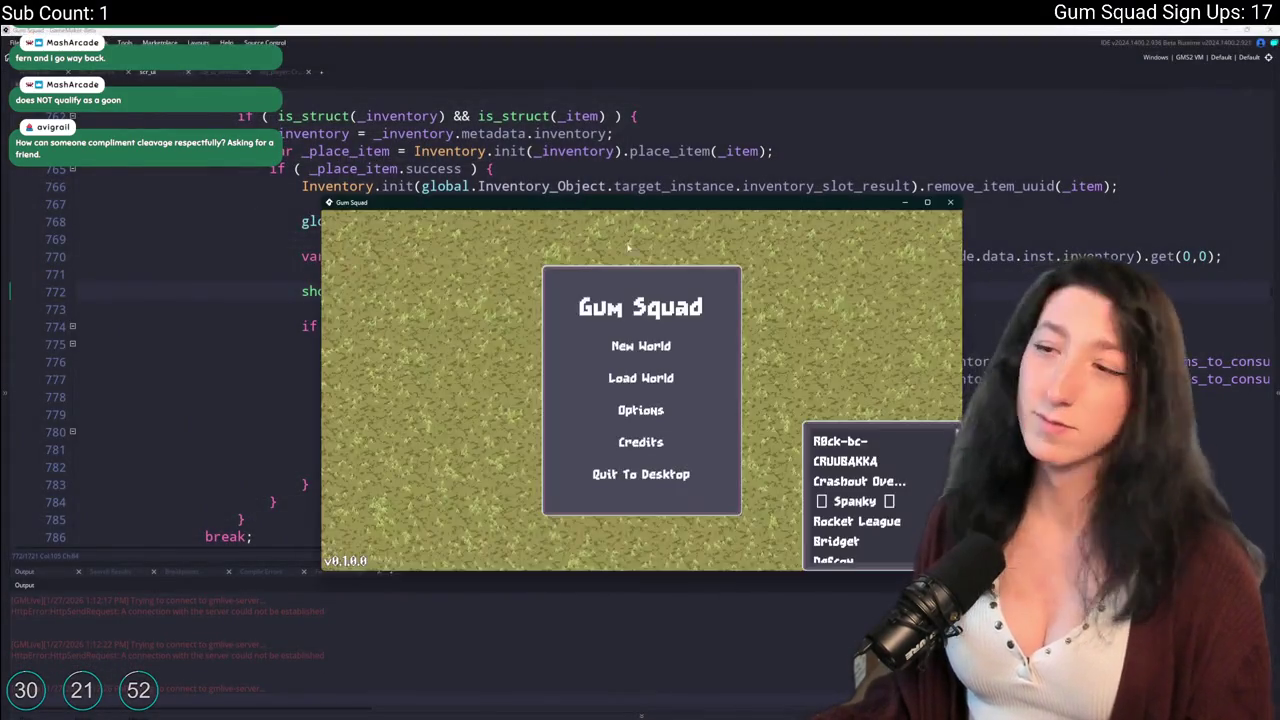
Maximize the game, craft the rifle and small gun into a Makeshift DMR, and take it.
double_click(662, 204)
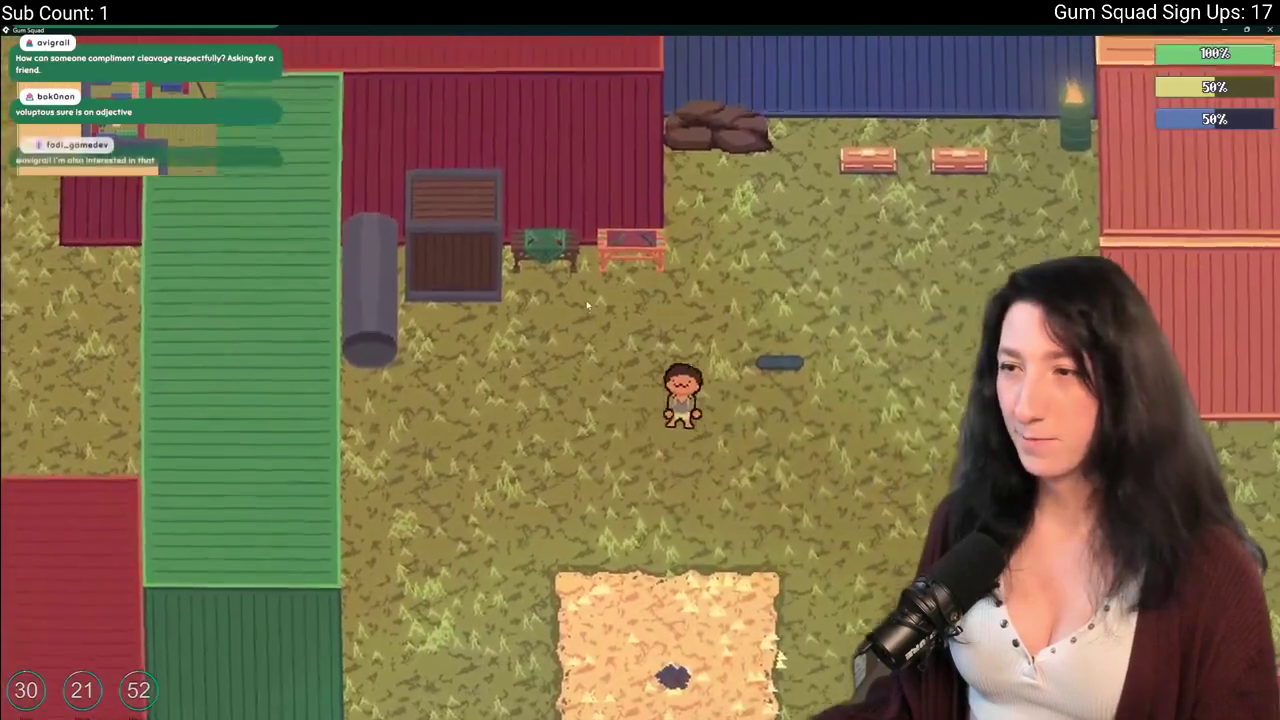
key(Tab)
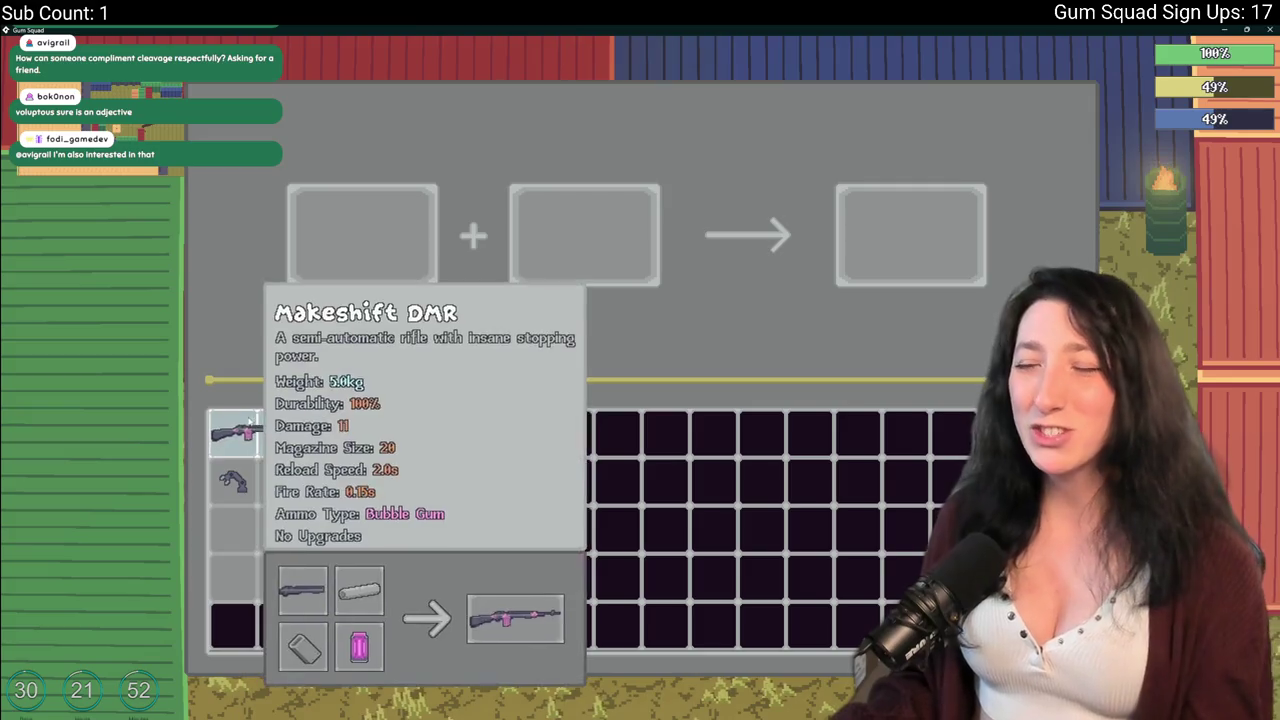
click(250, 430)
click(233, 481)
click(910, 235)
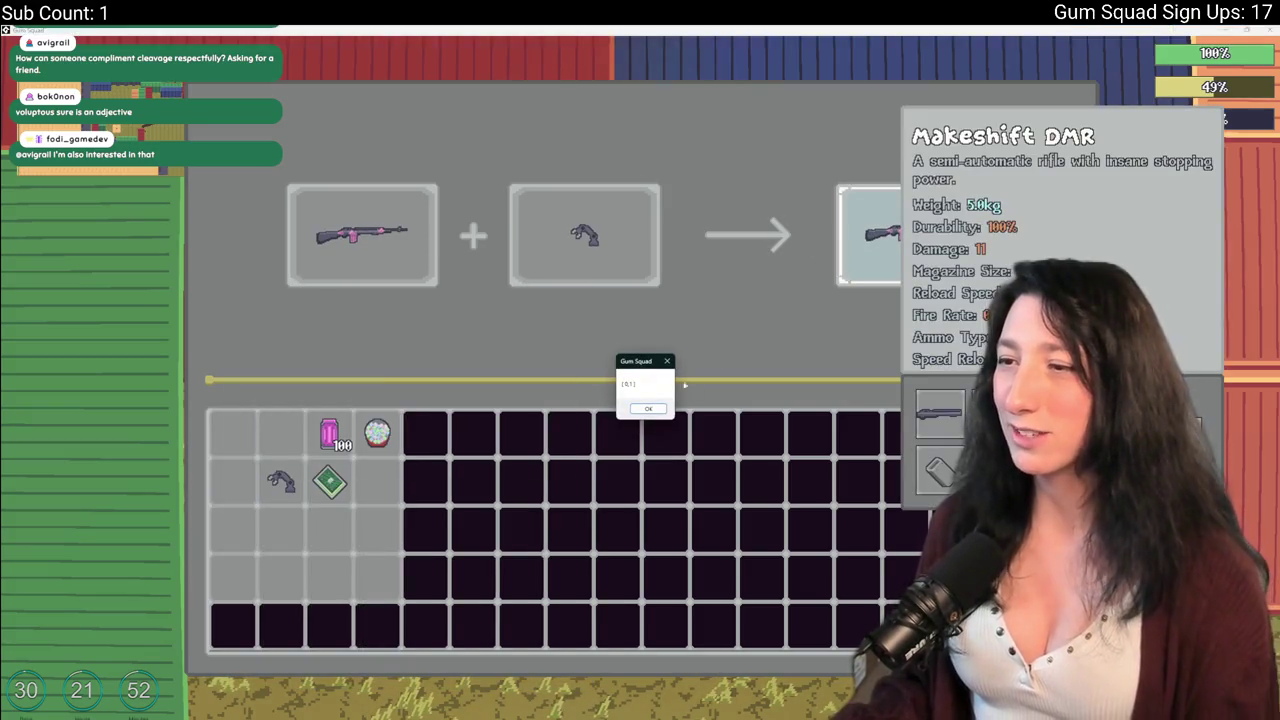
key(alt+Tab)
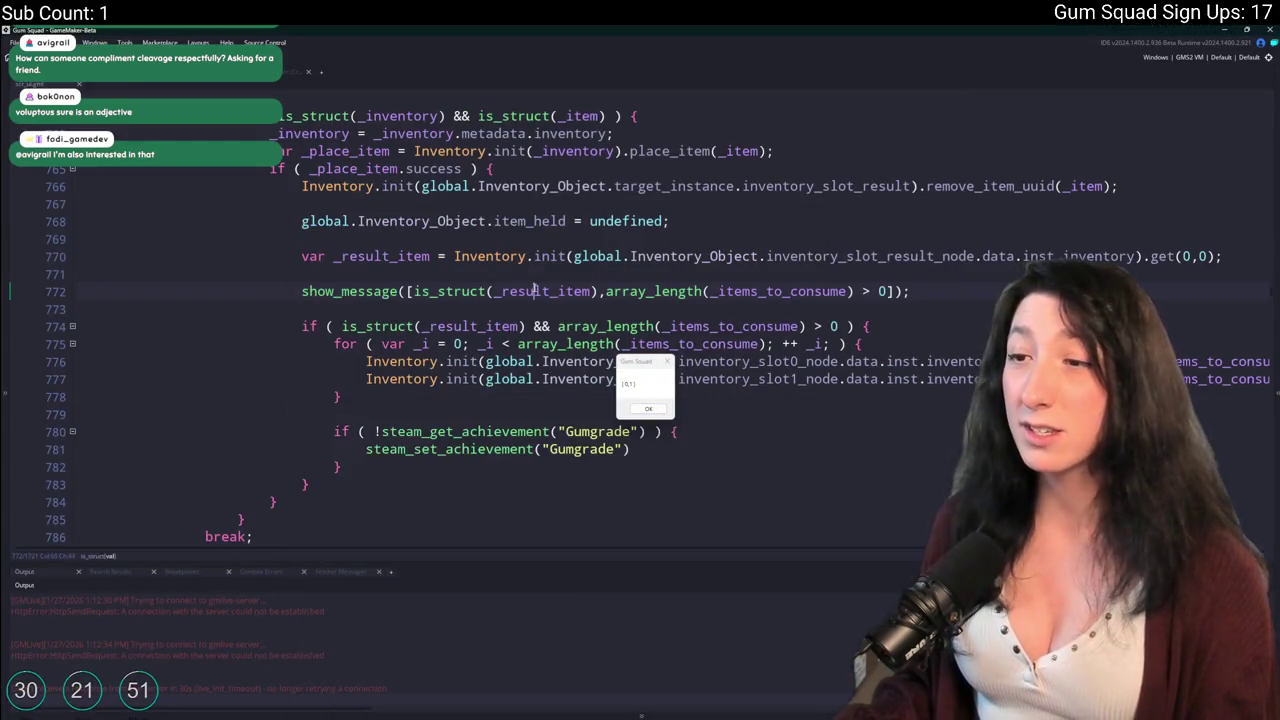
Dismiss the debug popup and compare the result slot references on lines 770 and 766.
scroll(535, 185, up, 3)
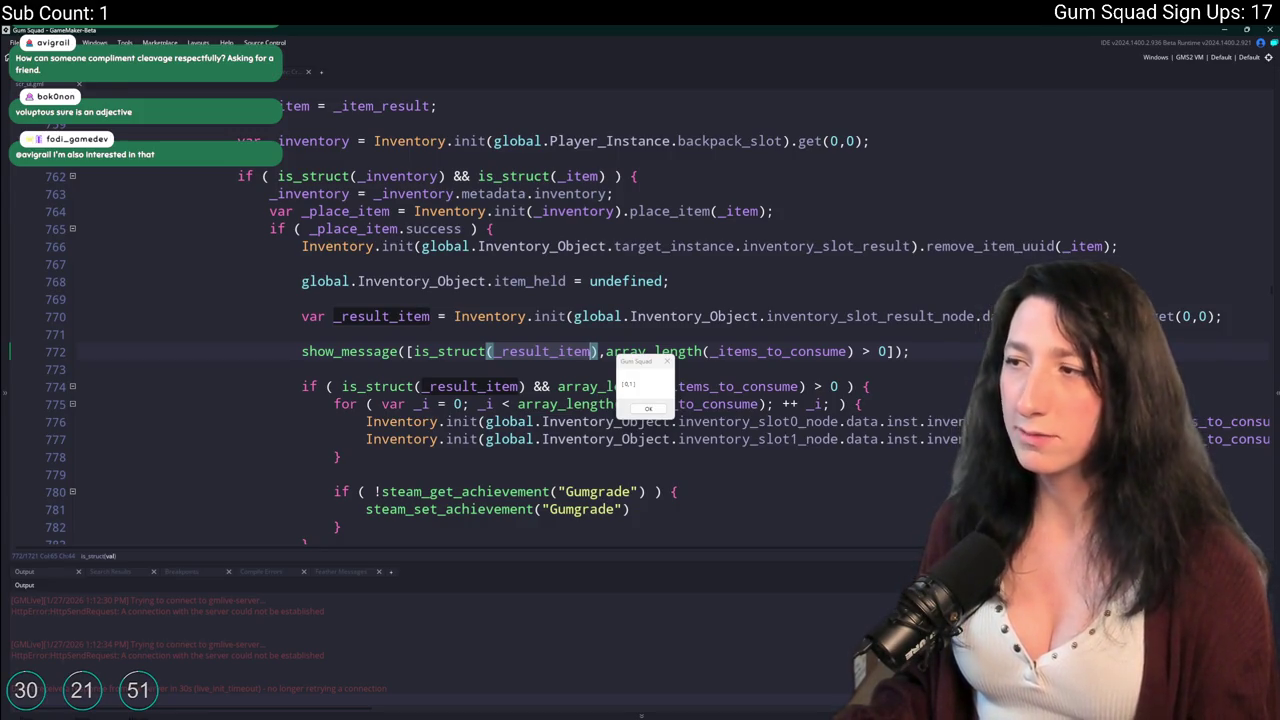
key(alt+Tab)
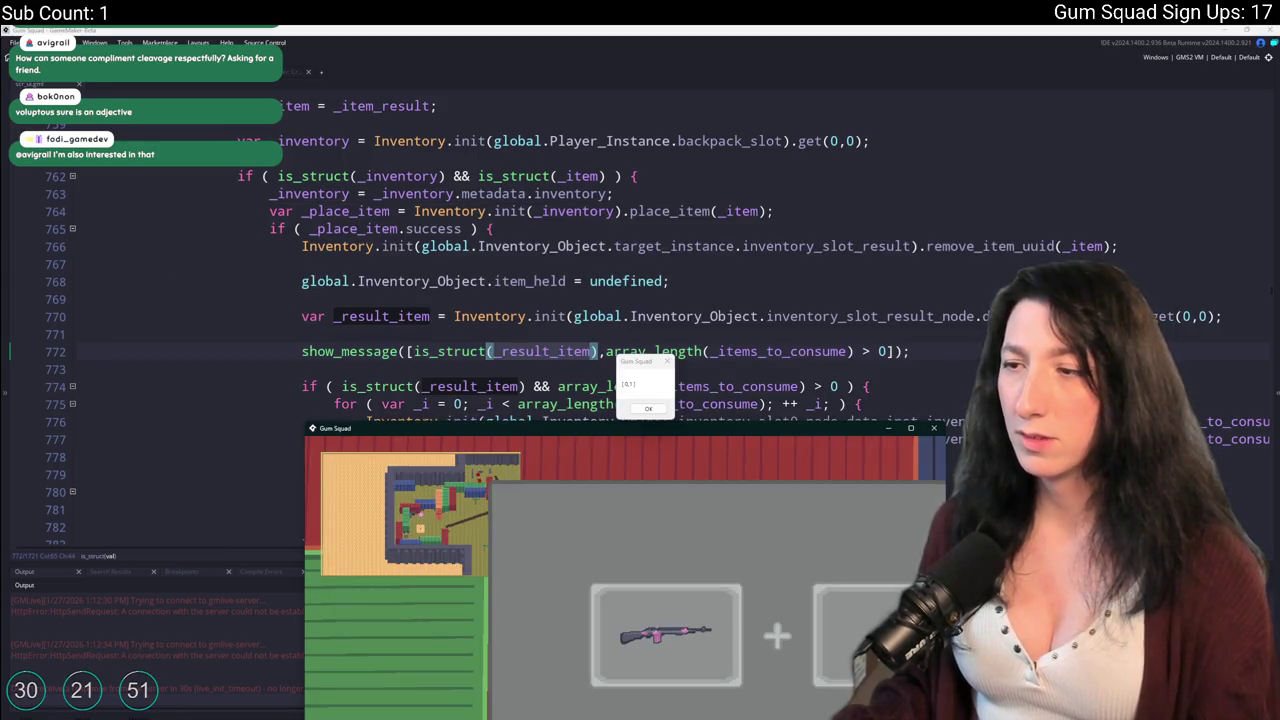
key(alt+Tab)
key(Return)
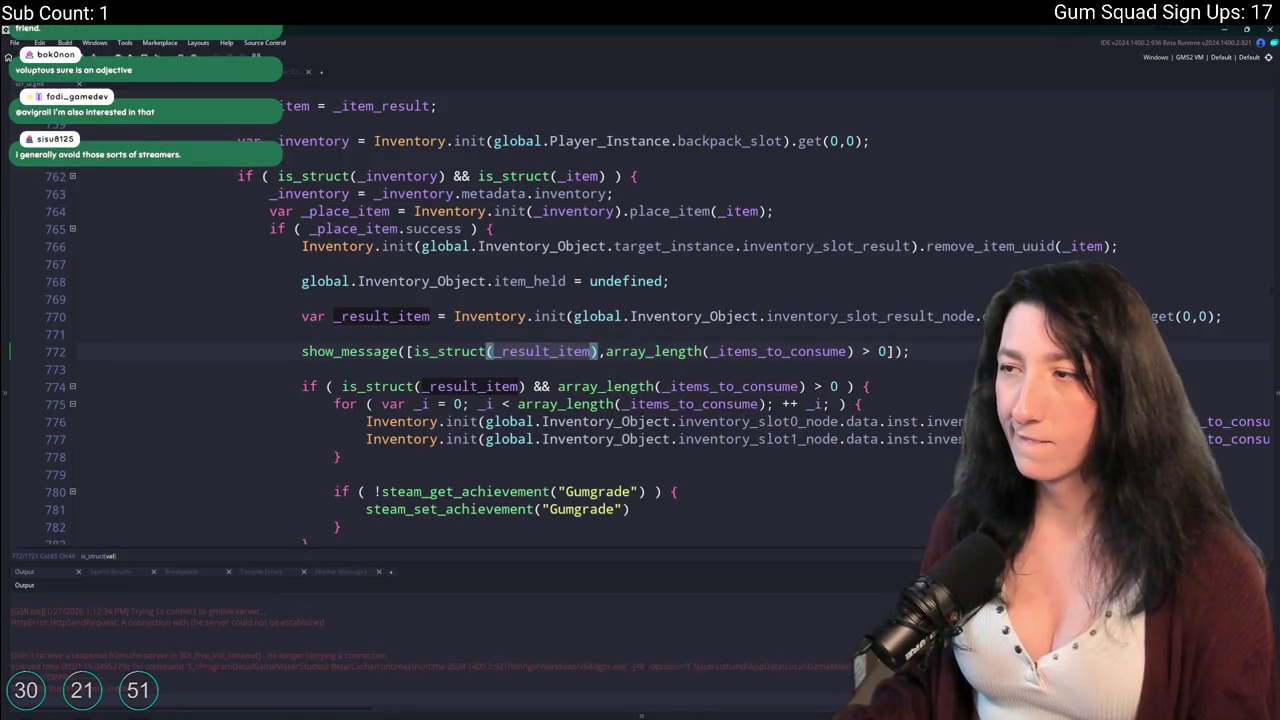
scroll(699, 289, up, 3)
scroll(790, 117, down, 1)
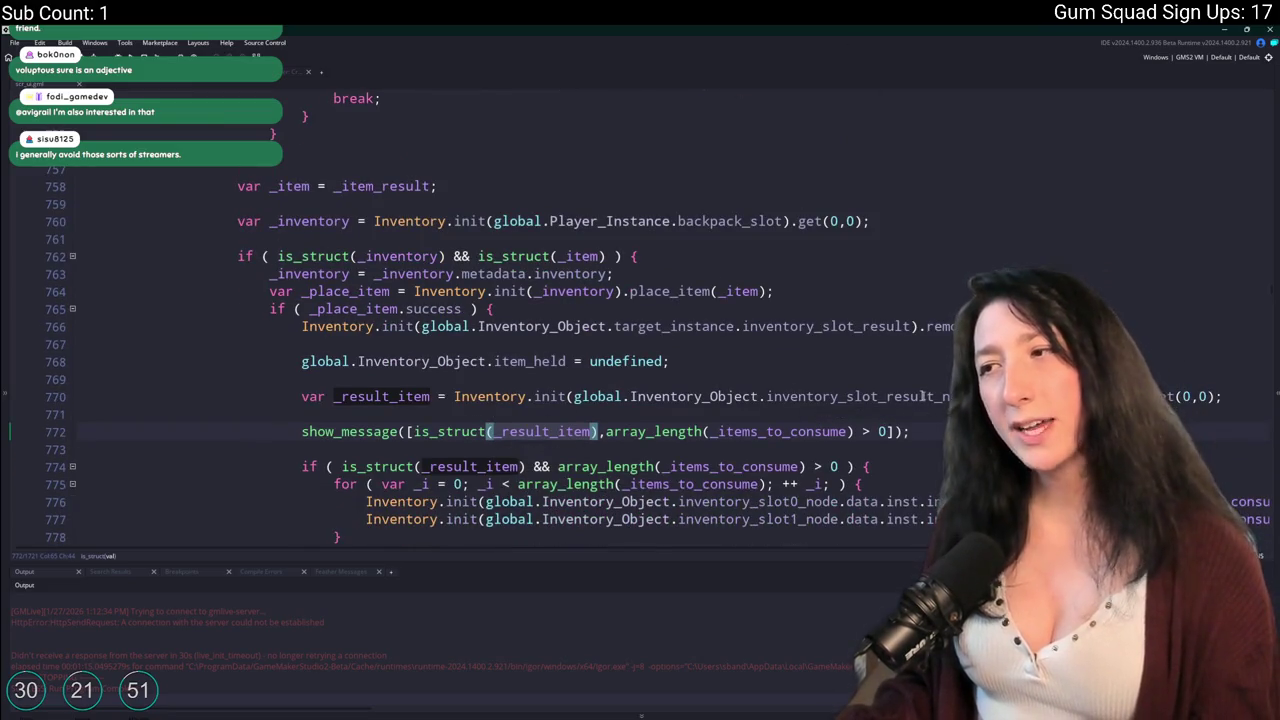
click(922, 396)
click(914, 327)
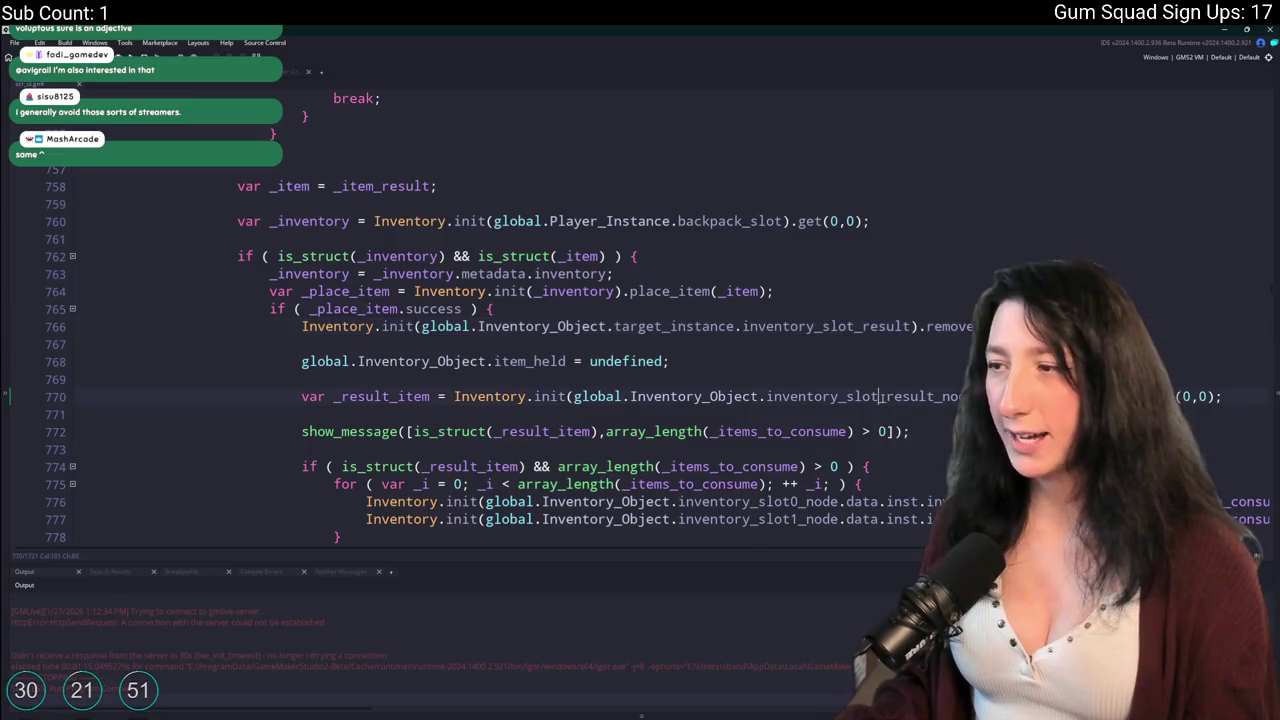
click(922, 396)
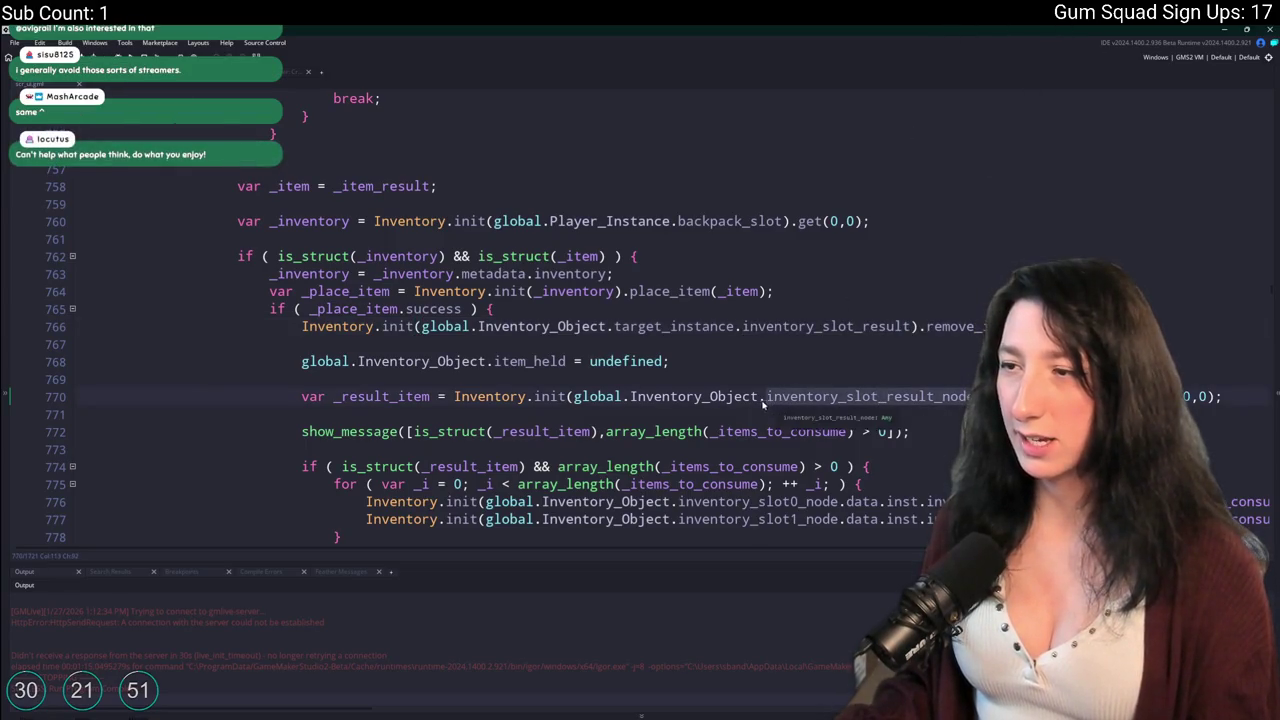
Replace inventory_slot_result_node on line 770 with target_instance.inventory_slot_result and run the game.
click(613, 326)
drag(613, 326, 912, 326)
key(ctrl+c)
click(777, 414)
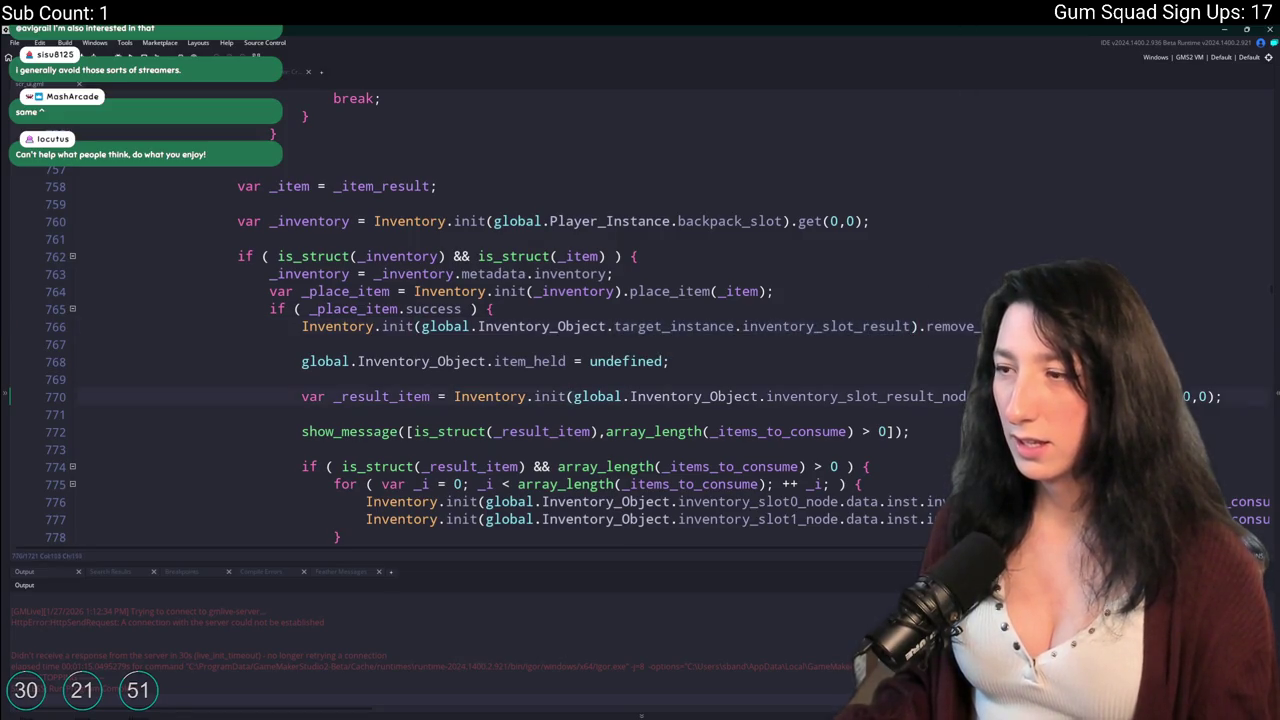
double_click(777, 398)
key(ctrl+v)
key(F5)
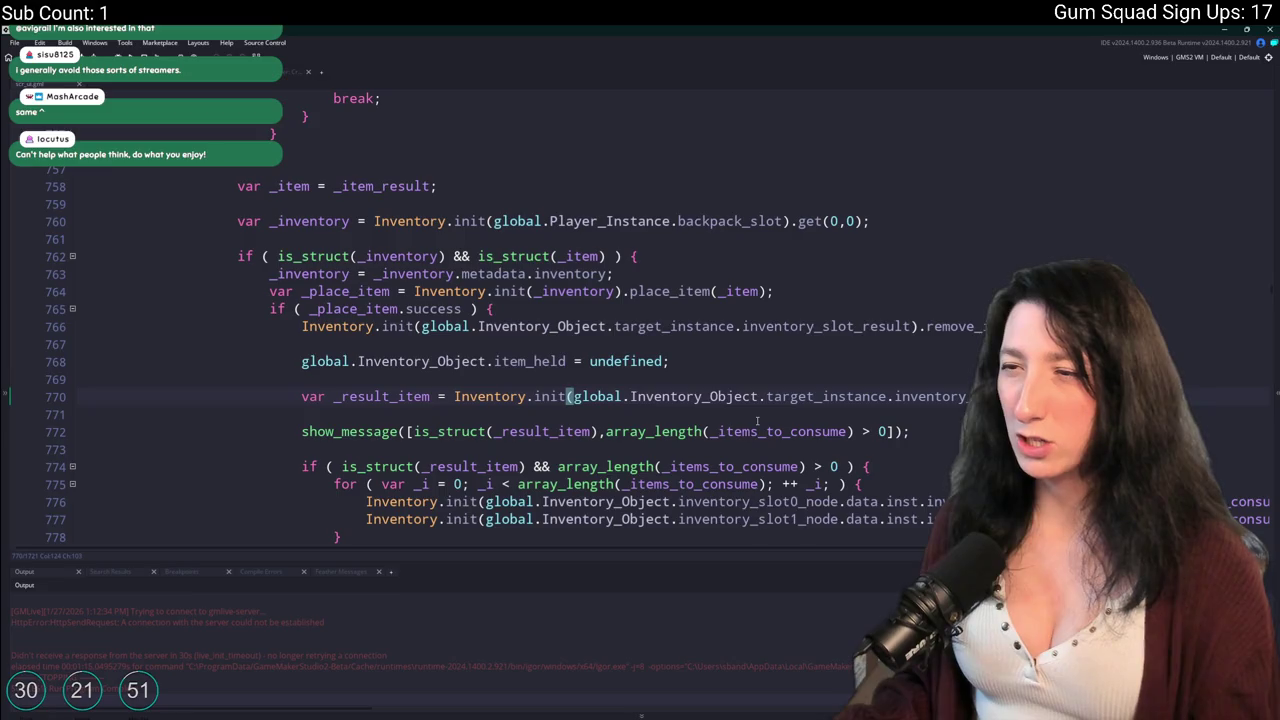
scroll(755, 414, down, 2)
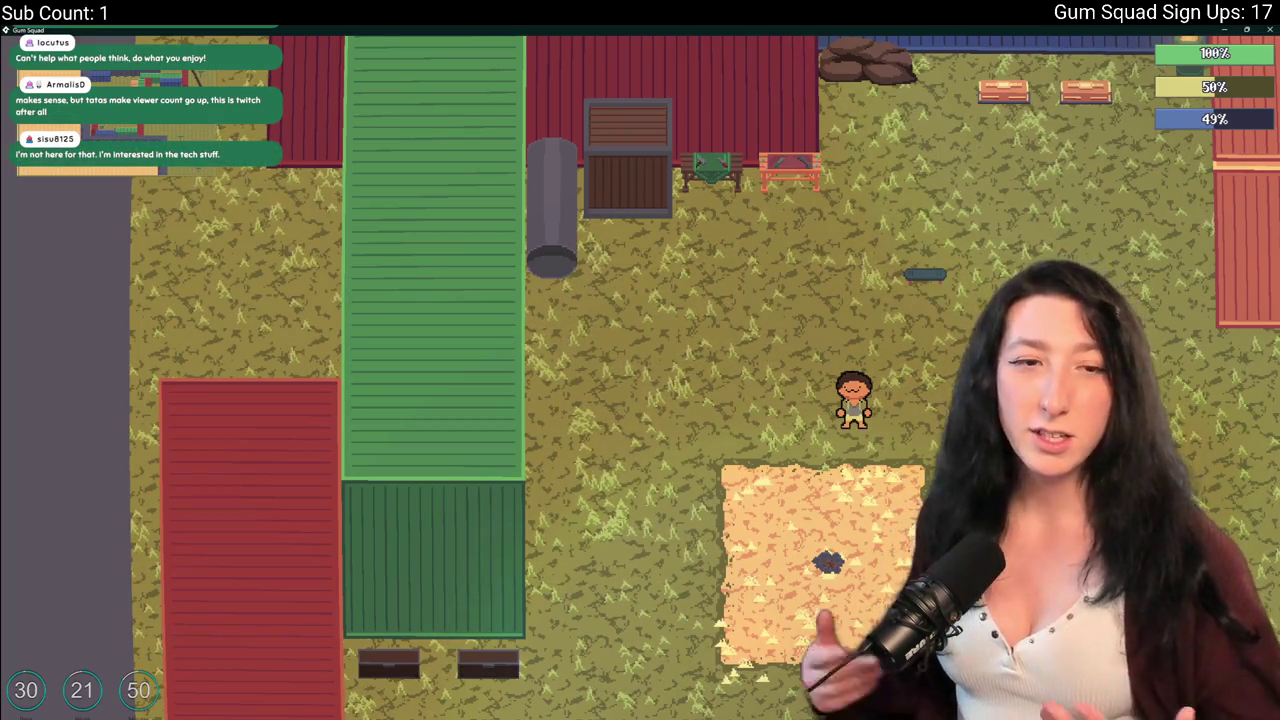
Craft a Makeshift DMR from the rifle and a gun part at the workbench, then switch to GameMaker.
key(w)
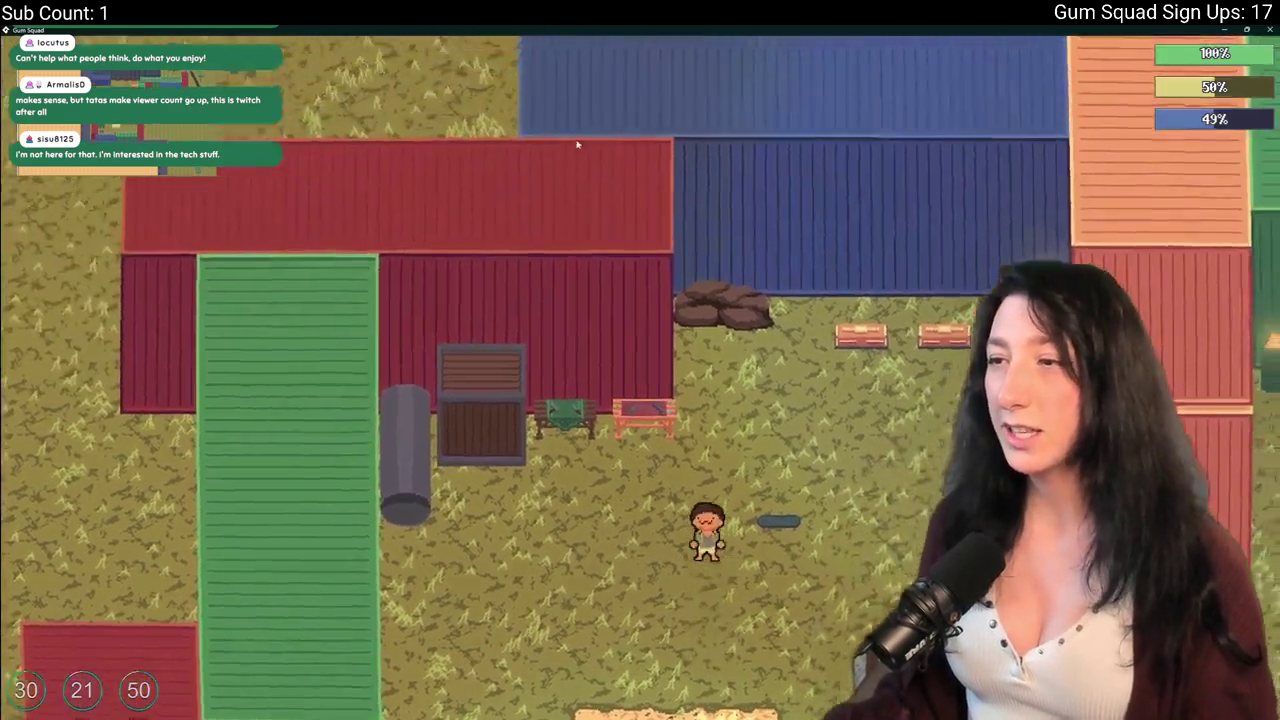
key(tab)
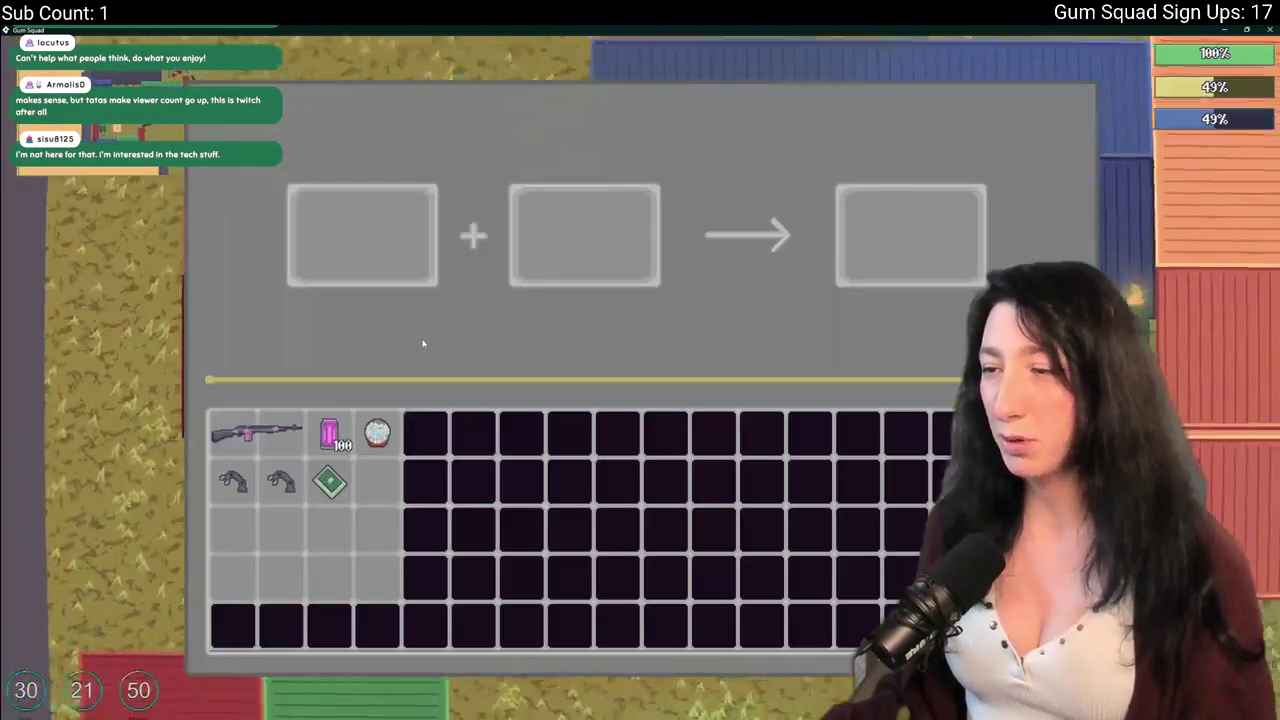
click(251, 429)
click(232, 482)
key(Return)
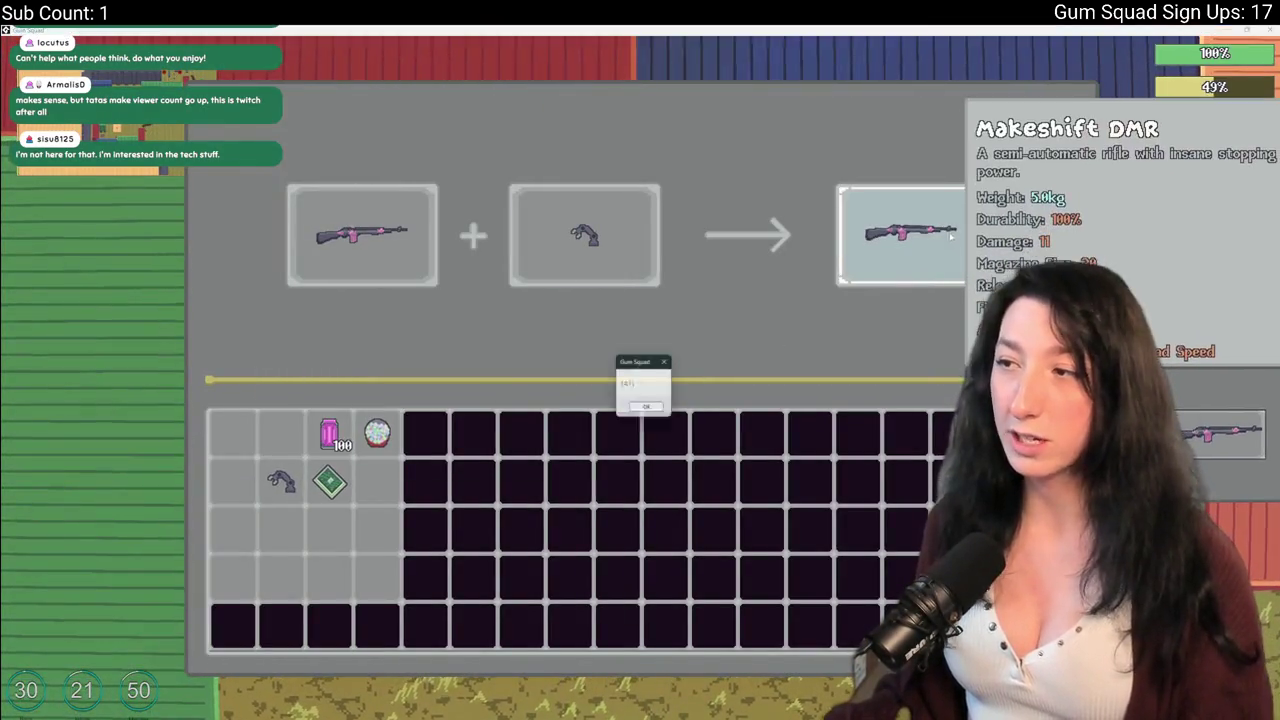
key(alt+Tab)
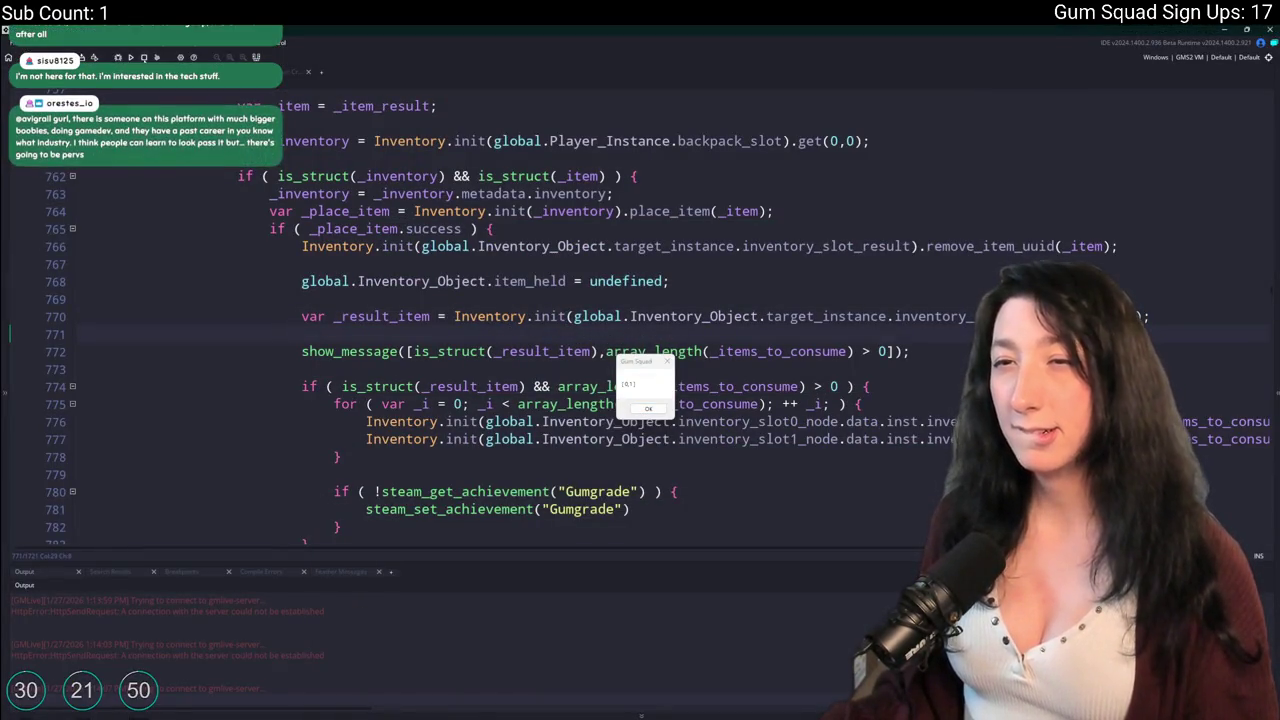
Dismiss the debug popup and undo the line 770 result-slot change, keeping the show_message line.
key(Return)
key(ctrl+z)
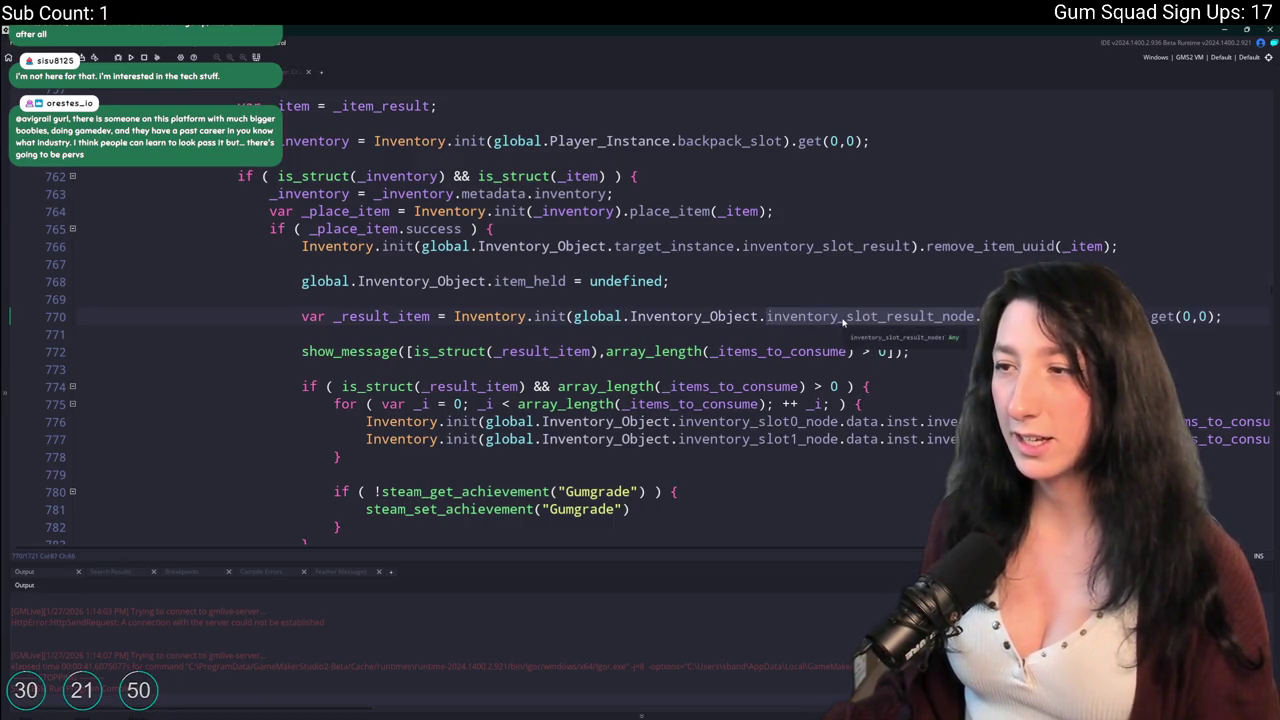
key(ctrl+z)
key(ctrl+y)
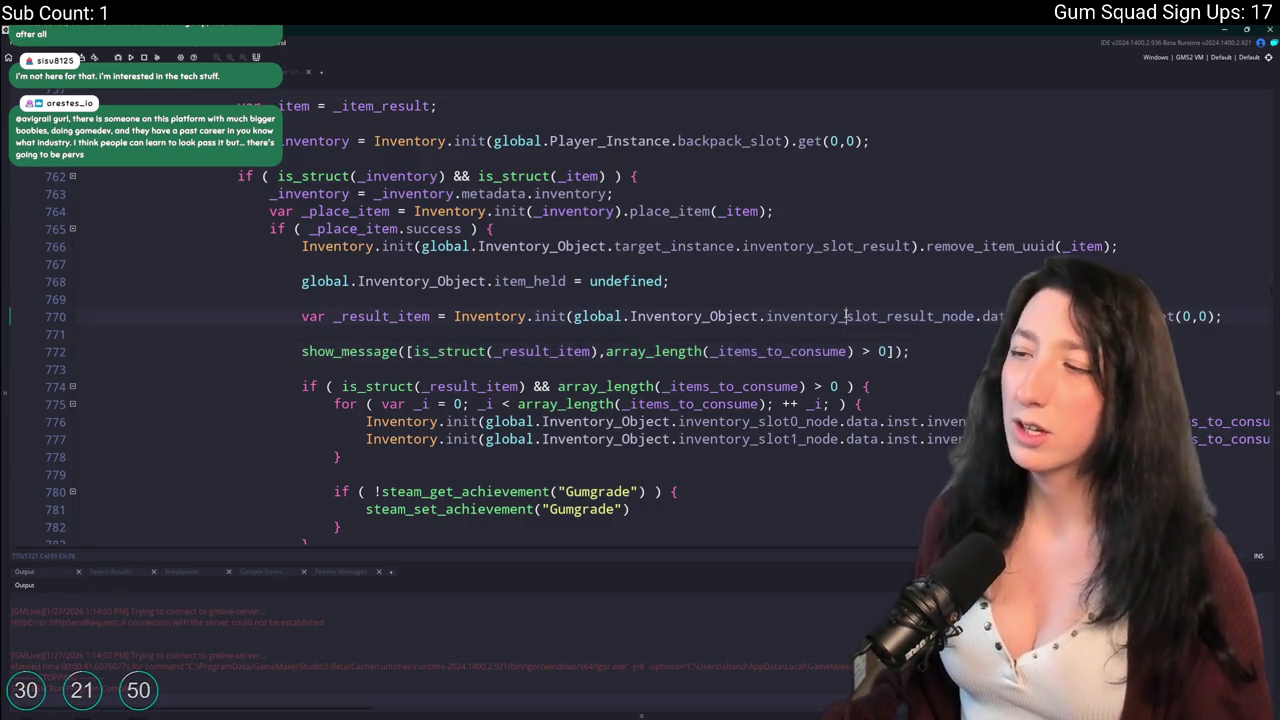
Search the whole project for inventory_slot_result_node.
double_click(845, 316)
key(ctrl+shift+f)
key(Return)
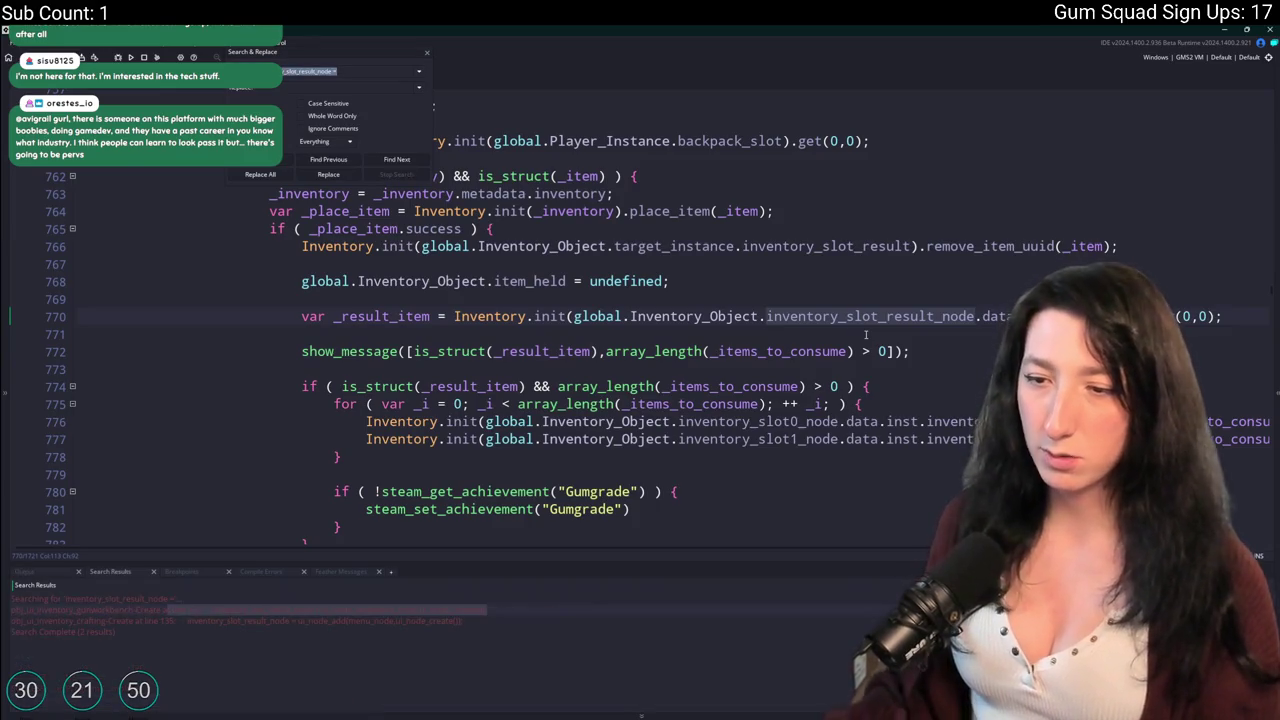
click(427, 52)
Compare the consume block with the other object's crafting code at line 194.
click(880, 369)
scroll(722, 335, down, 1)
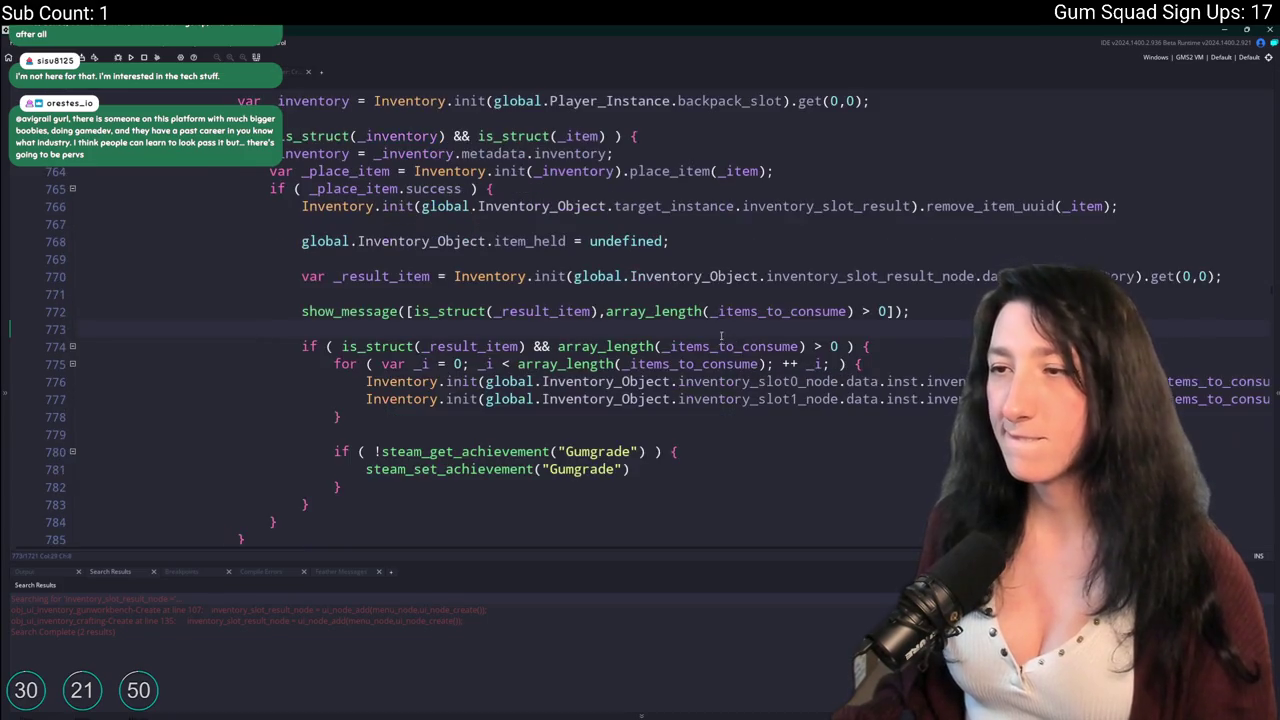
click(304, 504)
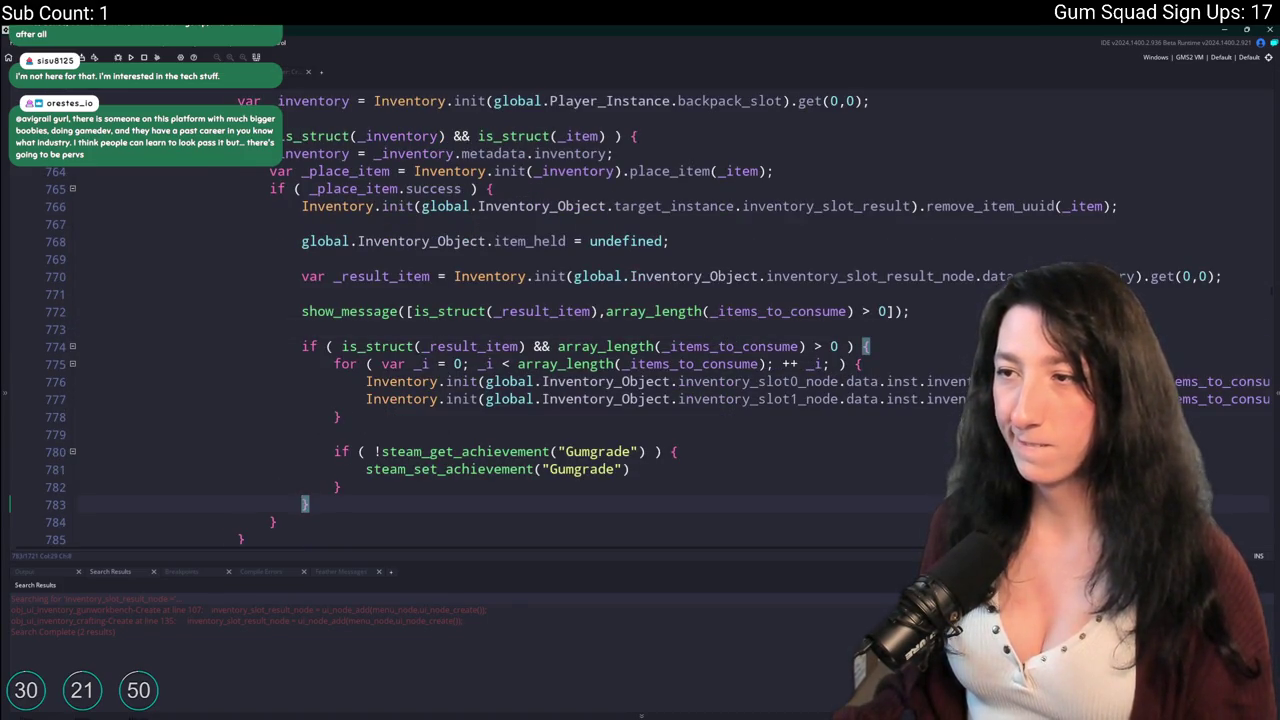
key(ctrl+Tab)
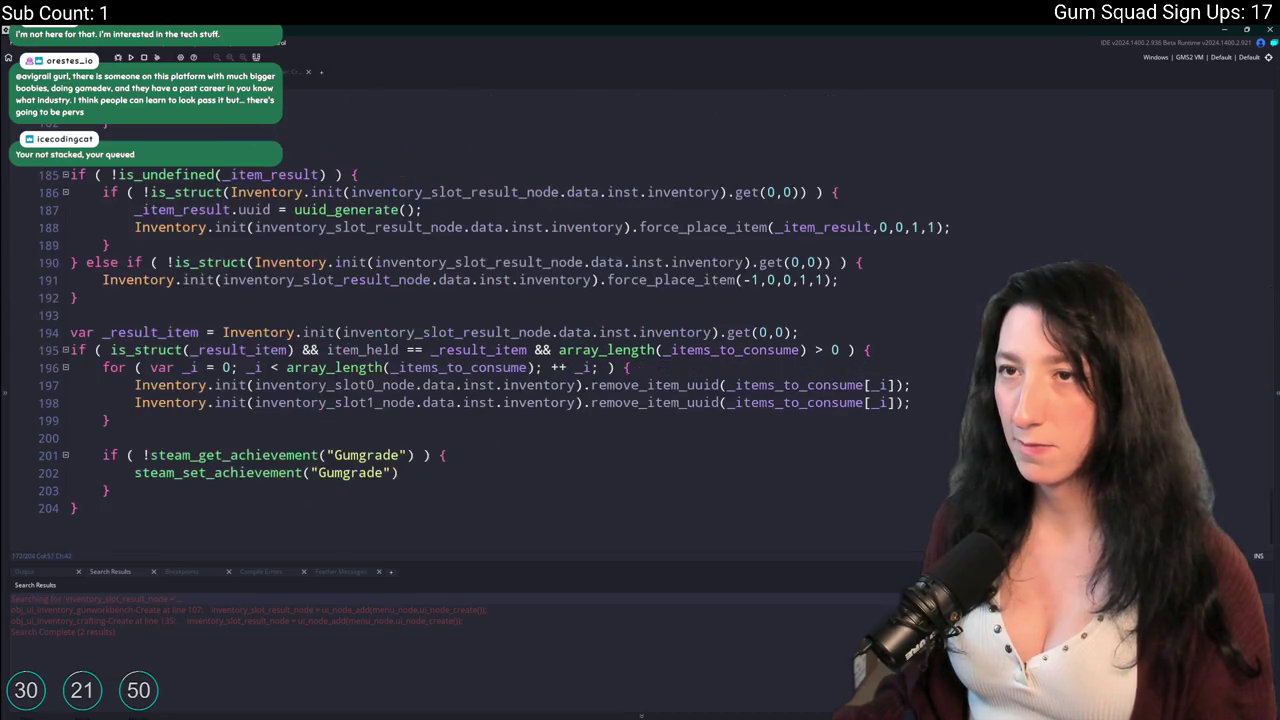
double_click(437, 332)
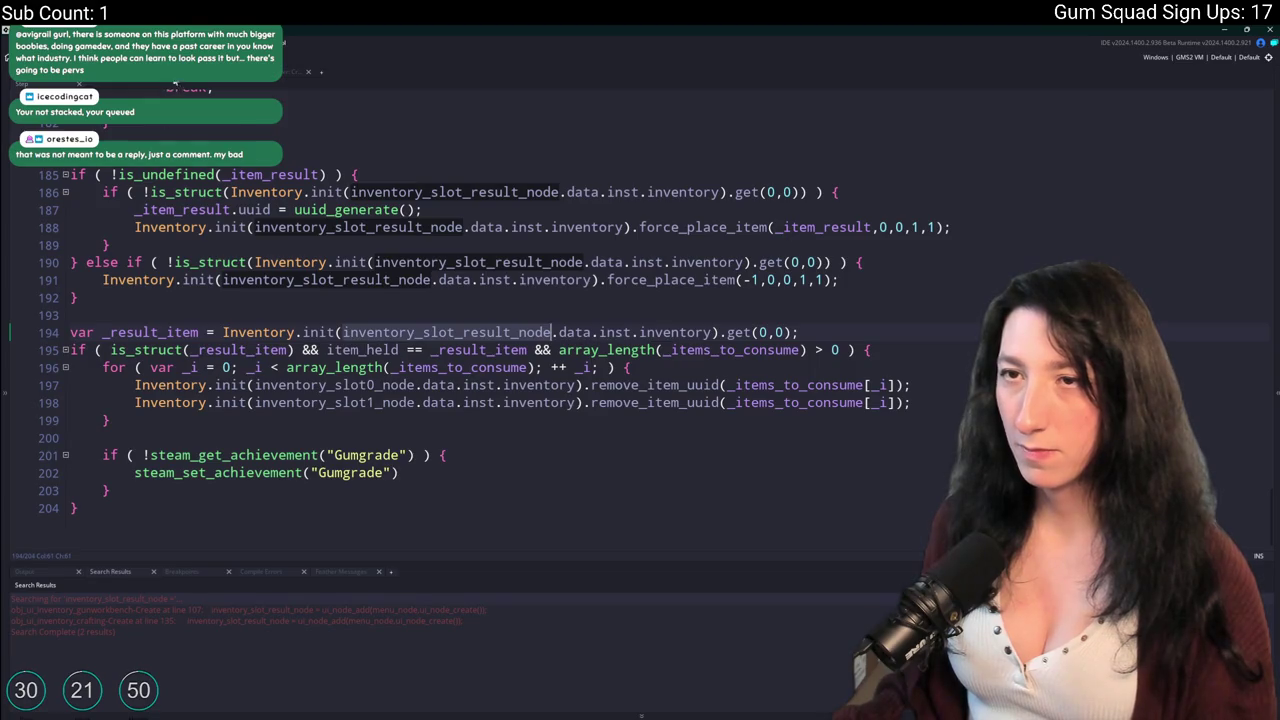
key(ctrl+Tab)
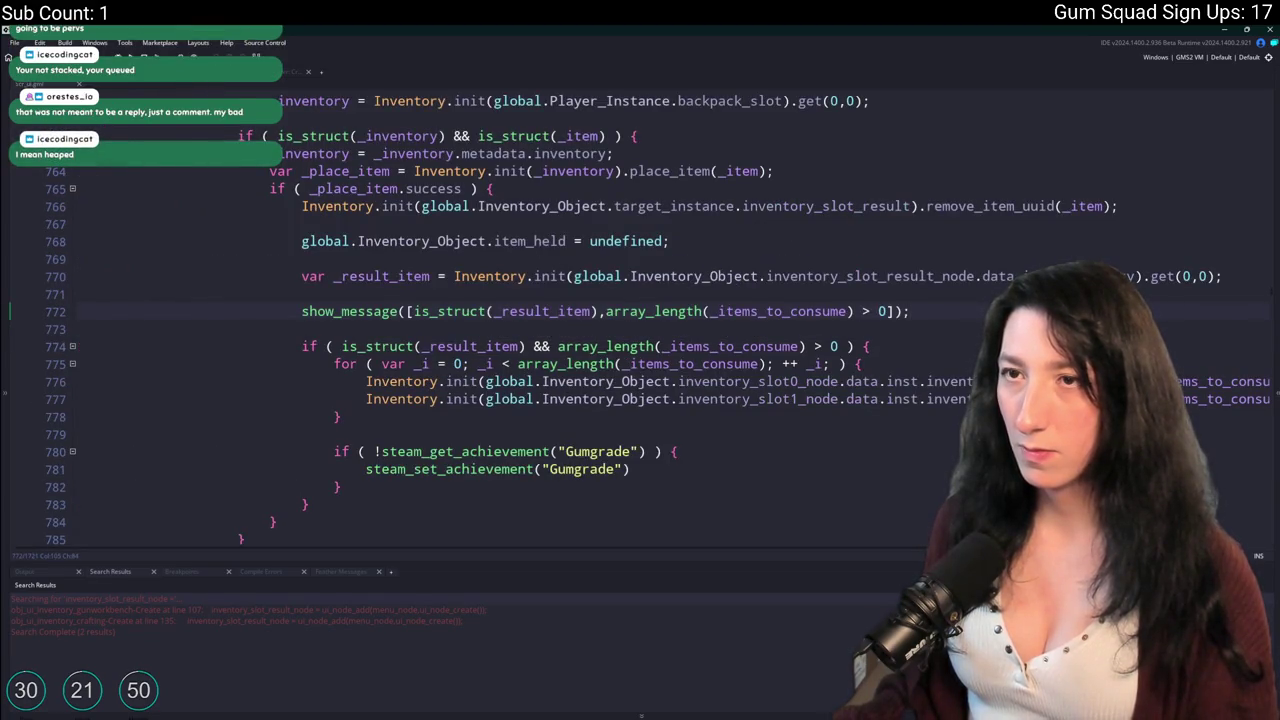
key(ctrl+Tab)
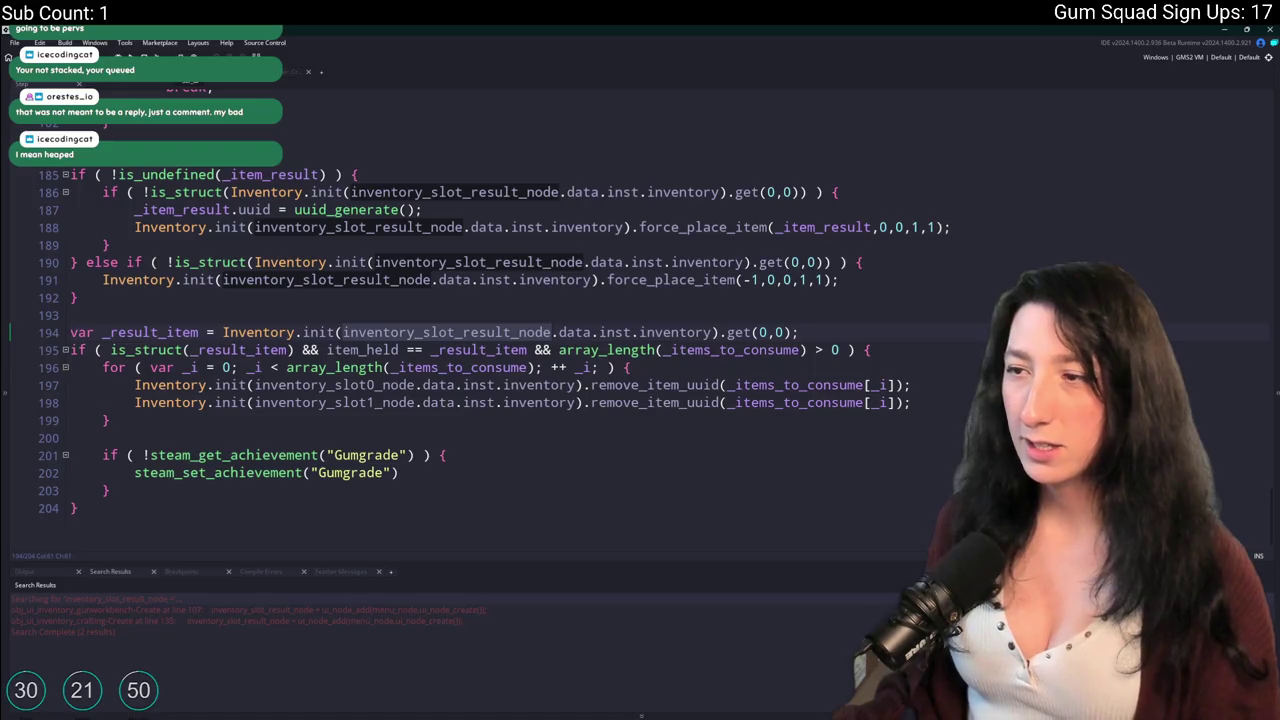
key(ctrl+Tab)
Bring back the build output log and select _result_item in the debug message.
key(F5)
click(551, 311)
double_click(551, 311)
scroll(803, 341, up, 1)
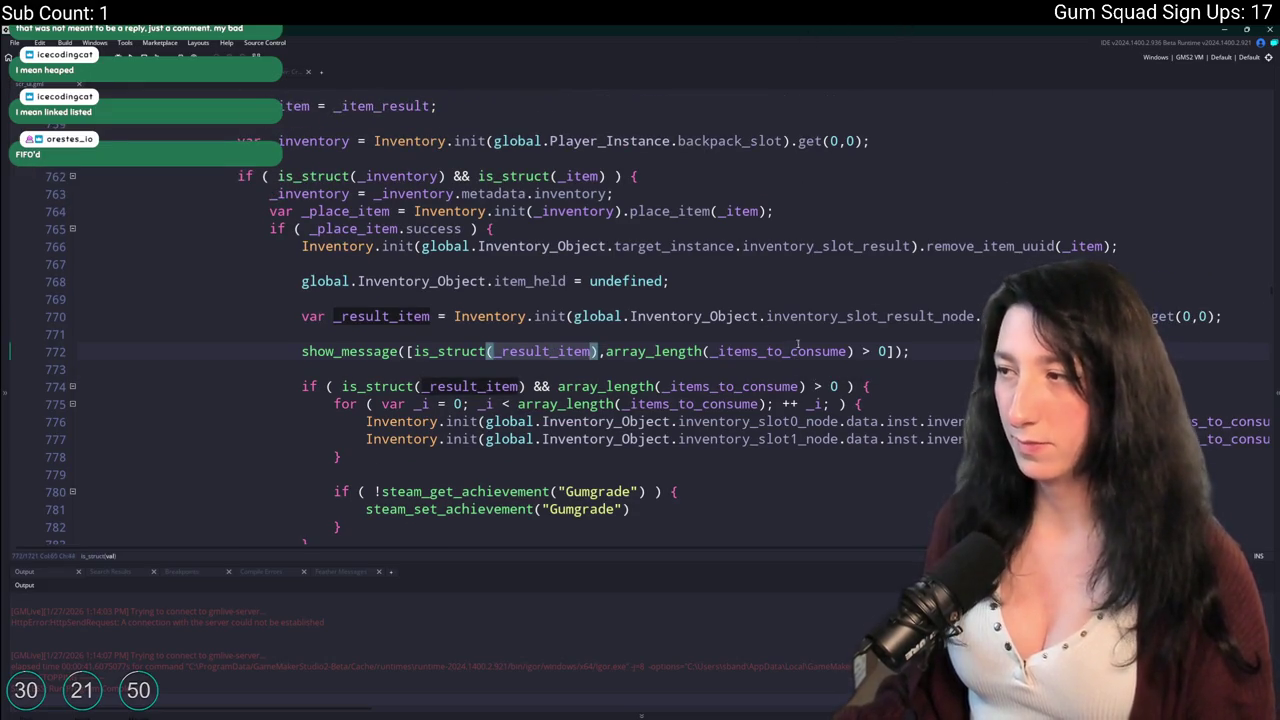
mouse_move(360, 355)
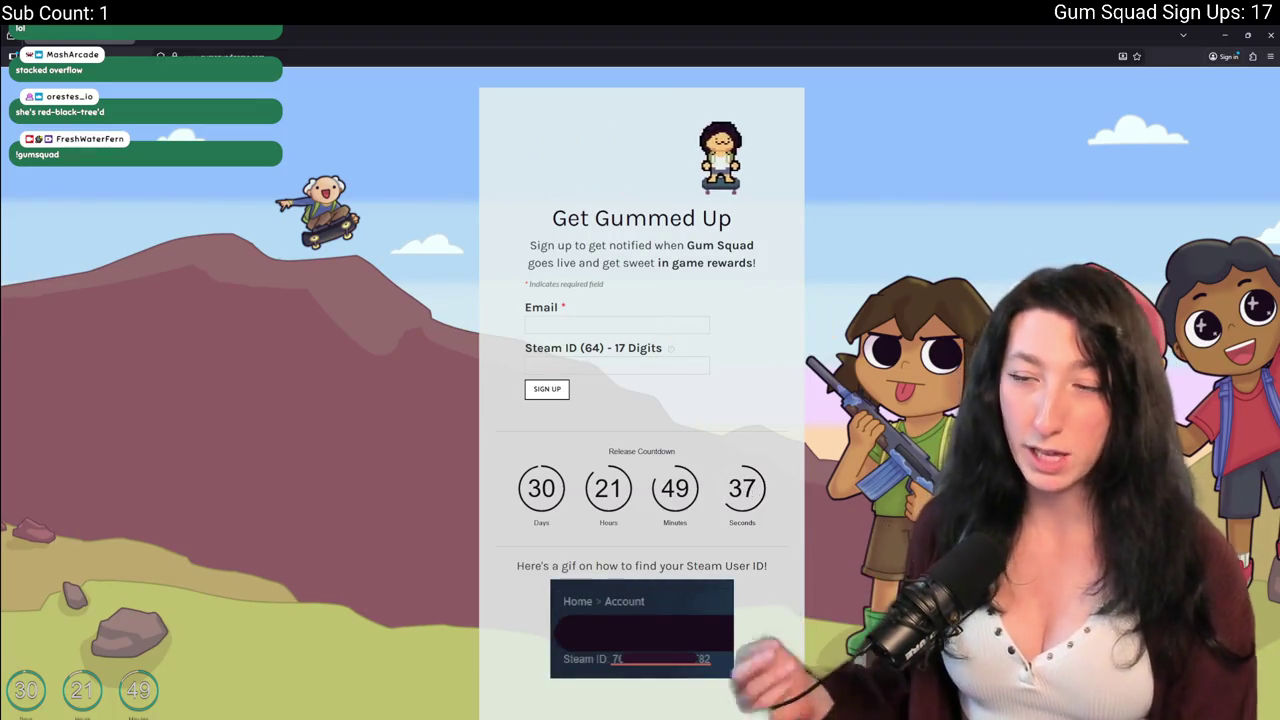
Scroll to the bottom of the Gum Squad sign-up page and follow its Discord link.
scroll(641, 400, down, 2)
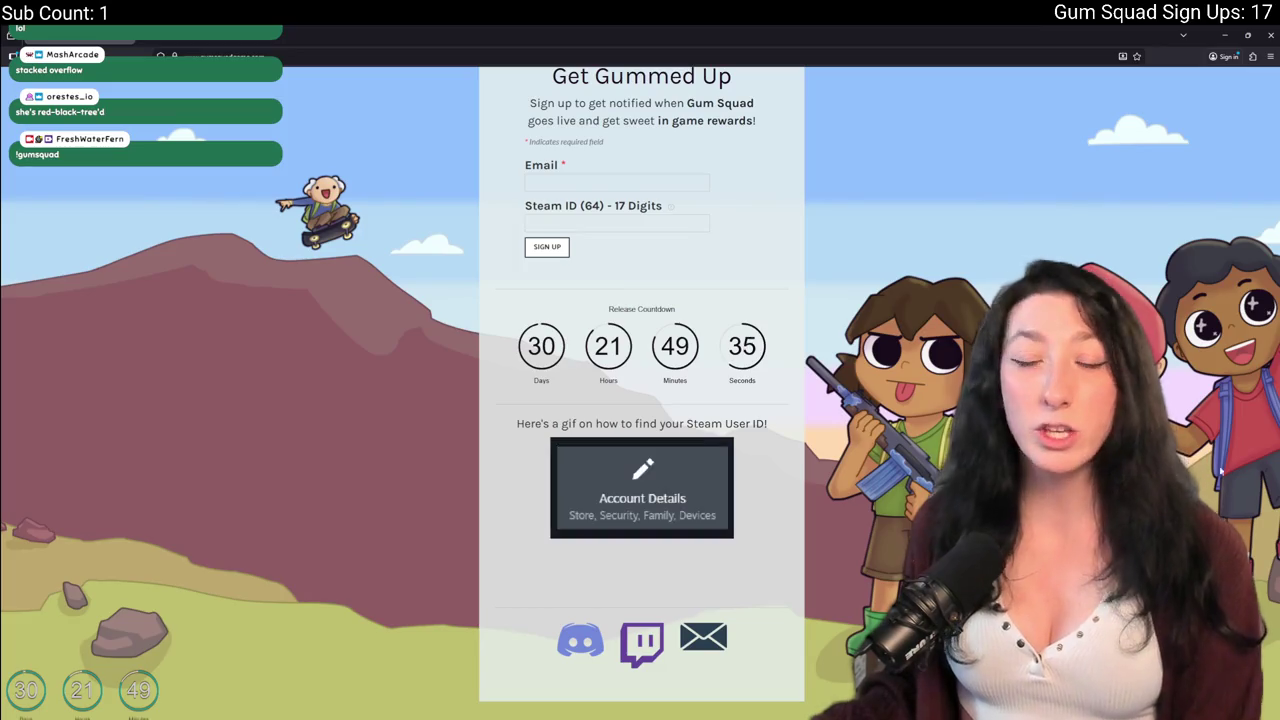
scroll(641, 400, up, 2)
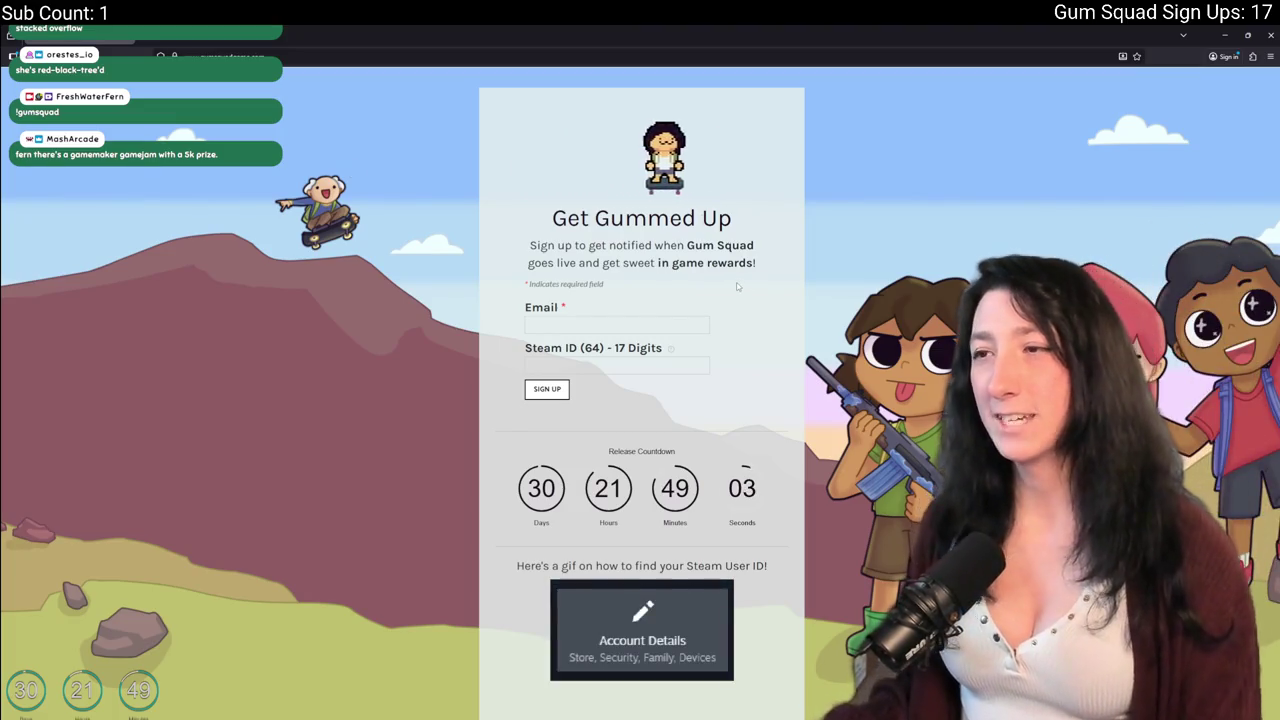
scroll(651, 525, down, 2)
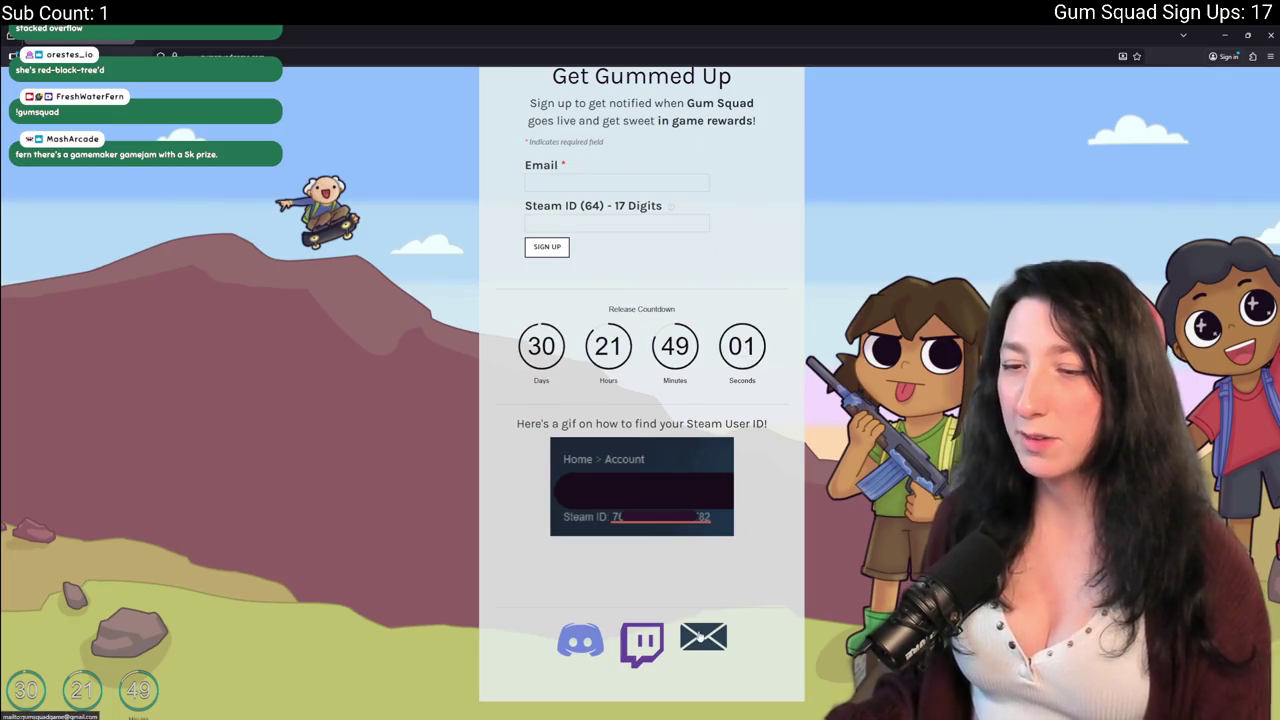
click(596, 648)
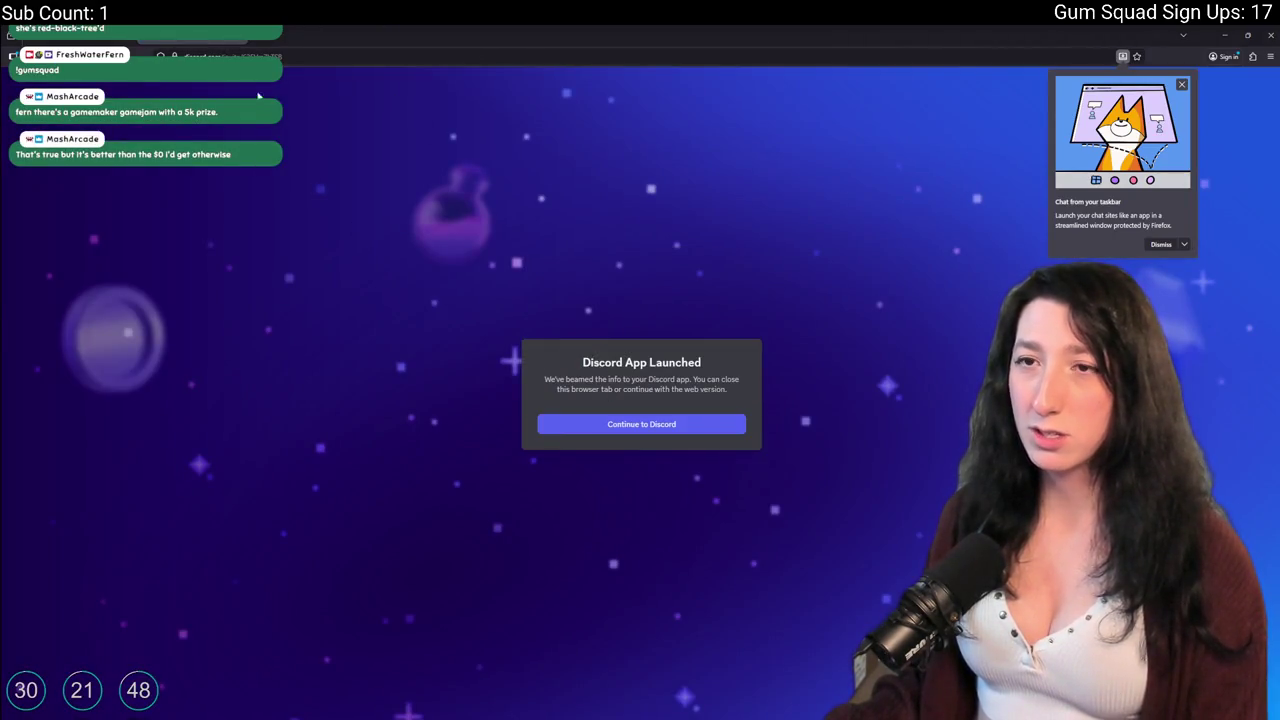
Close the Discord launch page and return to GameMaker's upgrade-crafting script.
key(ctrl+w)
key(alt+Tab)
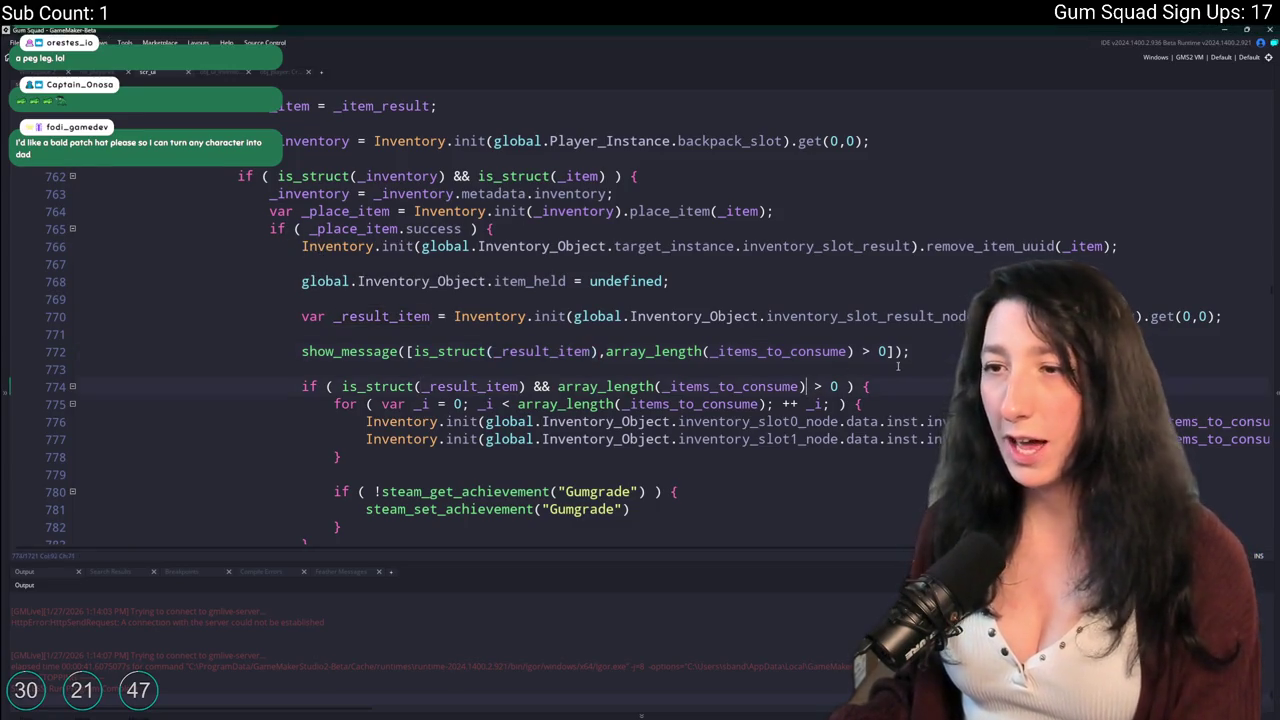
Inspect the init call on line 770 and _result_item on line 772, leaving the code unchanged.
click(535, 351)
key(ctrl+Right)
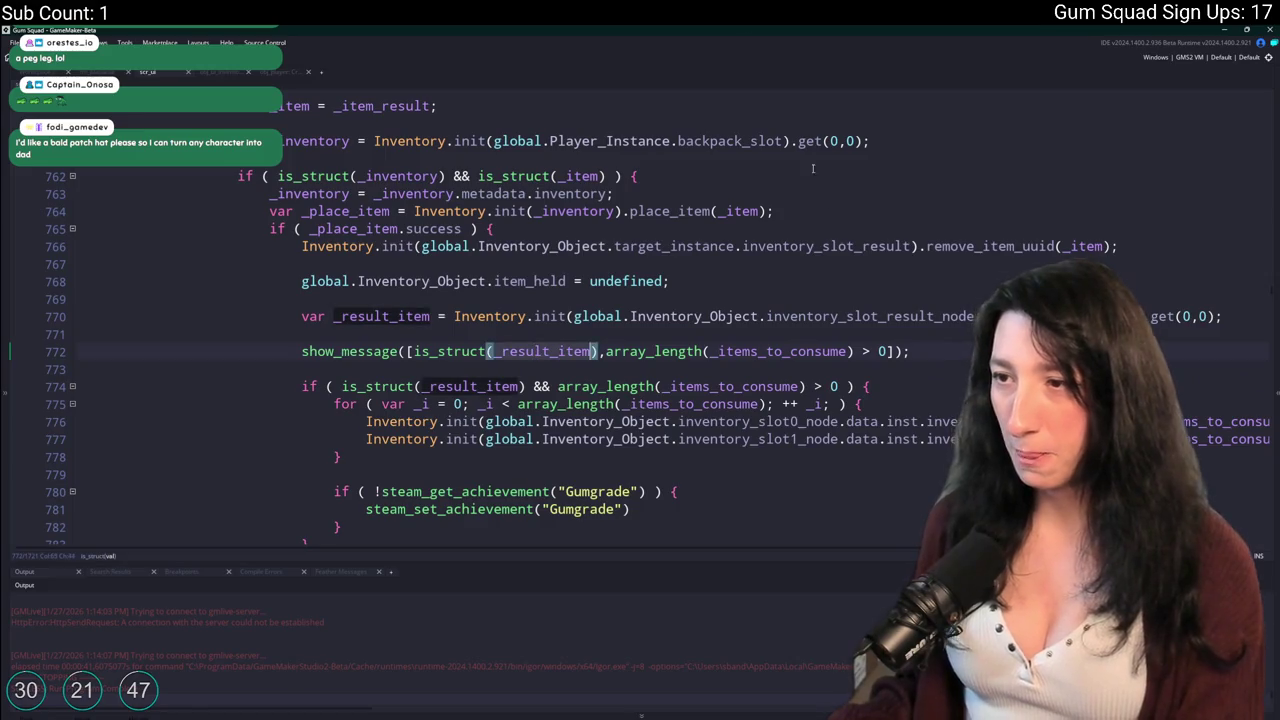
key(Up)
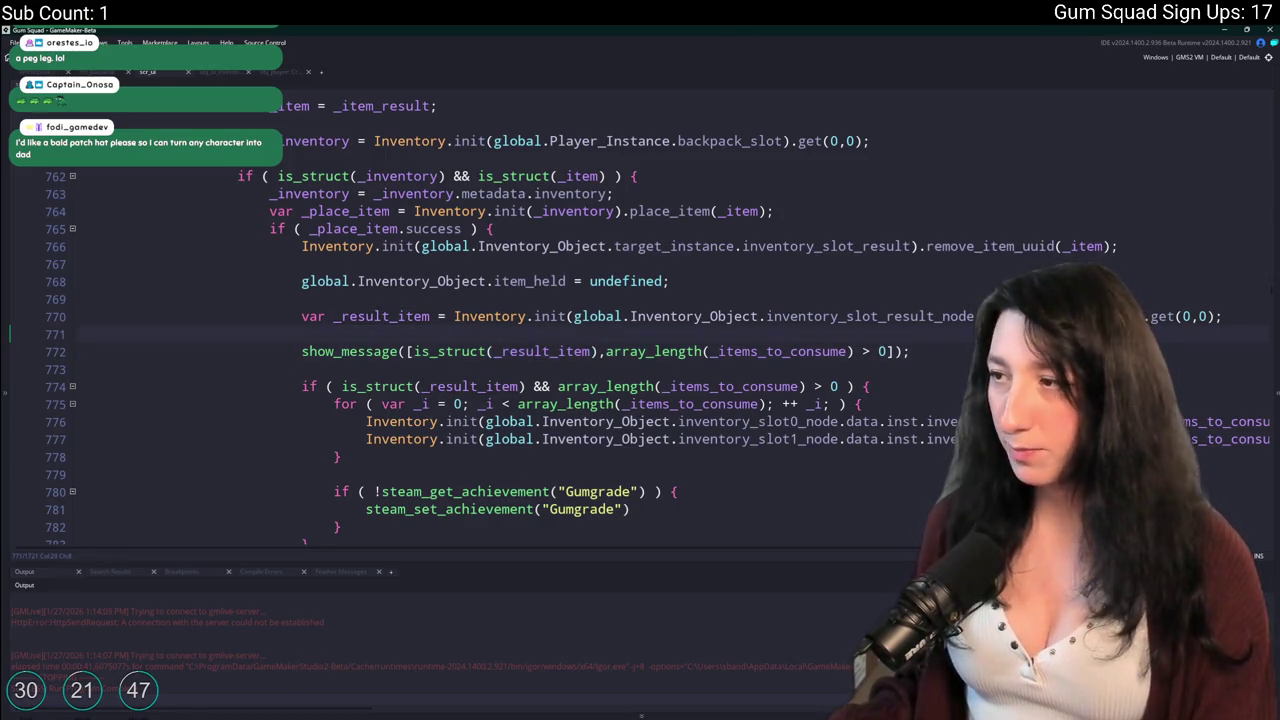
click(566, 316)
double_click(597, 316)
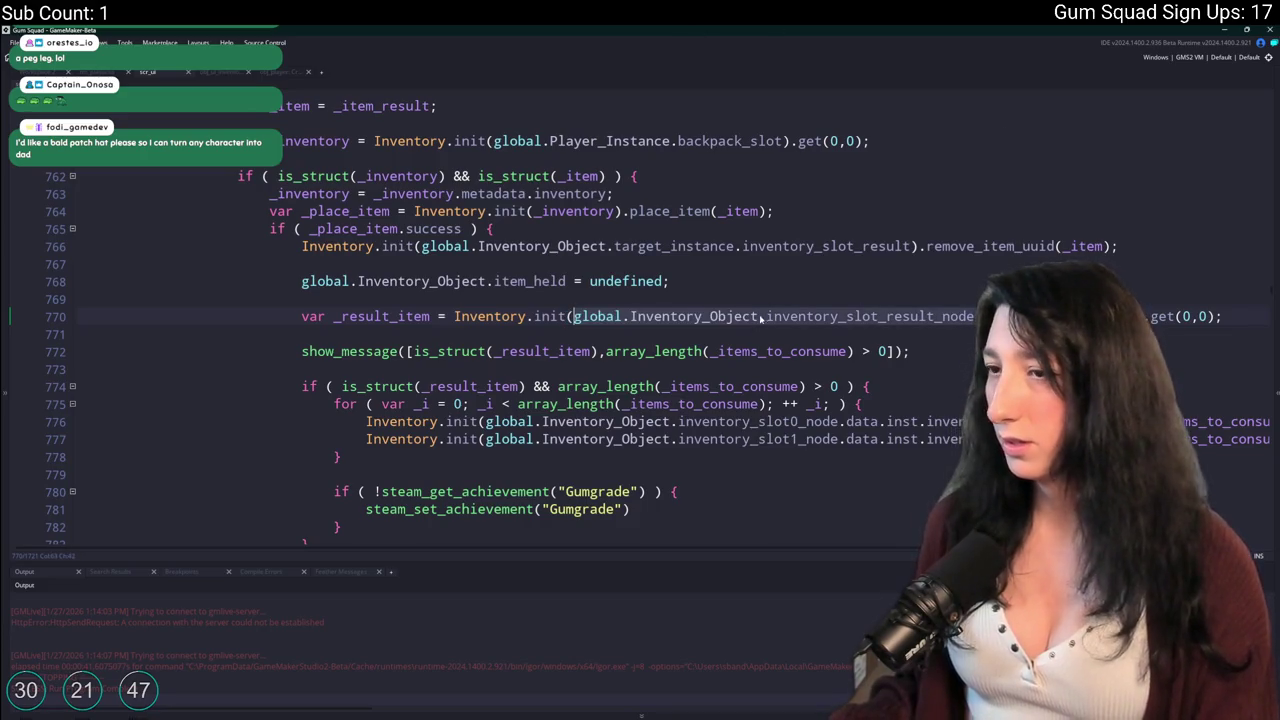
click(1176, 316)
text(_)
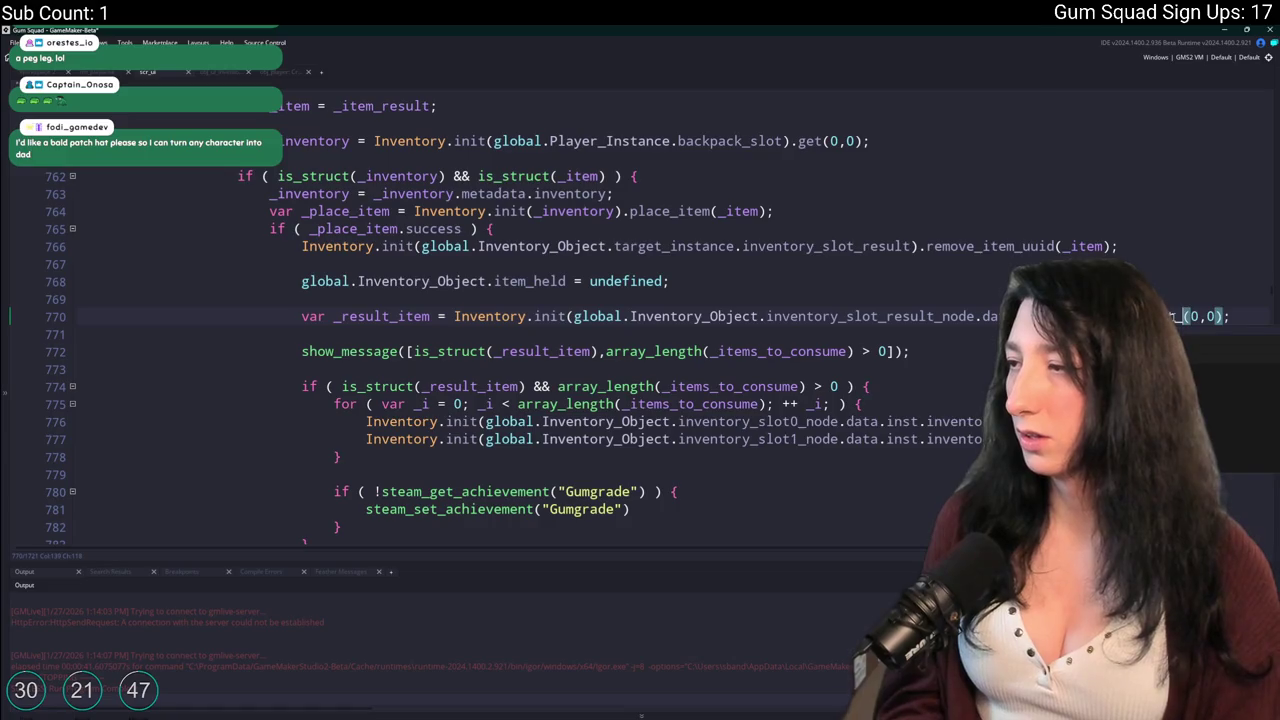
key(BackSpace)
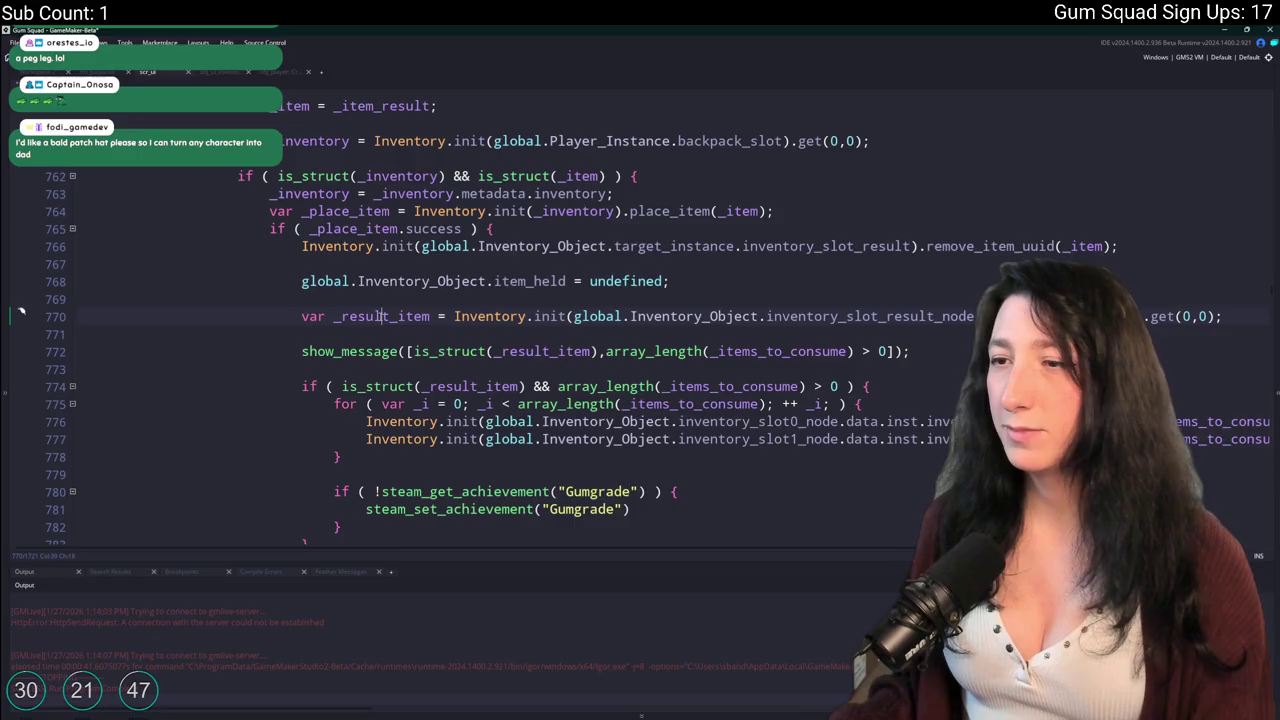
scroll(440, 340, up, 8)
scroll(455, 333, down, 7)
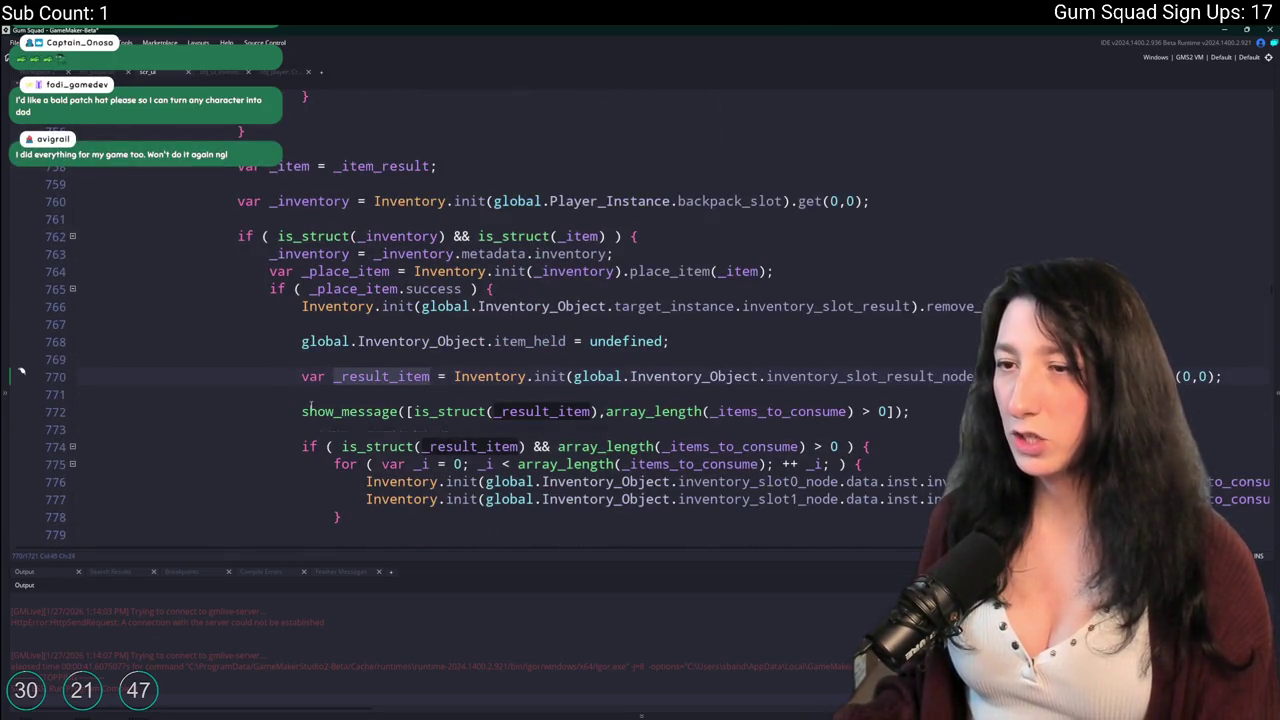
Rebuild and run Gum Squad from the obj_ui_inventory code, checking force_place_item on line 188.
click(216, 74)
click(478, 258)
key(F5)
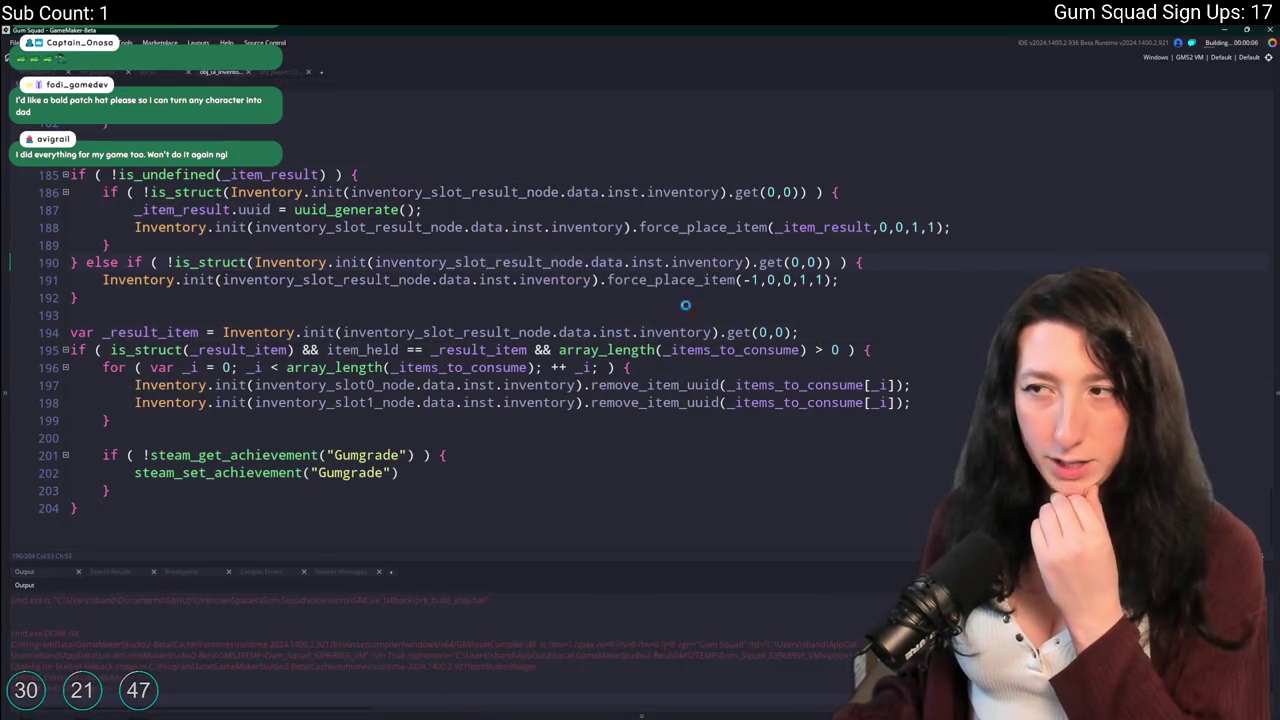
click(690, 228)
scroll(687, 240, up, 2)
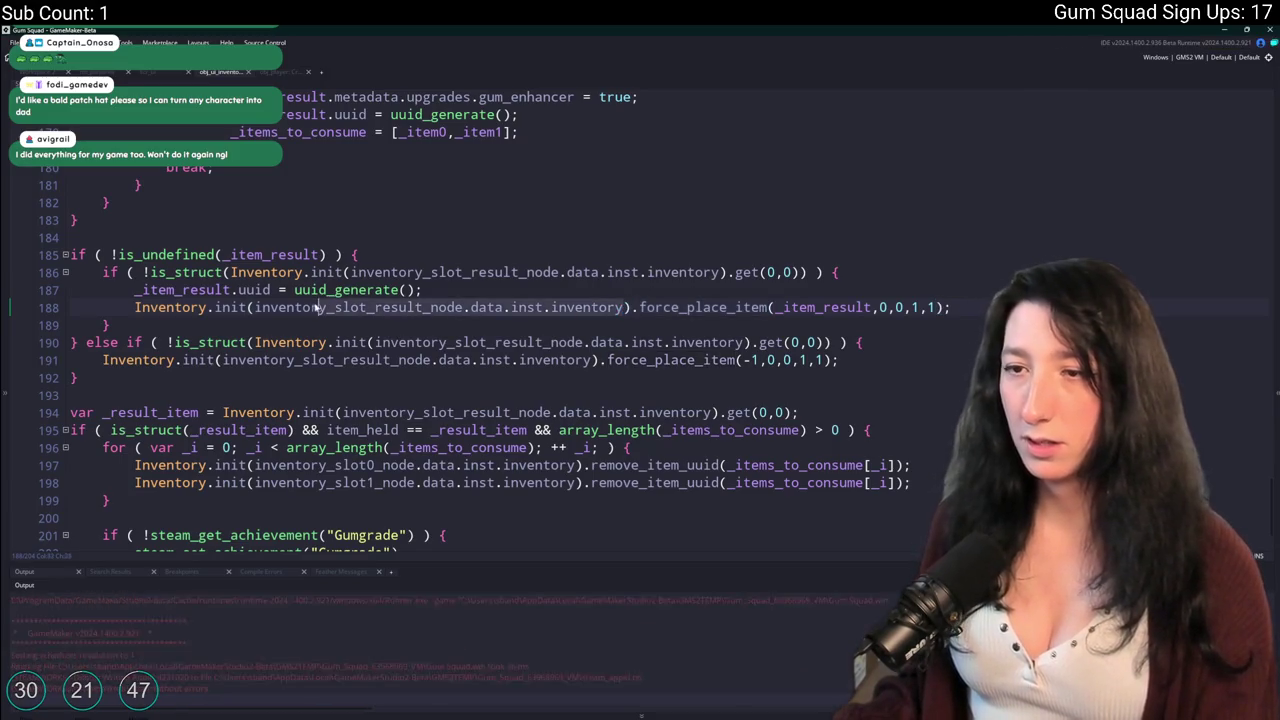
click(625, 346)
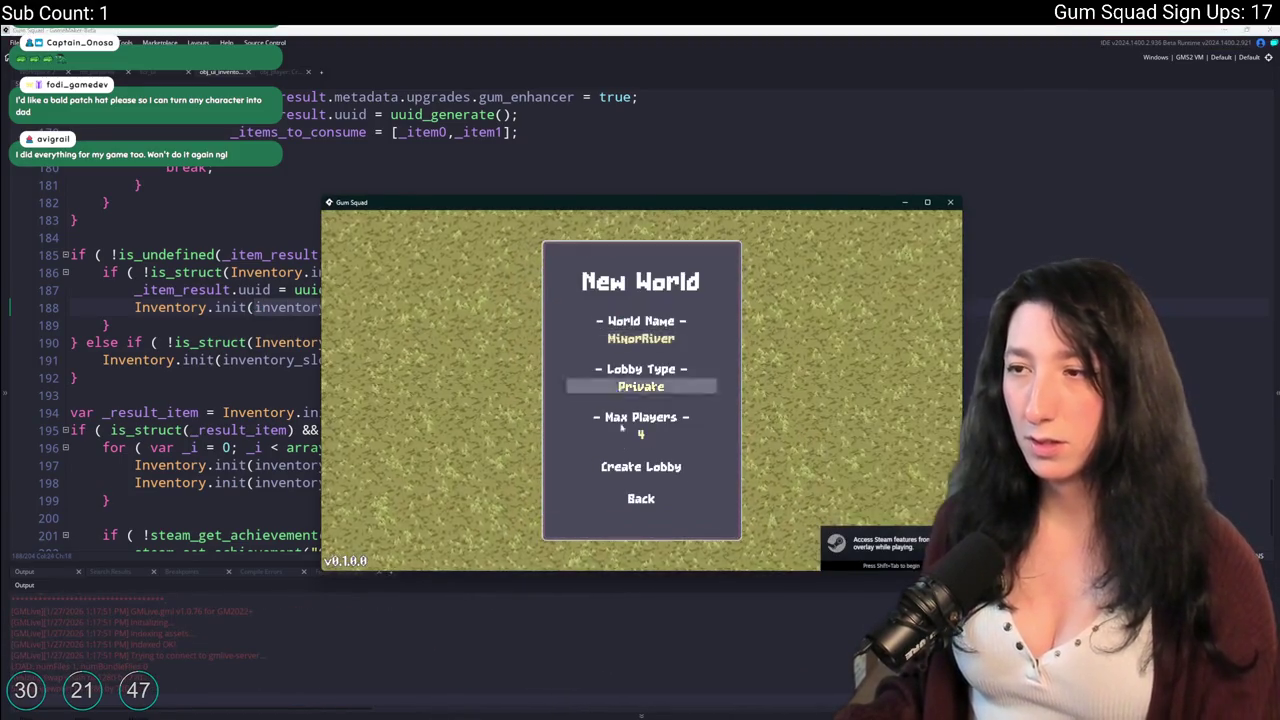
Create the private lobby, maximize the game window and open character customization.
click(628, 482)
drag(663, 218, 616, 2)
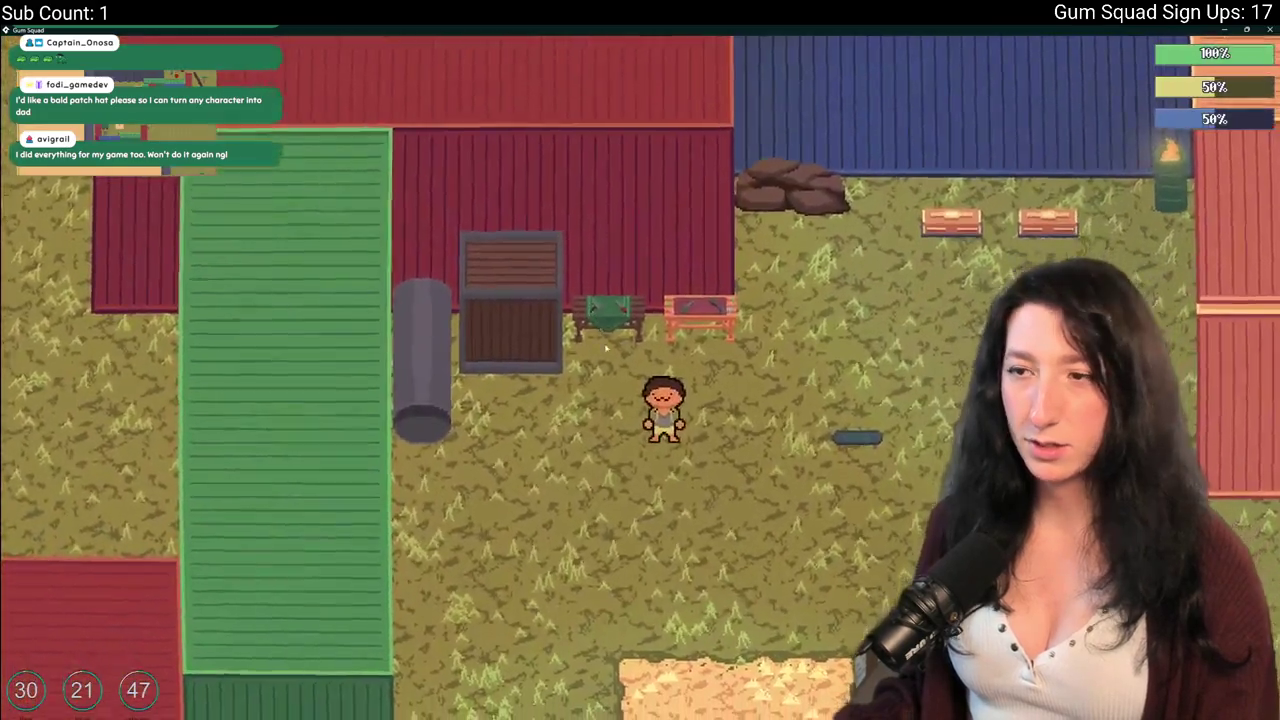
key(i)
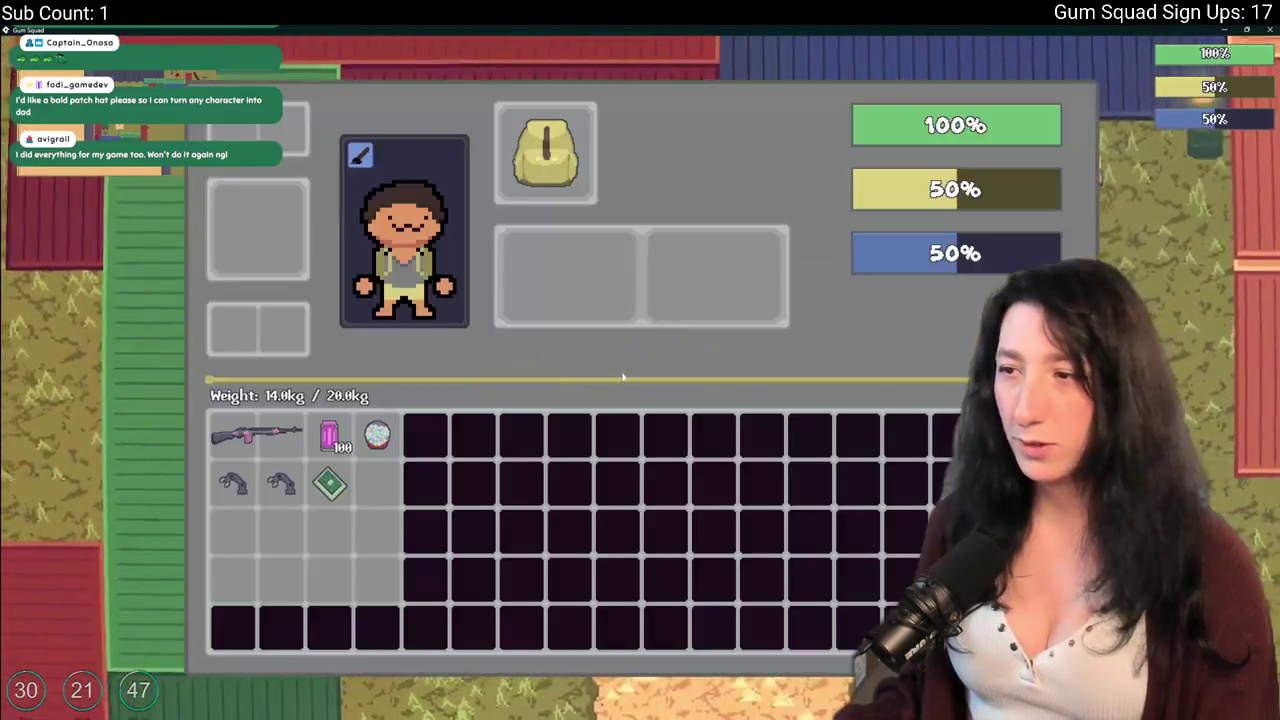
click(434, 342)
Try out the hairstyles, from bald through short and brown, ending on hairstyle 3.
click(481, 310)
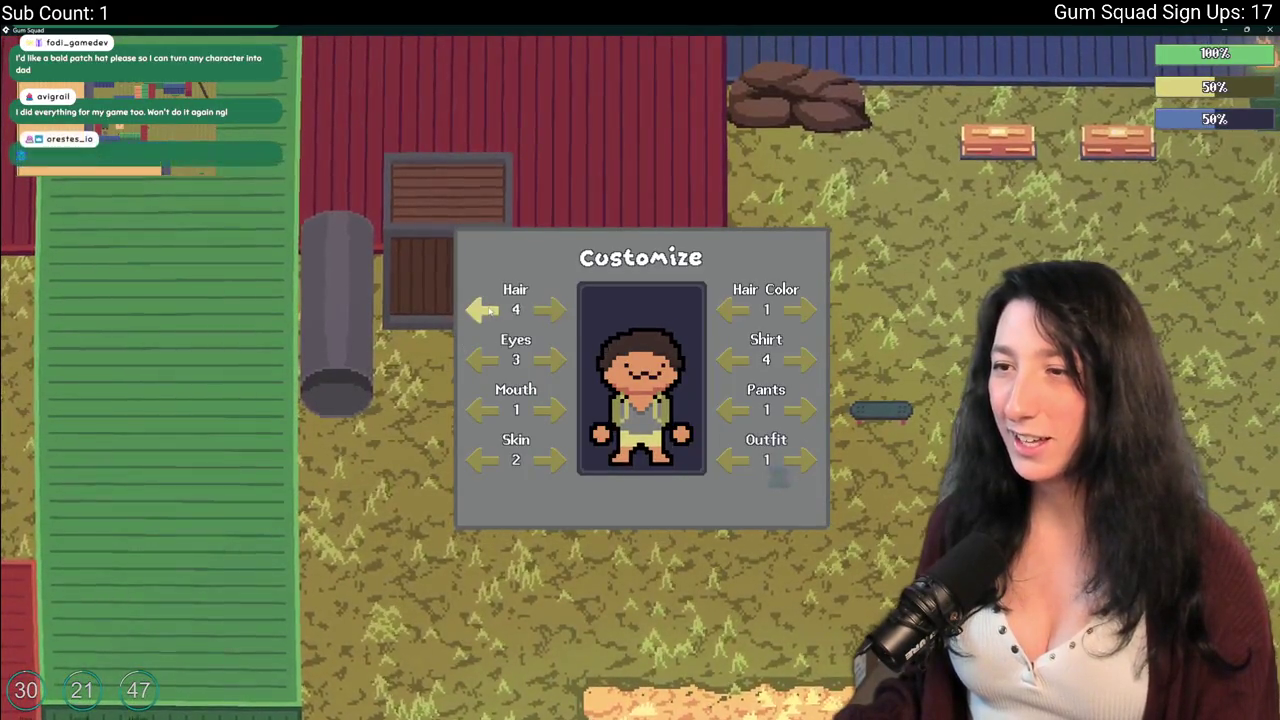
click(481, 310)
click(541, 310)
click(483, 312)
click(483, 312)
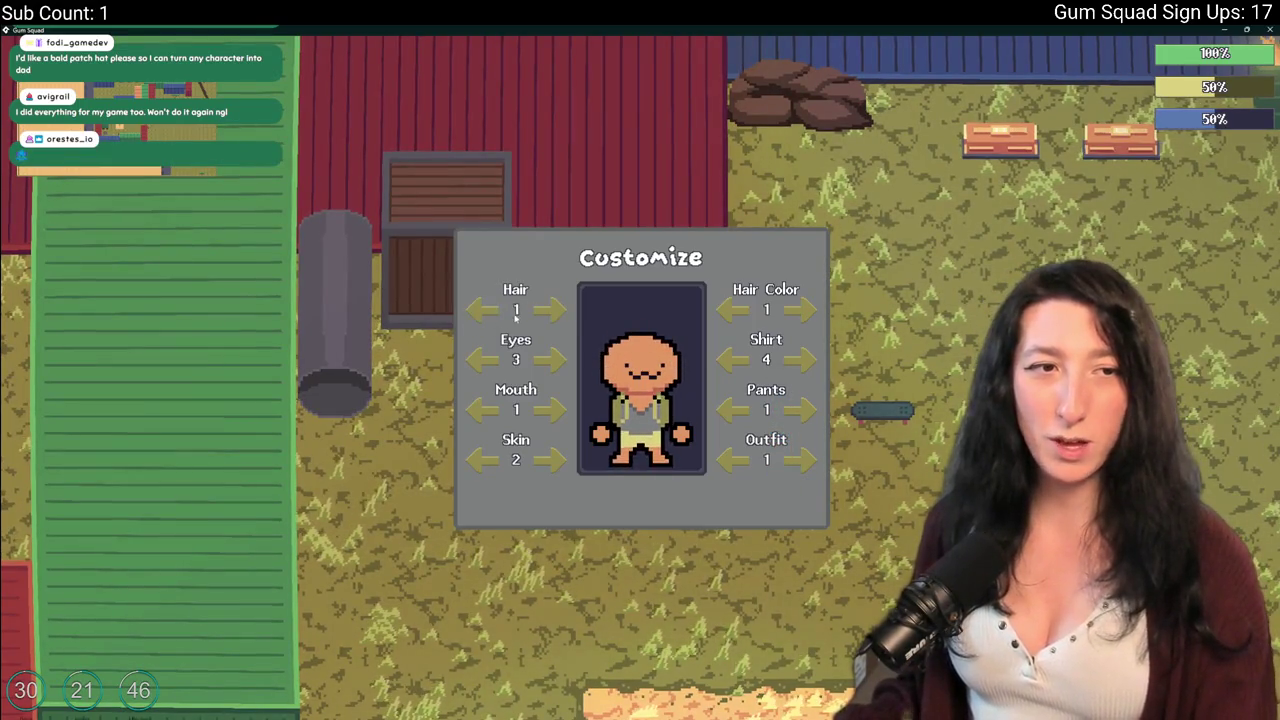
click(549, 310)
click(549, 310)
click(484, 312)
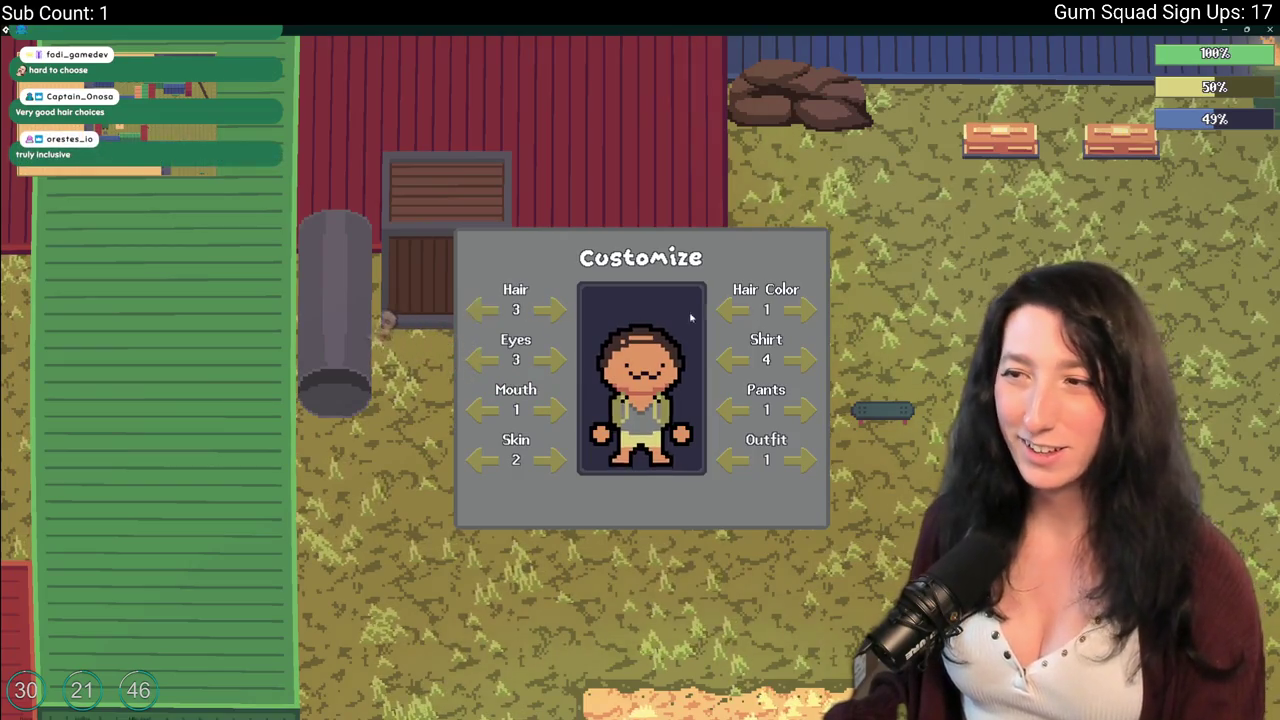
Cycle hair colours and styles, ending on red hair with the hooded look.
click(796, 312)
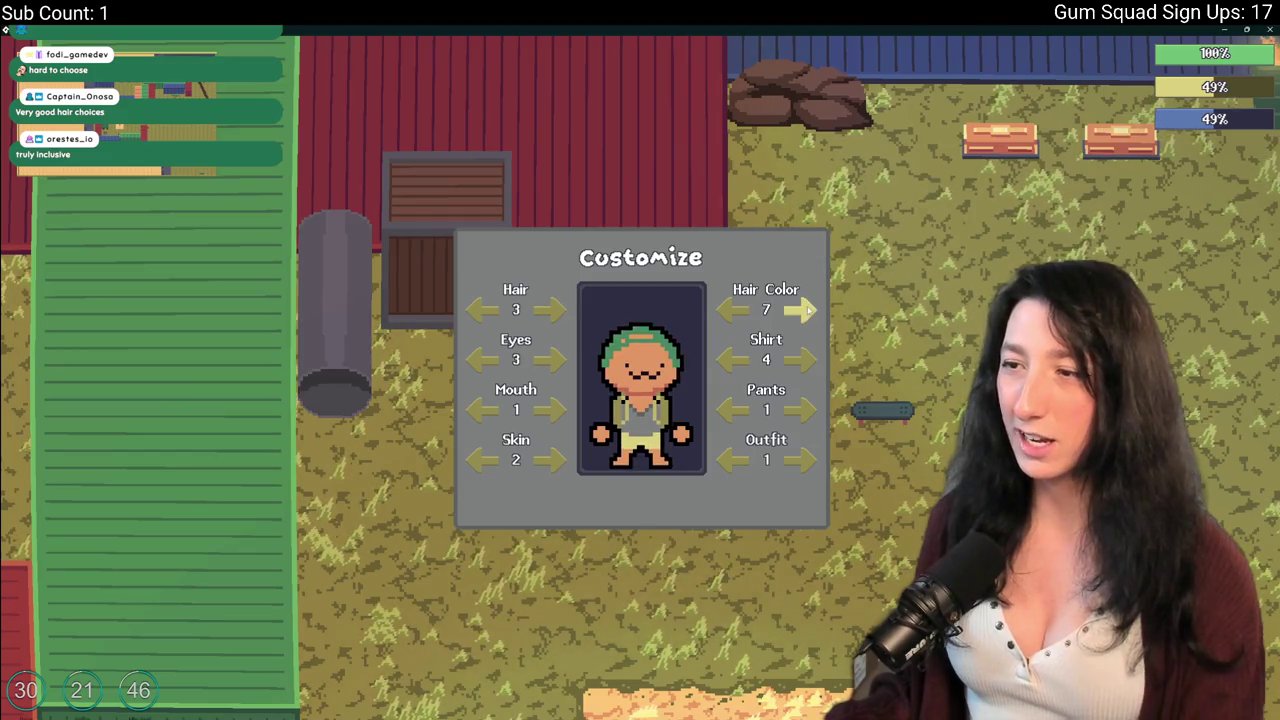
click(796, 312)
click(743, 312)
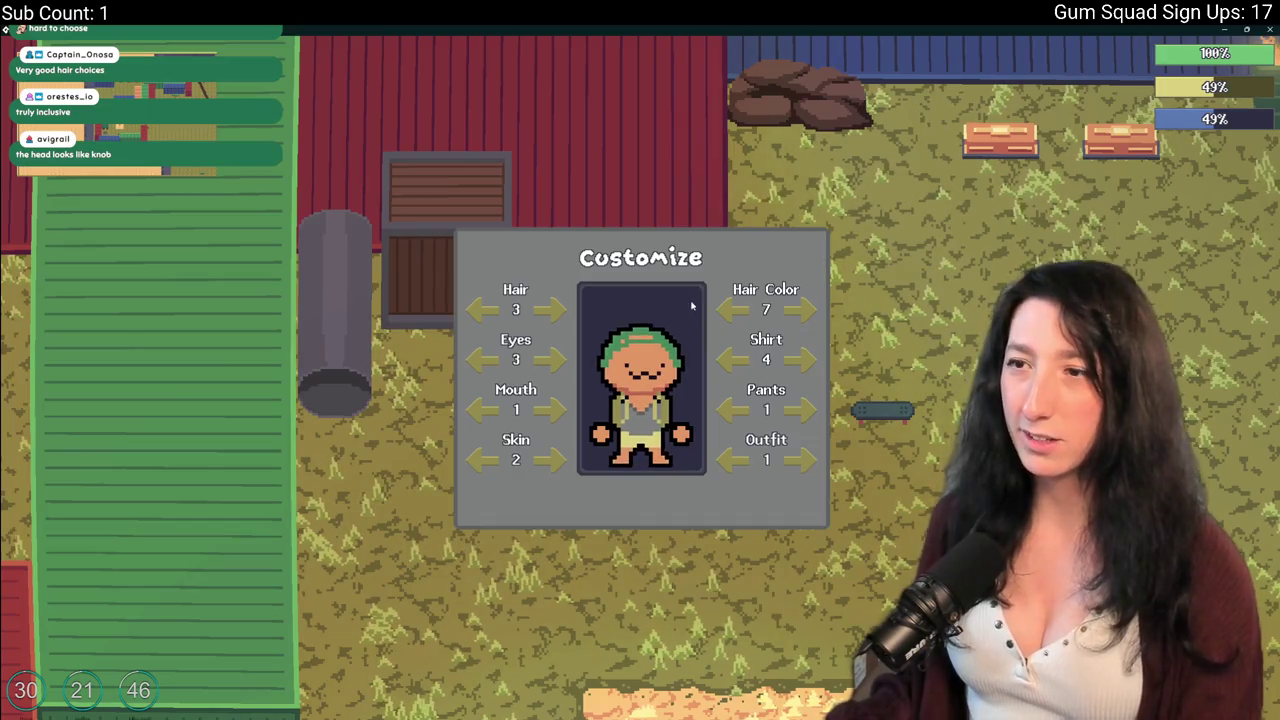
click(481, 310)
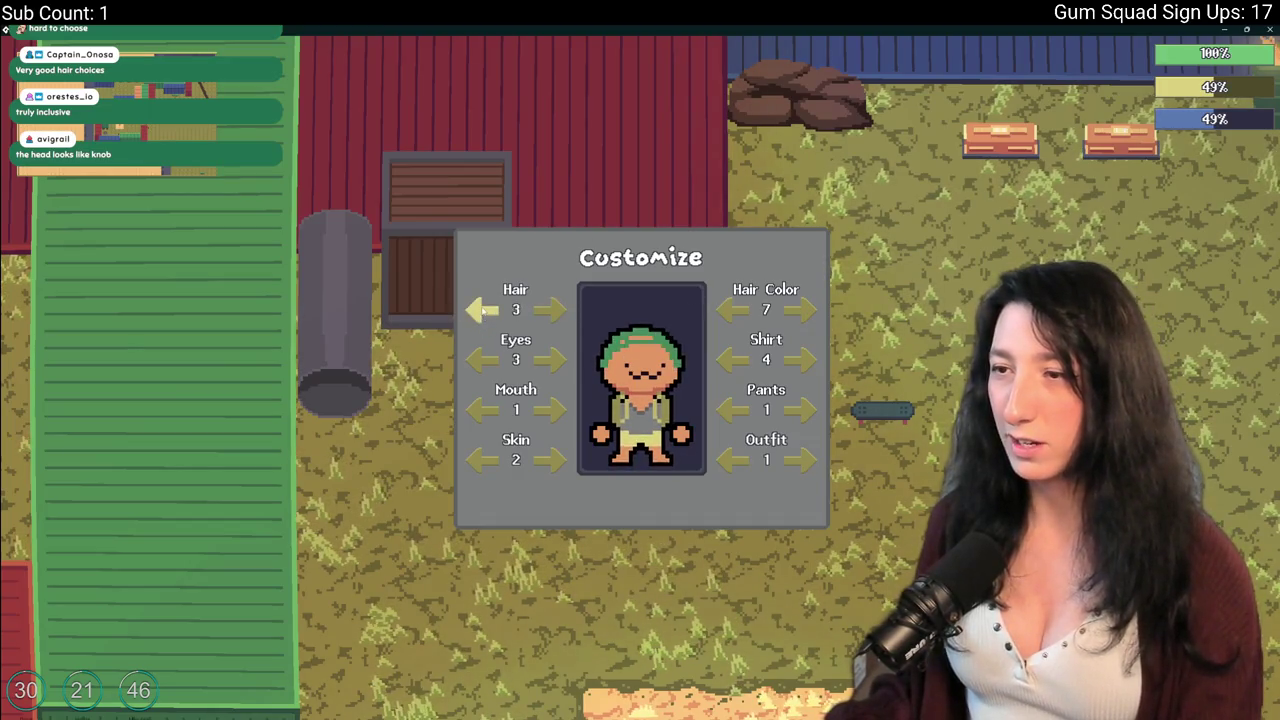
click(800, 312)
click(800, 312)
click(800, 312)
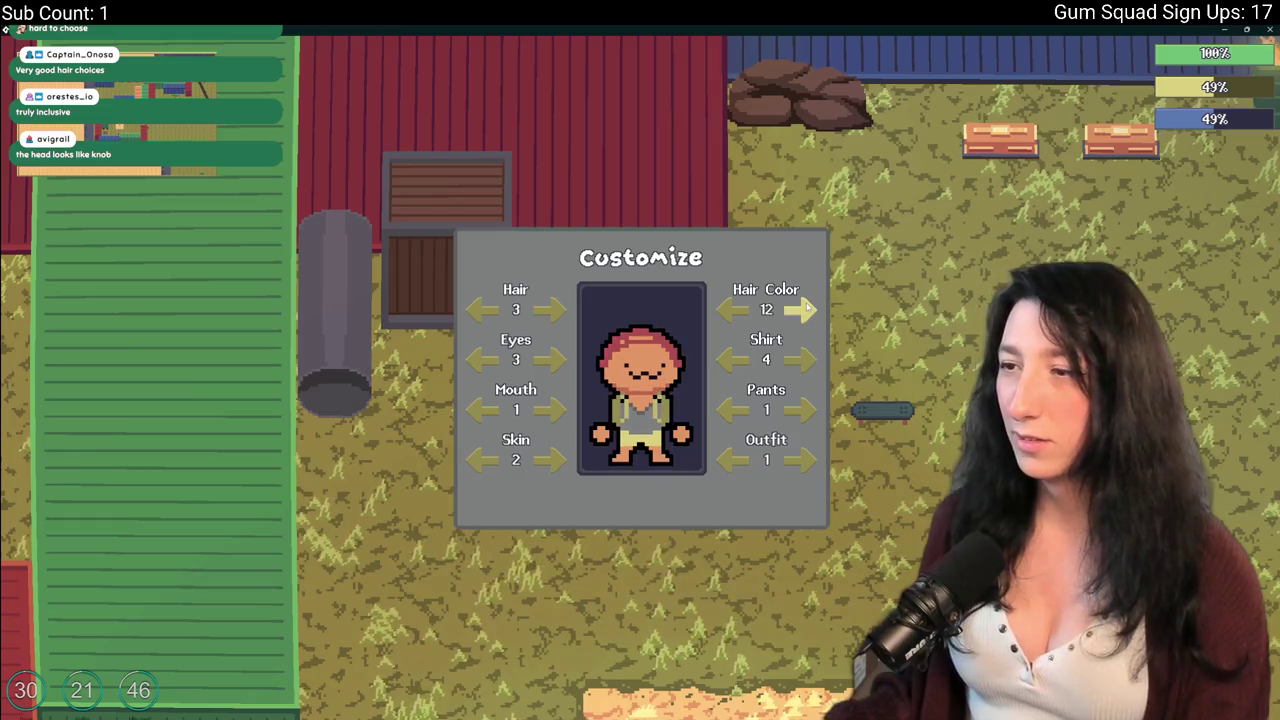
click(553, 312)
click(553, 312)
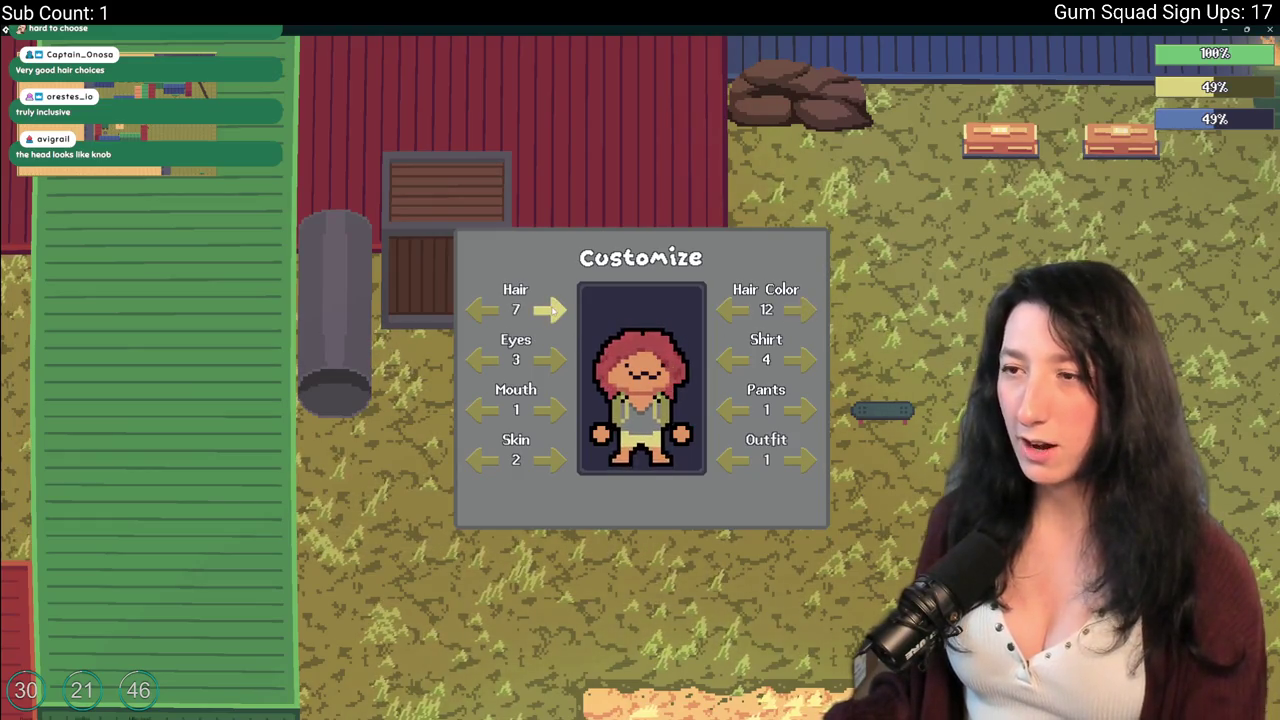
click(553, 310)
Browse the outfits, including the cowboy look, then reset to the plain first outfit.
click(799, 462)
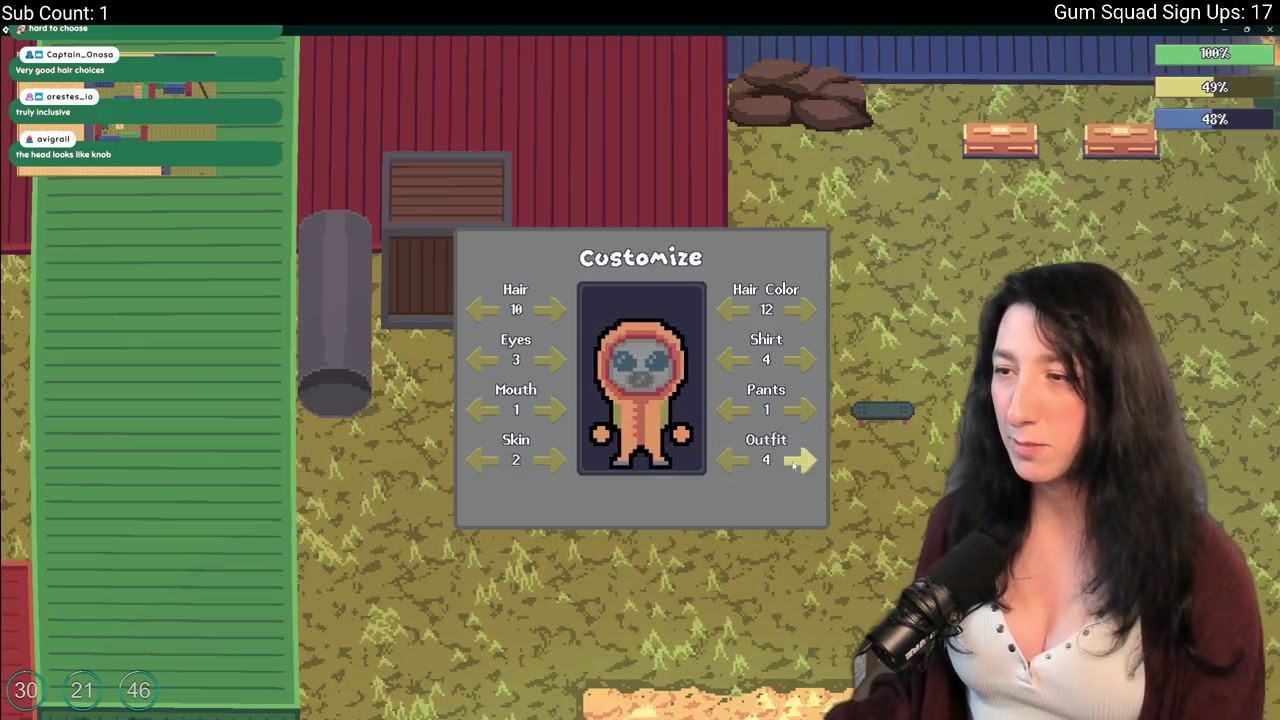
click(736, 460)
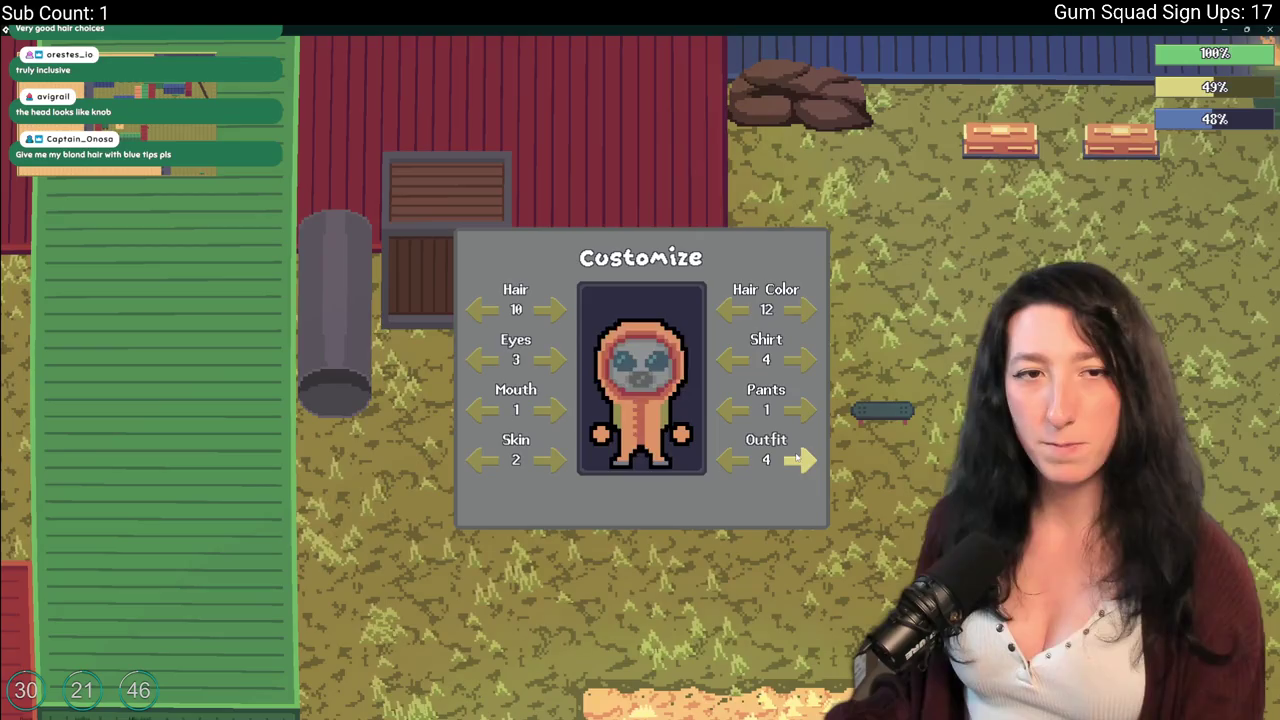
click(800, 459)
click(801, 459)
click(803, 458)
click(802, 459)
click(802, 459)
click(802, 459)
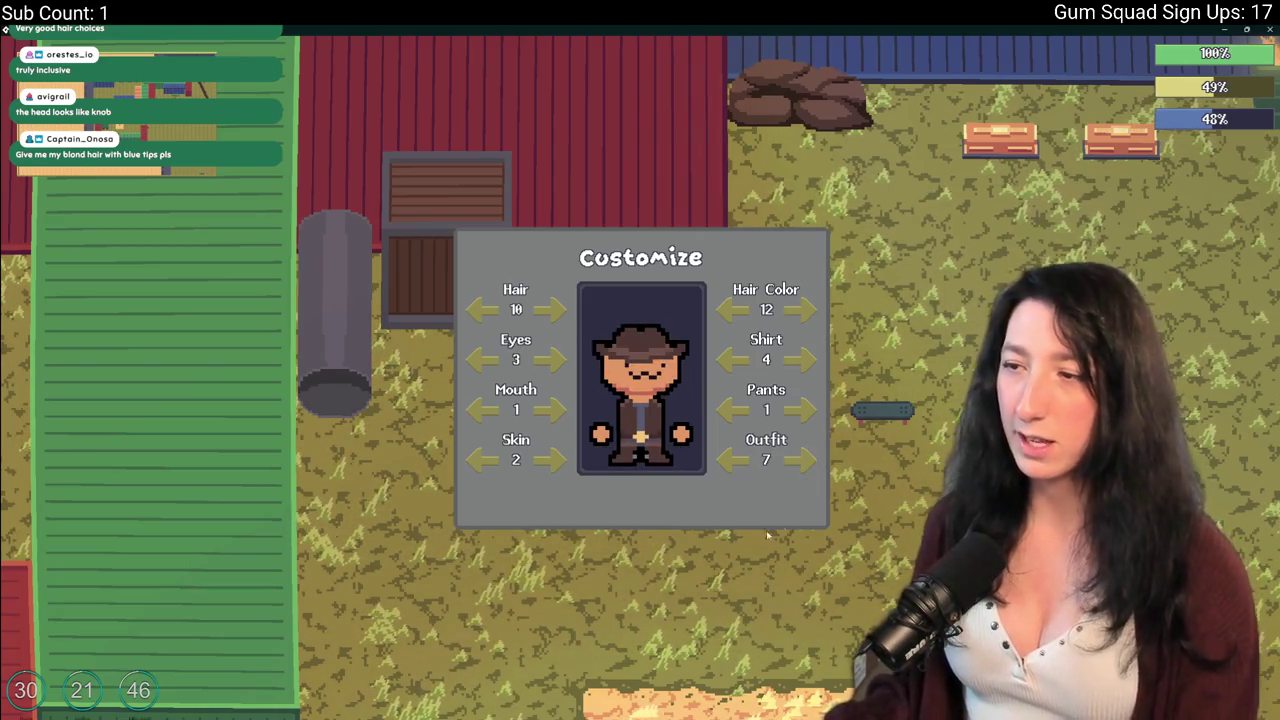
click(800, 459)
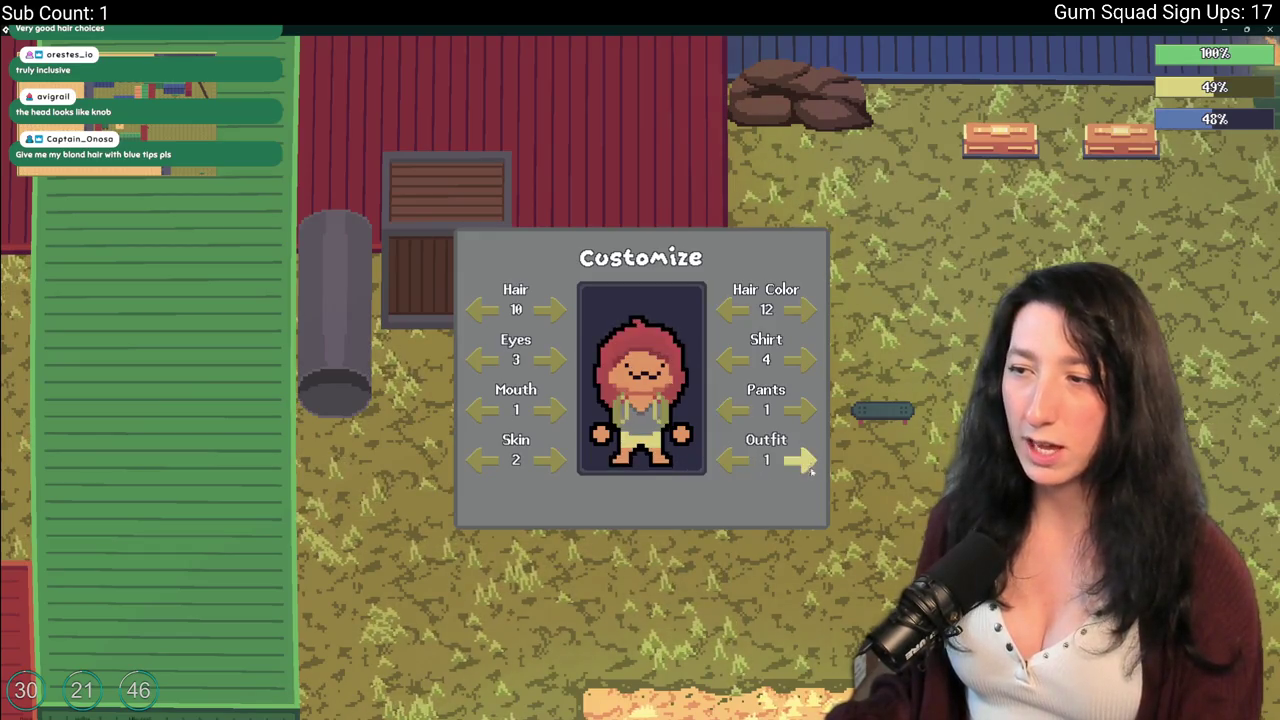
Change eyes, mouth, shirt and pants, finish with dark nearly-bald hair, and close customization.
click(550, 359)
click(550, 359)
click(550, 359)
click(550, 359)
click(552, 410)
click(552, 410)
click(552, 410)
click(551, 459)
click(551, 459)
click(551, 459)
click(803, 410)
click(803, 410)
click(803, 410)
click(803, 359)
click(803, 359)
click(801, 310)
click(801, 310)
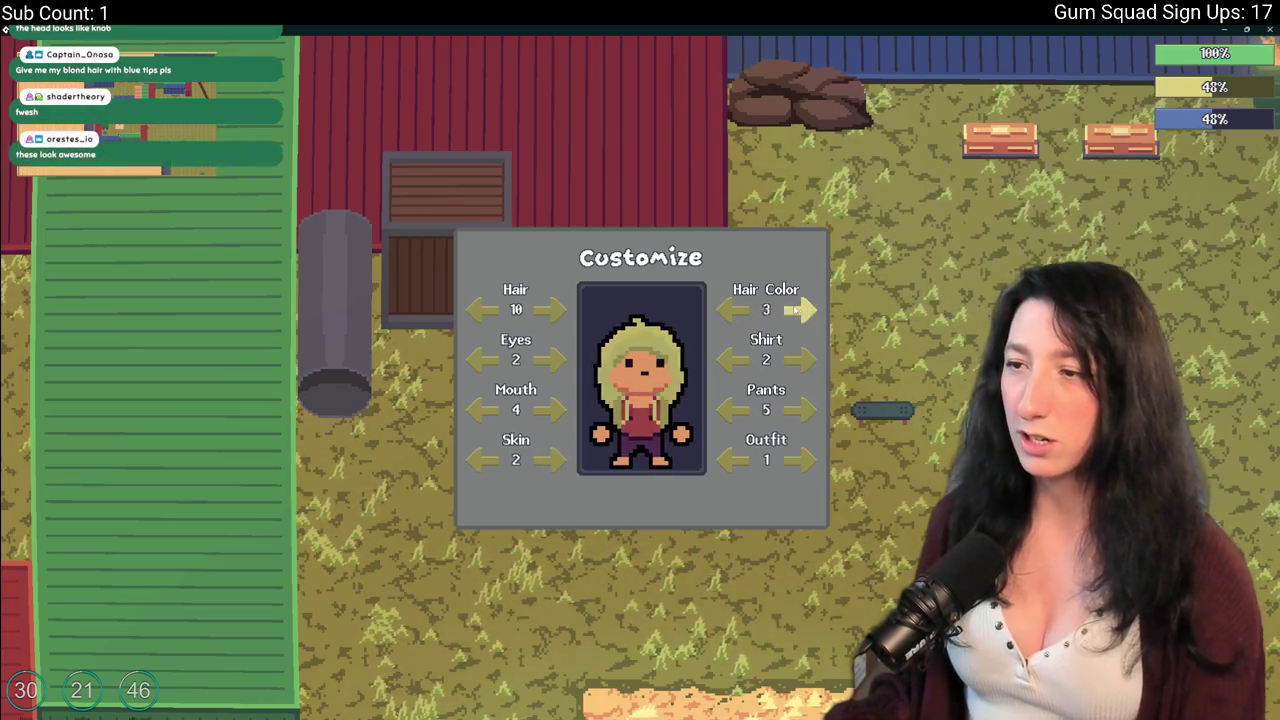
click(801, 310)
click(552, 310)
click(552, 310)
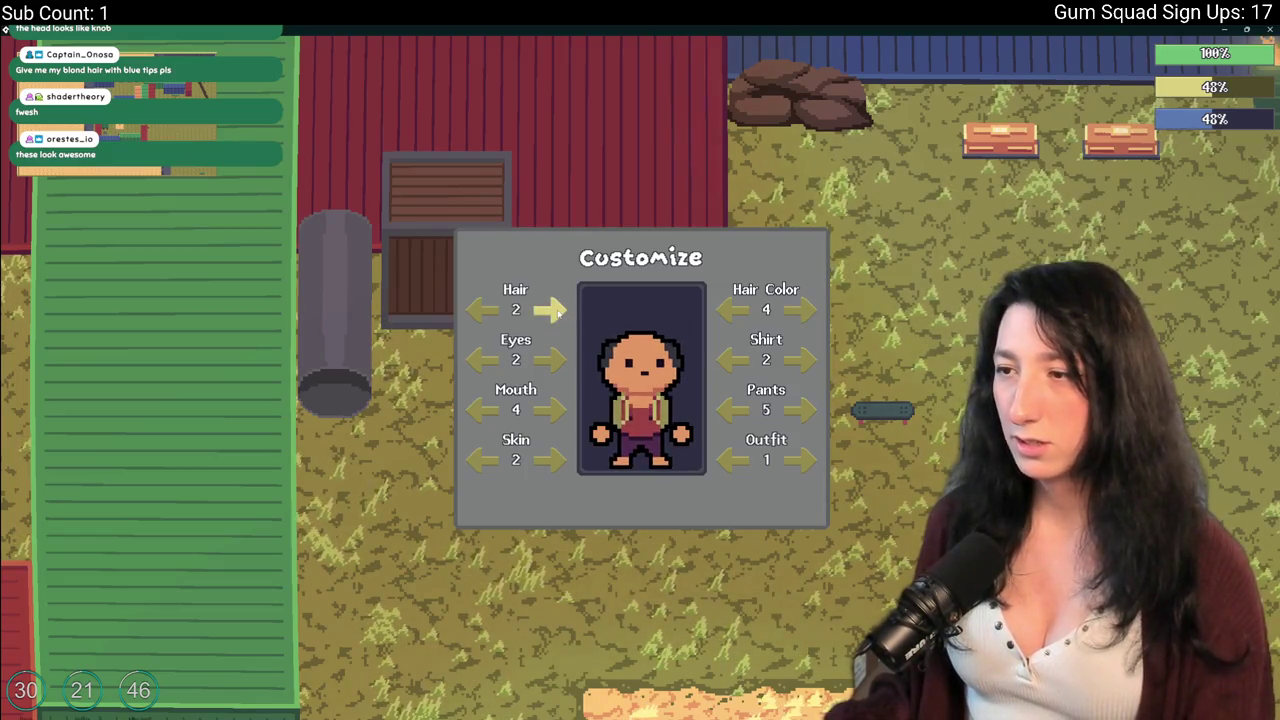
key(Escape)
Walk the character around the farm field, past the sand patch and containers.
key(d)
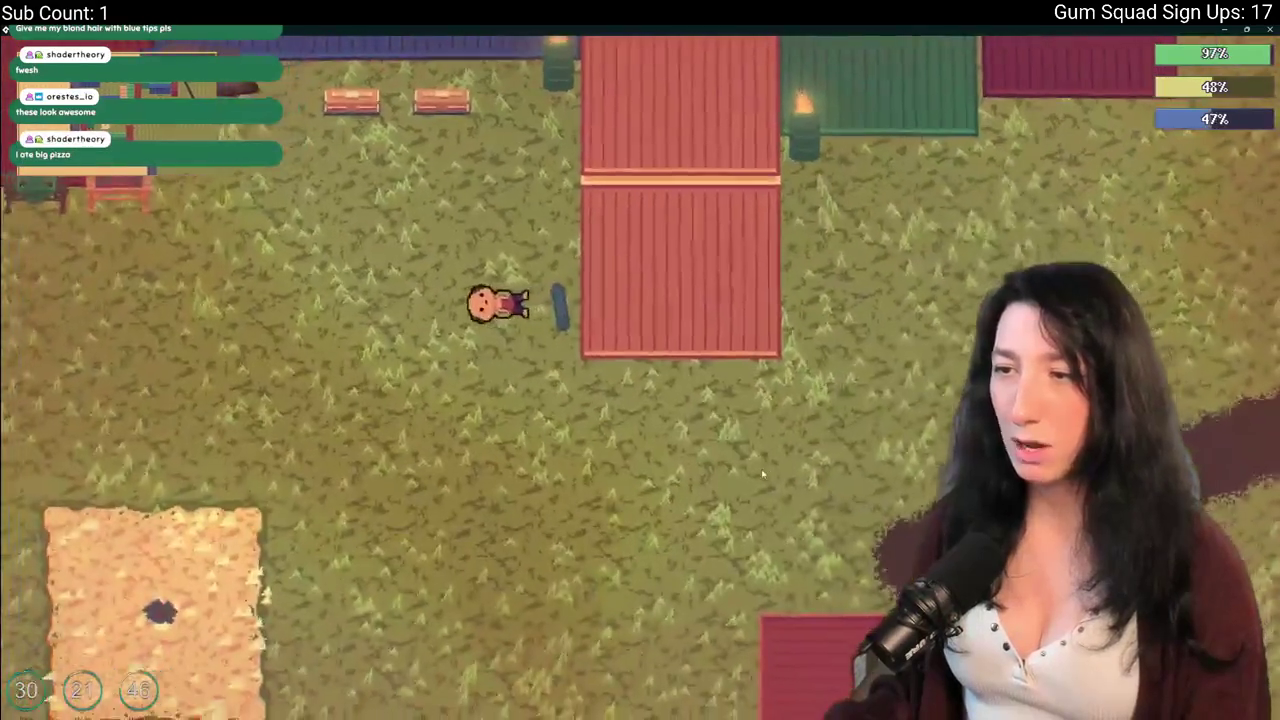
key(a)
key(s)
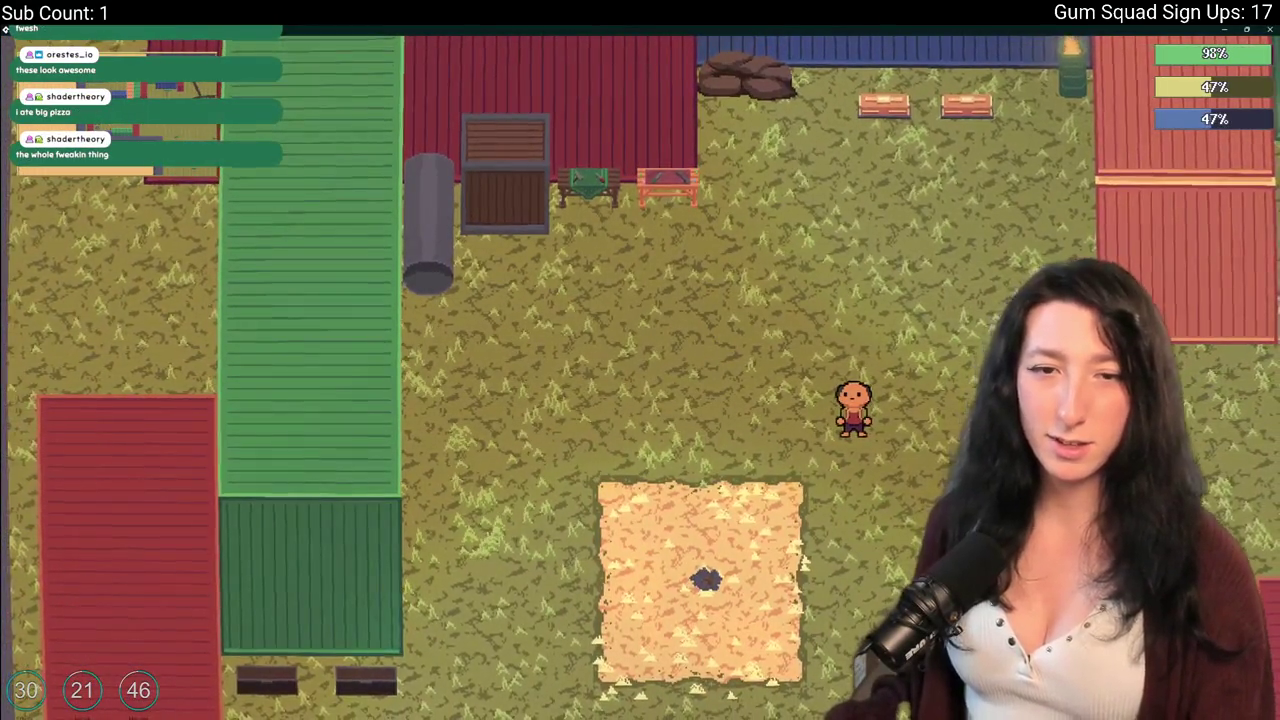
key(a)
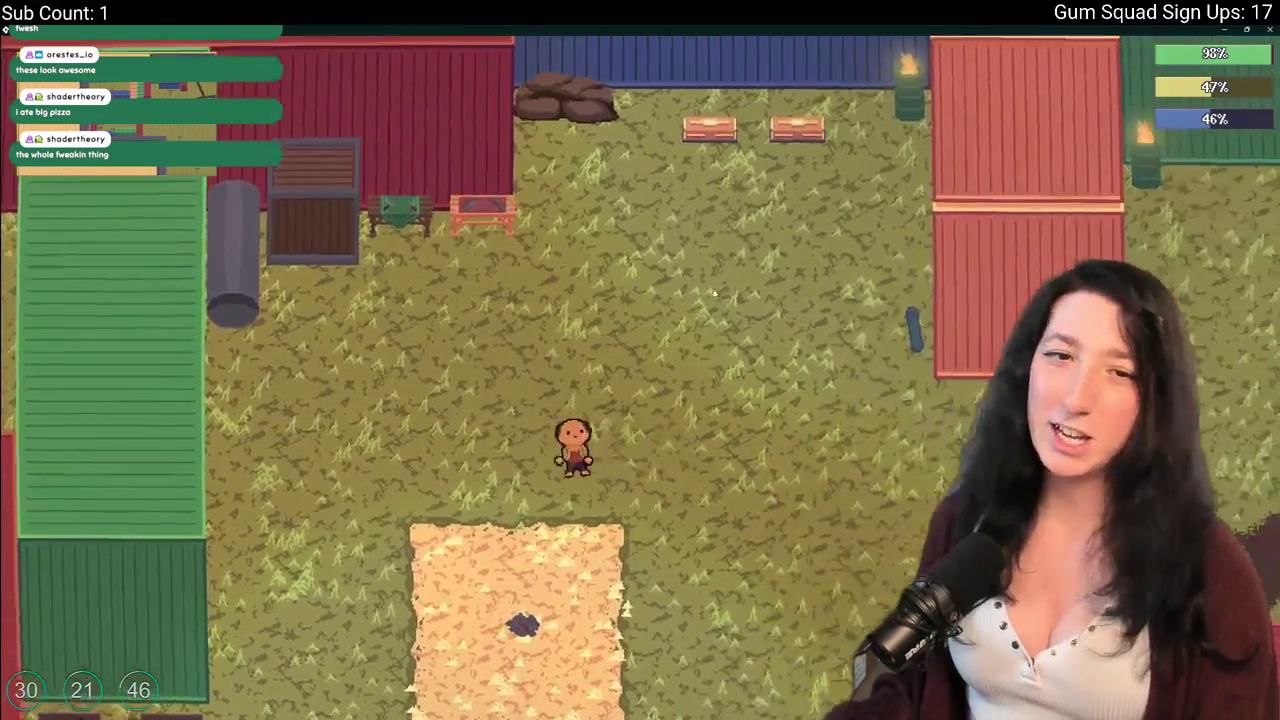
key(a)
key(s)
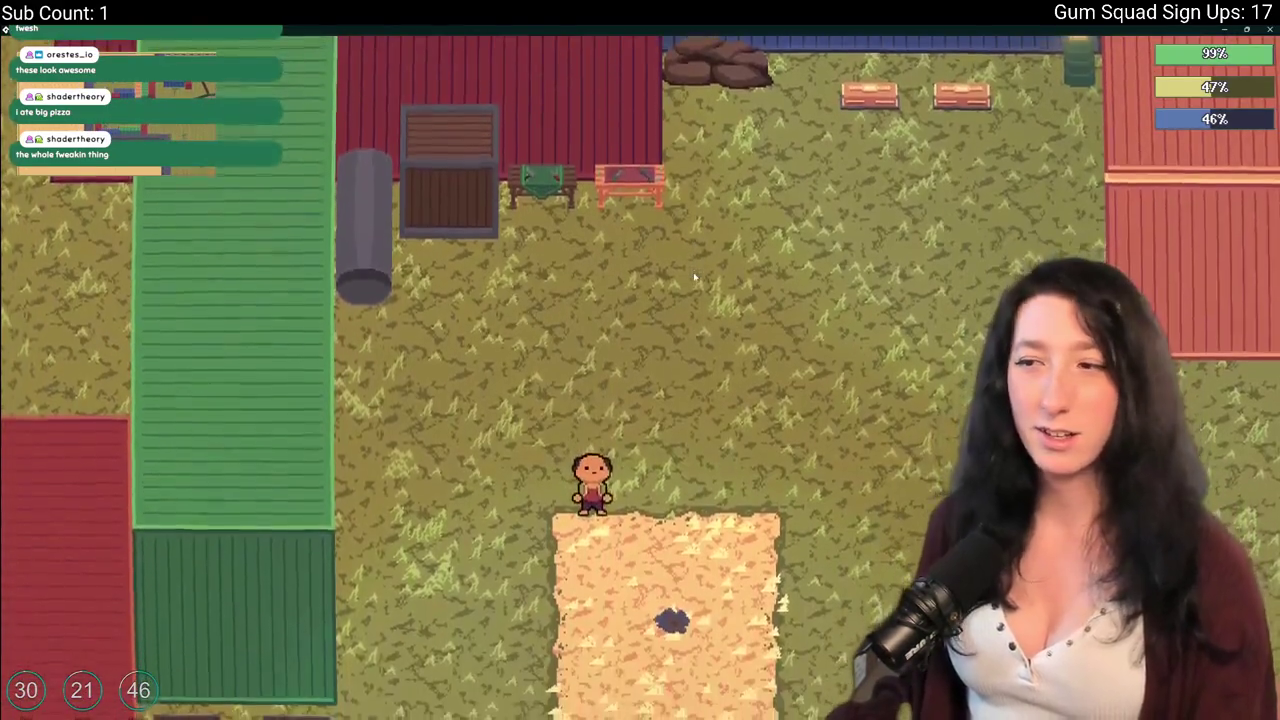
key(w)
key(d)
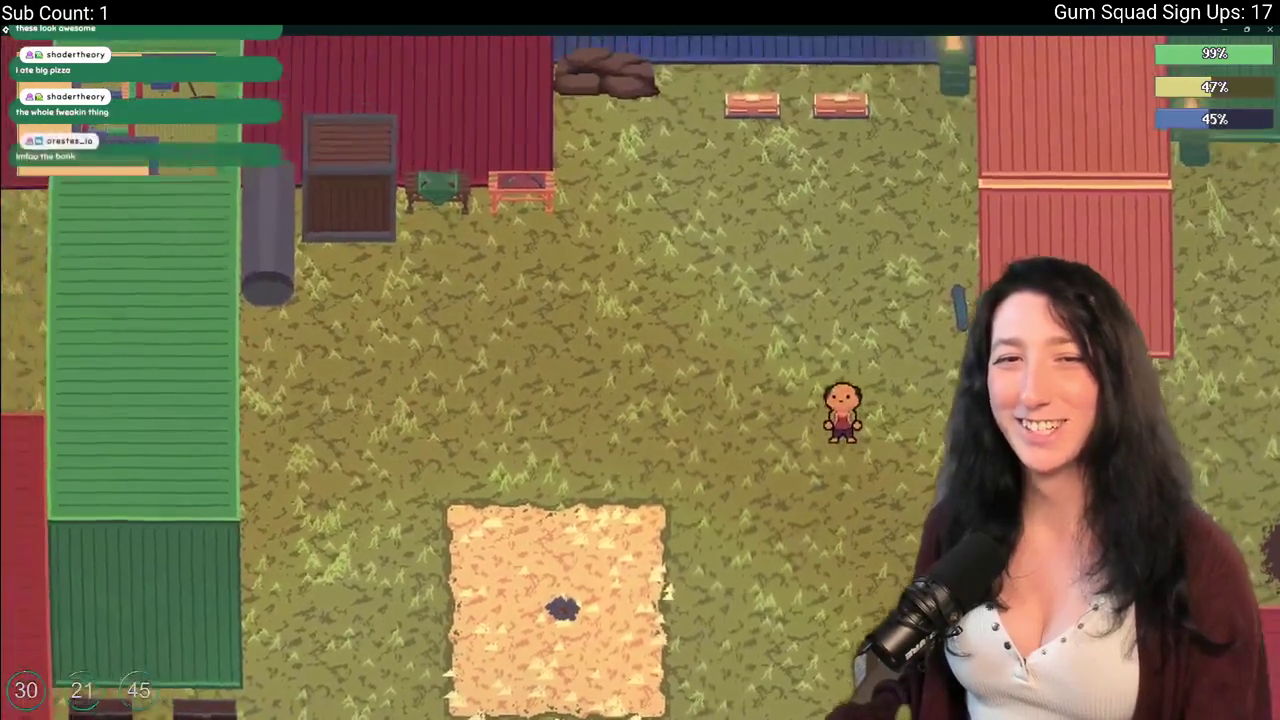
key(a)
key(w)
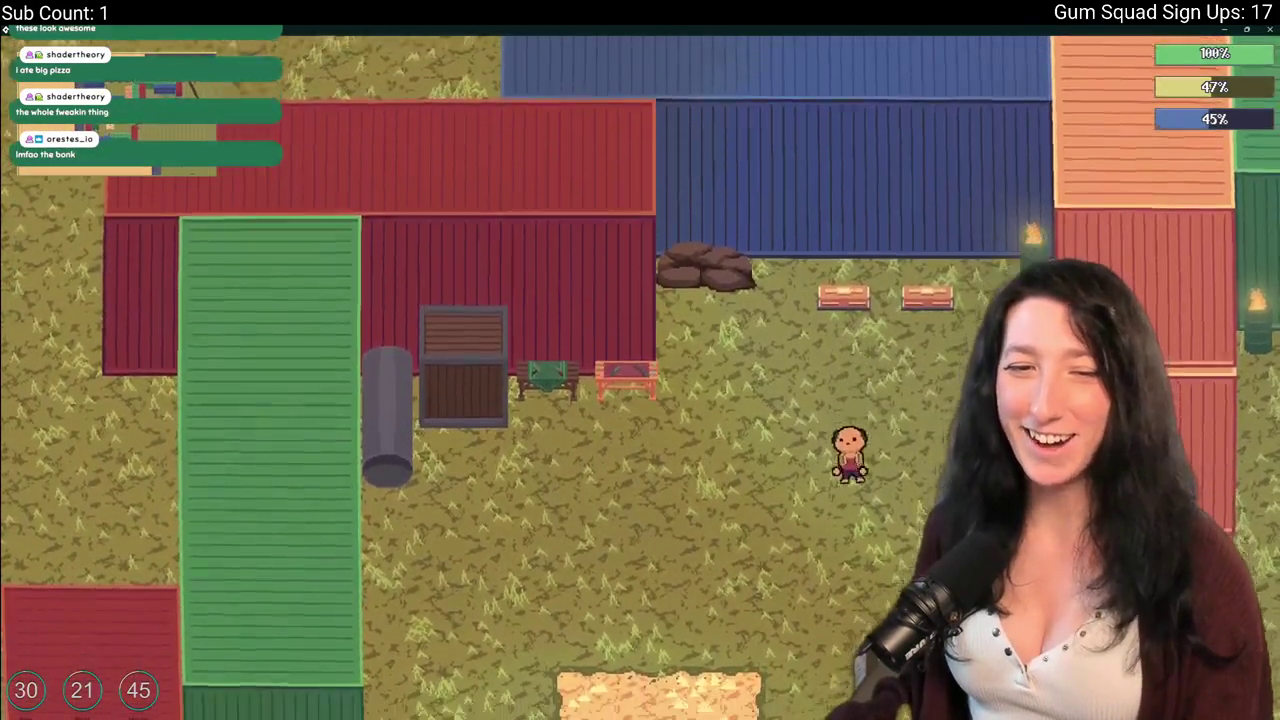
key(s)
key(w)
key(d)
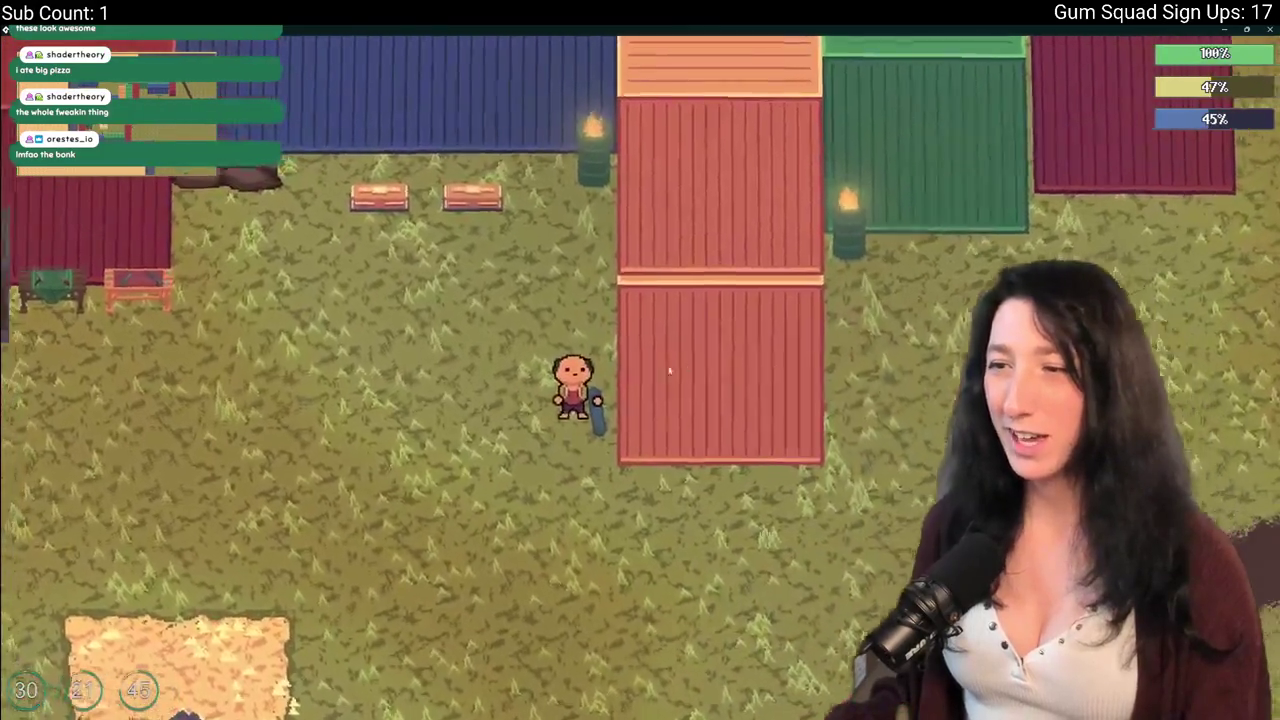
Check the audio options from the Paused menu, then keep roaming the yard.
key(Escape)
click(616, 343)
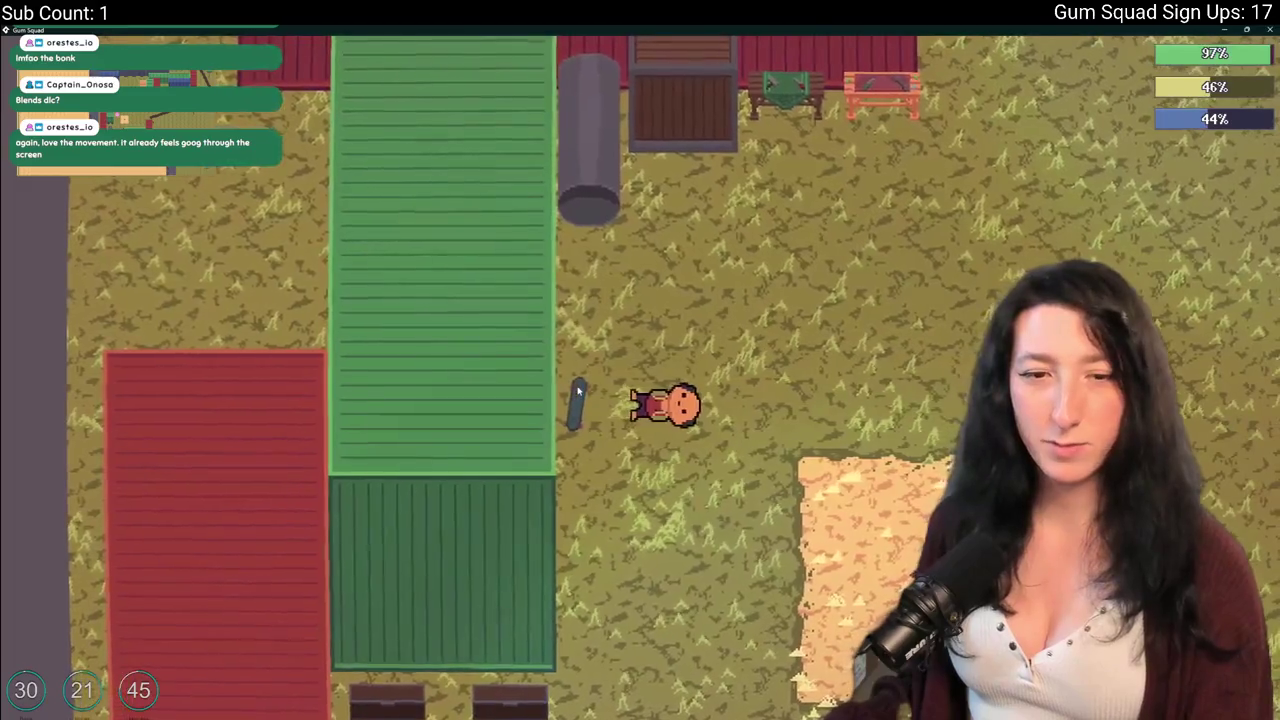
key(a)
key(d)
key(w)
key(s)
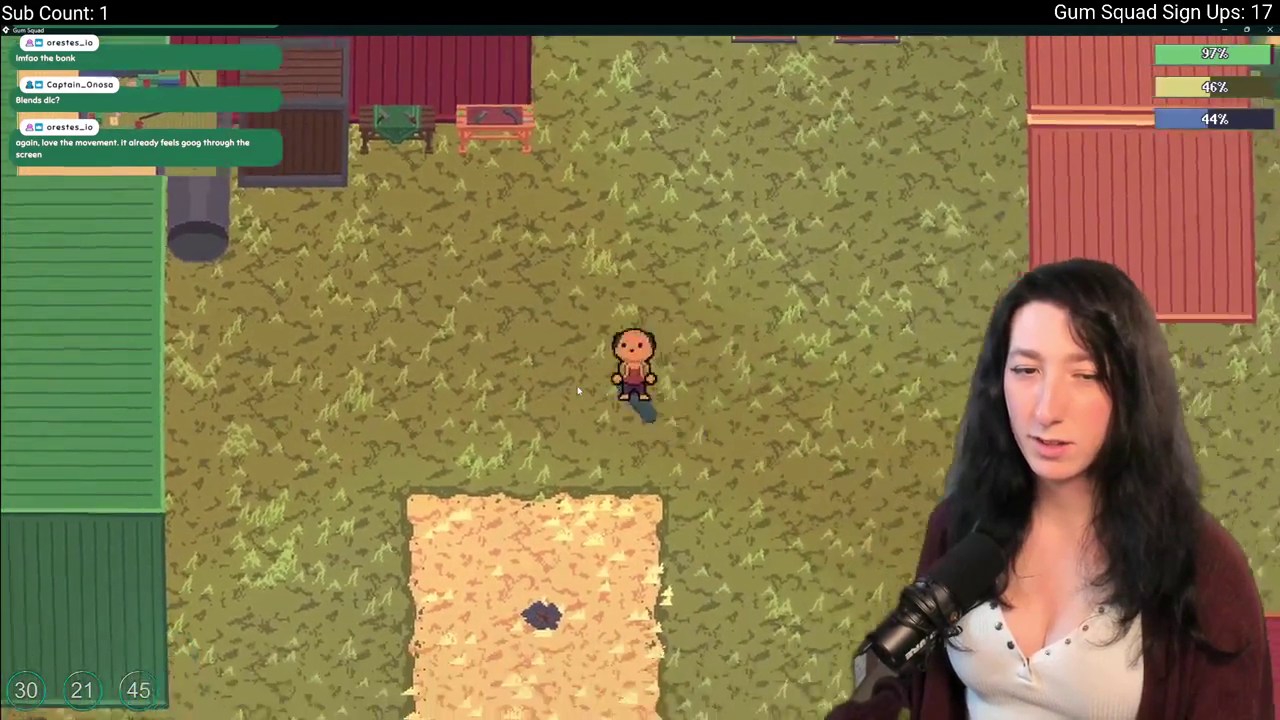
key(w)
key(a)
key(d)
key(a)
Pause and resume the game, then open the inventory to ready the rifle.
key(Escape)
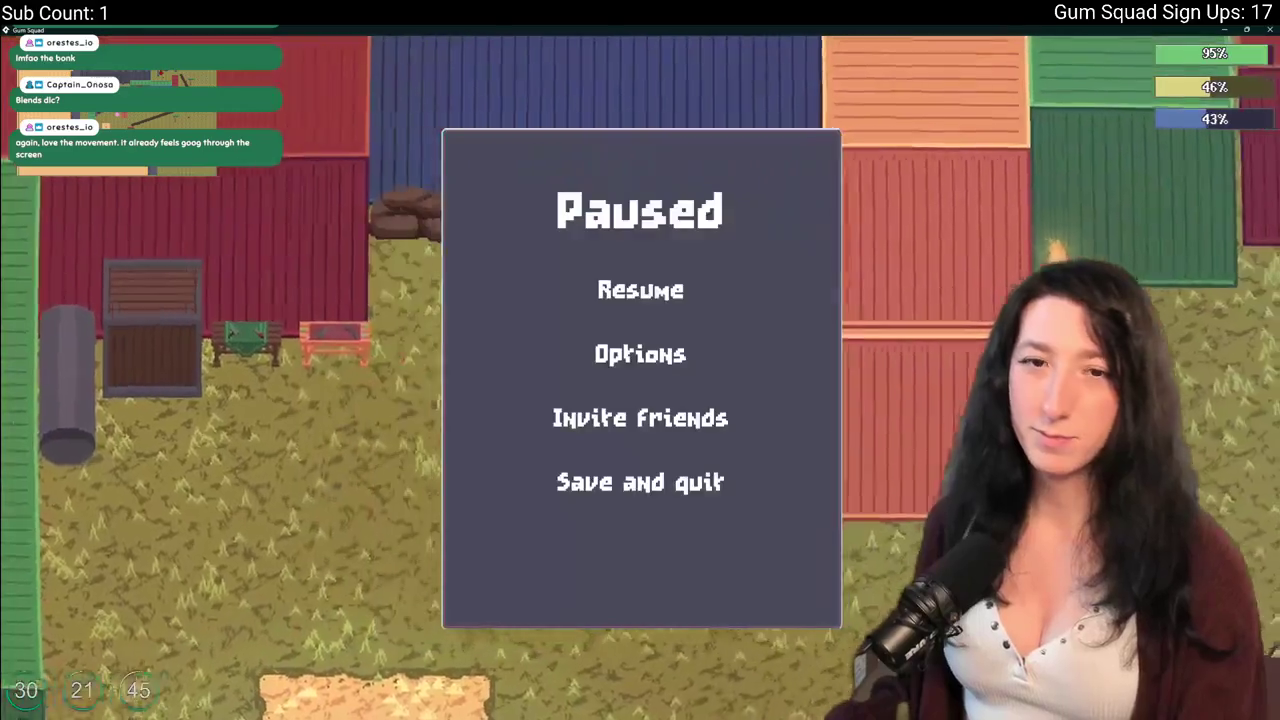
key(d)
key(s)
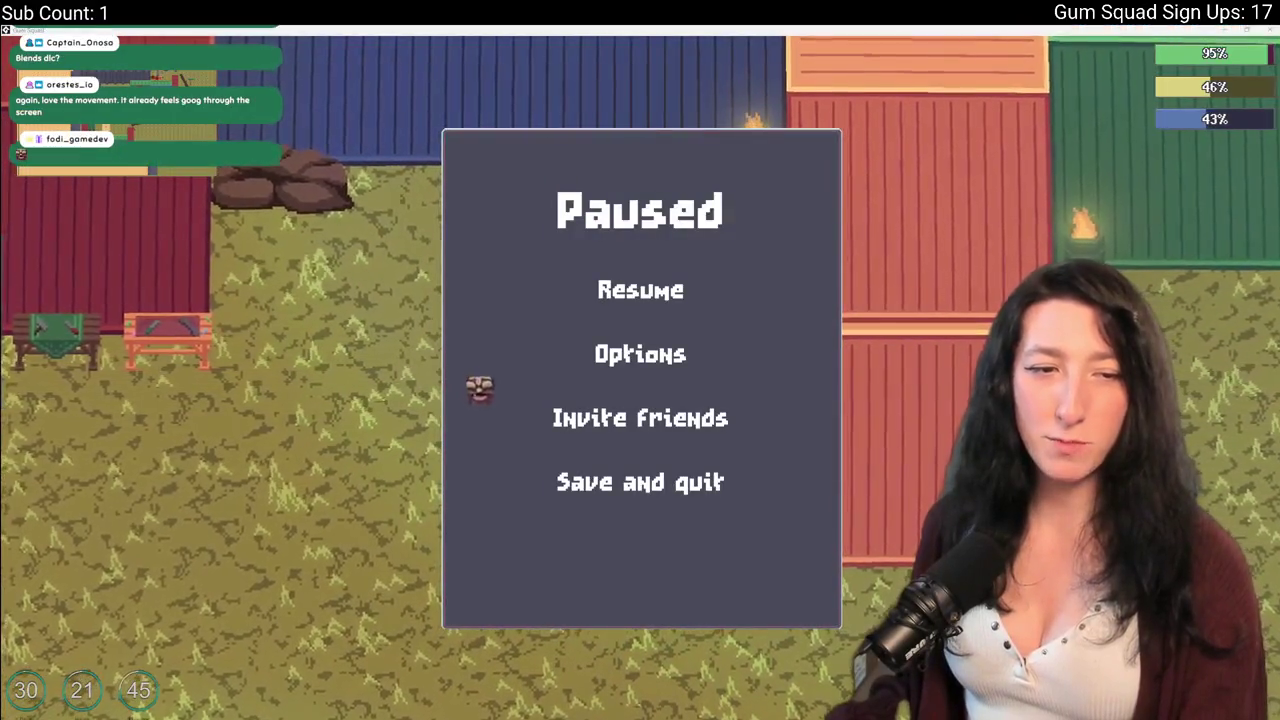
key(d)
key(s)
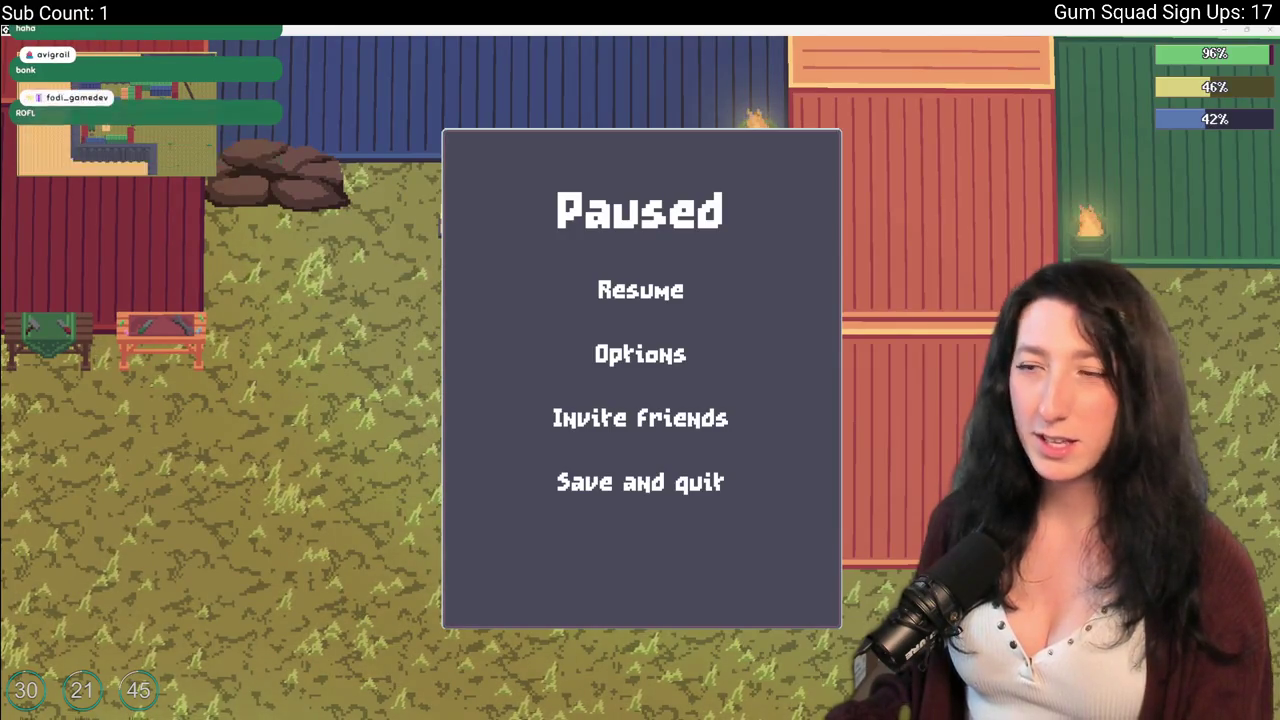
key(Escape)
key(Tab)
key(Tab)
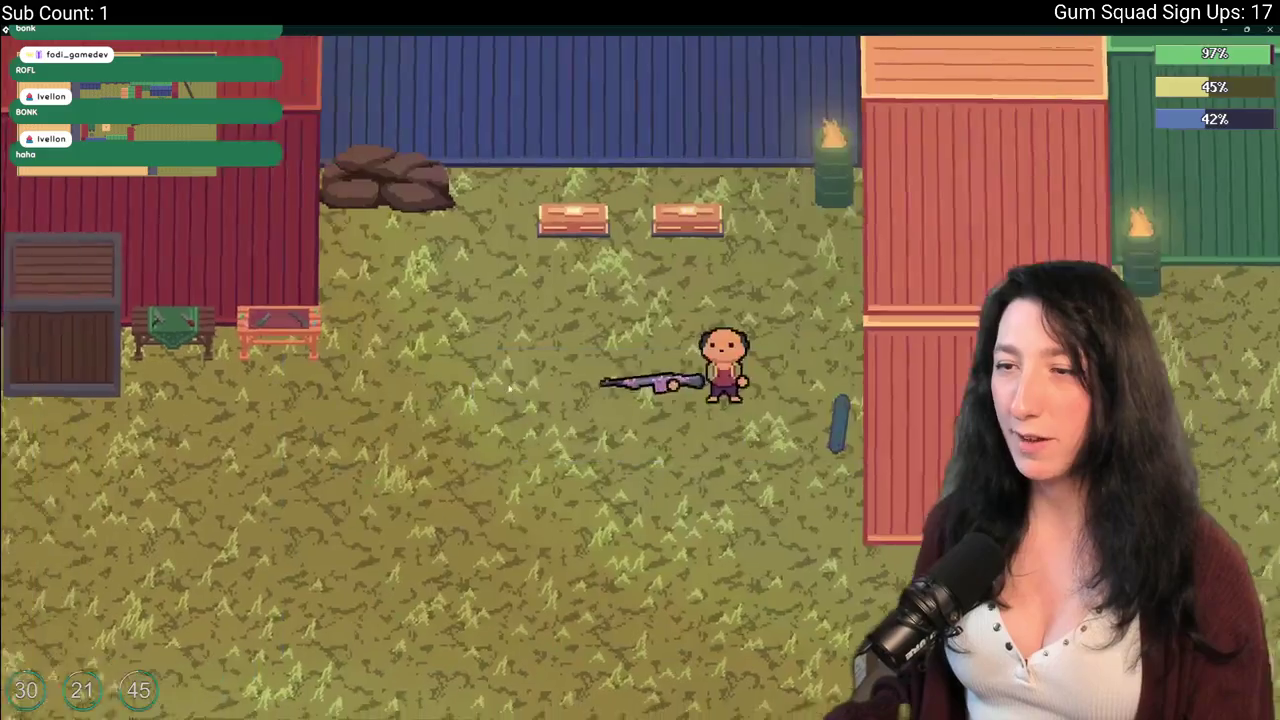
Fire the rifle at the blue object and move around the yard, checking the inventory.
key(a)
click(843, 360)
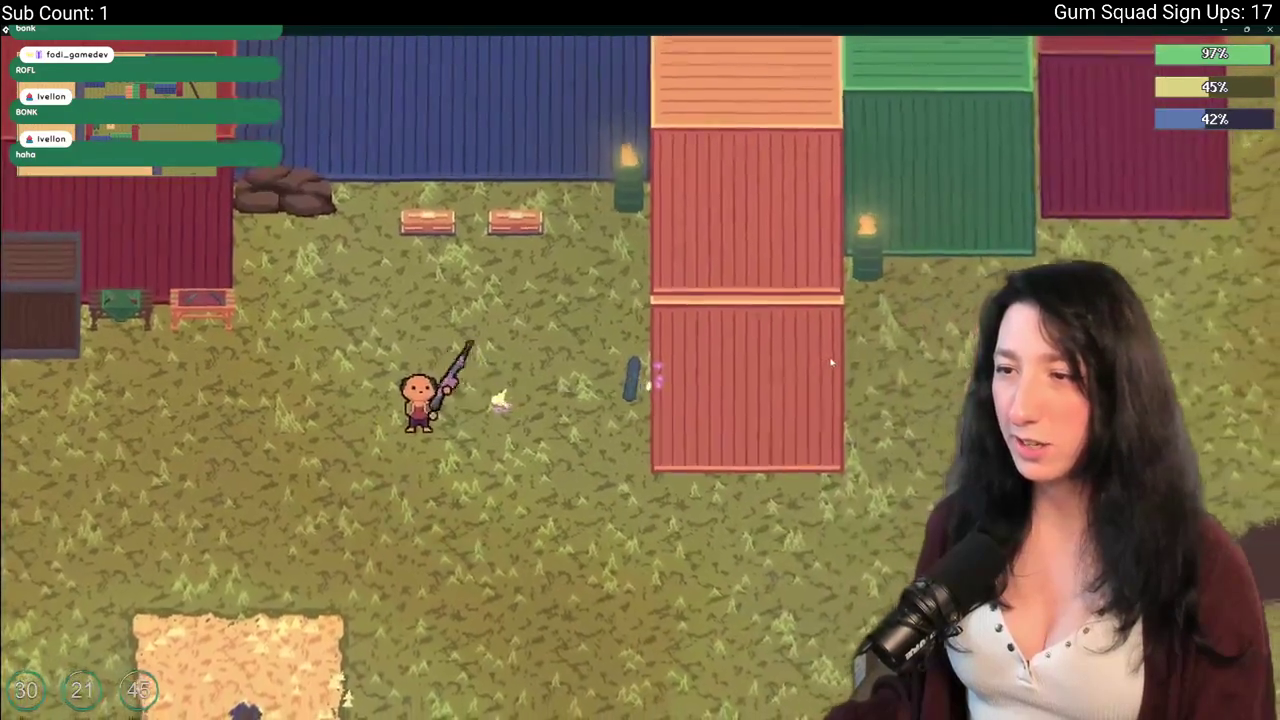
key(s)
key(d)
key(w)
key(s)
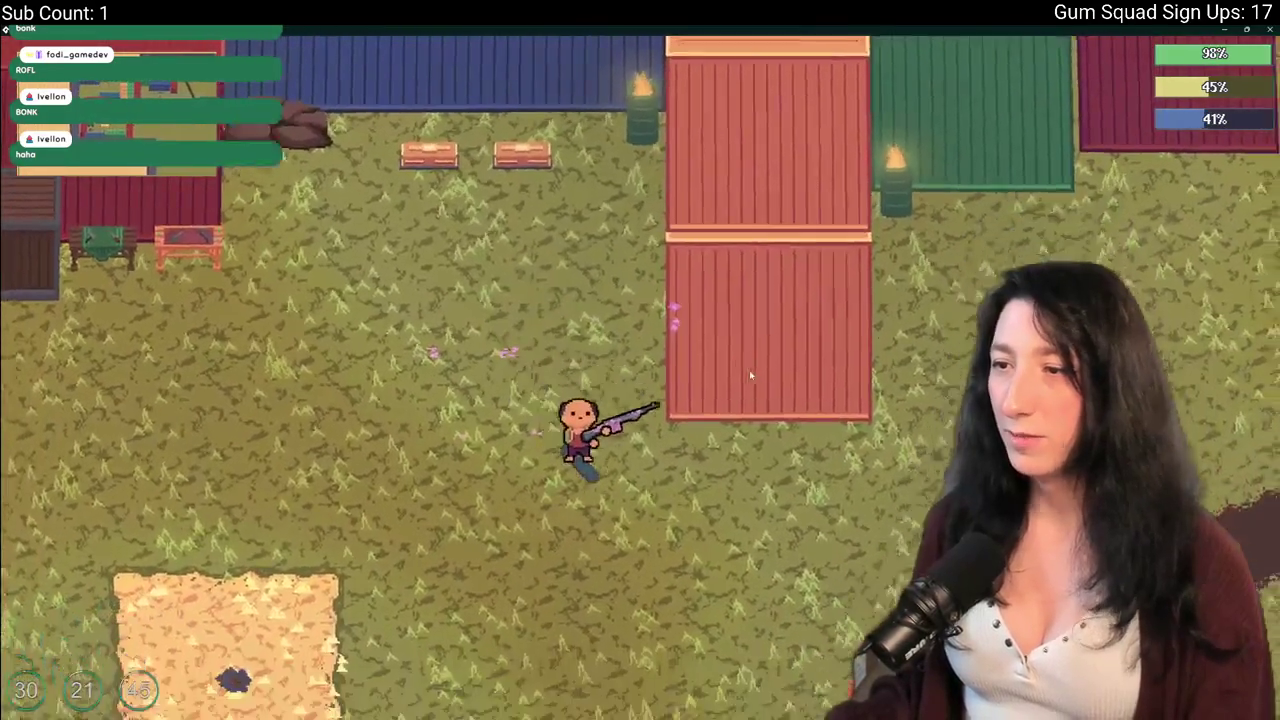
key(Tab)
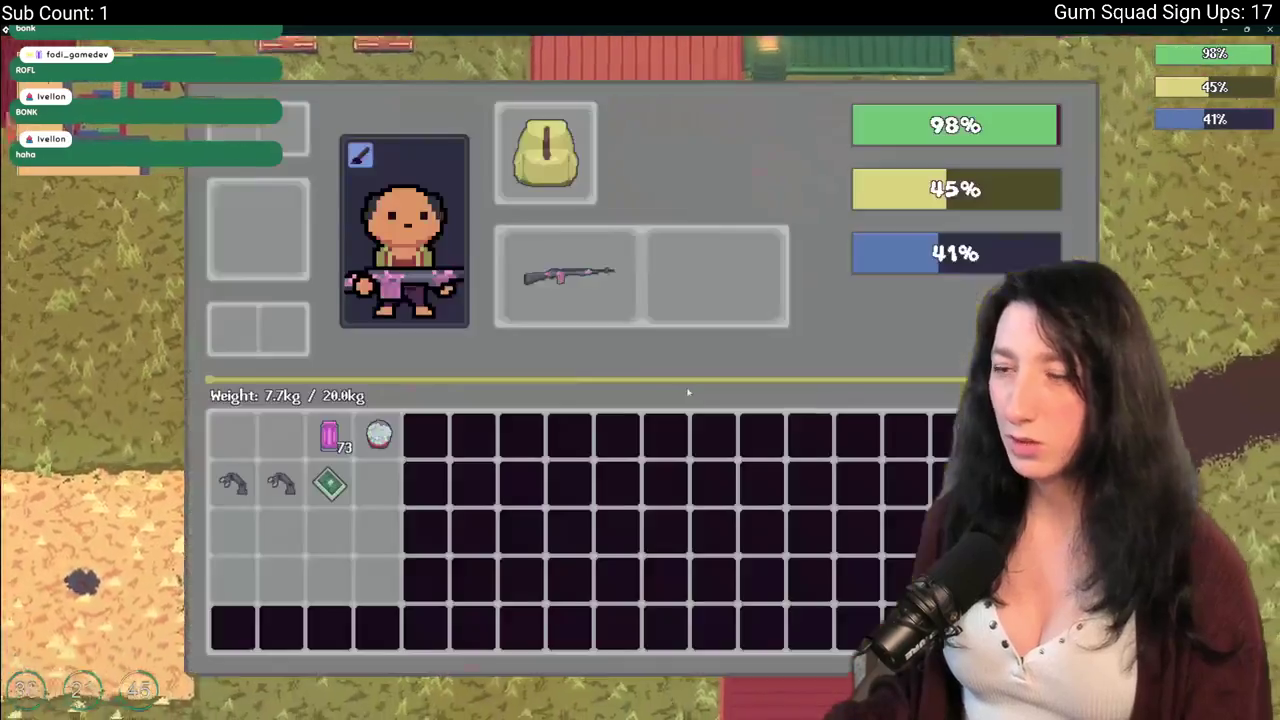
key(Tab)
key(w)
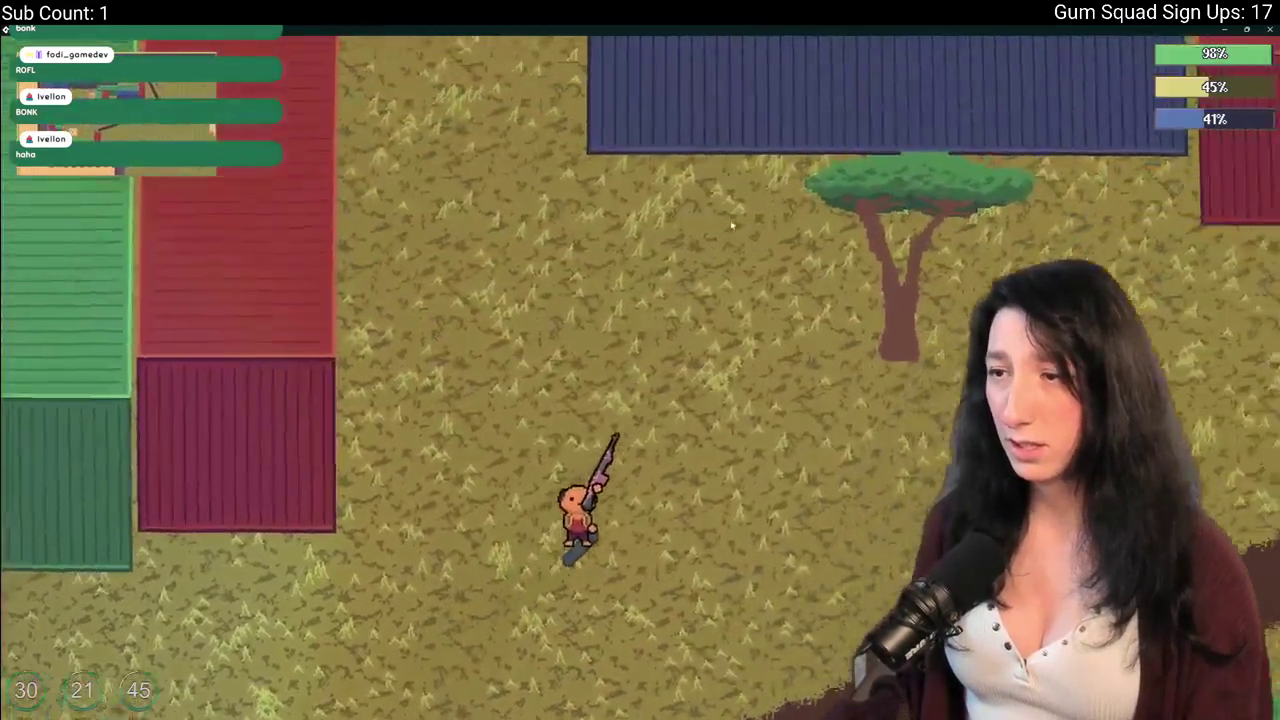
Approach the armed blue enemies until the code error, then abort back to GameMaker.
key(d)
key(s)
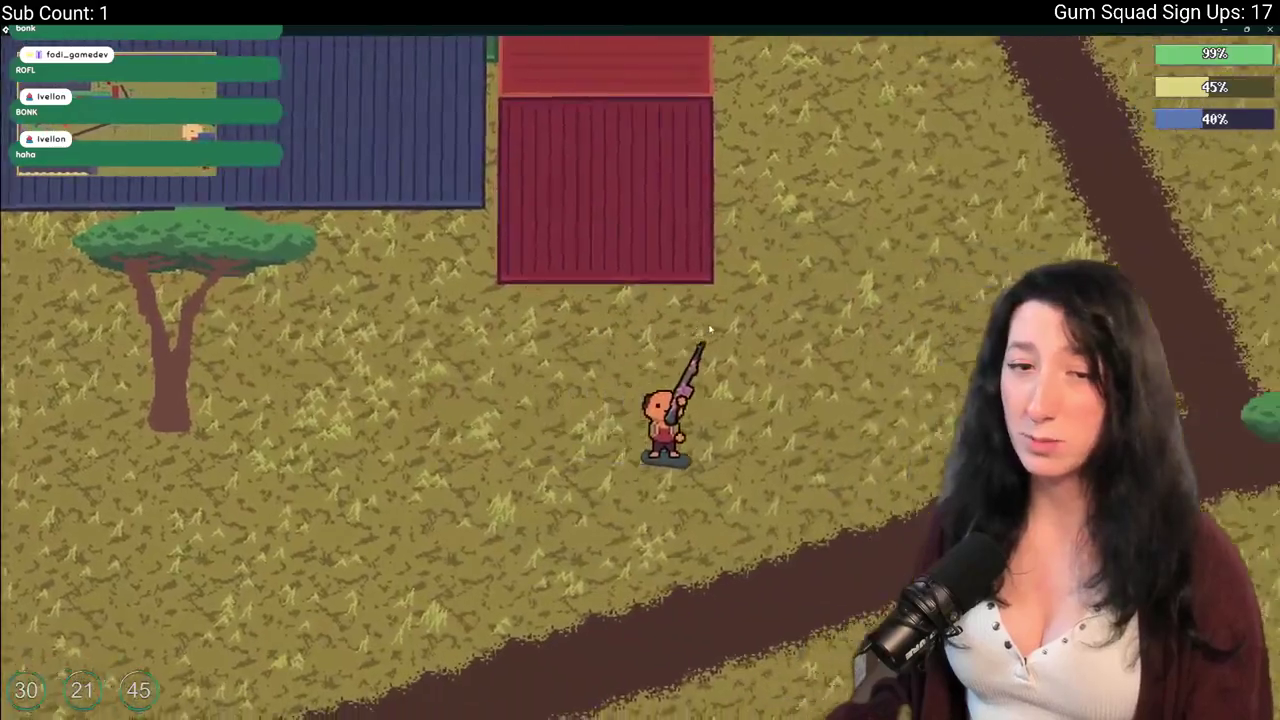
key(w)
key(d)
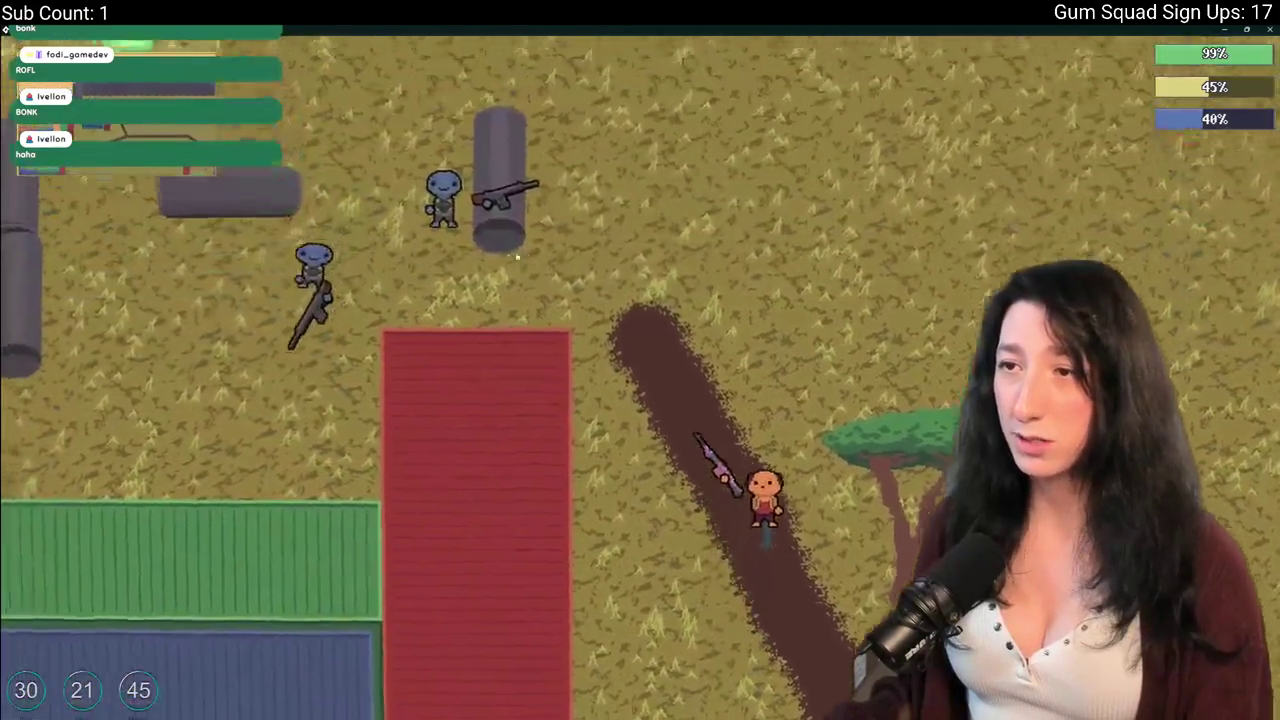
key(a)
key(s)
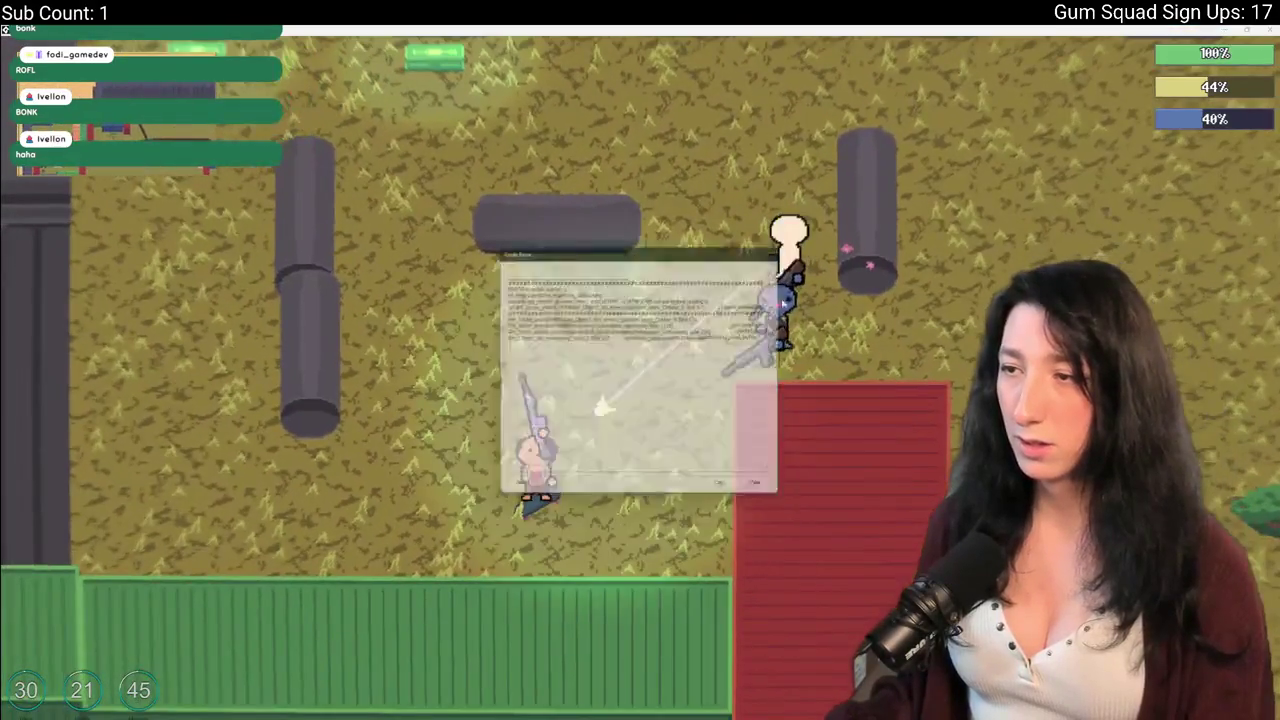
click(525, 491)
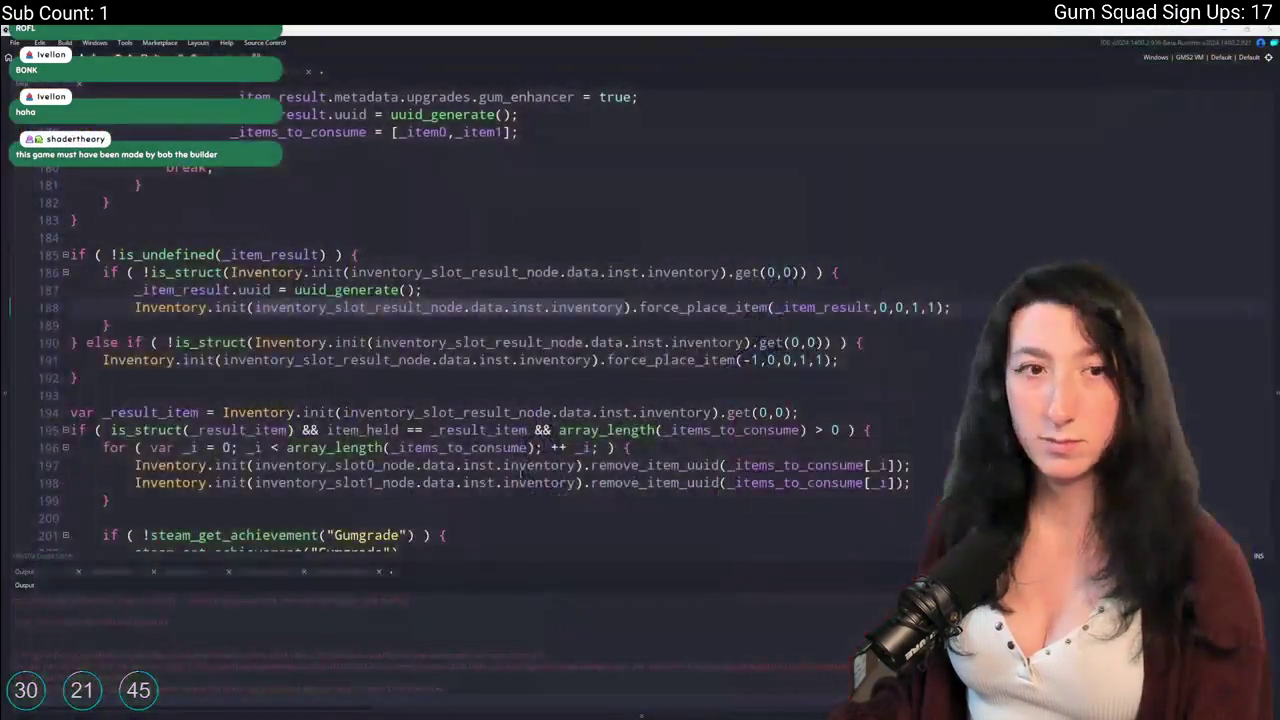
Open obj_enemy_glummer_merc and jump to the distance check on line 67.
scroll(309, 668, up, 5)
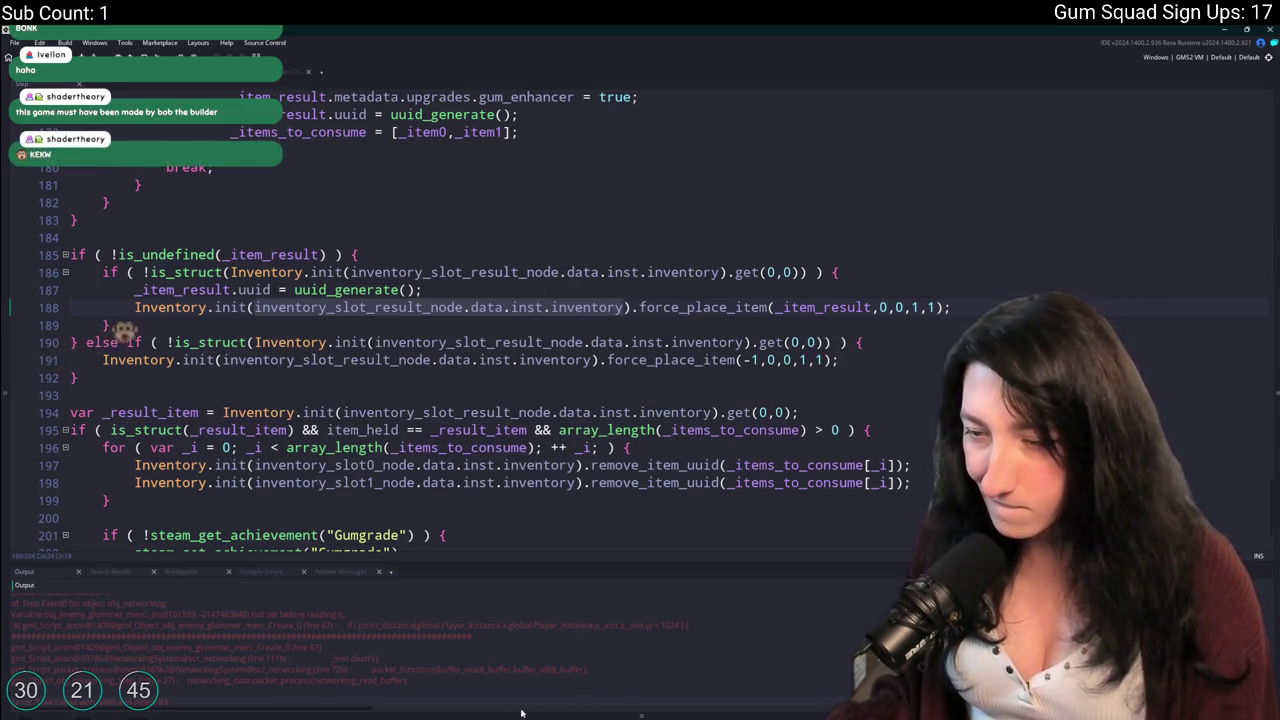
click(510, 411)
key(ctrl+t)
text(glu)
text(workbench)
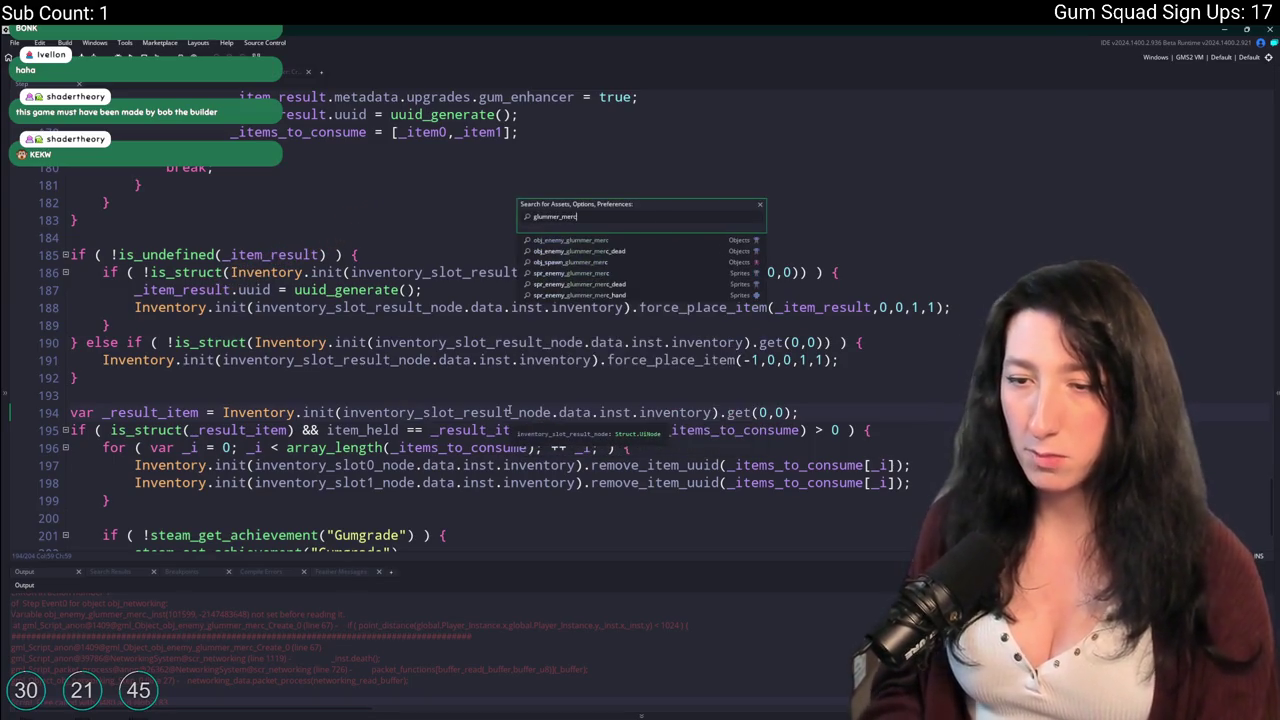
key(Return)
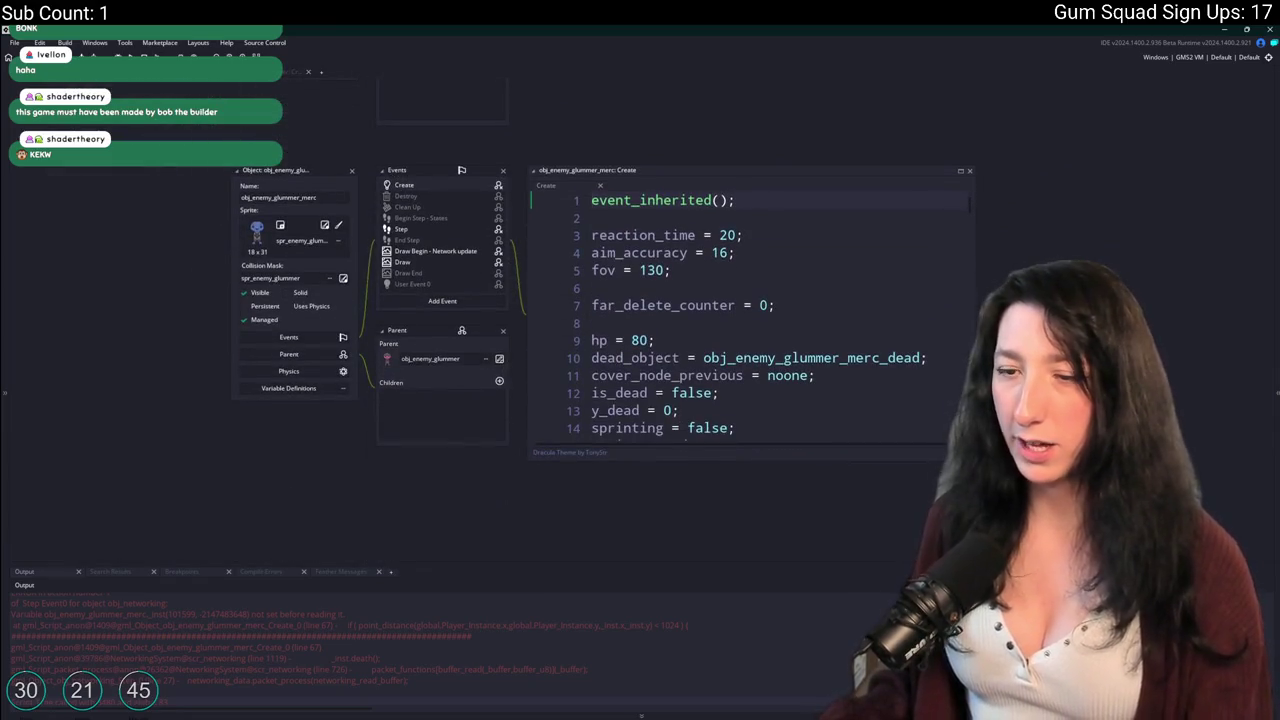
key(ctrl+g)
text(67)
key(Return)
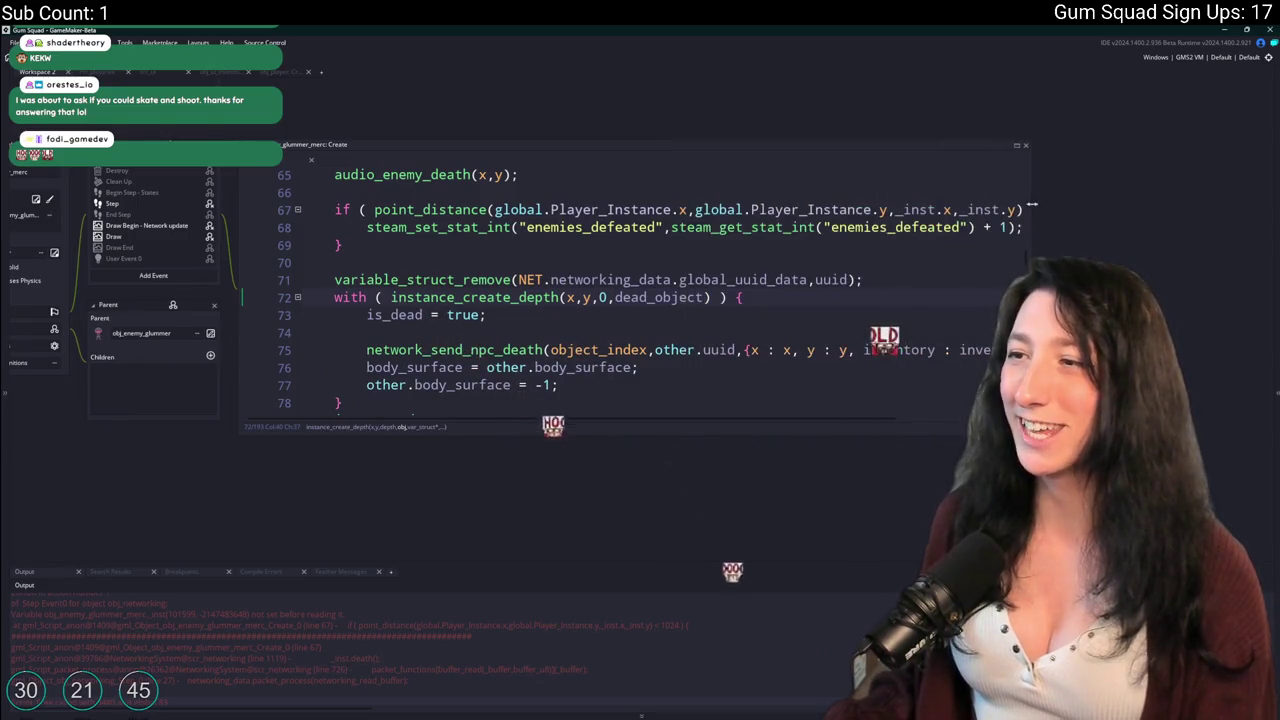
Delete both _inst prefixes on line 67, then undo those deletions.
scroll(912, 333, up, 2)
double_click(912, 333)
scroll(912, 333, down, 1)
key(Delete)
key(Delete)
double_click(929, 291)
key(Delete)
key(Delete)
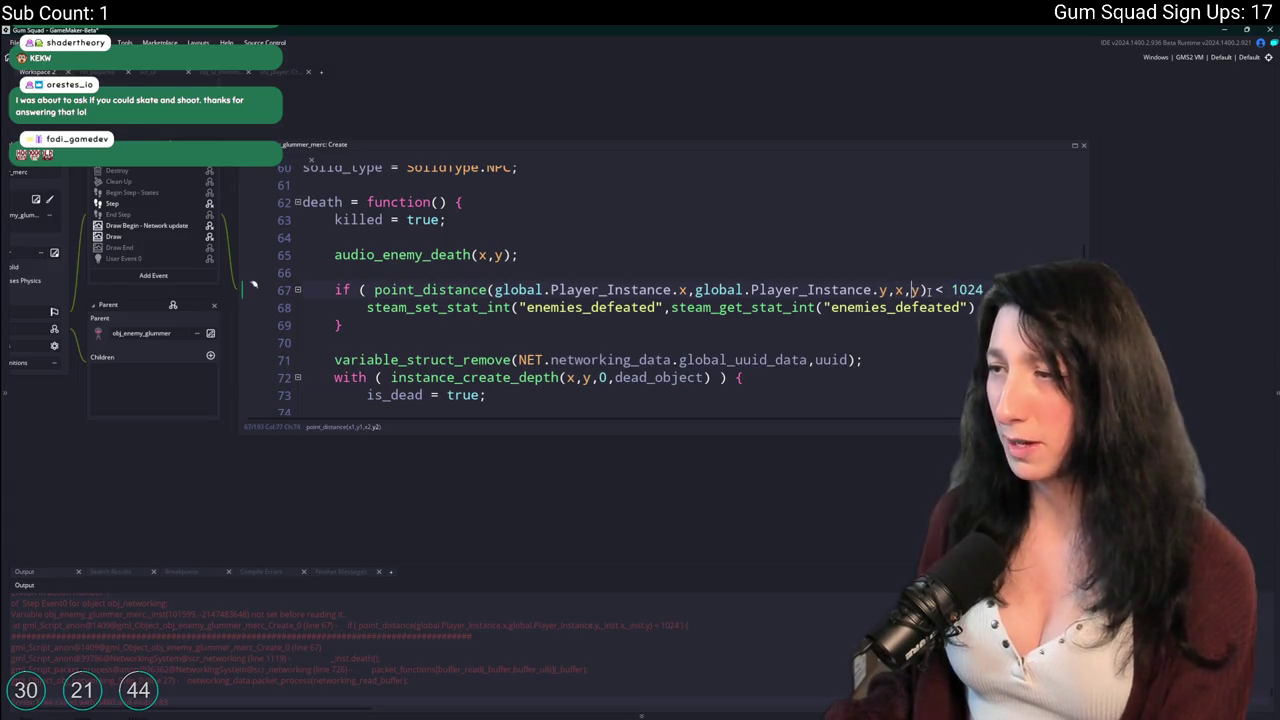
key(ctrl+z)
key(ctrl+z)
key(ctrl+z)
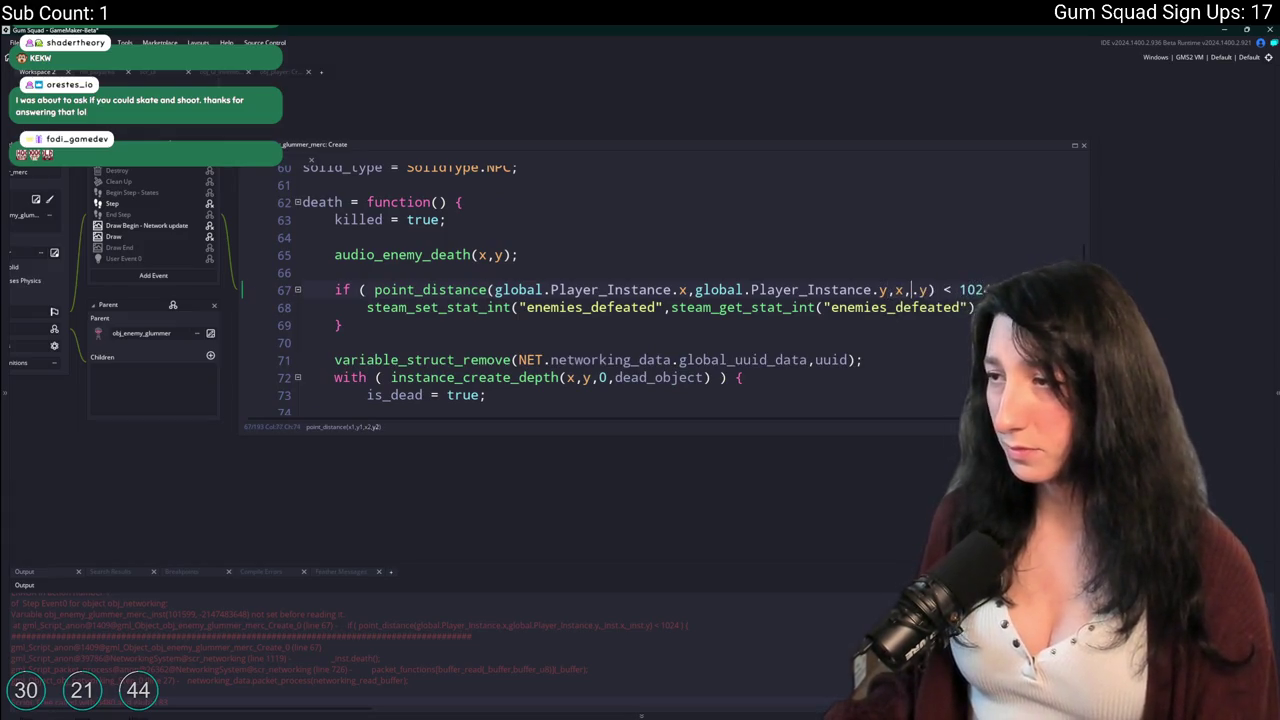
key(ctrl+z)
Search the project for line 67's old check, remove both _inst prefixes, and list all matches.
click(341, 289)
key(shift+End)
key(ctrl+f)
double_click(905, 290)
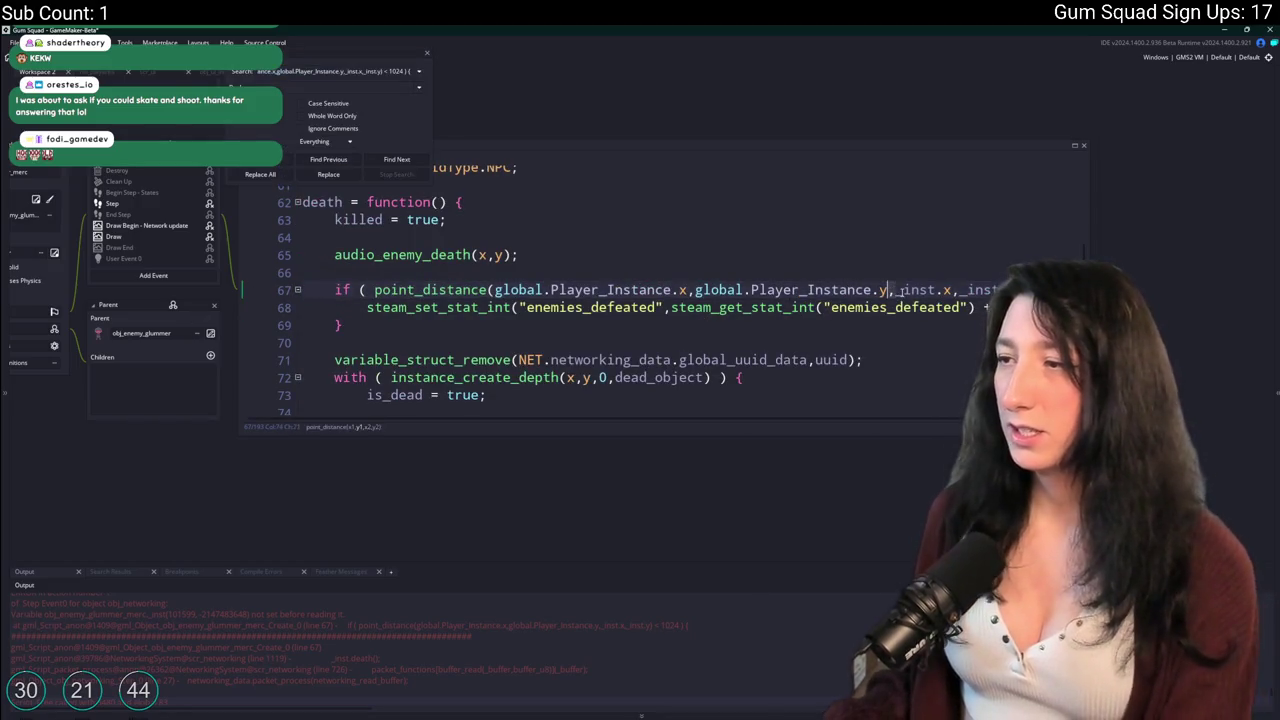
key(Delete)
key(Delete)
double_click(940, 290)
key(Delete)
key(Delete)
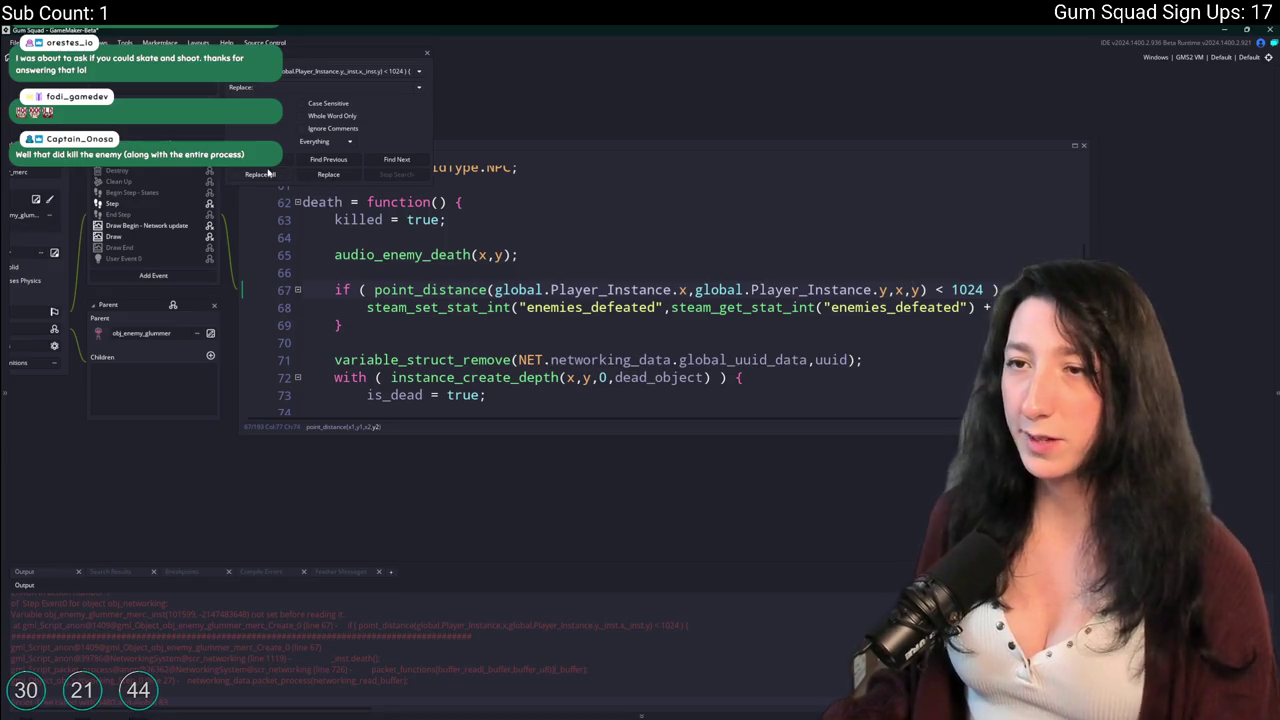
click(262, 174)
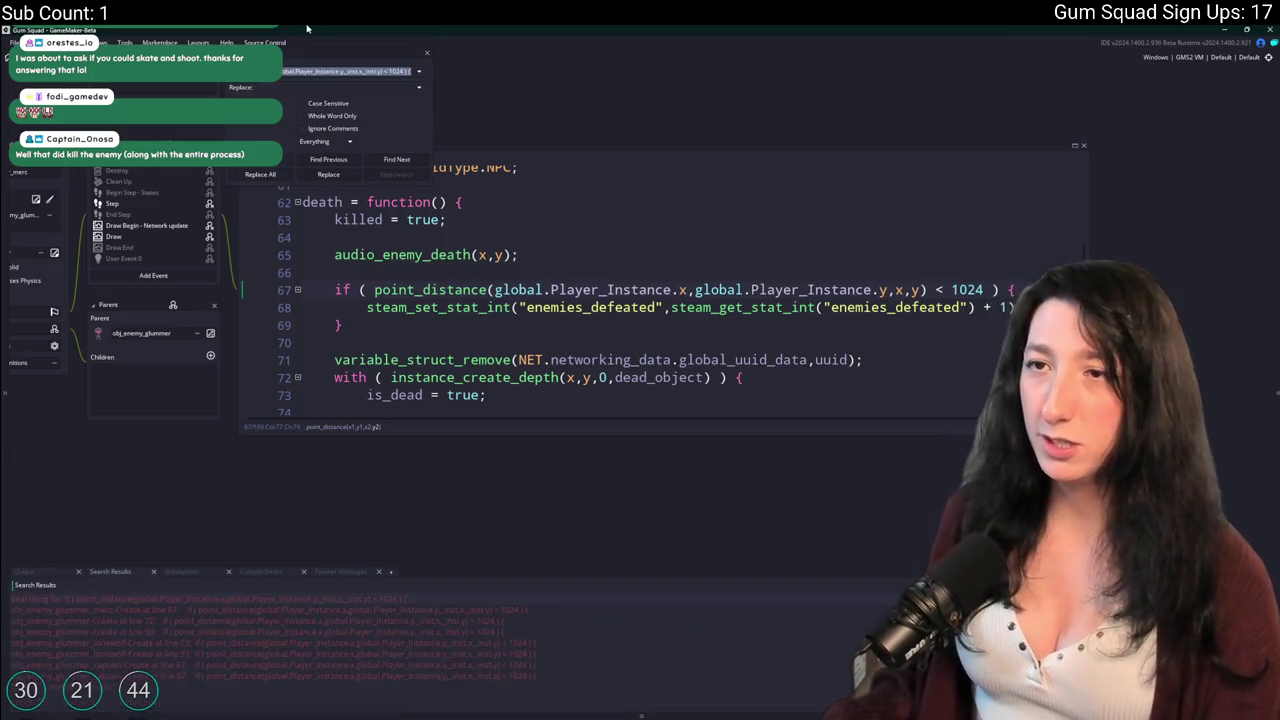
Remove the _inst prefixes from obj_enemy_glummer's point_distance check on line 72.
double_click(327, 610)
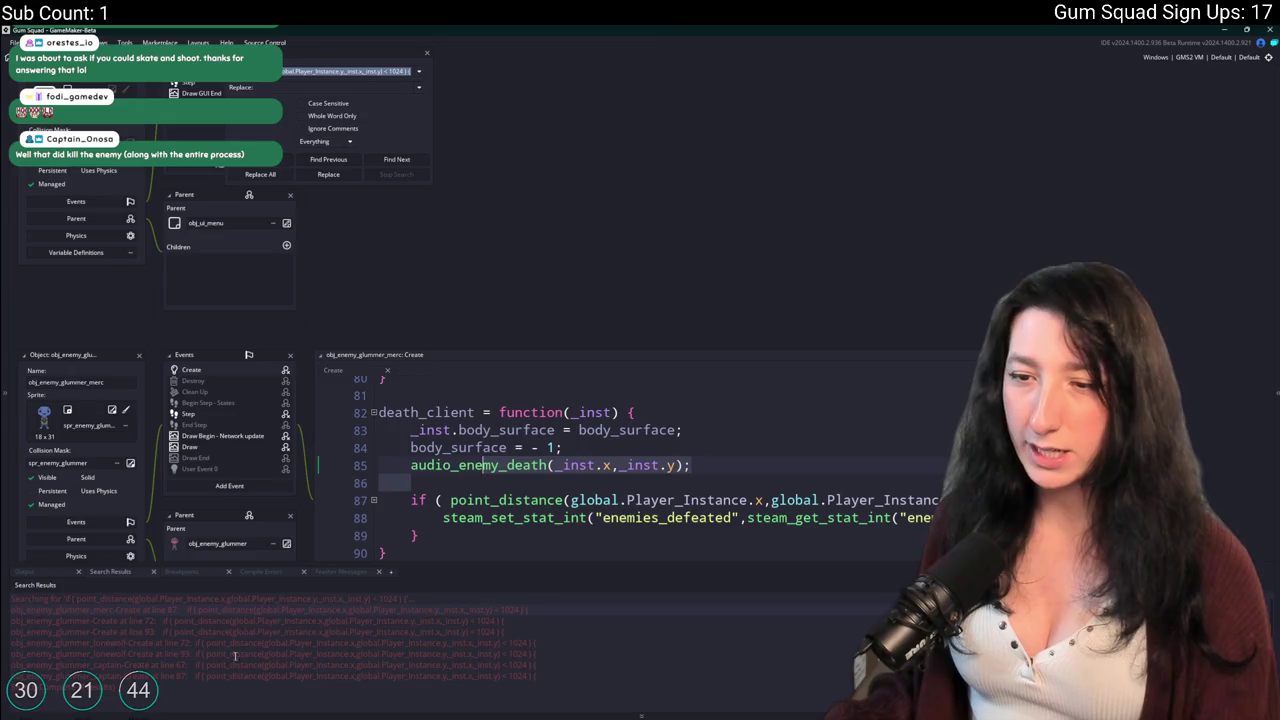
scroll(400, 450, down, 1)
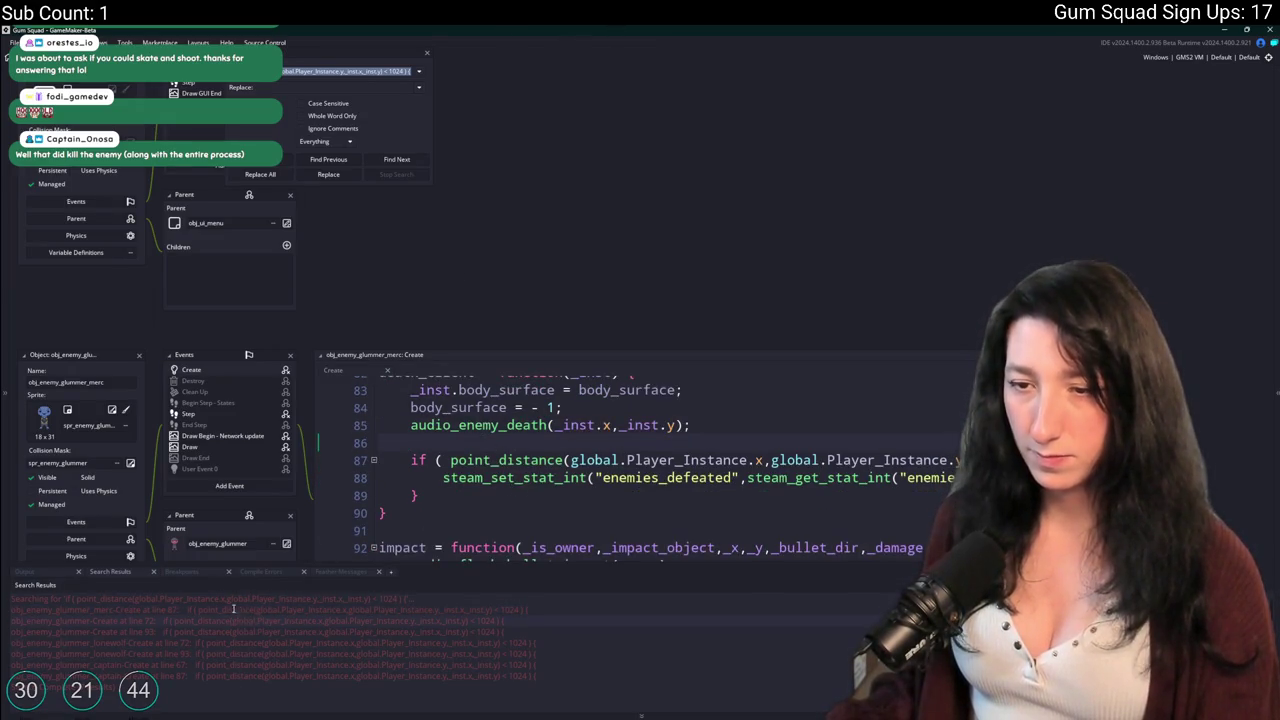
double_click(256, 617)
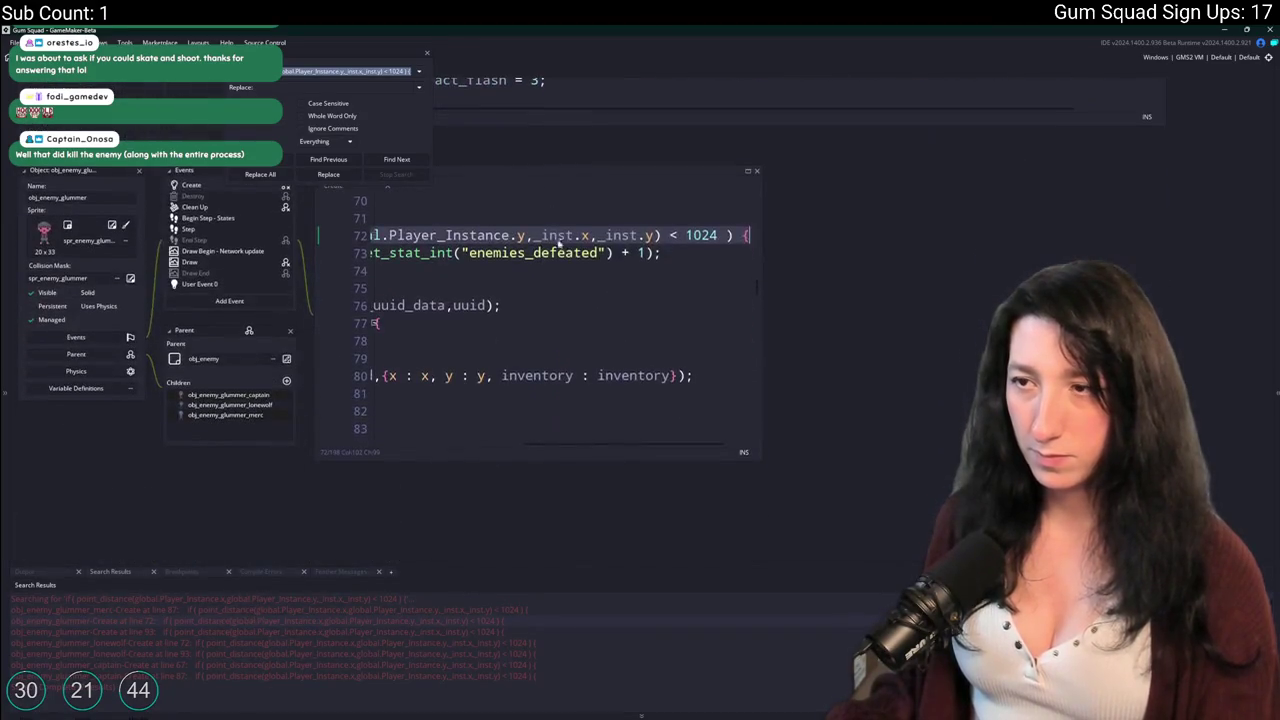
key(BackSpace)
key(BackSpace)
key(BackSpace)
key(Delete)
key(Delete)
key(Delete)
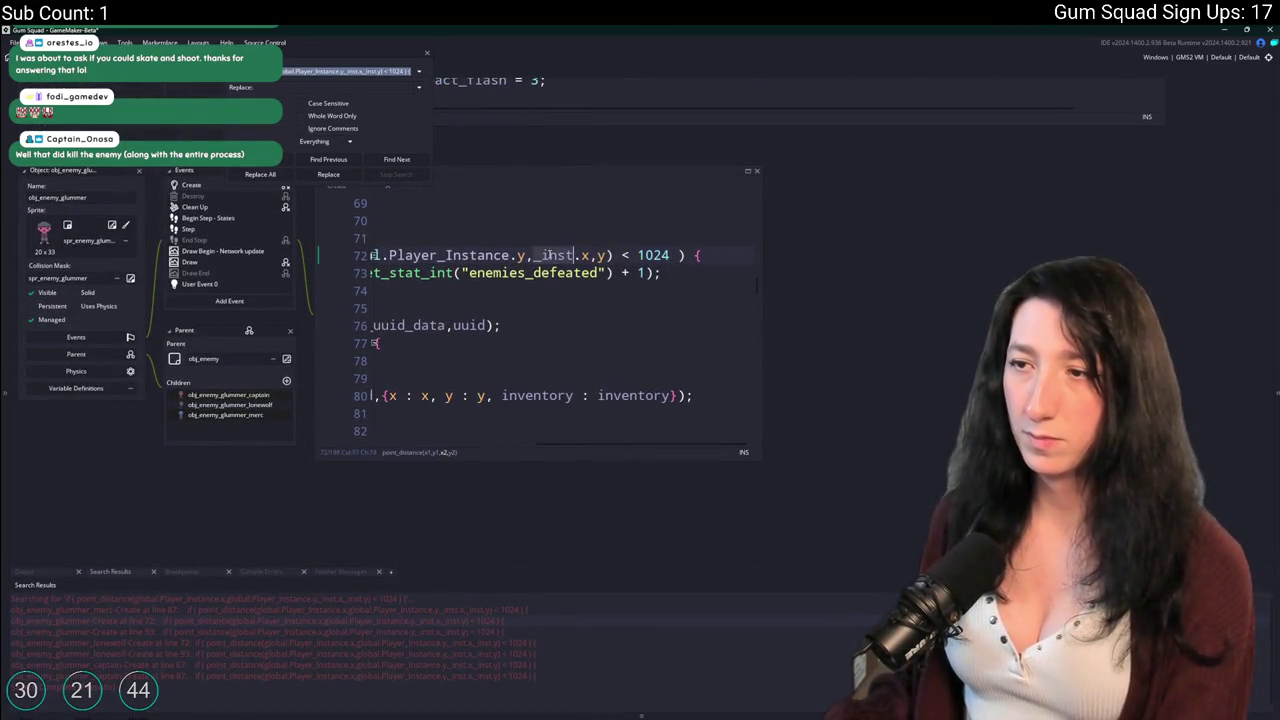
key(Left)
key(Left)
key(BackSpace)
key(BackSpace)
key(BackSpace)
Strip the _inst prefixes from the lonewolf enemy's line 72 distance check.
double_click(352, 642)
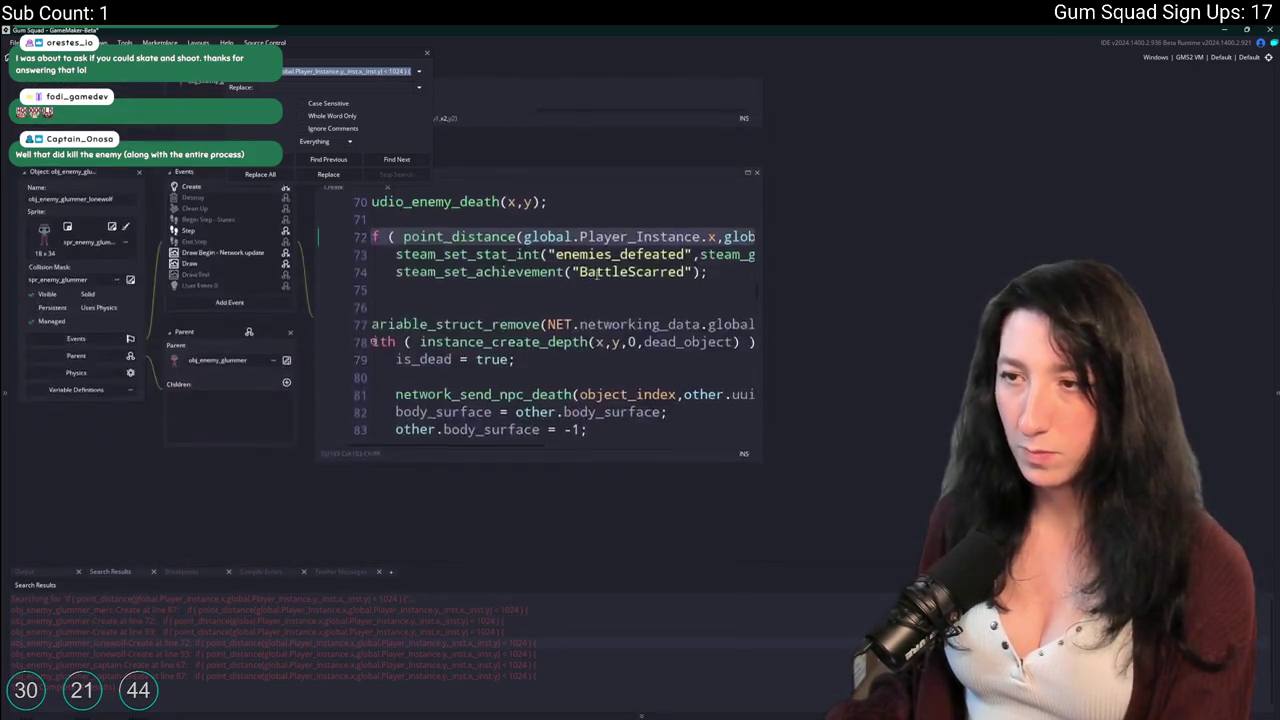
click(694, 236)
key(Left)
key(Left)
key(Left)
key(BackSpace)
key(BackSpace)
key(BackSpace)
key(Left)
key(Left)
key(BackSpace)
key(BackSpace)
key(BackSpace)
key(Home)
click(498, 235)
scroll(502, 246, up, 2)
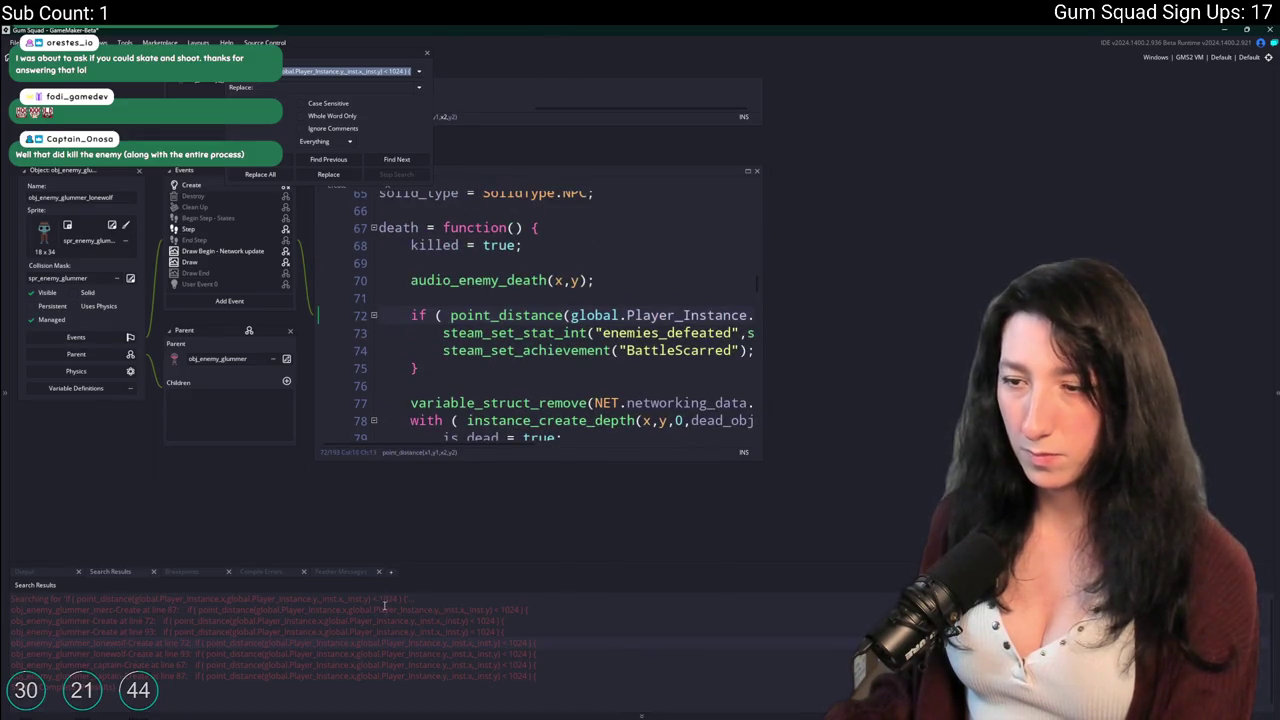
Strip the _inst prefixes from the captain's line 67, then close Search & Replace.
double_click(408, 664)
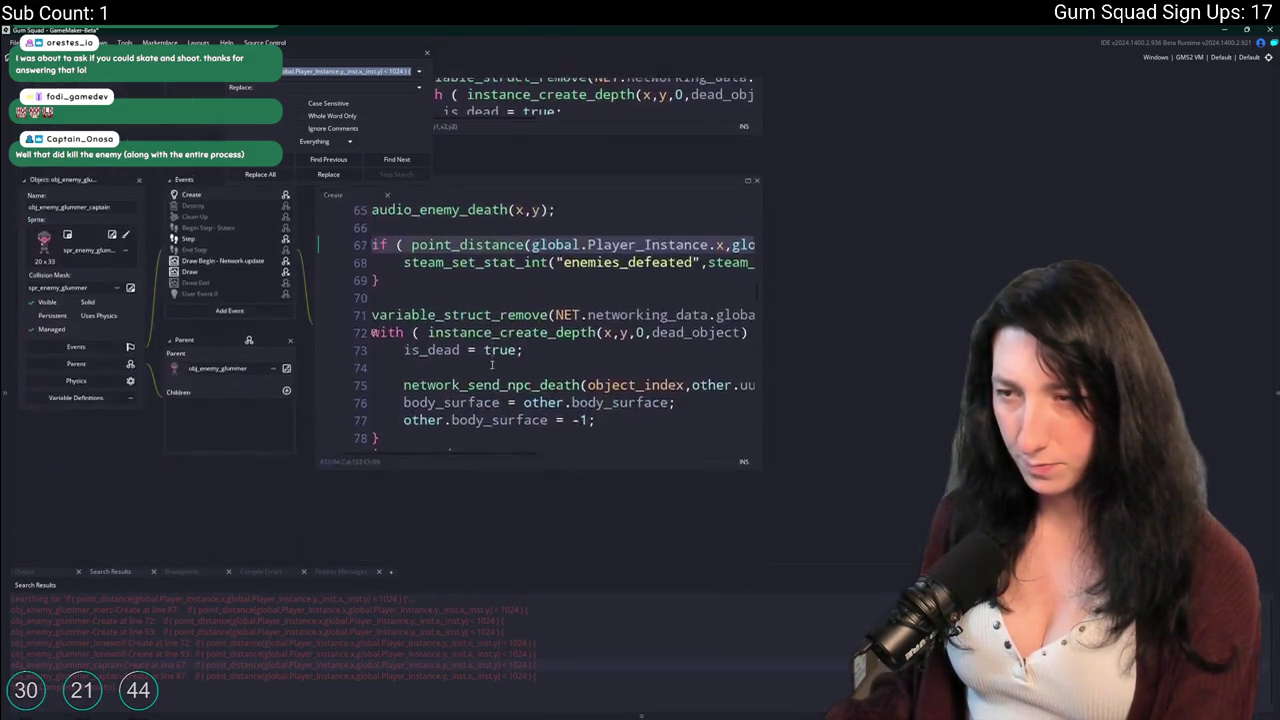
click(718, 275)
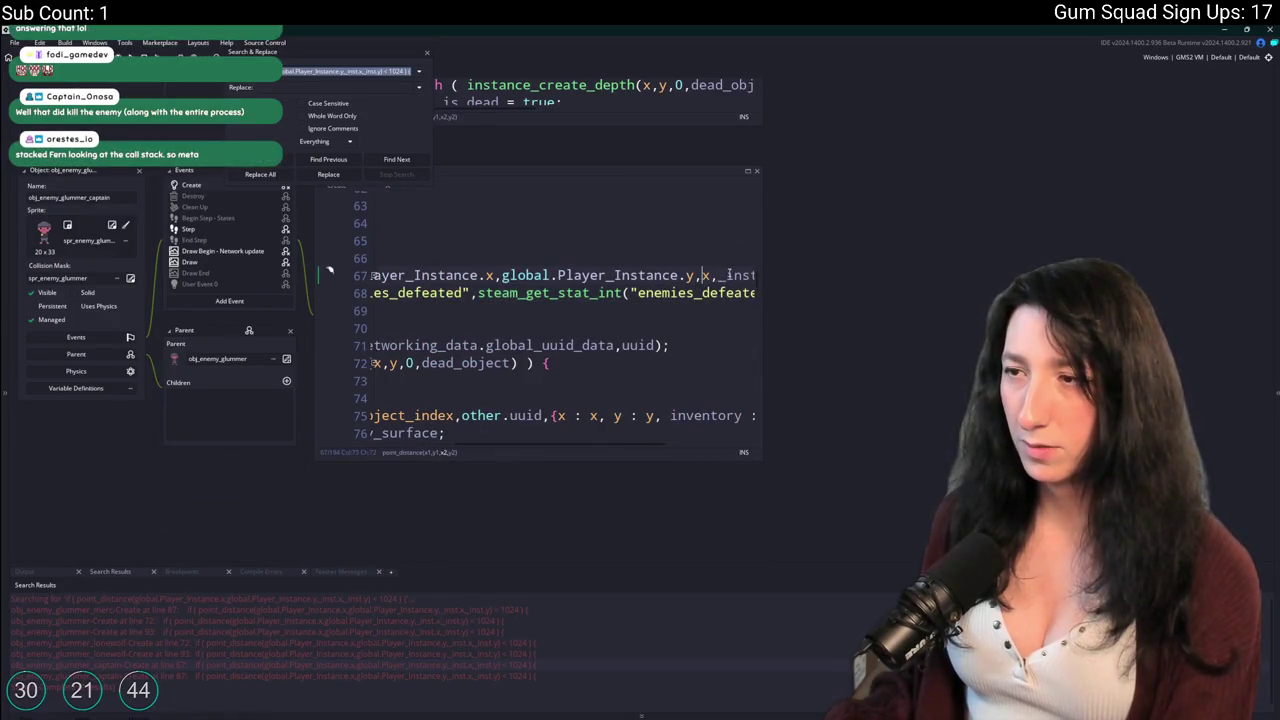
key(BackSpace)
key(Delete)
key(Delete)
key(Delete)
key(Left)
key(Left)
key(BackSpace)
key(BackSpace)
key(BackSpace)
click(542, 260)
scroll(357, 203, up, 3)
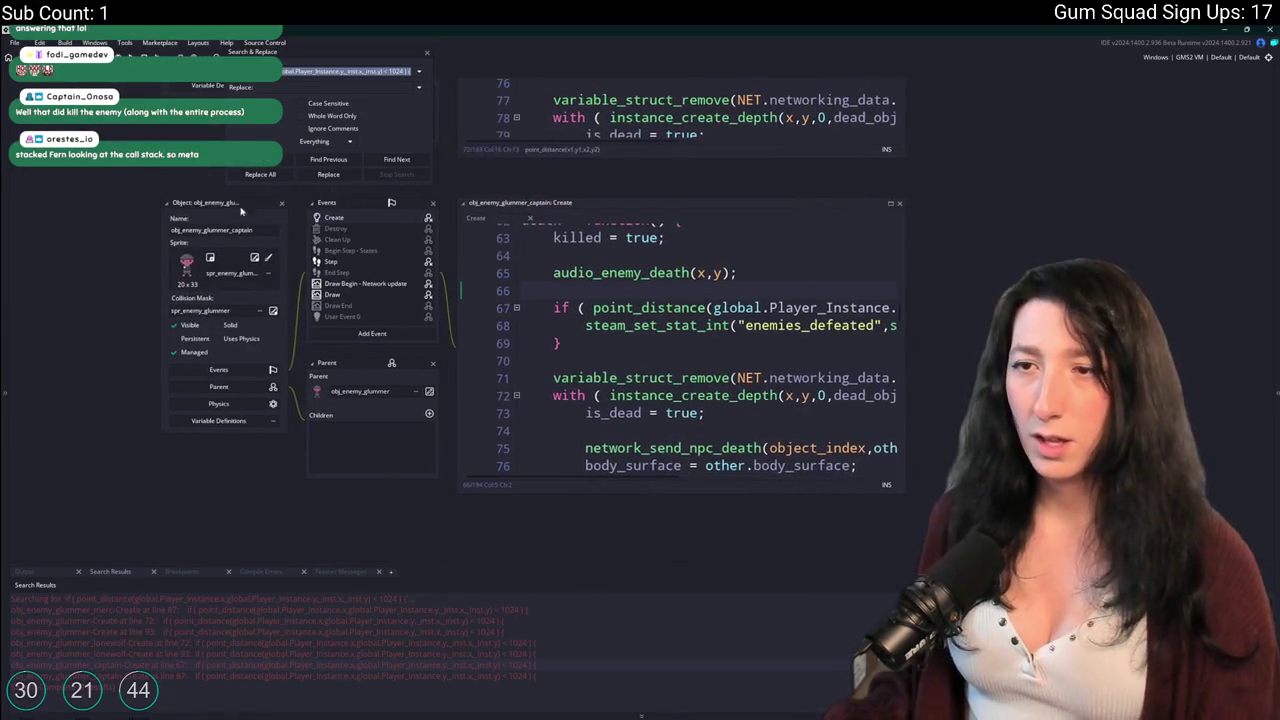
click(426, 53)
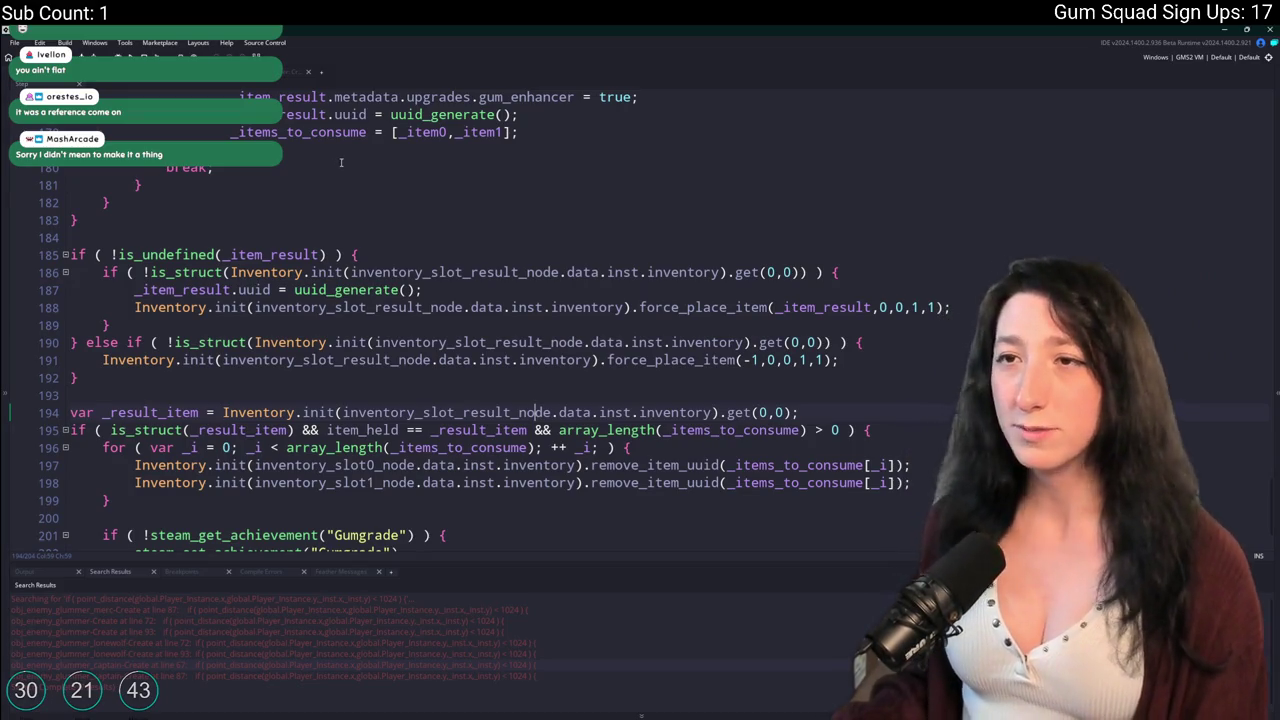
scroll(313, 208, down, 3)
scroll(313, 208, up, 3)
key(ctrl+Tab)
key(ctrl+Tab)
scroll(637, 358, down, 2)
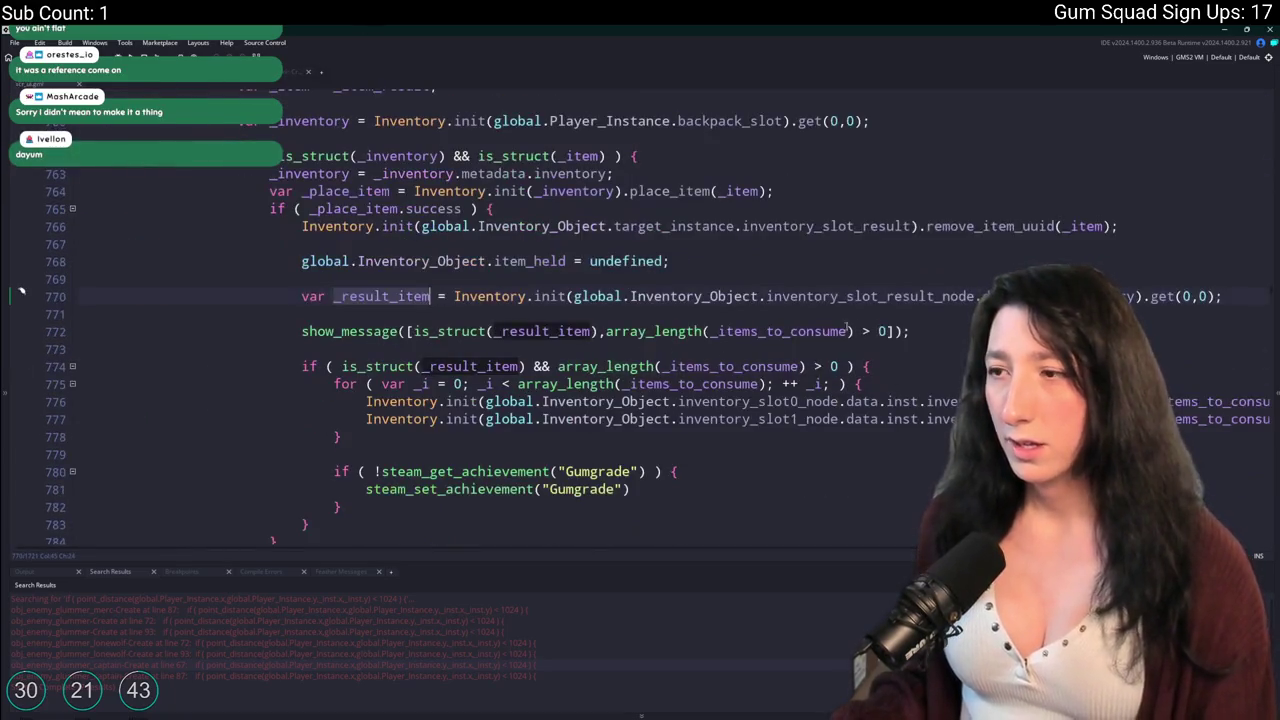
mouse_move(910, 331)
mouse_down()
mouse_move(149, 329)
mouse_move(73, 315)
mouse_up()
key(BackSpace)
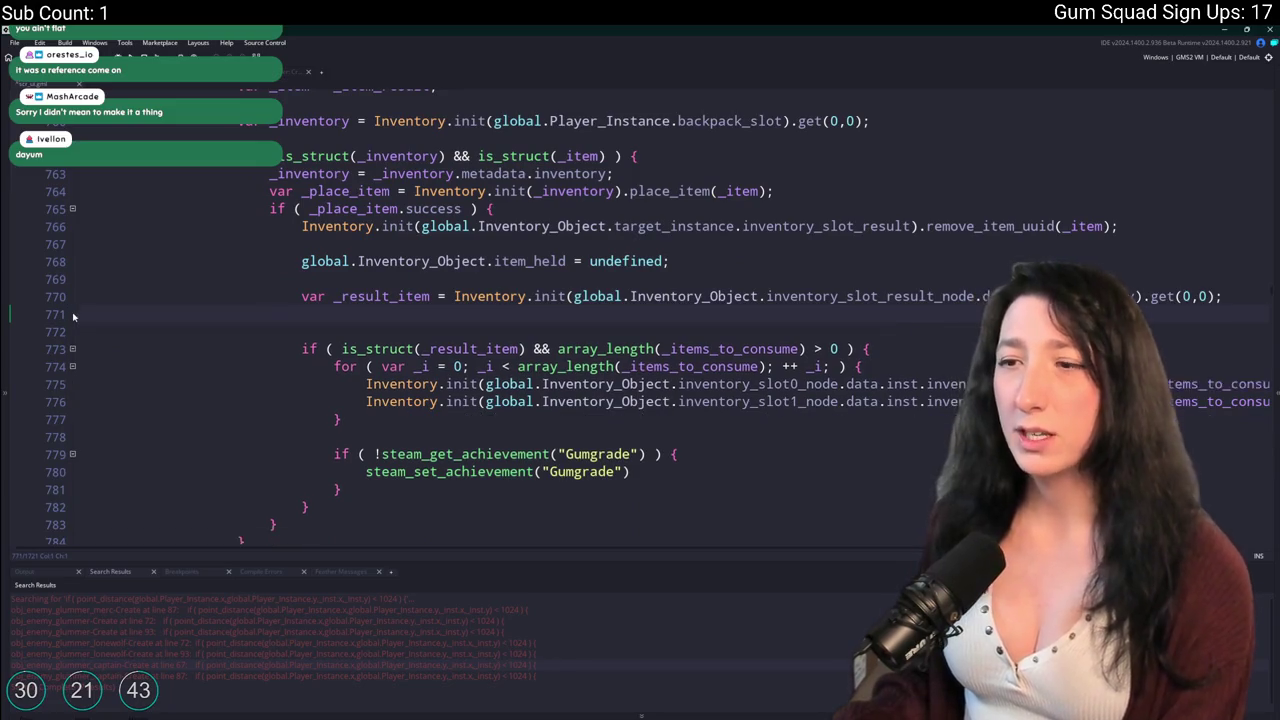
key(BackSpace)
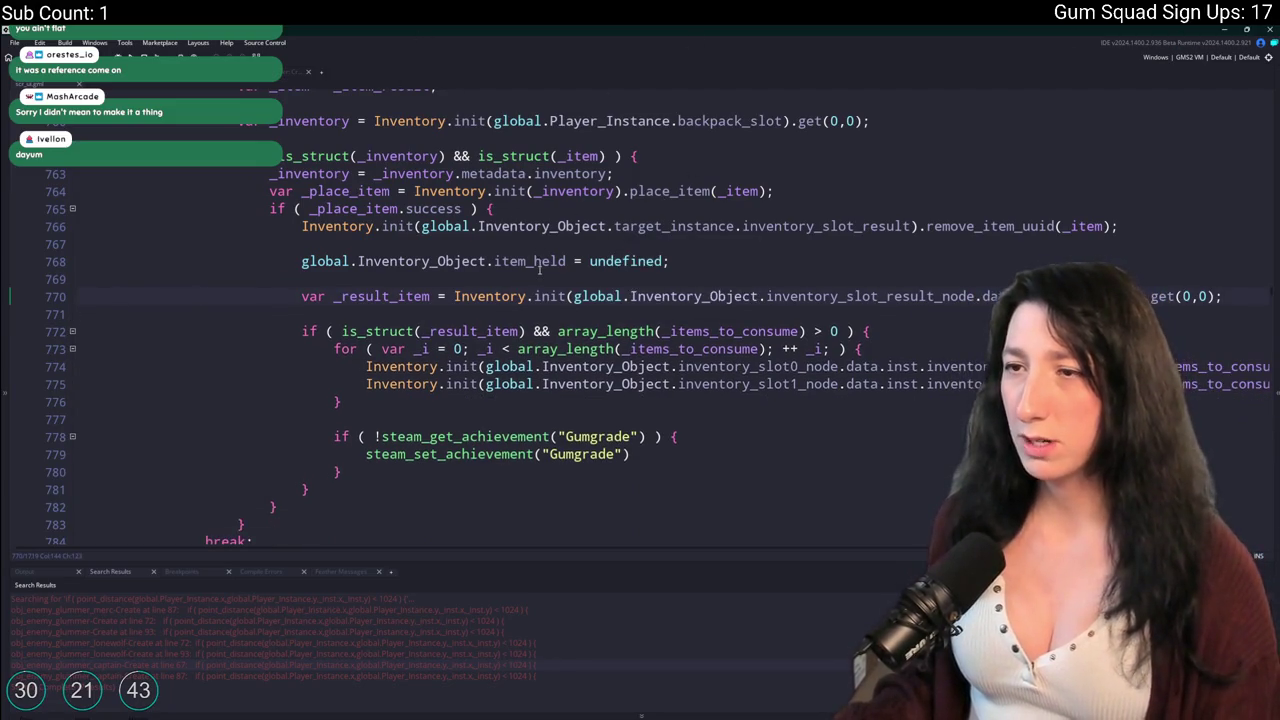
scroll(538, 262, up, 2)
scroll(303, 274, up, 6)
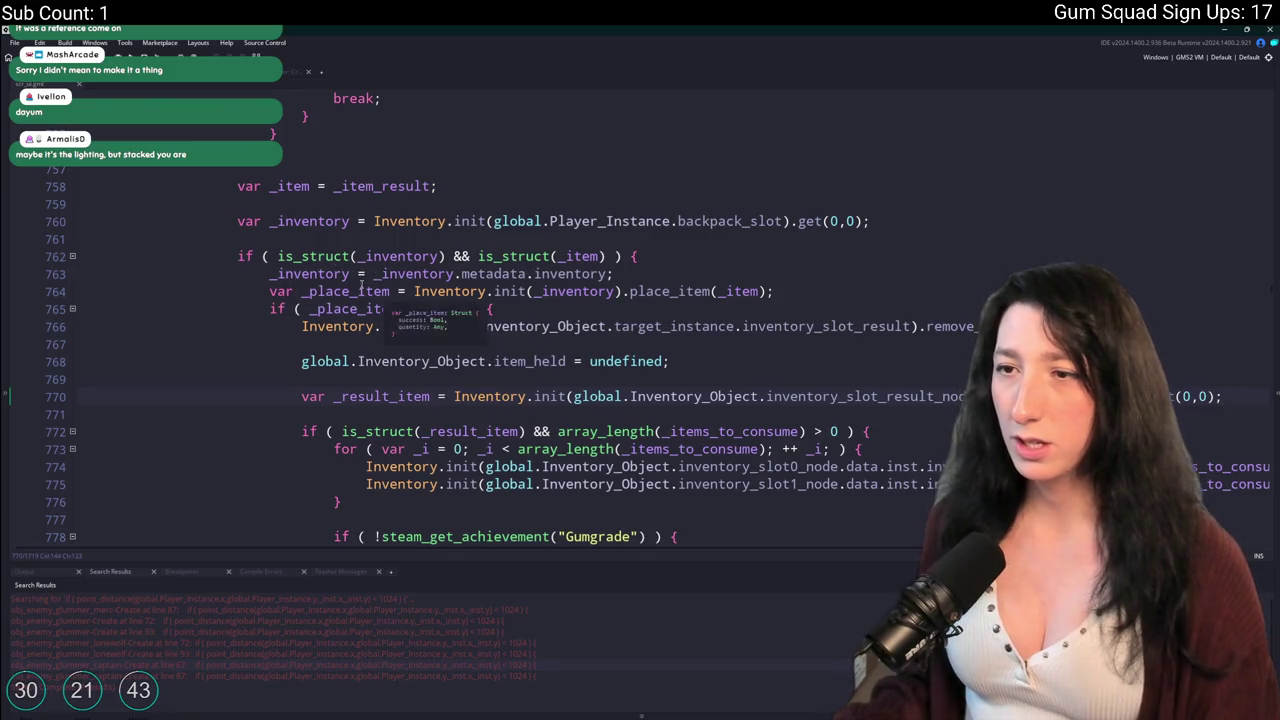
scroll(418, 306, down, 6)
scroll(418, 306, down, 2)
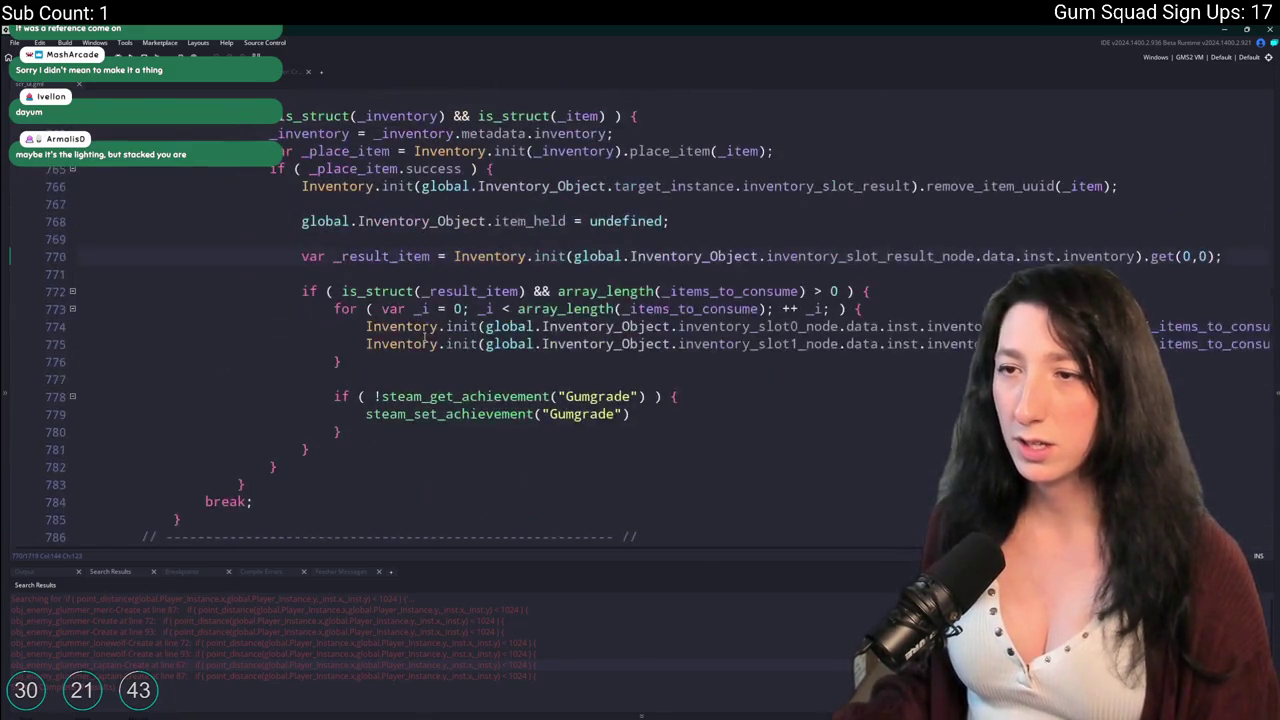
scroll(538, 362, up, 3)
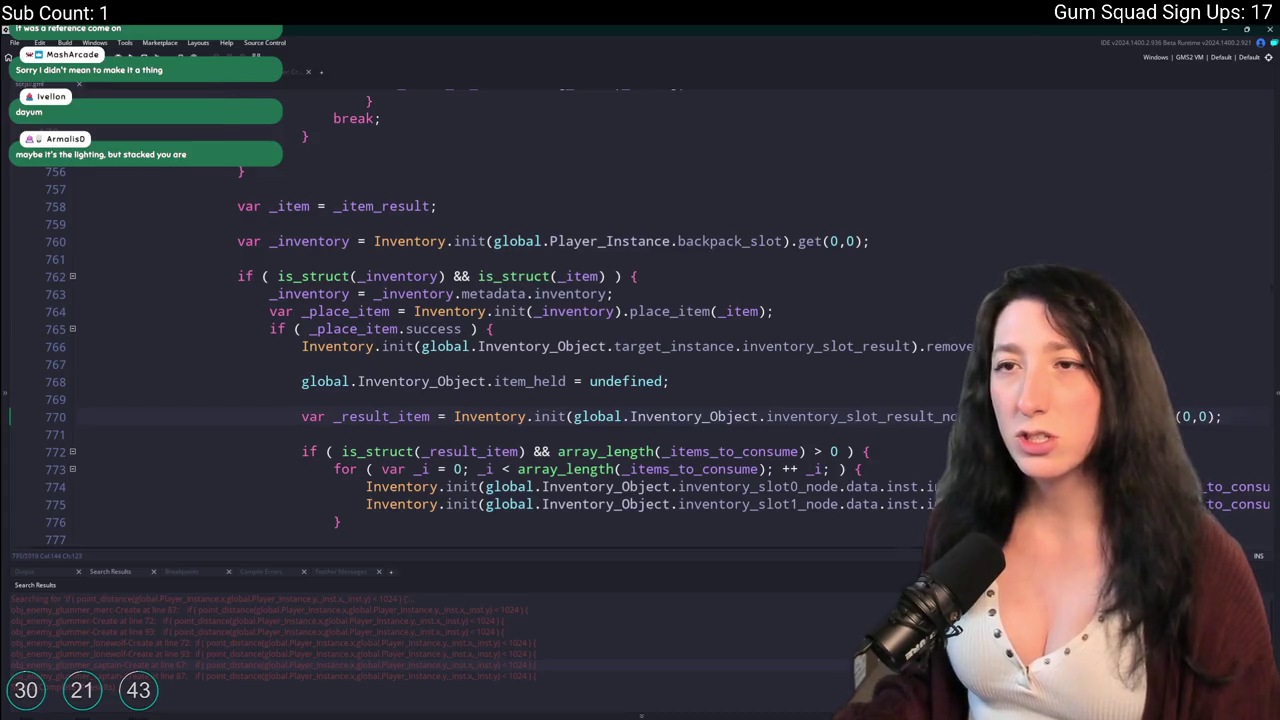
key(ctrl+Tab)
scroll(290, 310, down, 2)
scroll(320, 325, up, 6)
scroll(352, 343, down, 5)
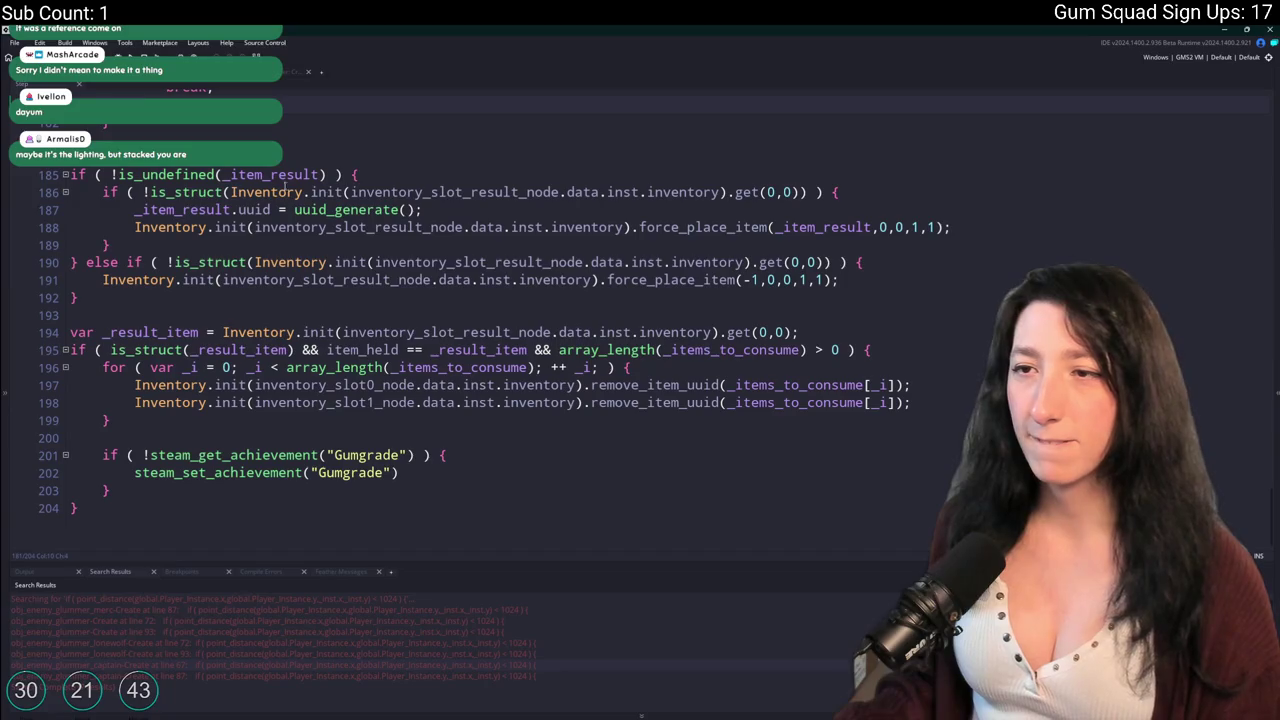
key(ctrl+Tab)
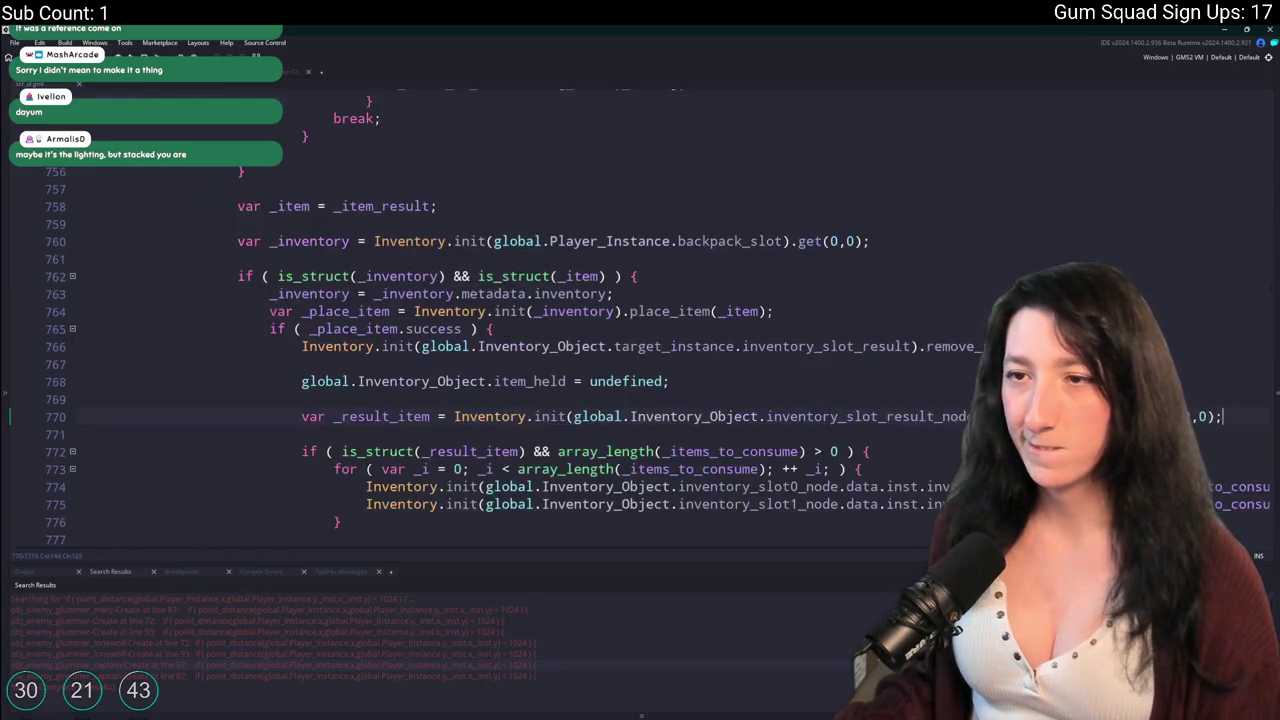
scroll(388, 306, up, 7)
scroll(388, 306, up, 15)
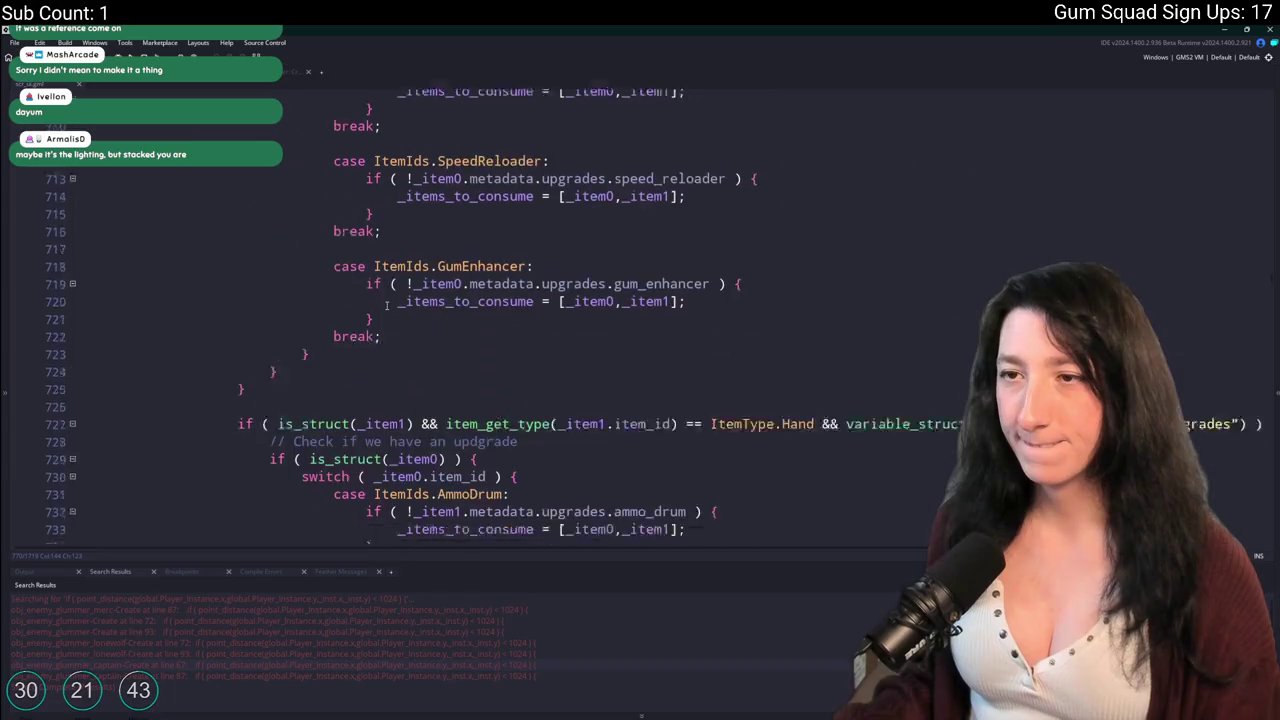
scroll(476, 325, down, 20)
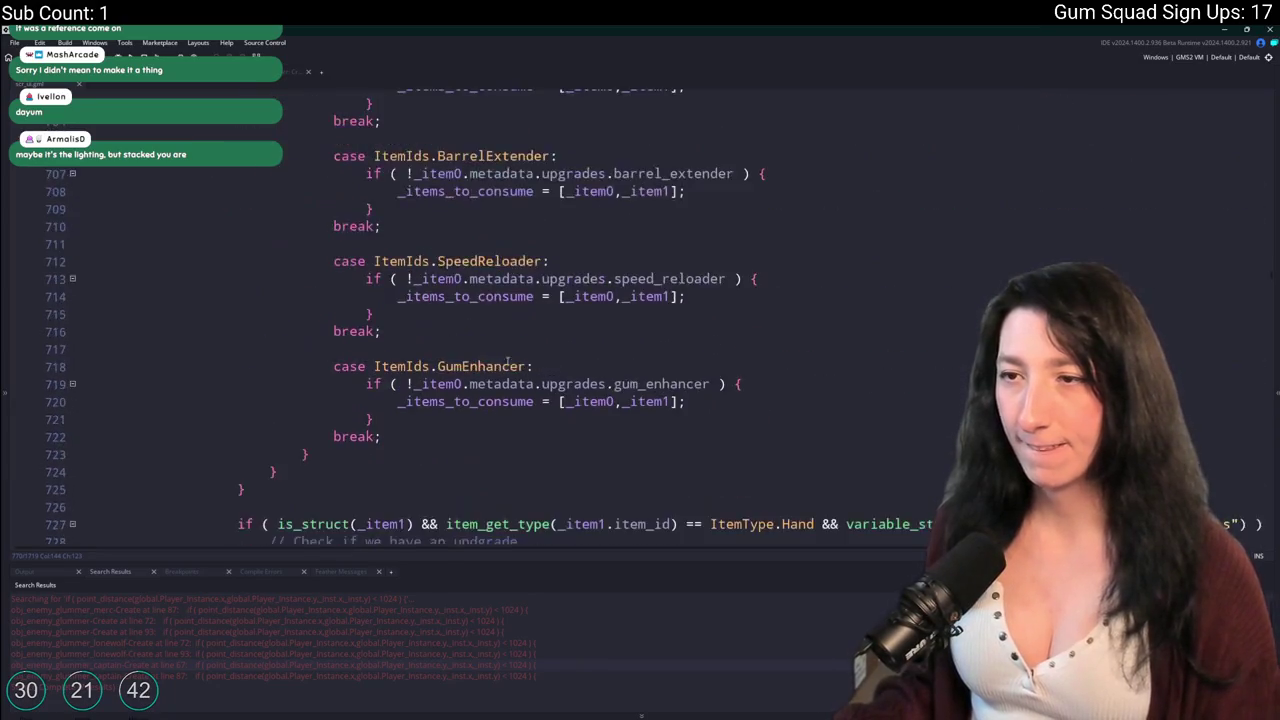
scroll(530, 341, down, 3)
scroll(507, 341, up, 2)
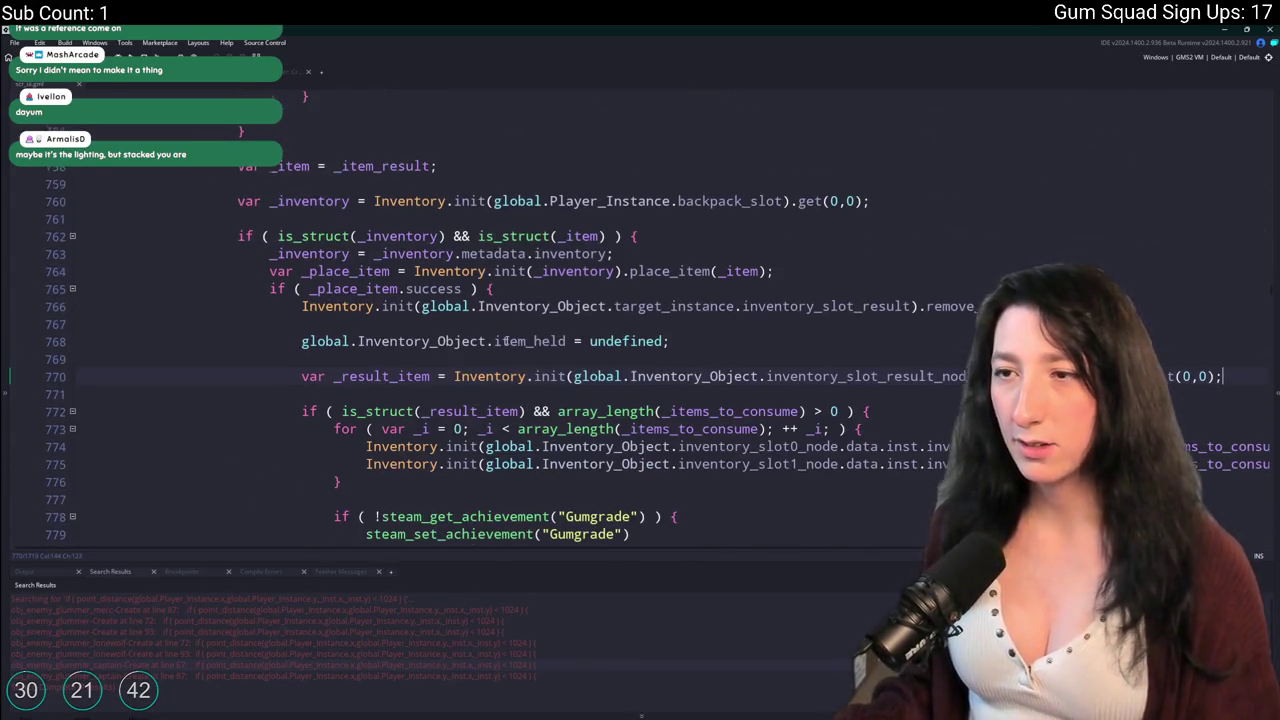
double_click(397, 165)
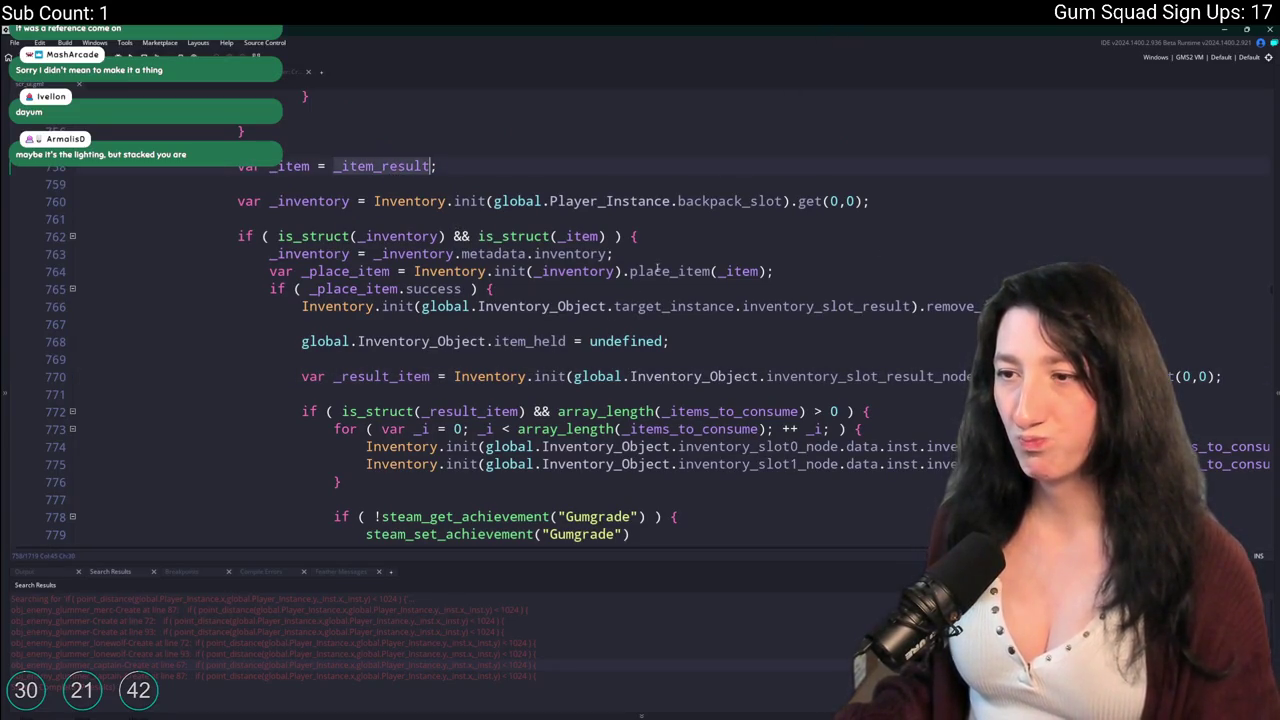
scroll(679, 240, down, 3)
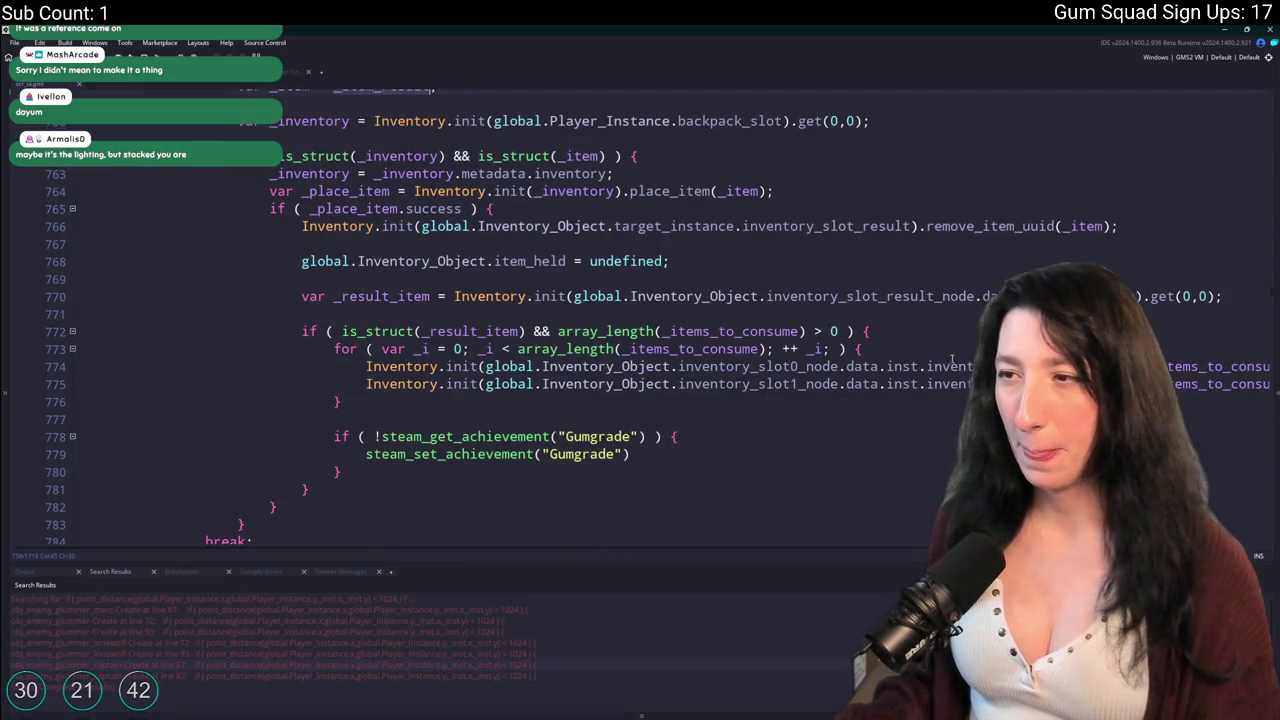
Duplicate the item_held reset line as an item_held_inventory reset.
drag(701, 260, 301, 261)
key(ctrl+c)
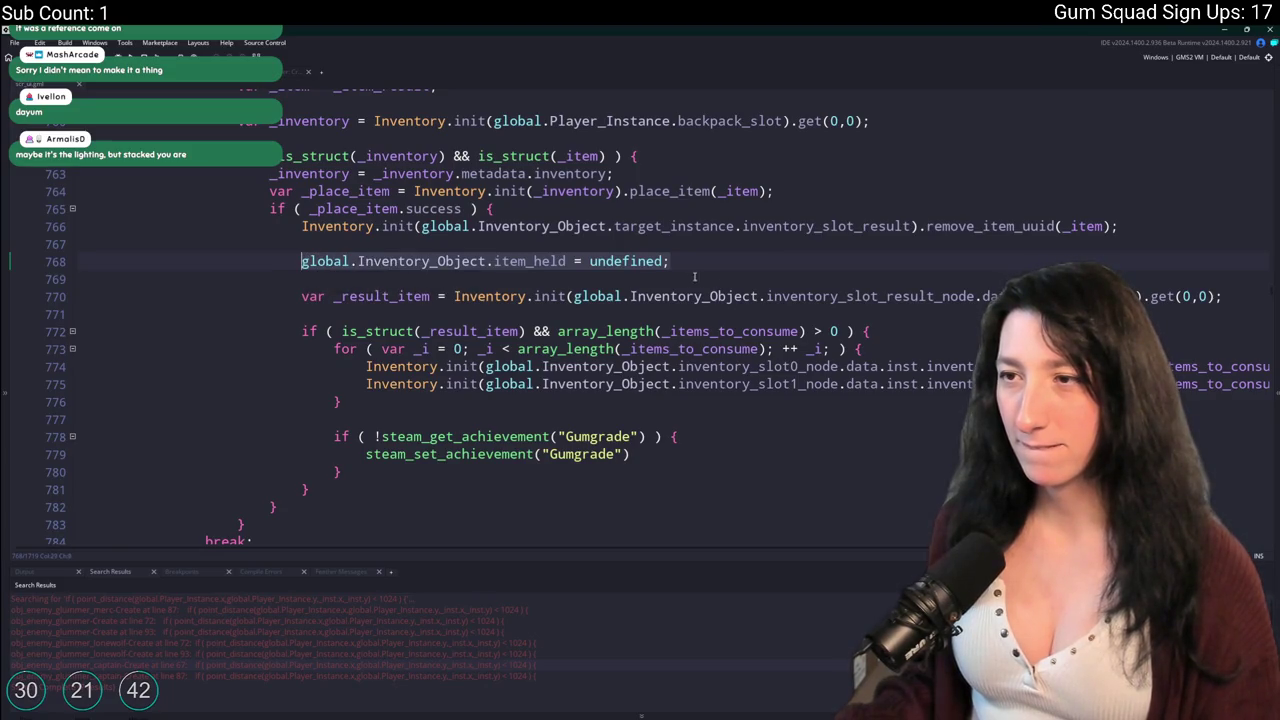
click(524, 266)
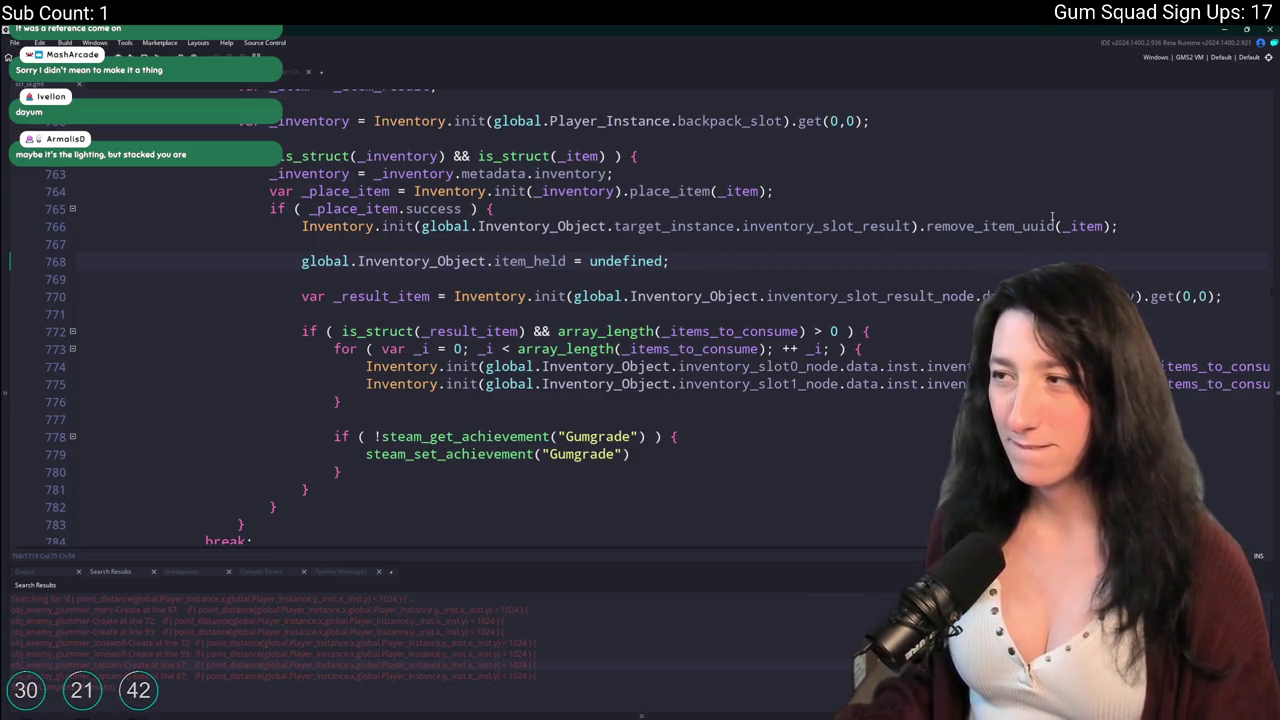
key(Return)
key(ctrl+v)
text(_inveu)
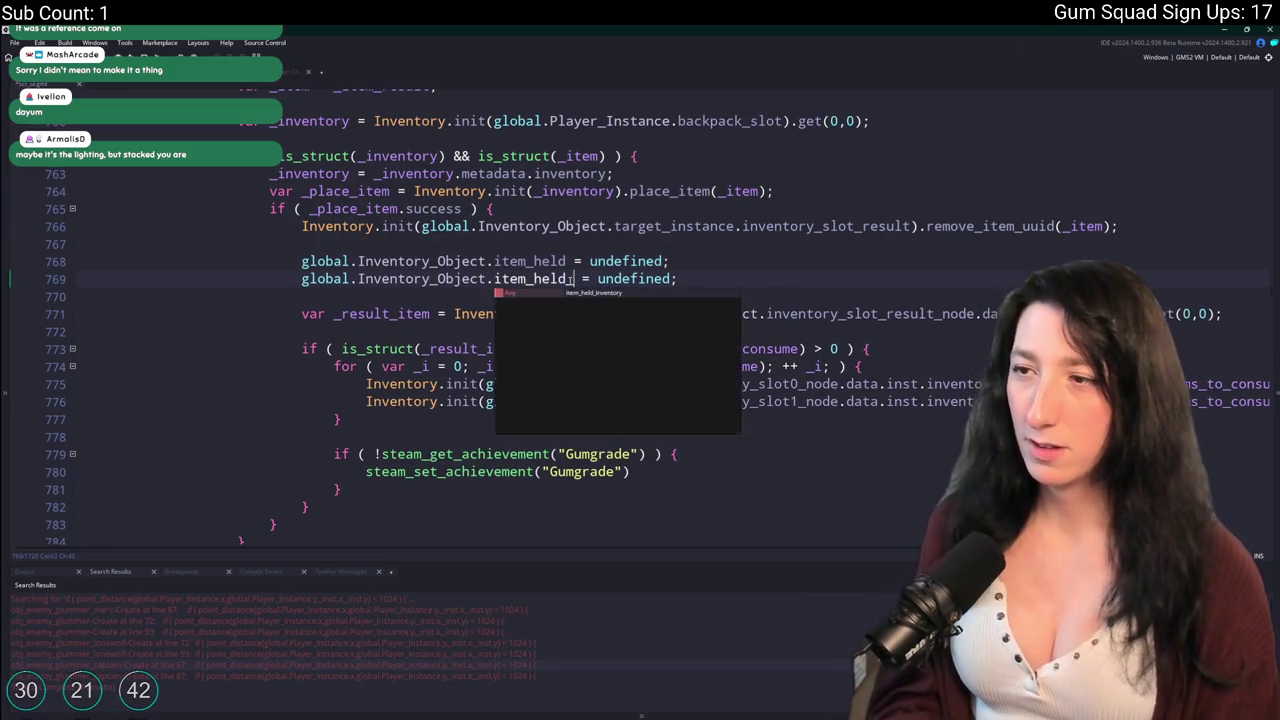
key(BackSpace)
text(ntory)
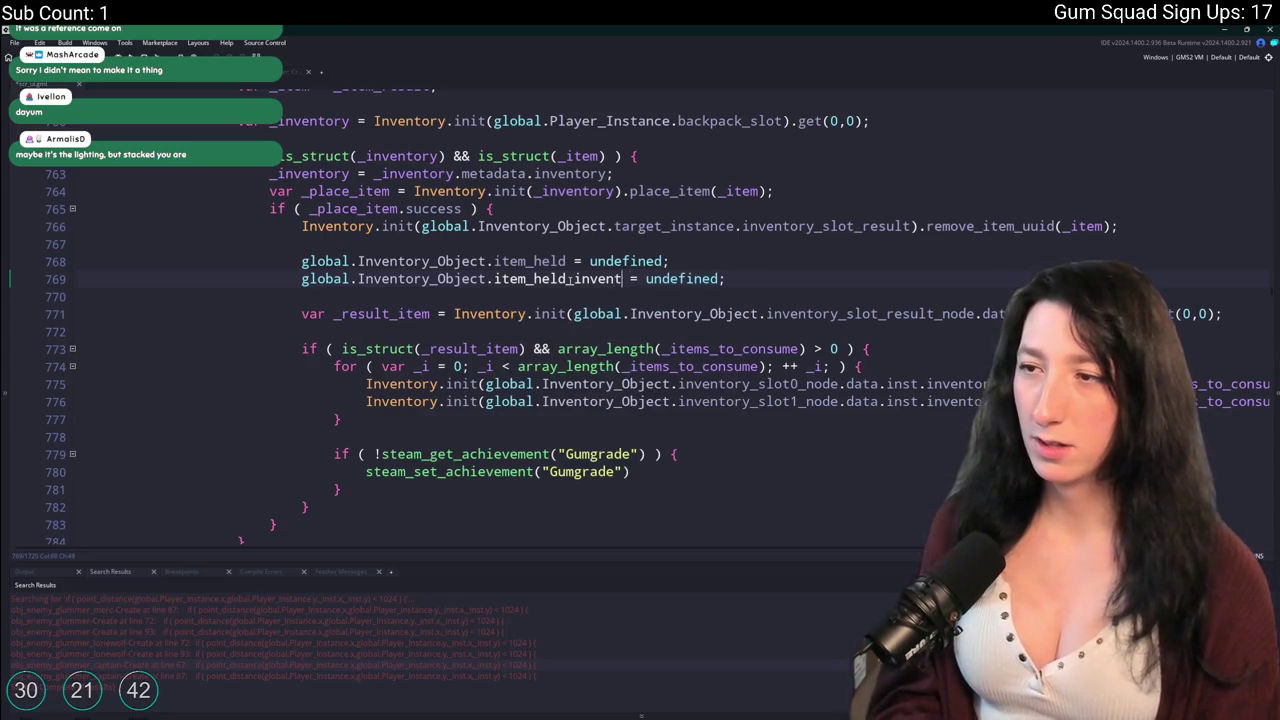
Trace where _result_item and _item_result are used around the place_item call.
double_click(388, 316)
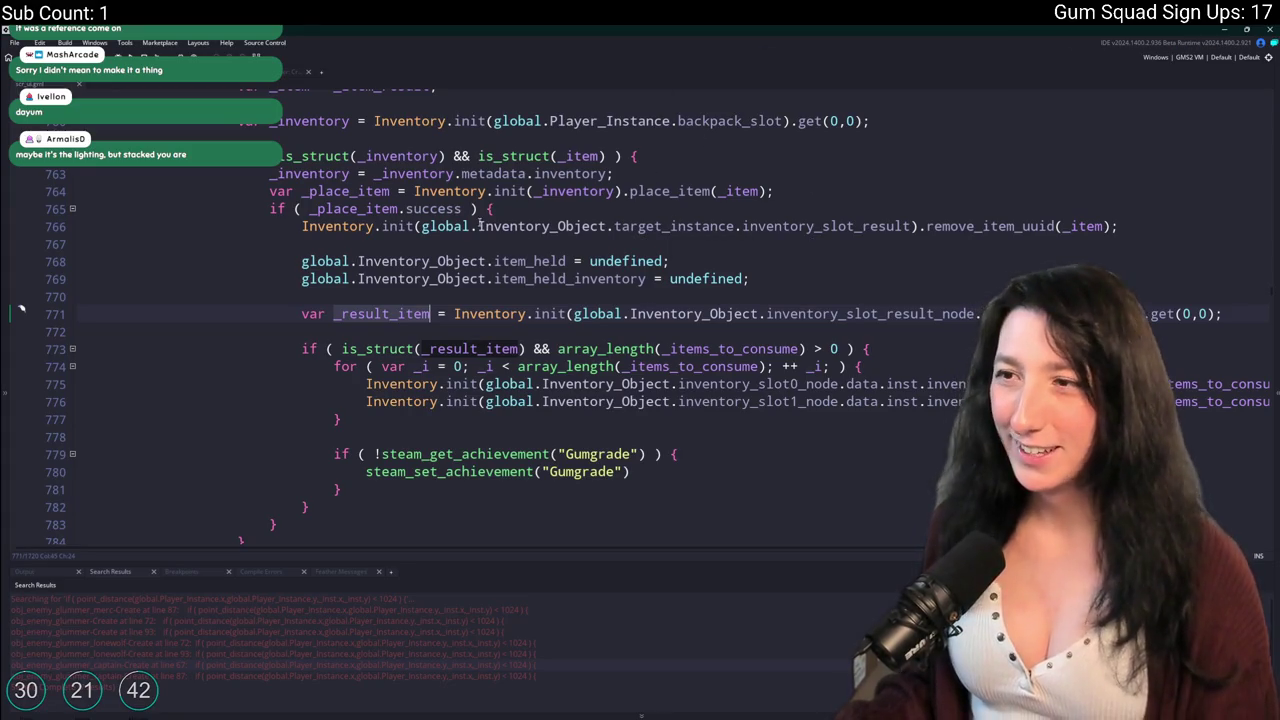
click(417, 191)
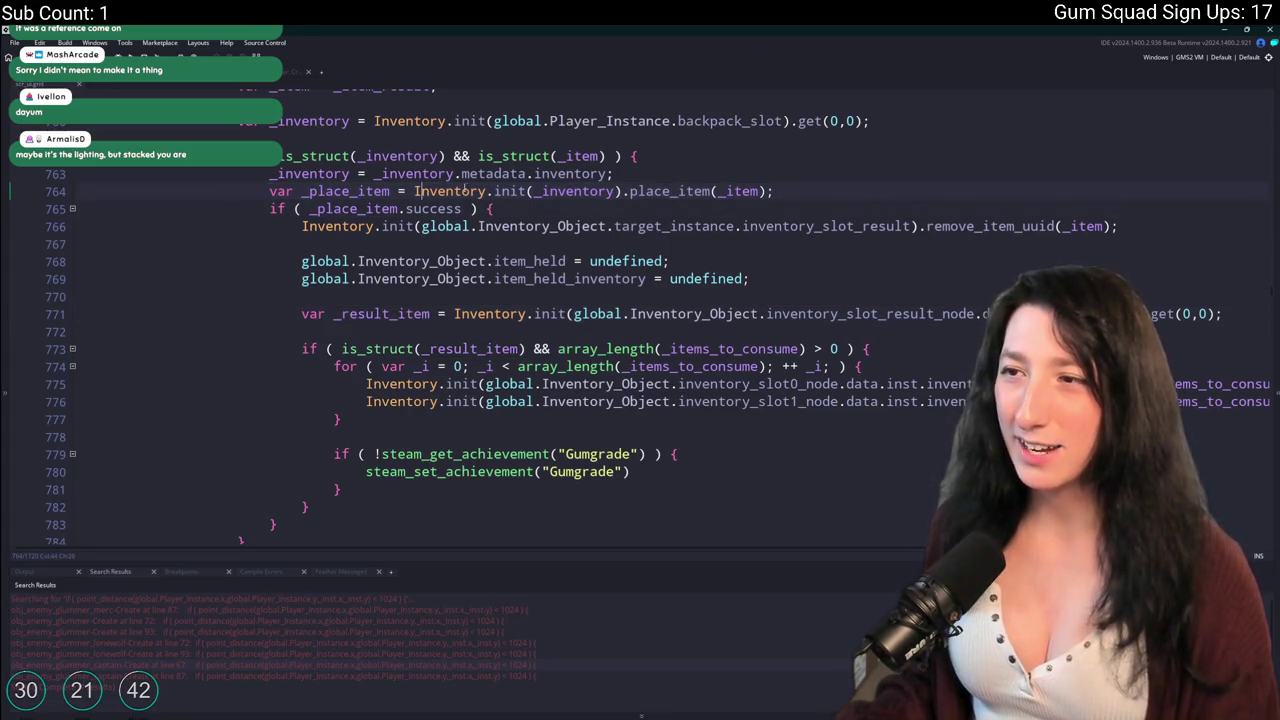
click(724, 191)
scroll(724, 191, up, 4)
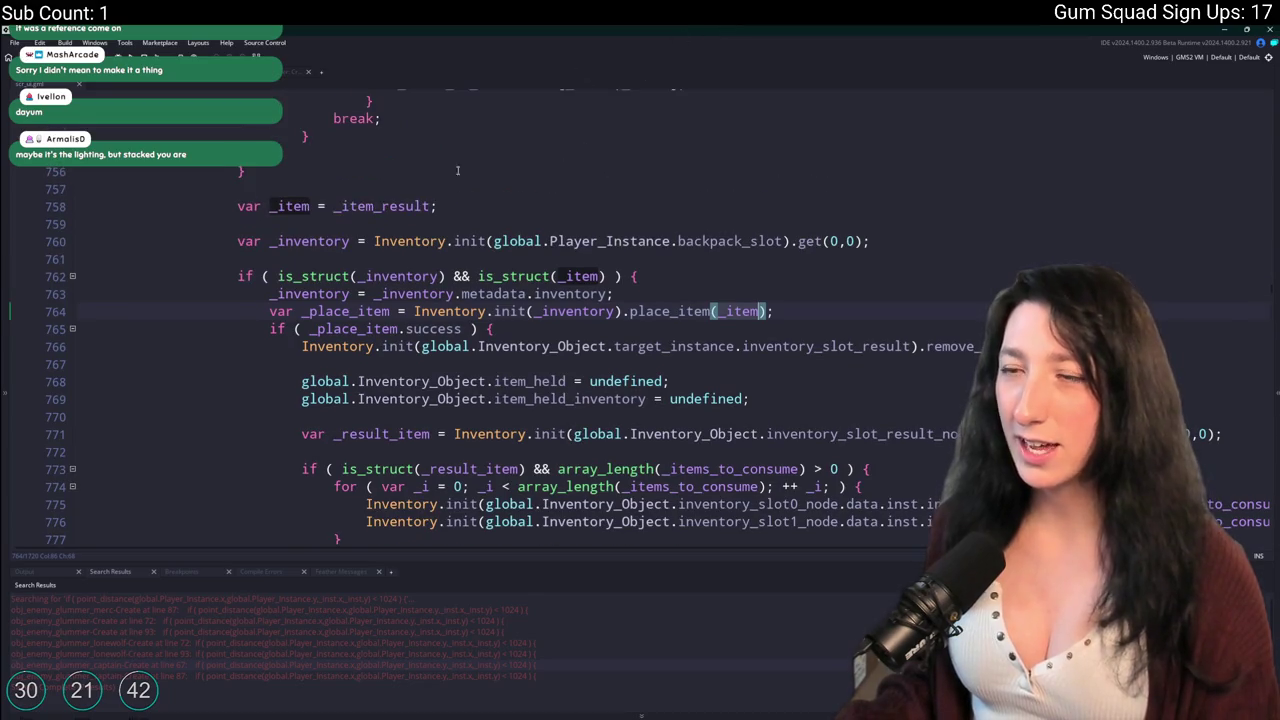
click(383, 287)
scroll(375, 330, up, 18)
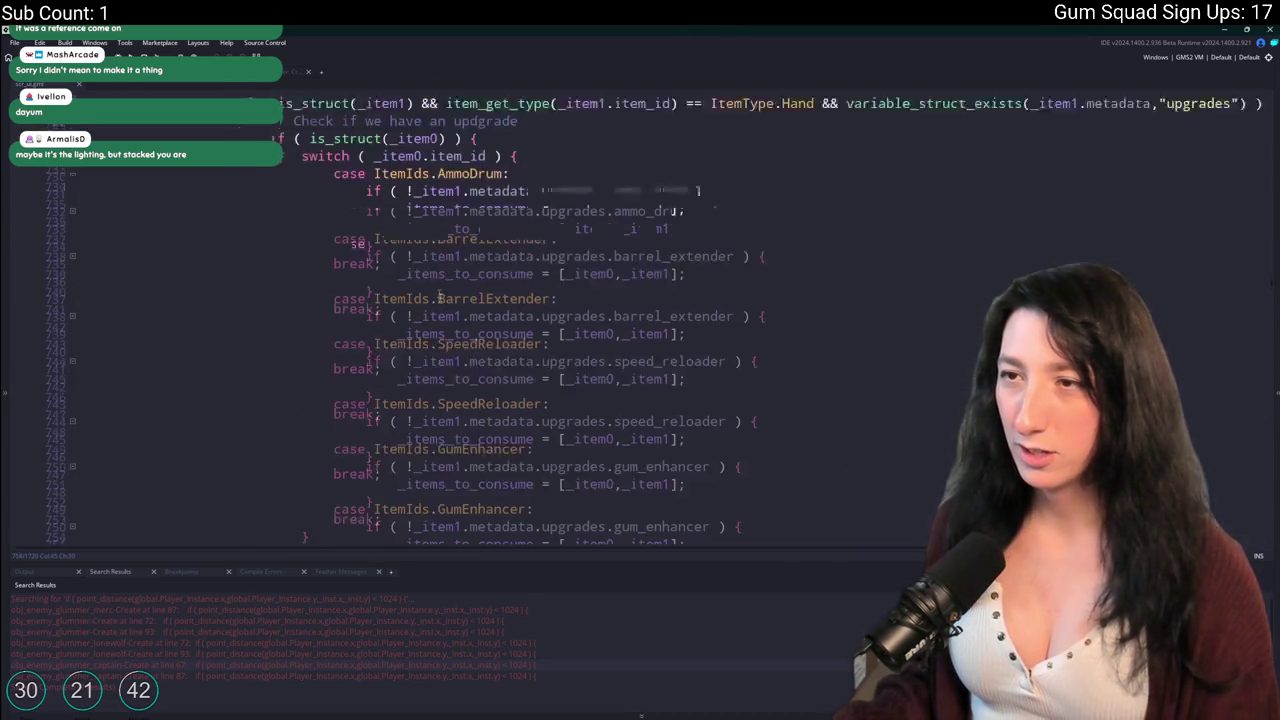
scroll(369, 362, up, 3)
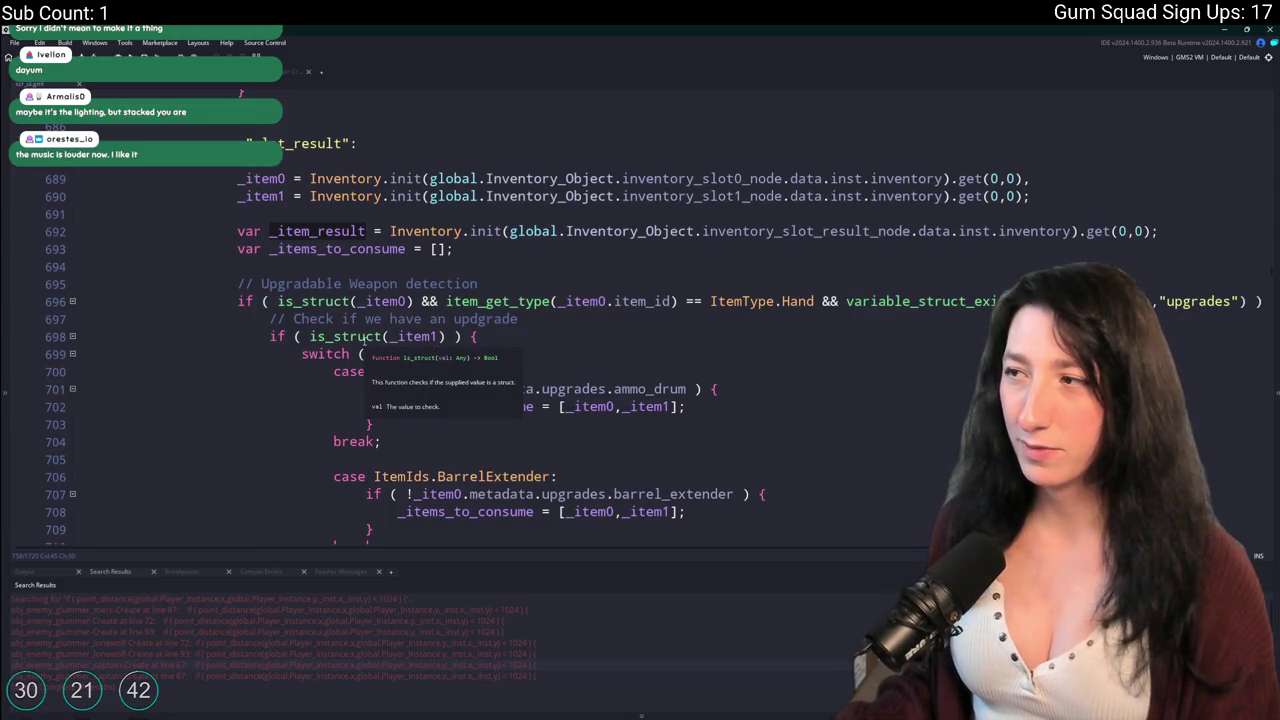
click(1157, 230)
key(Return)
key(BackSpace)
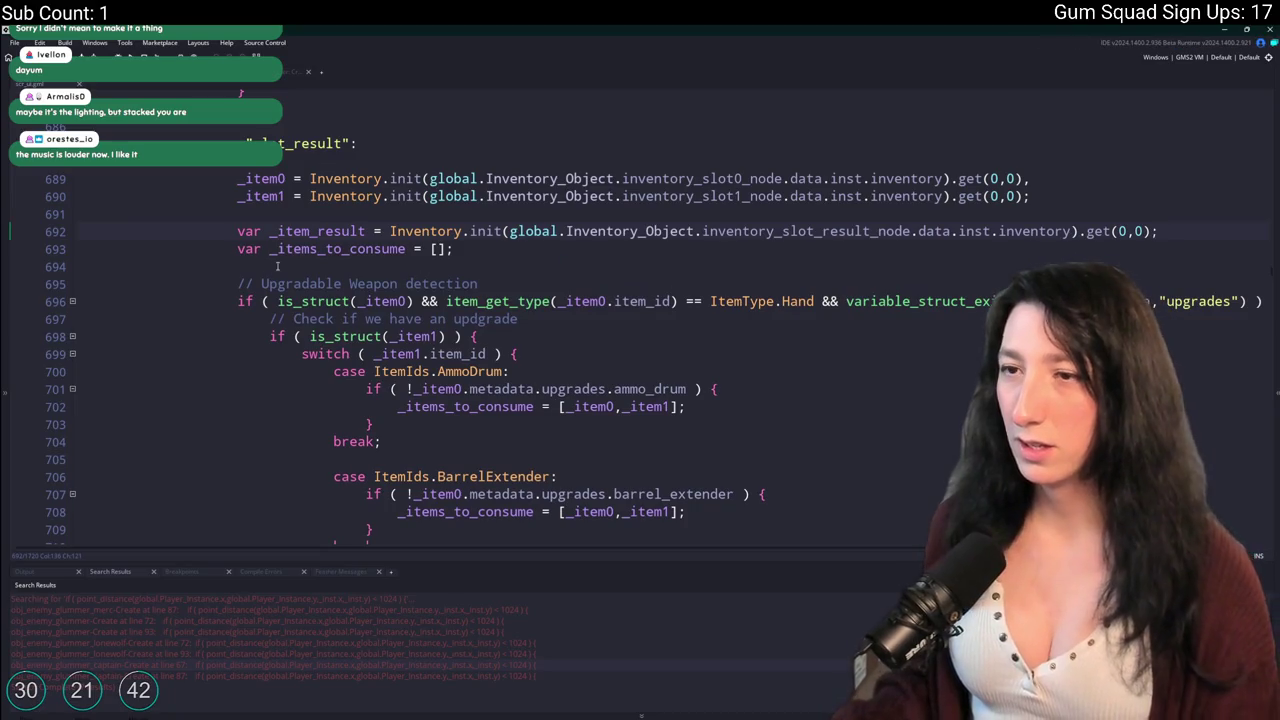
Delete the redundant var _result_item declaration line.
double_click(340, 231)
key(ctrl+c)
scroll(441, 264, down, 15)
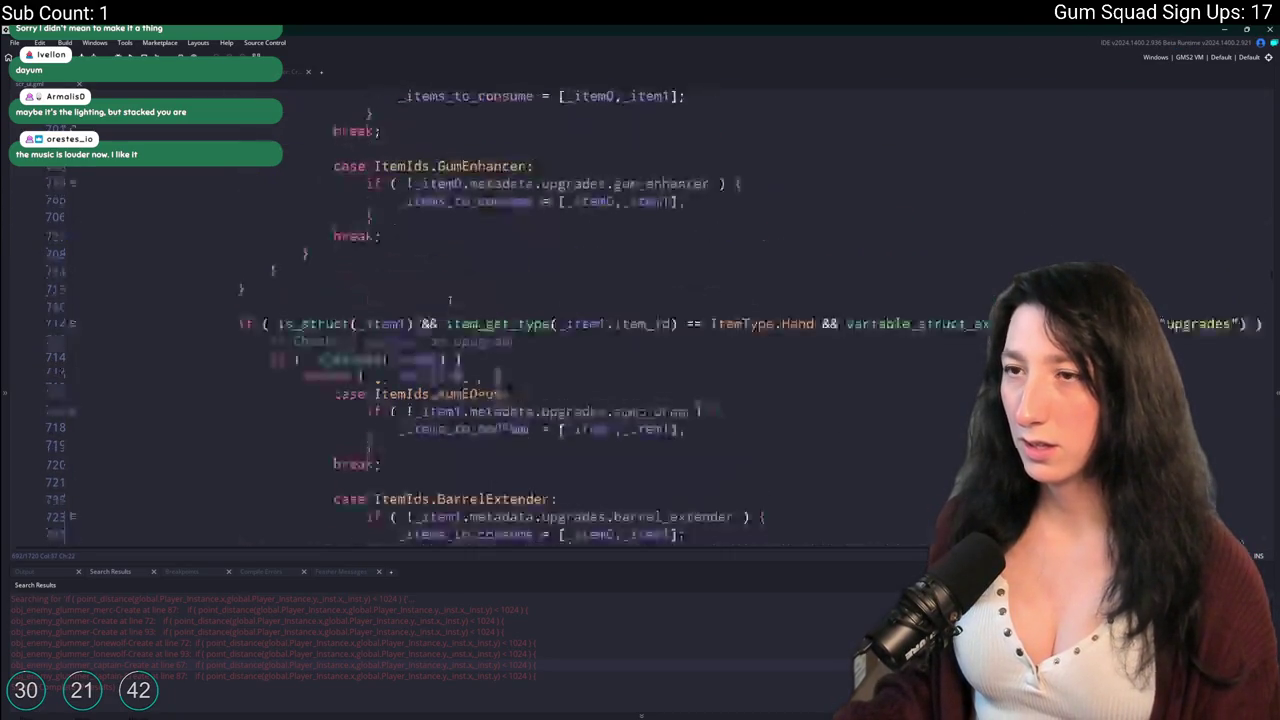
scroll(441, 264, down, 3)
click(752, 399)
key(shift+Down)
key(shift+Down)
key(shift+End)
key(Delete)
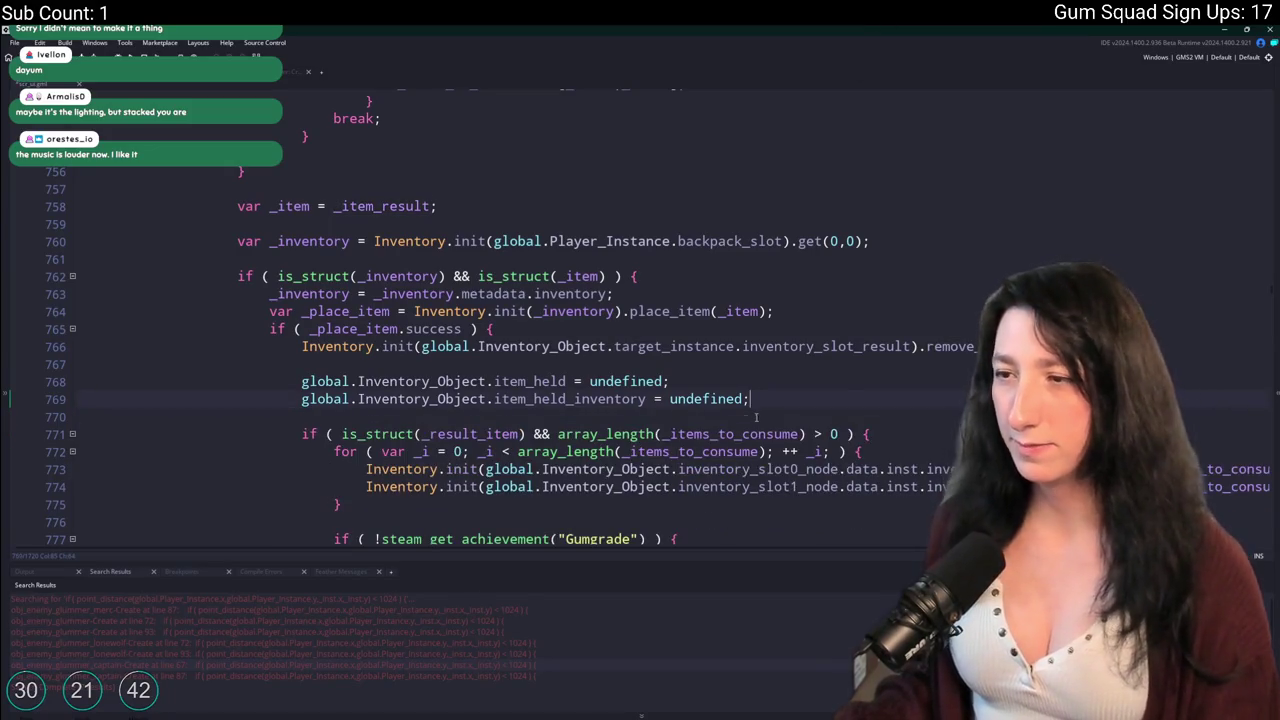
key(ctrl+z)
Change the if-condition to test _item_result instead of _result_item, and start a build.
double_click(473, 433)
scroll(600, 360, down, 2)
key(ctrl+v)
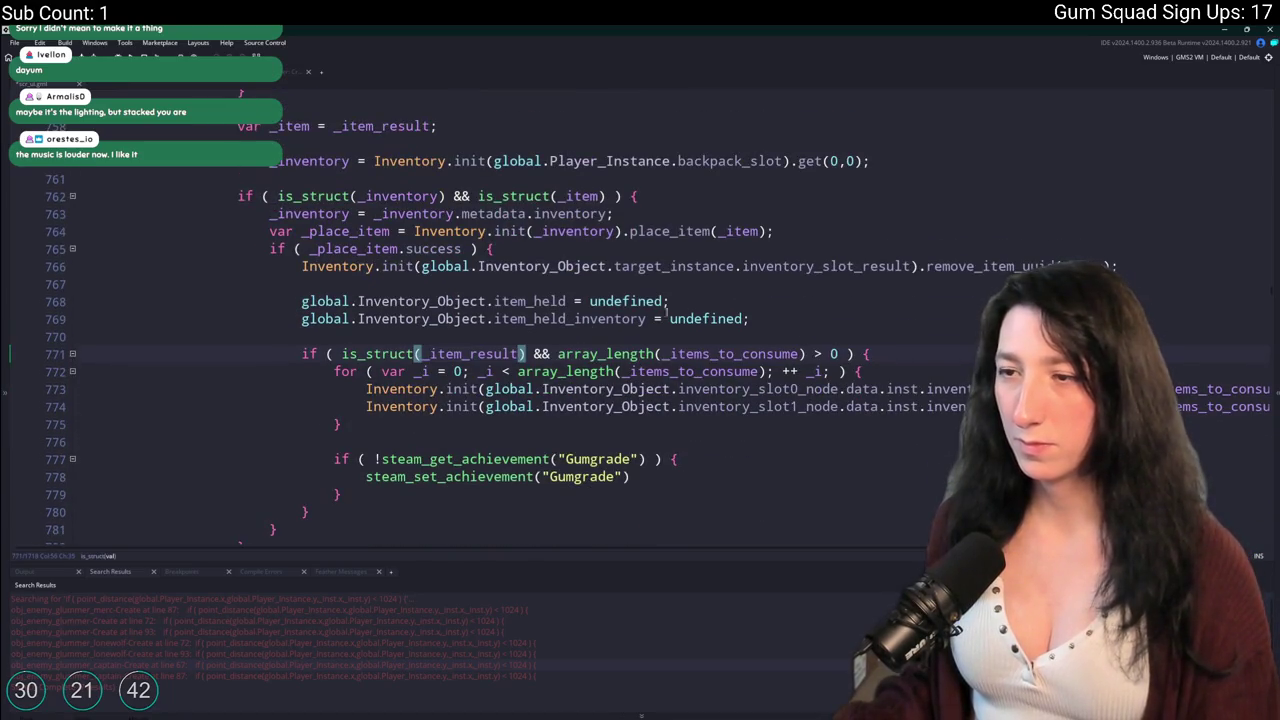
key(F5)
scroll(764, 308, up, 3)
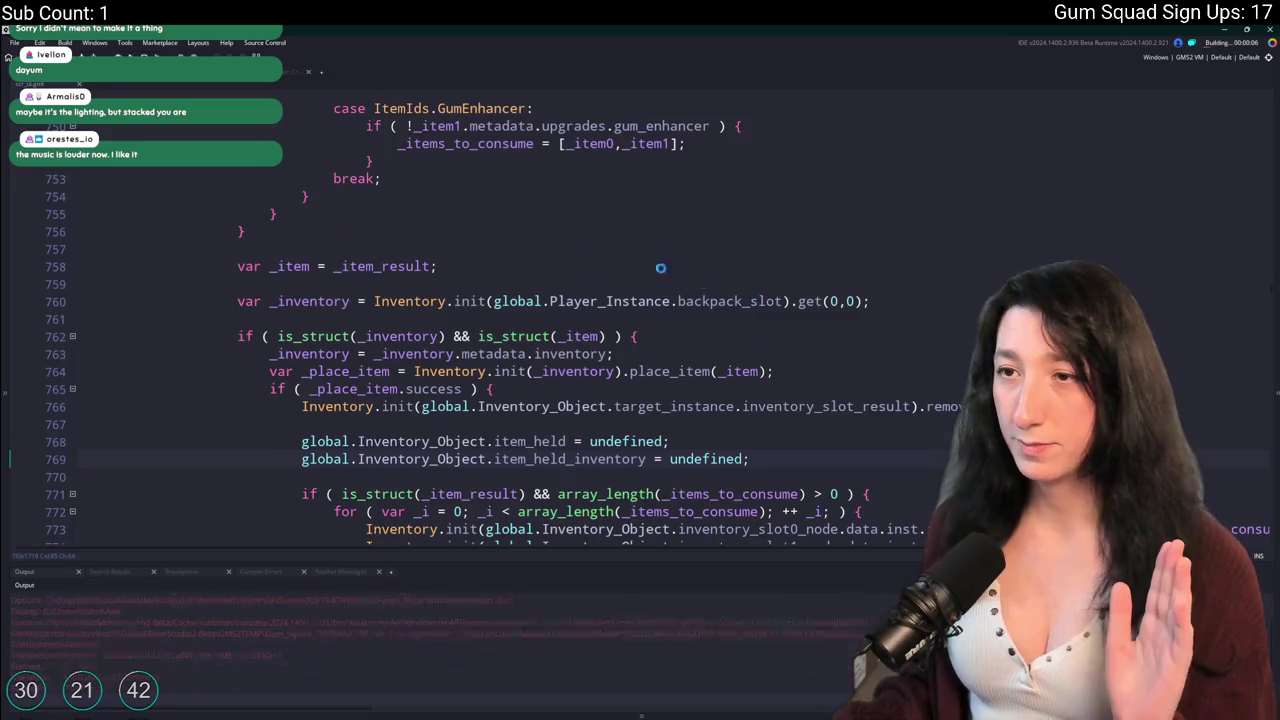
Use _item_result in the backpack placement code and remove the _item alias line.
scroll(299, 258, down, 2)
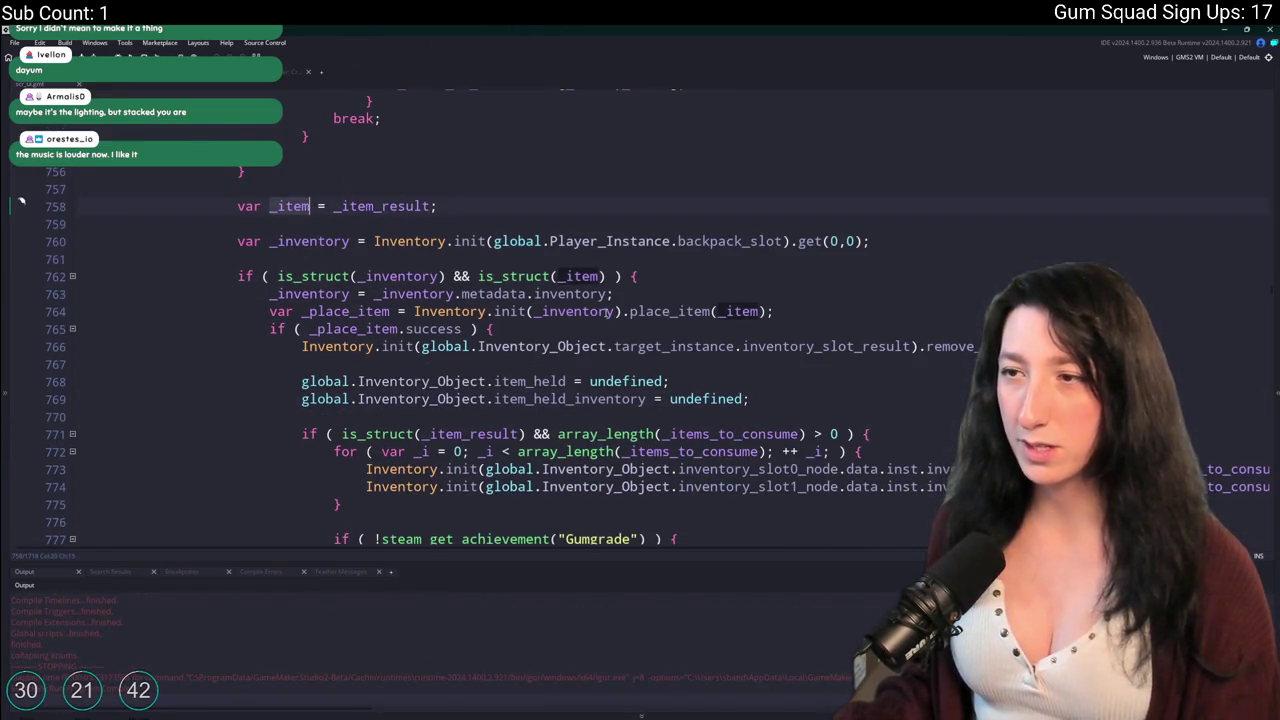
scroll(305, 206, down, 2)
click(731, 251)
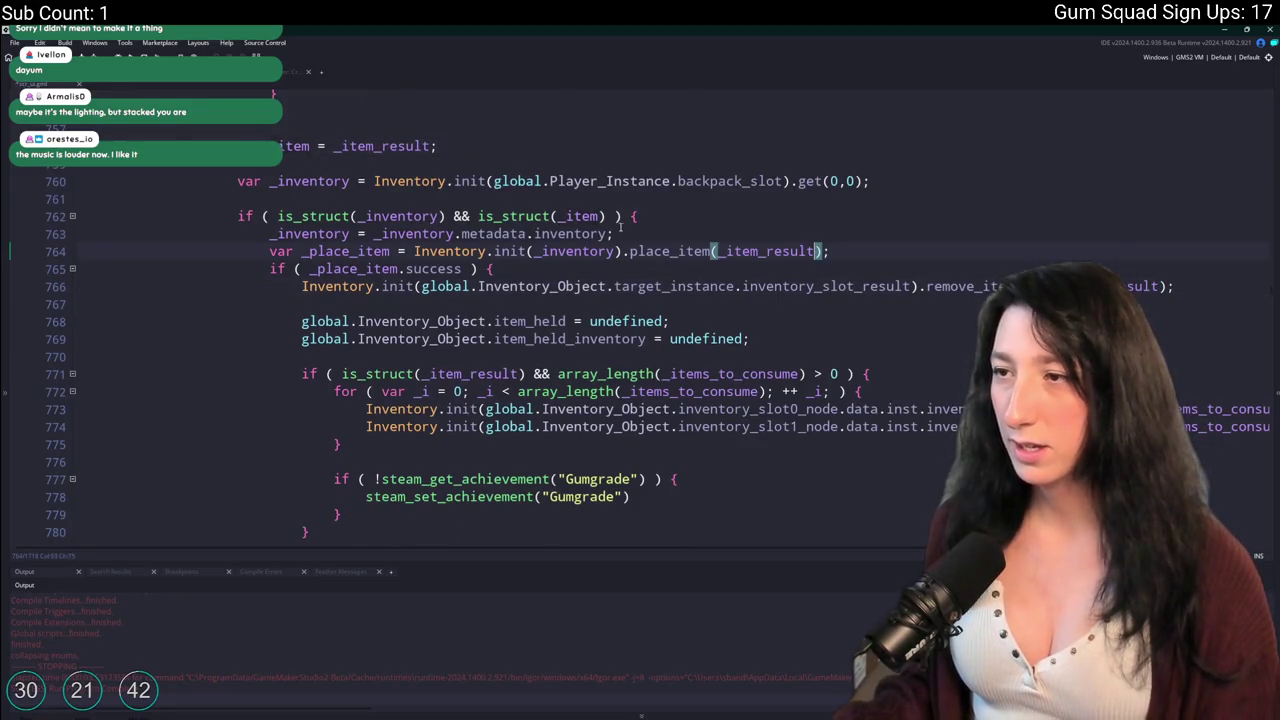
text(_result)
key(ctrl+d)
key(ctrl+d)
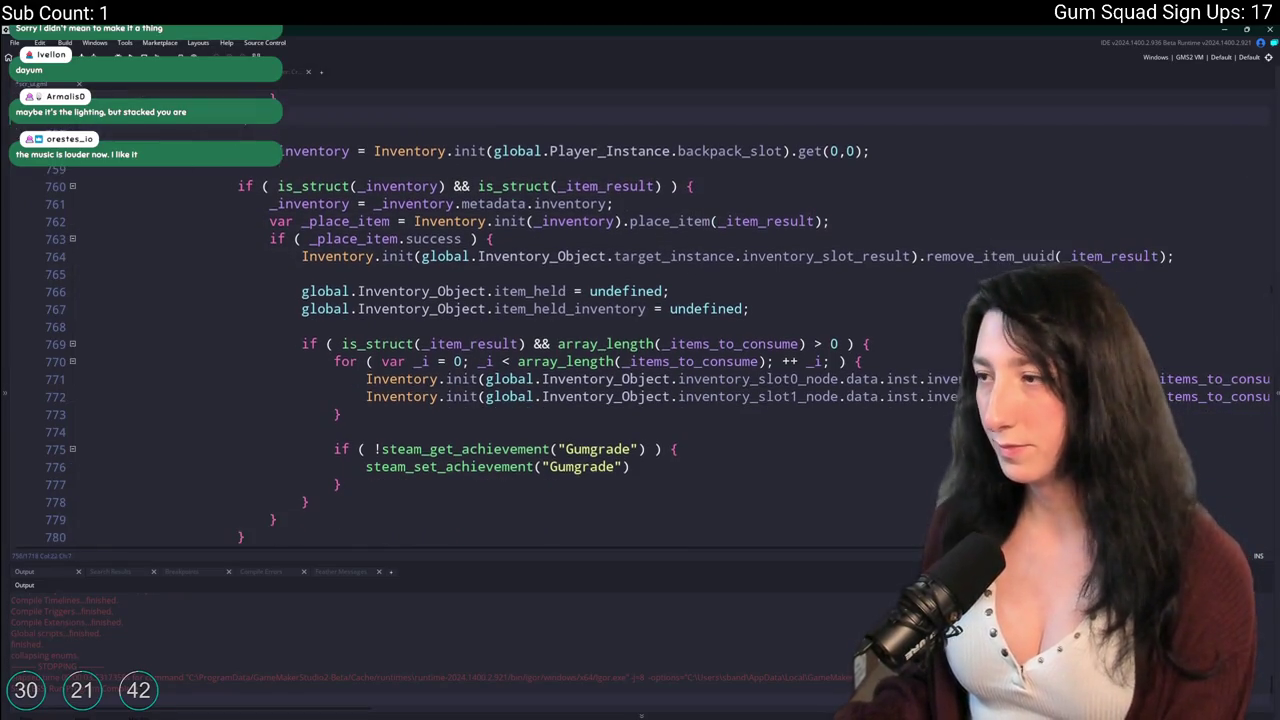
Rebuild and run the game with F5.
click(768, 290)
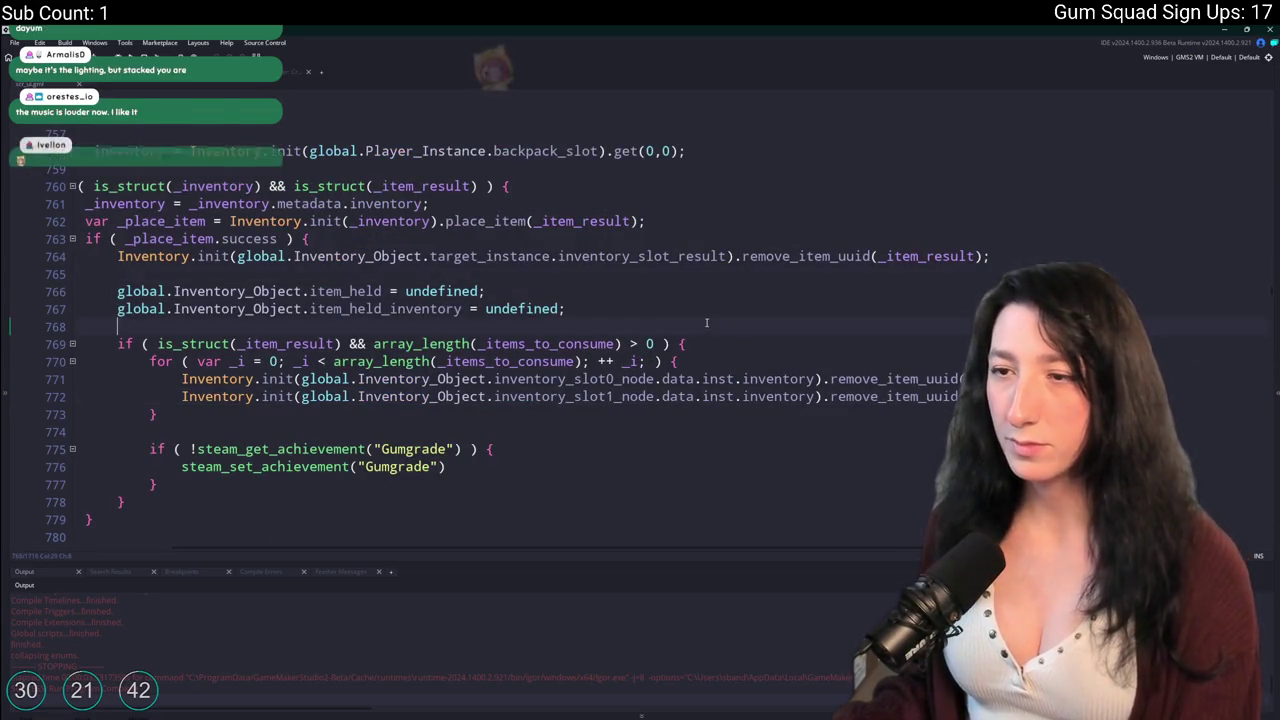
key(Up)
key(Up)
key(Home)
key(F5)
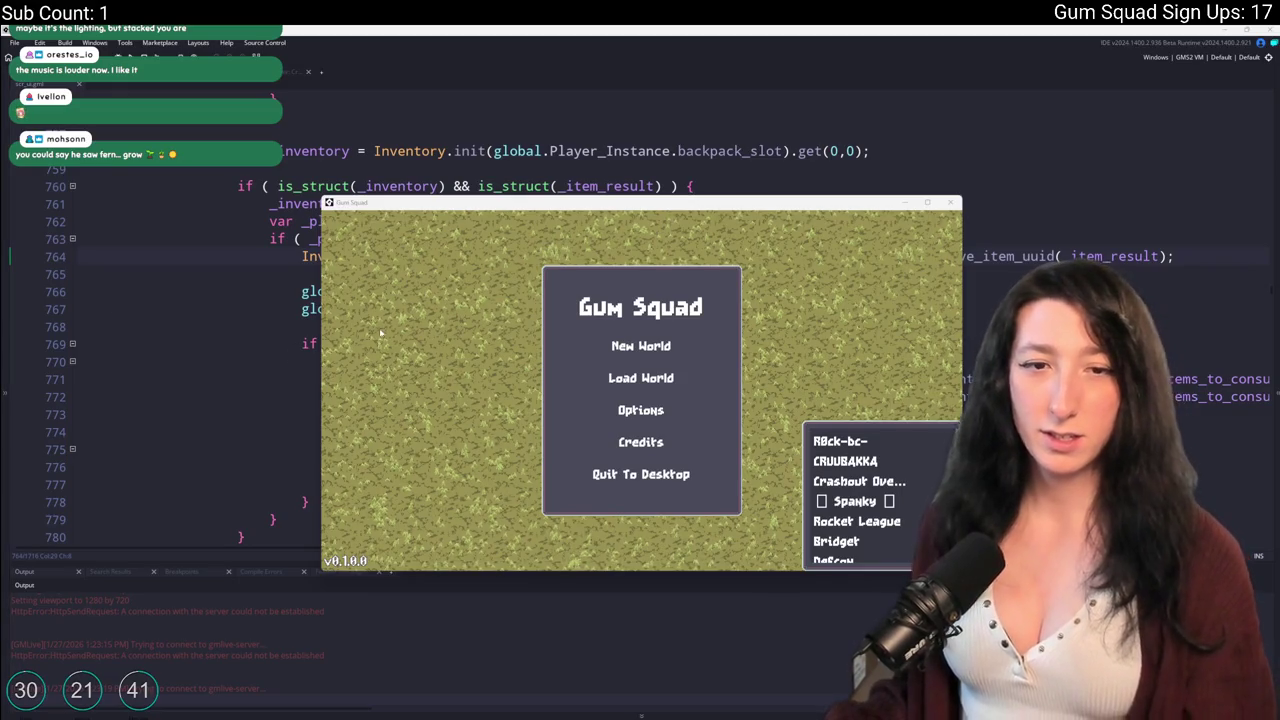
Start a new world and lobby, move the game window up, and open crafting.
click(614, 349)
click(640, 466)
mouse_move(639, 202)
mouse_down()
mouse_move(643, 135)
mouse_move(586, 29)
mouse_up()
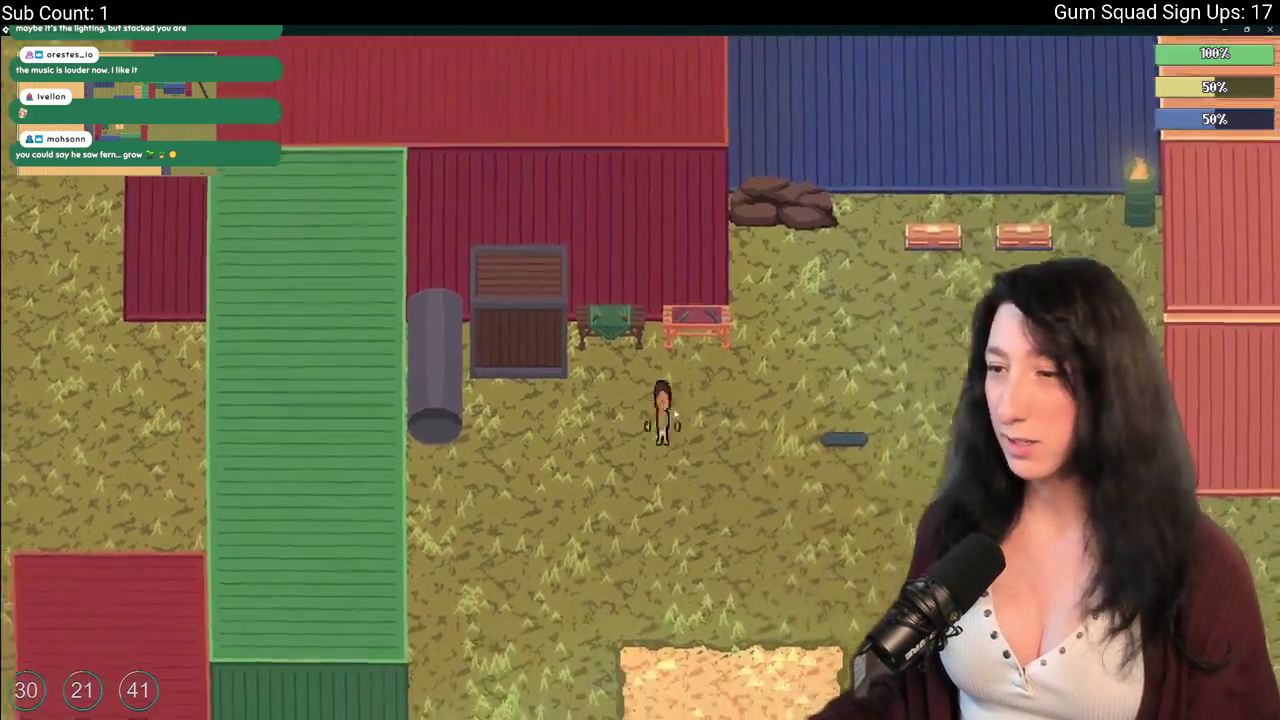
key(d)
key(Tab)
Craft the rifle and grip into a DMR, then test DMR plus grip.
click(233, 432)
click(281, 481)
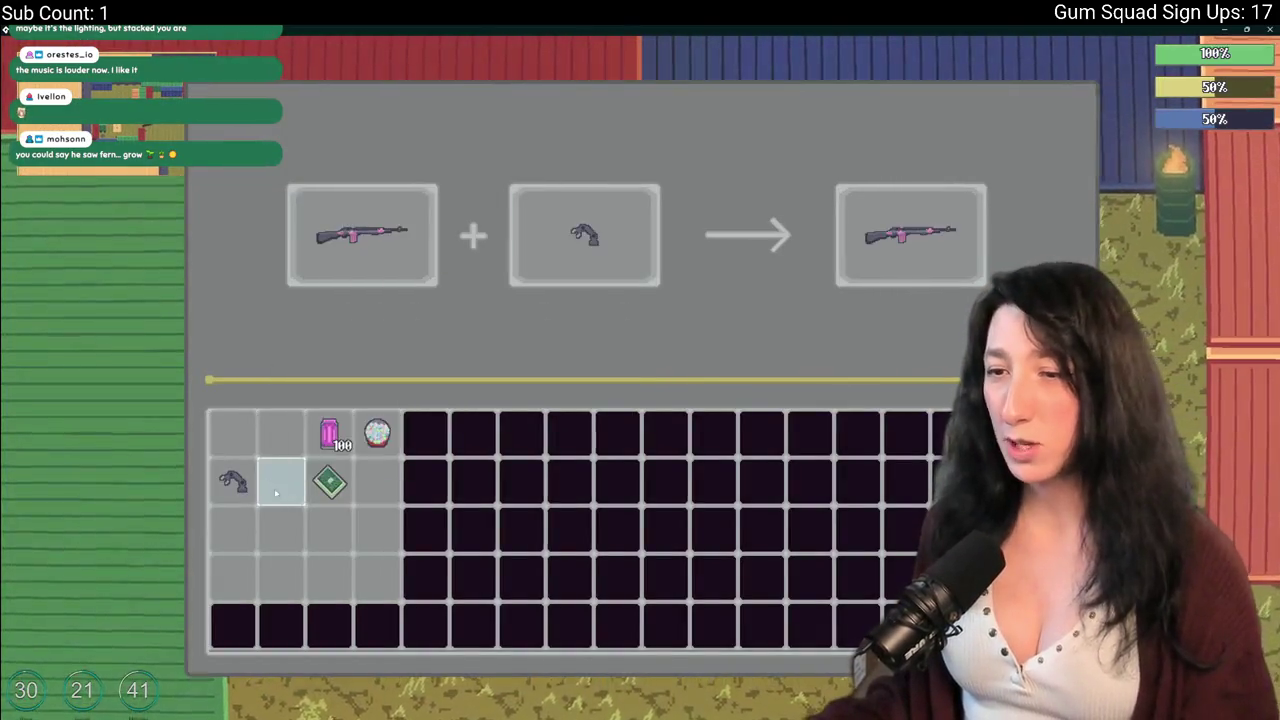
click(876, 262)
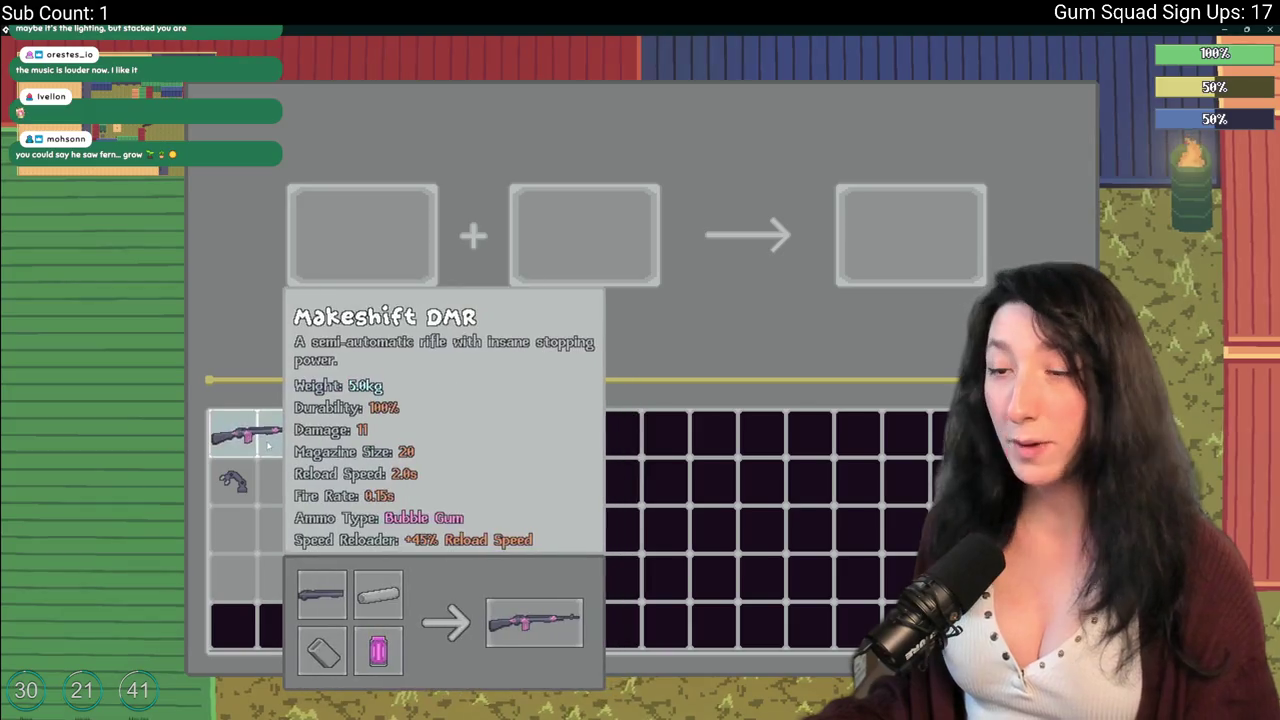
click(244, 432)
click(233, 481)
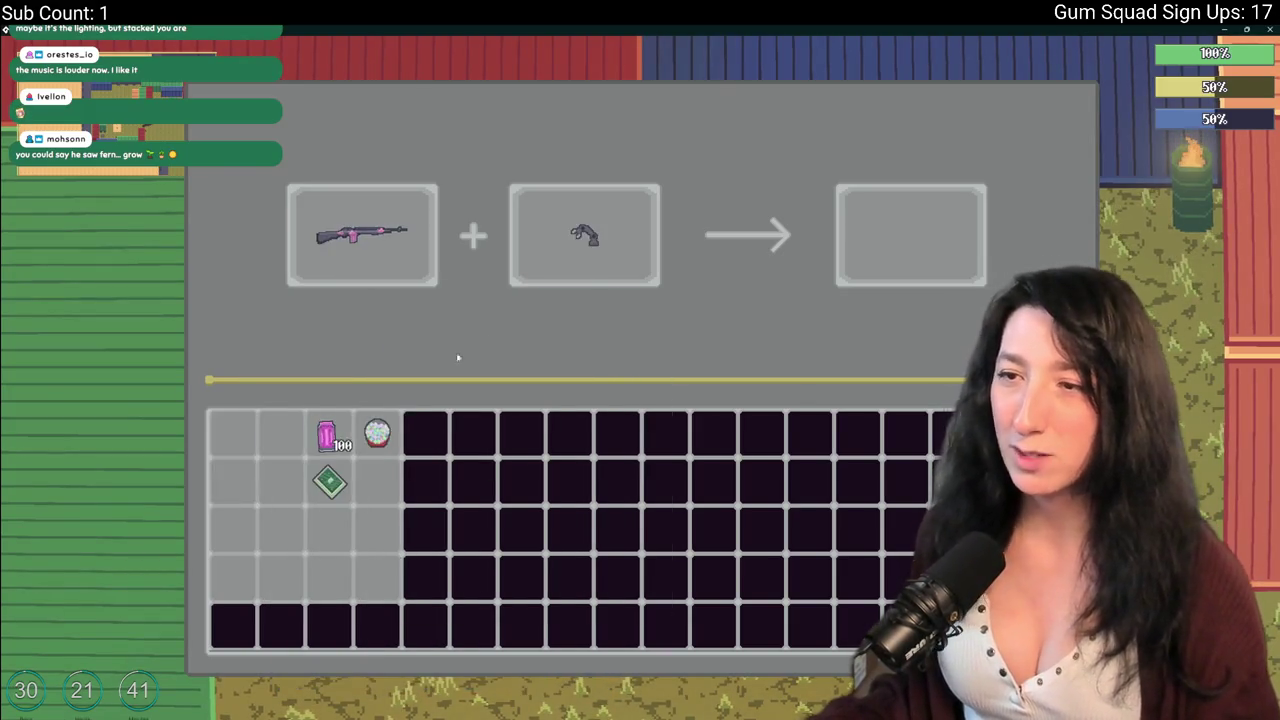
click(585, 235)
click(362, 235)
Combine the DMR with the ammo drum instead of the grip and collect the upgraded DMR.
click(233, 432)
click(233, 481)
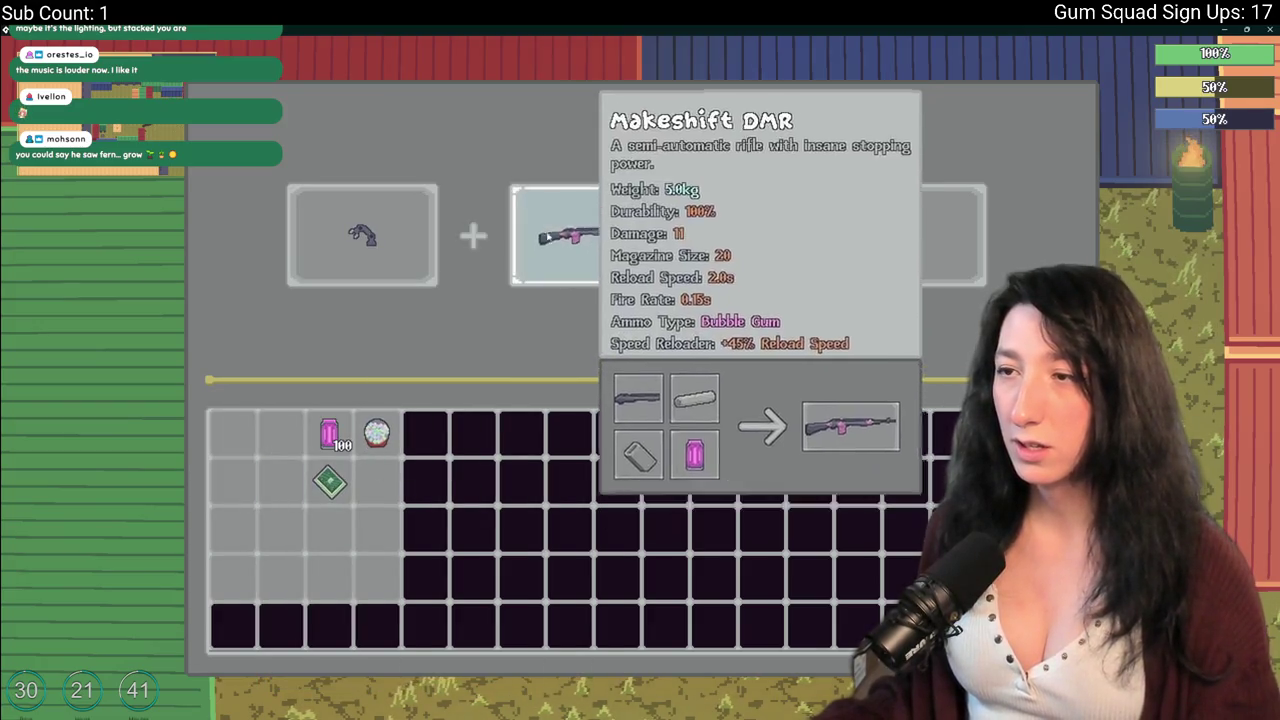
click(362, 235)
click(374, 434)
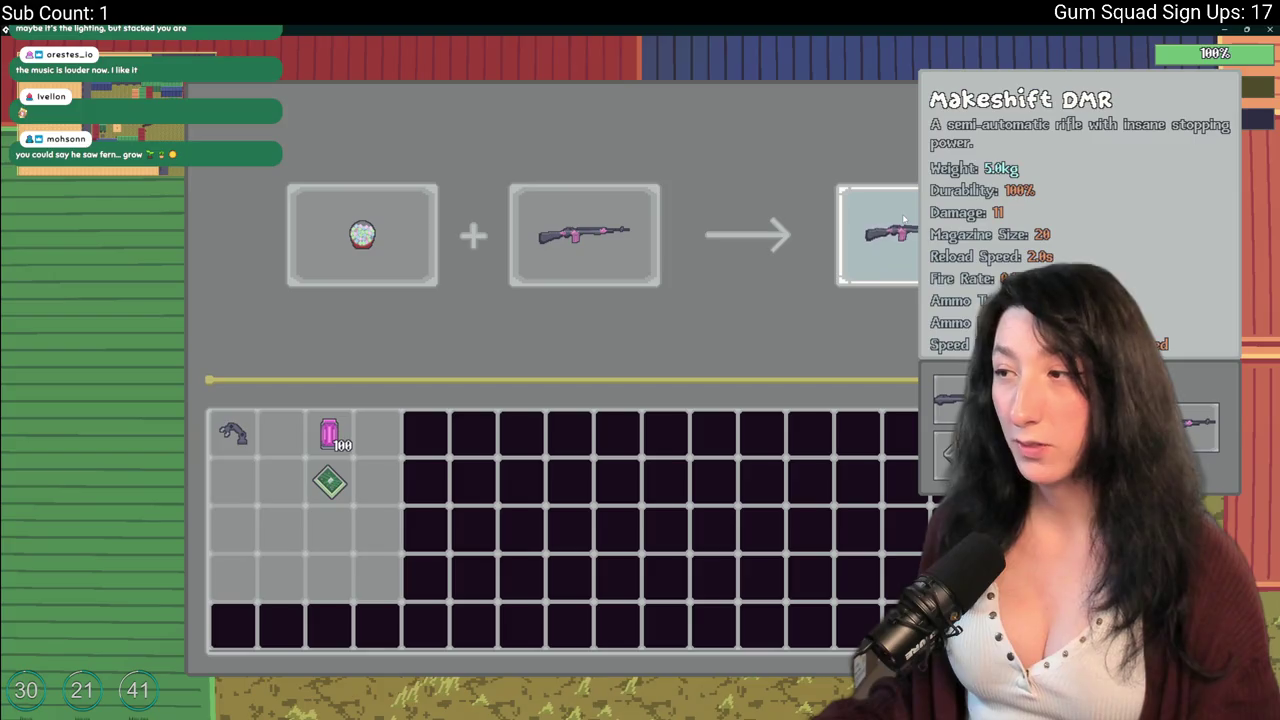
click(903, 220)
Try the new DMR and green gem in both slot orders, then return them to inventory.
click(235, 481)
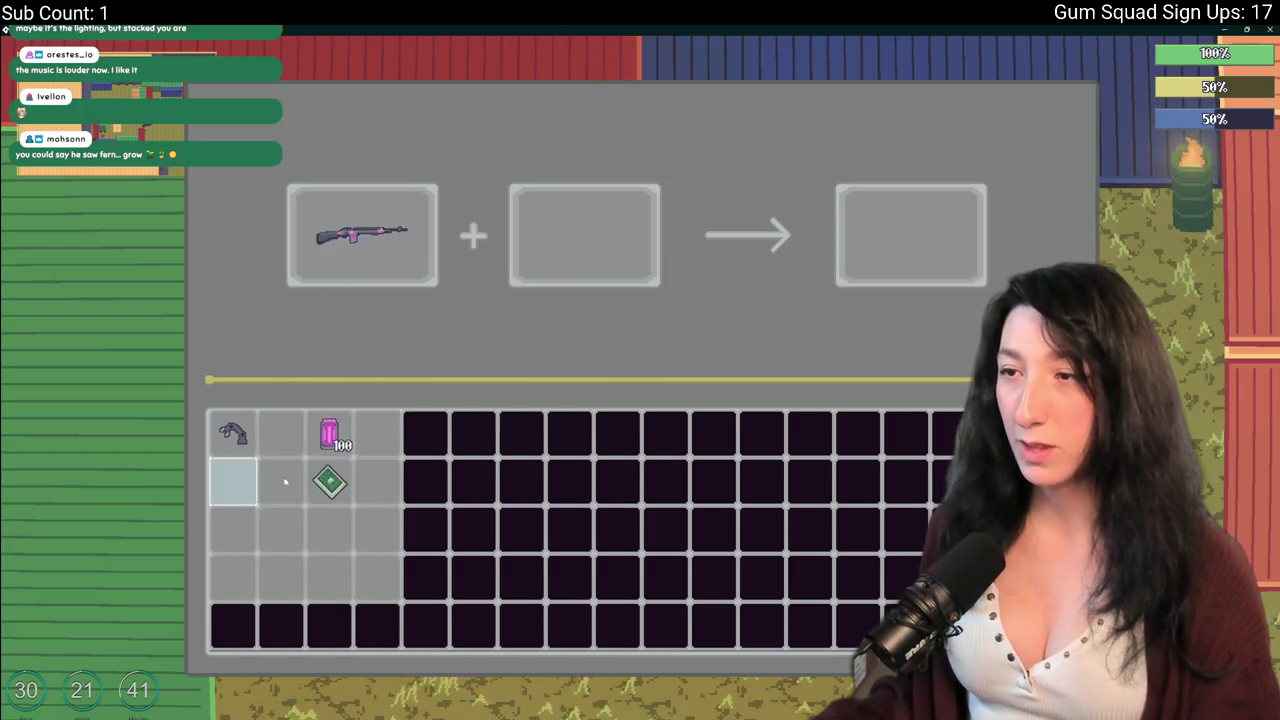
click(330, 481)
click(362, 240)
click(362, 240)
click(593, 262)
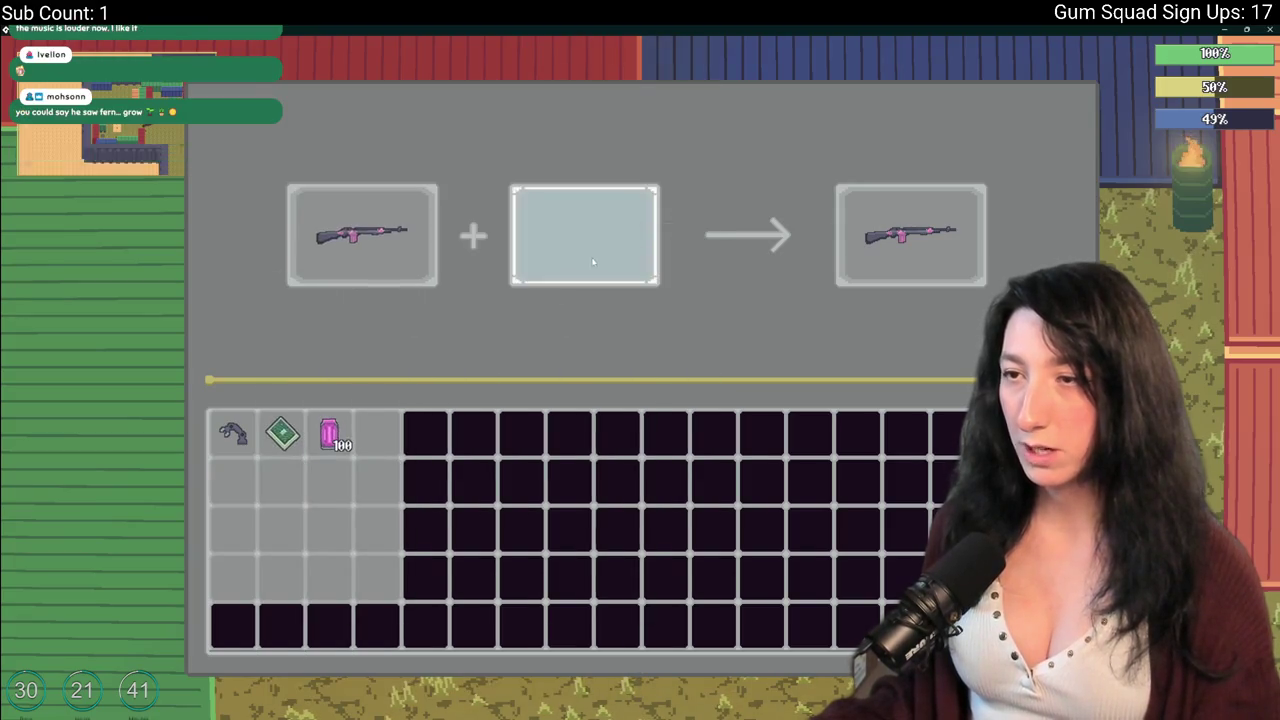
click(362, 240)
click(235, 481)
click(354, 260)
click(282, 440)
click(240, 475)
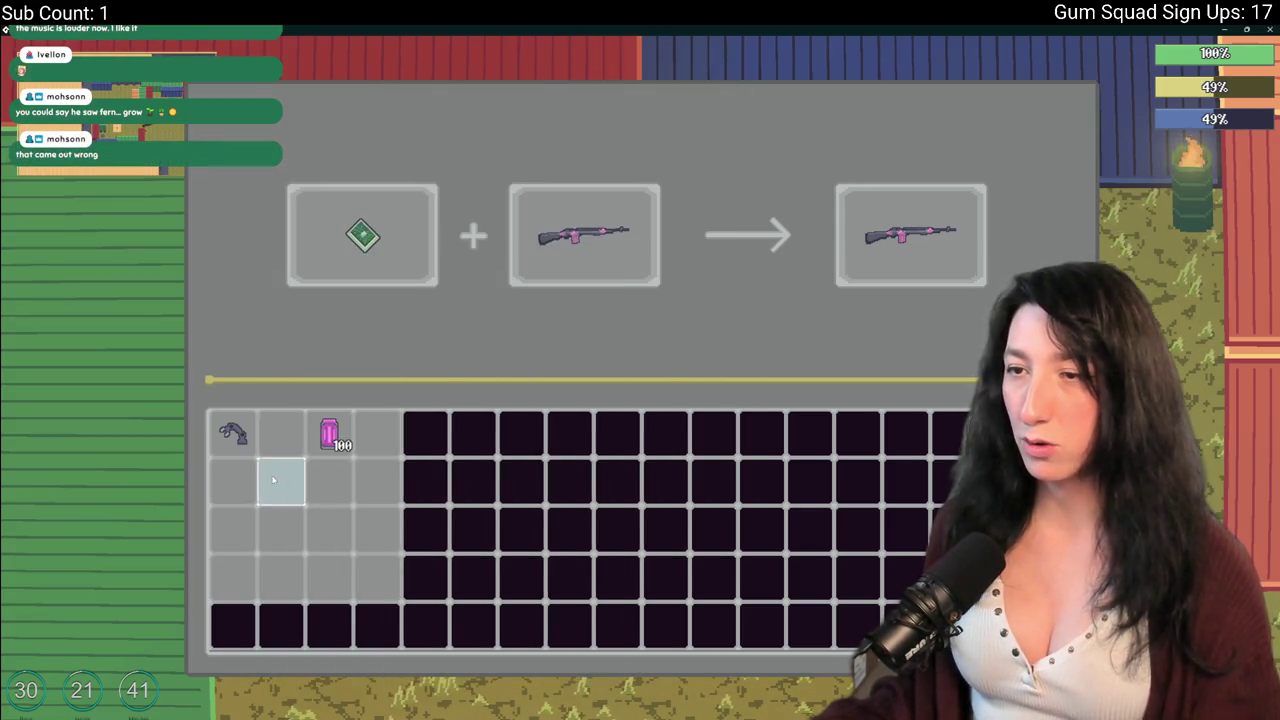
click(584, 236)
click(362, 236)
Place the green gem first and DMR second to preview the upgraded DMR result.
mouse_move(333, 418)
click(282, 432)
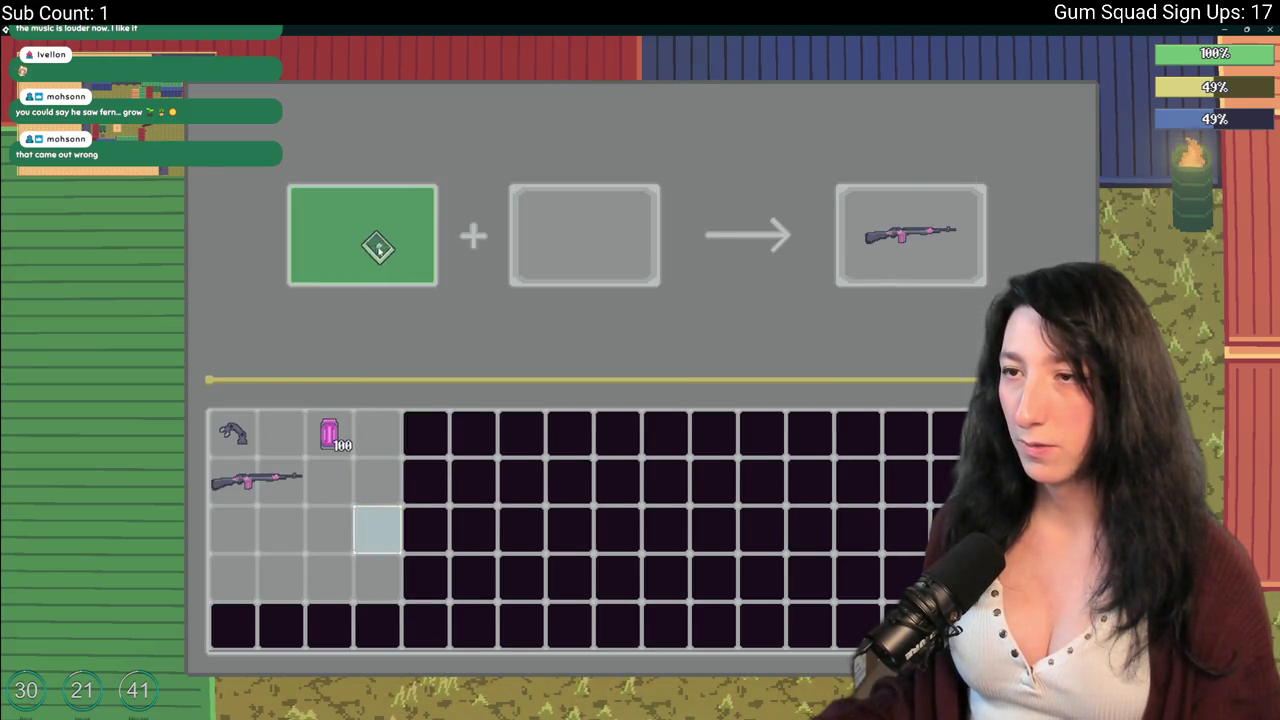
click(378, 248)
click(250, 481)
click(585, 236)
mouse_move(875, 232)
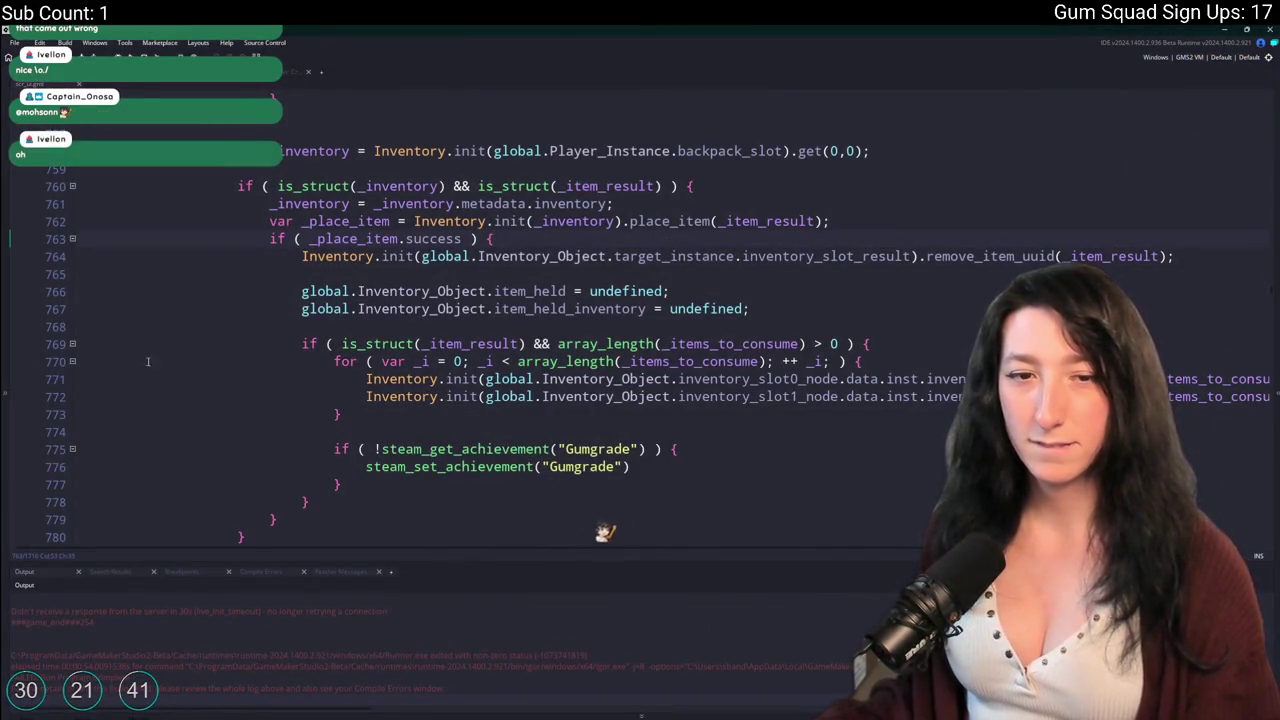
Remove the negation from line 190's result-slot check, then undo to restore it.
key(Down)
key(Down)
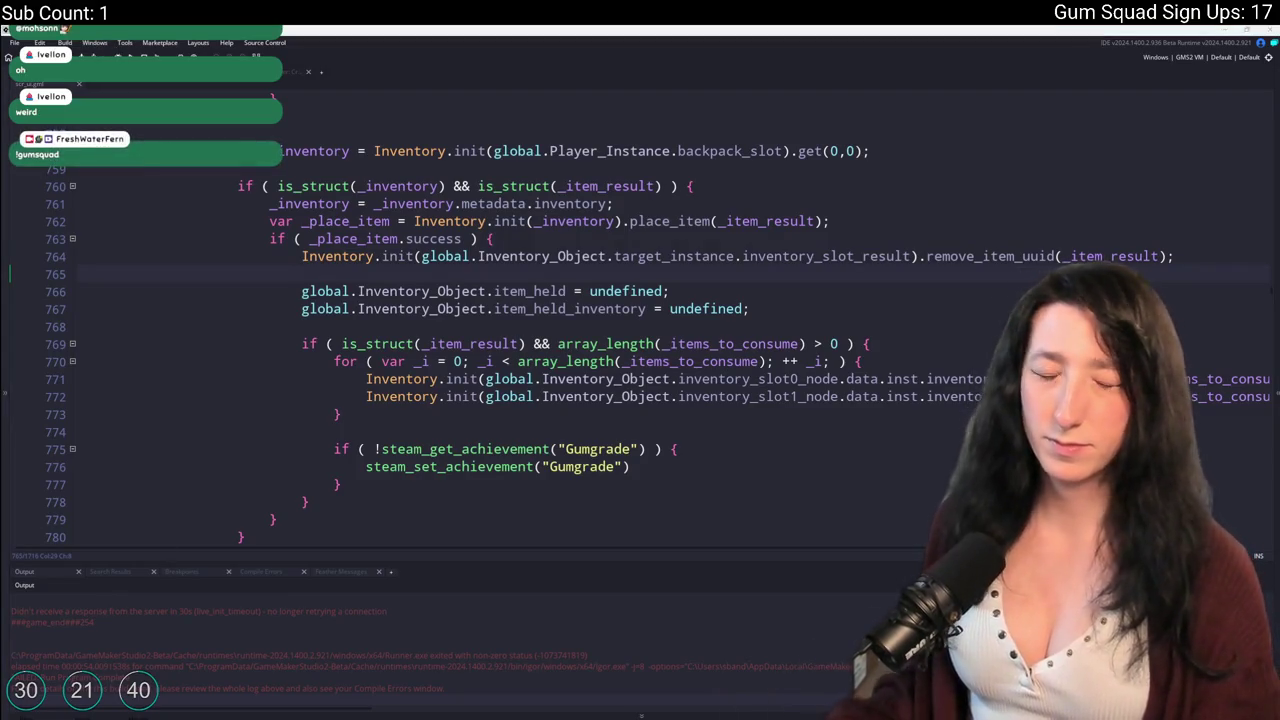
click(614, 256)
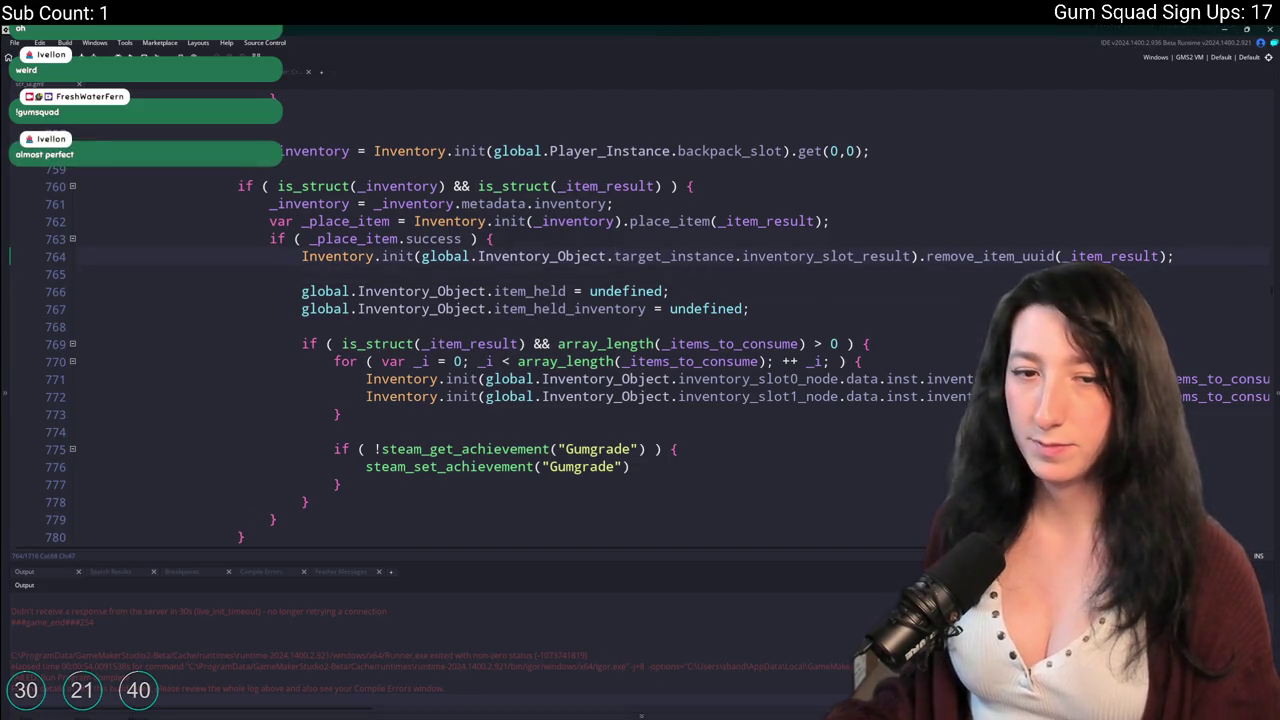
scroll(591, 268, up, 3)
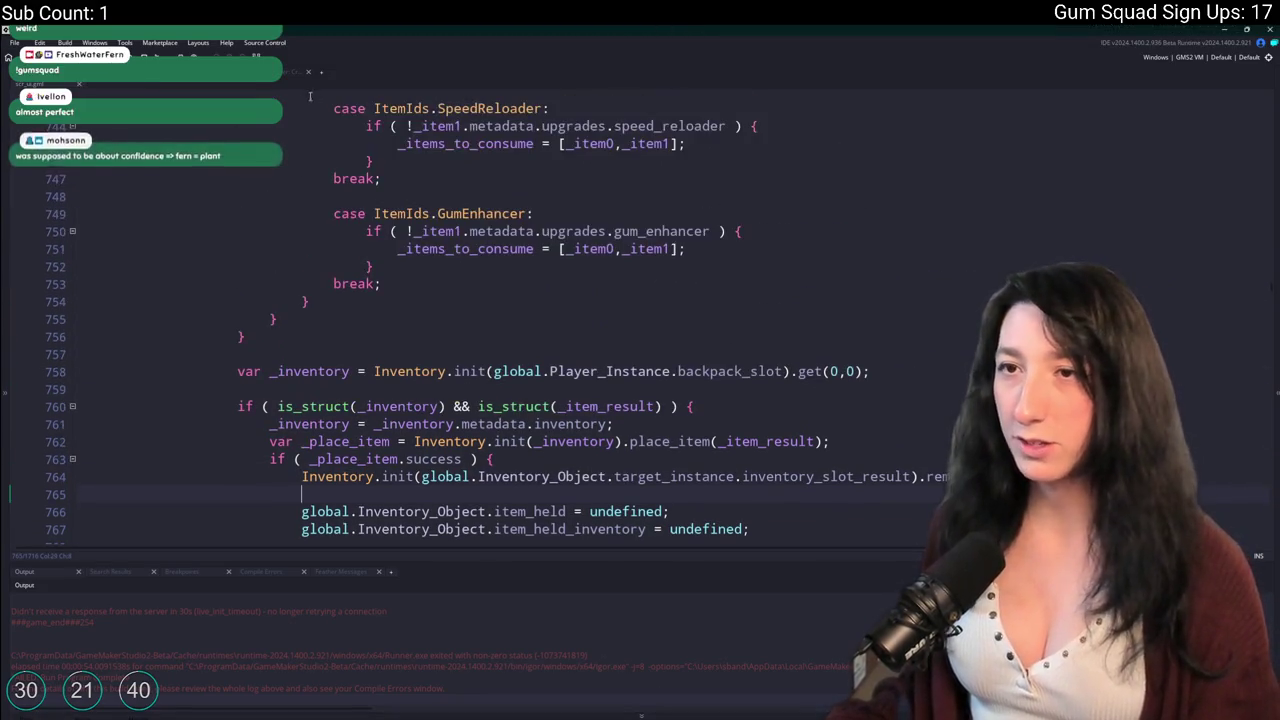
scroll(30, 190, up, 1)
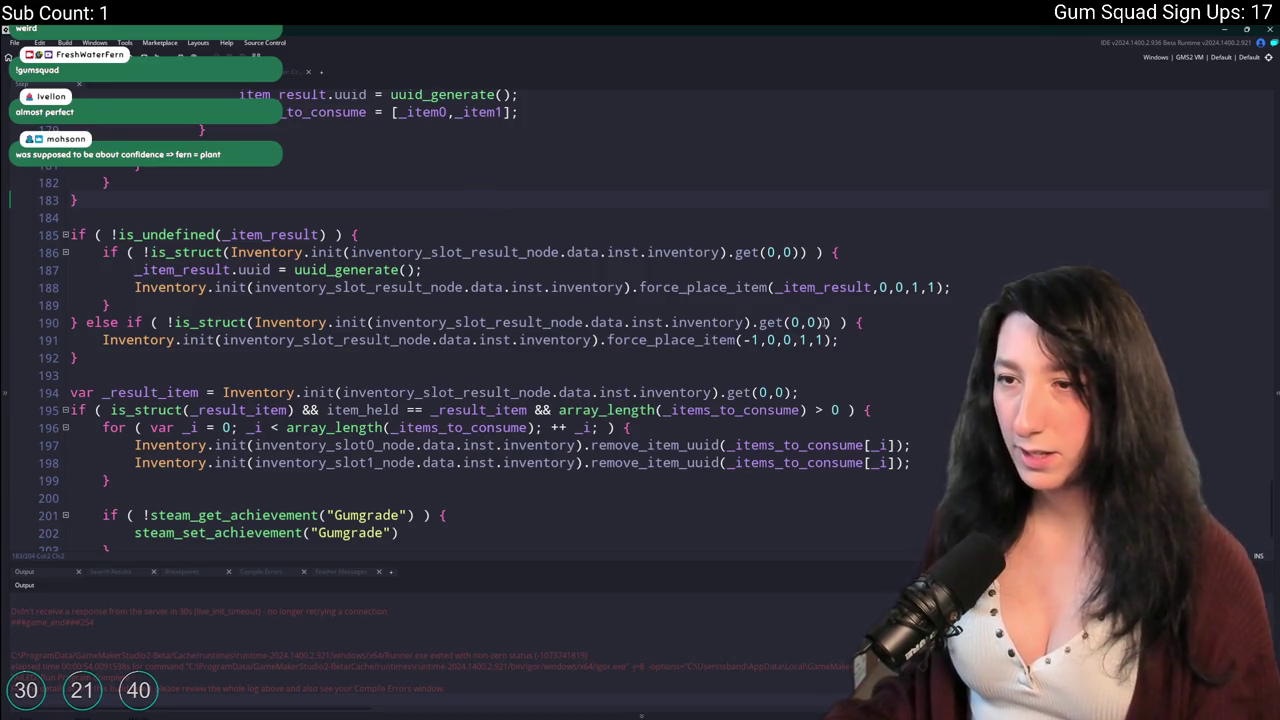
click(171, 322)
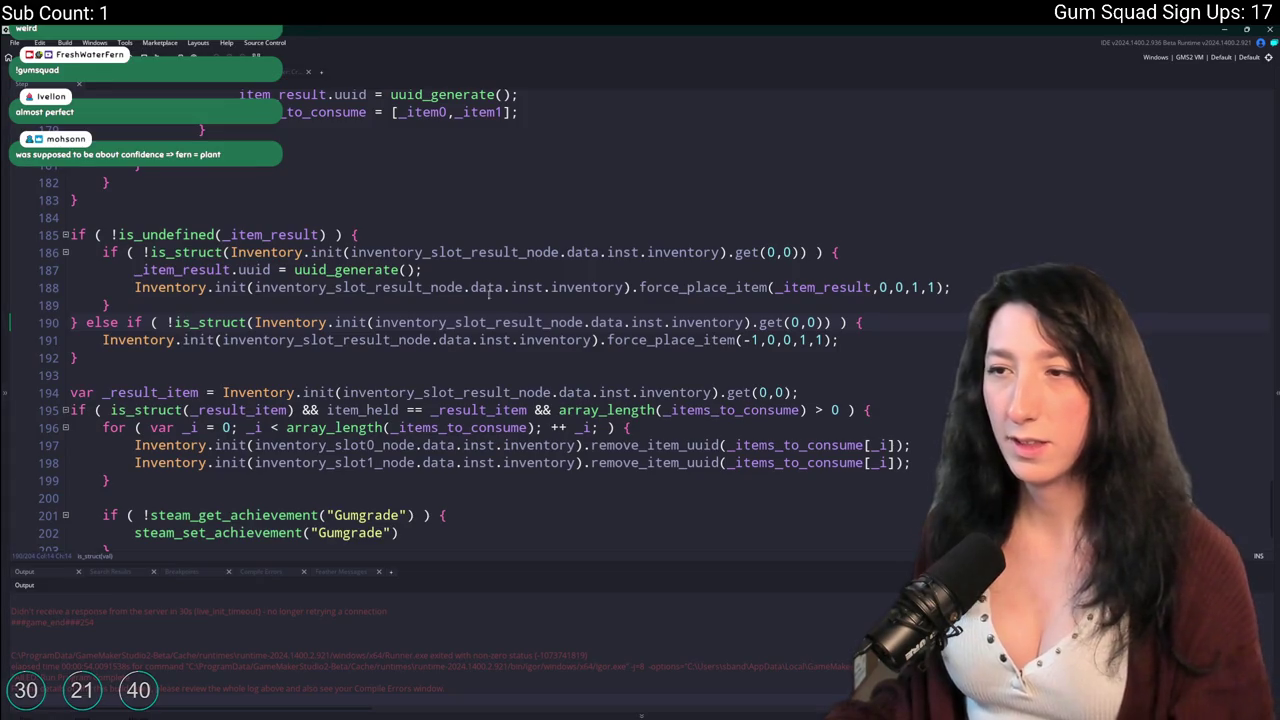
key(BackSpace)
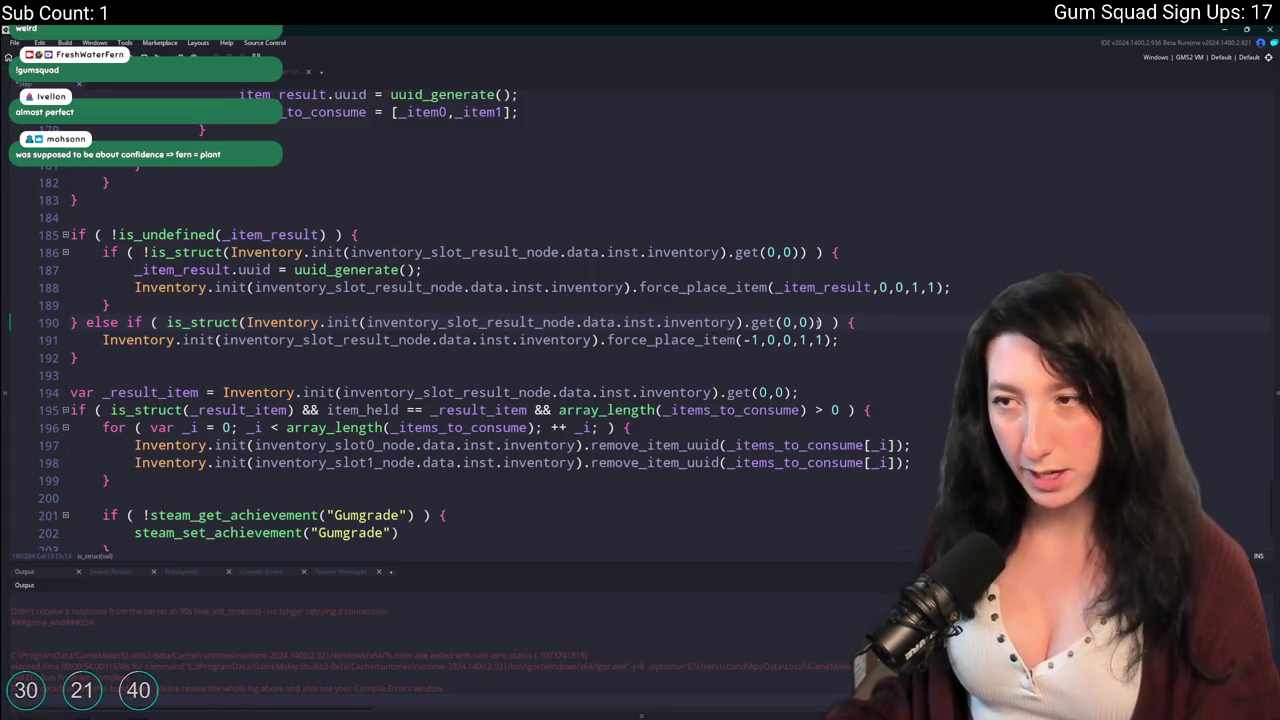
scroll(570, 68, up, 1)
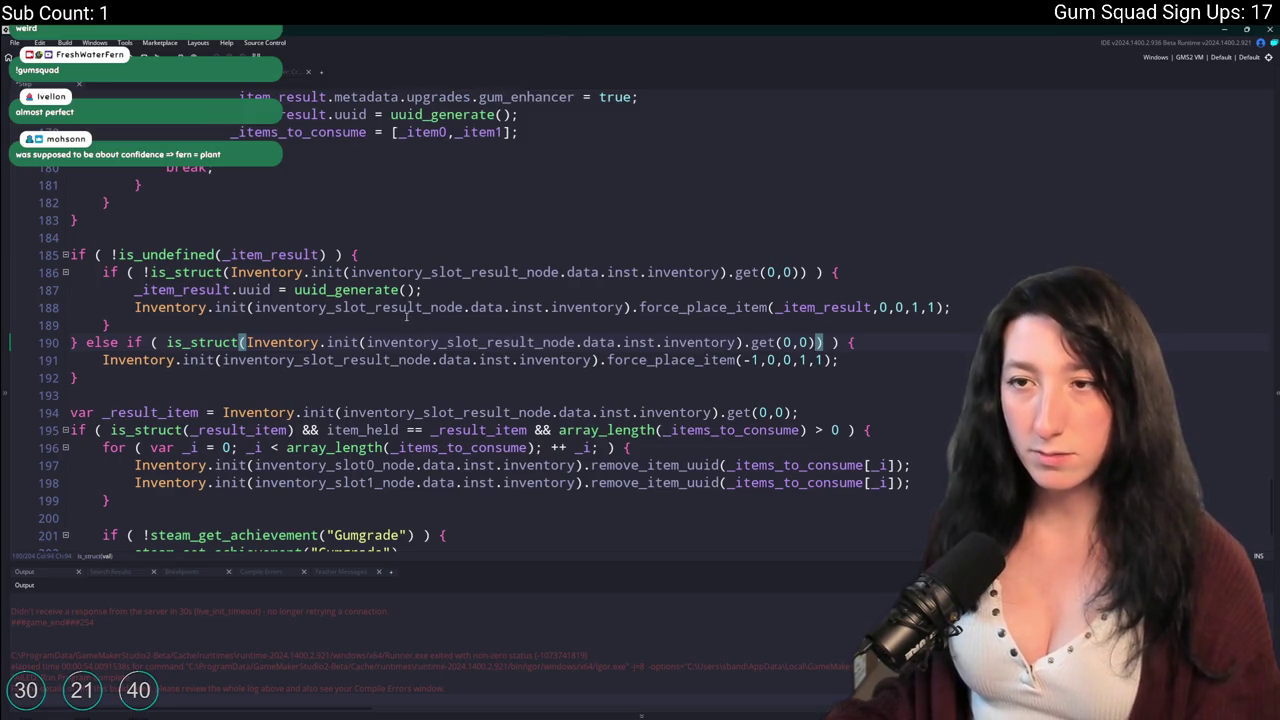
scroll(406, 316, up, 3)
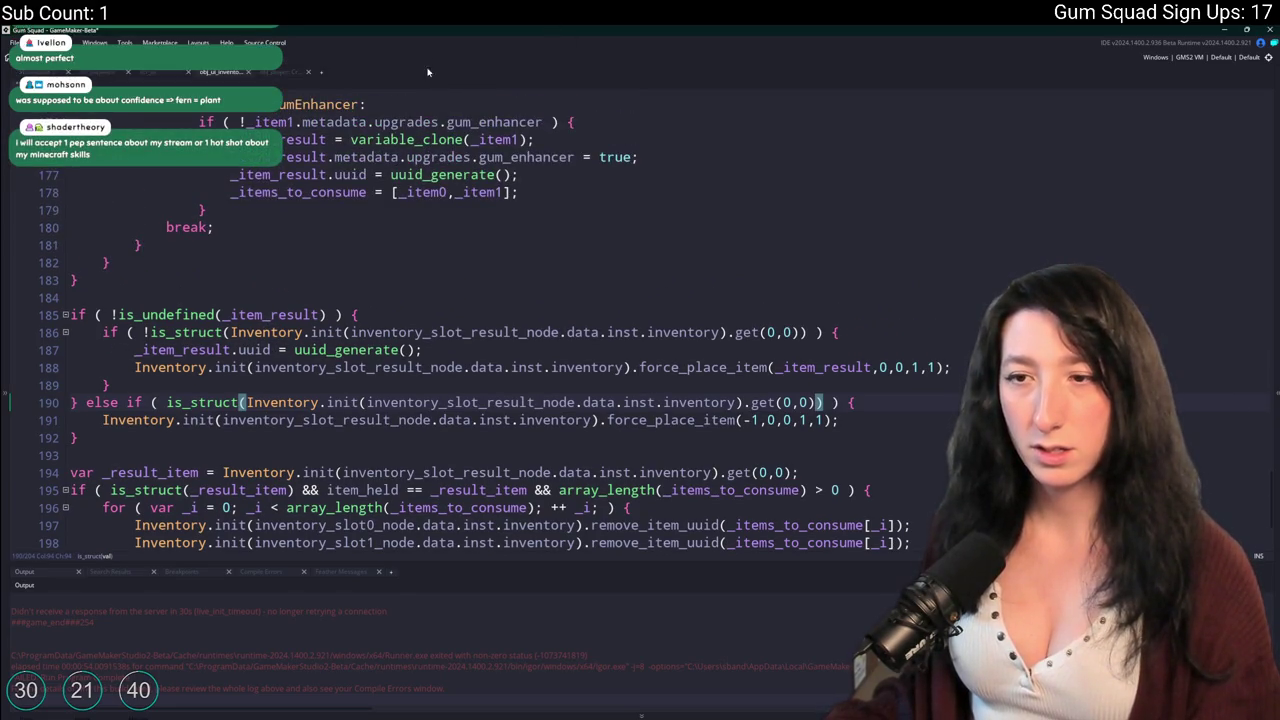
key(ctrl+z)
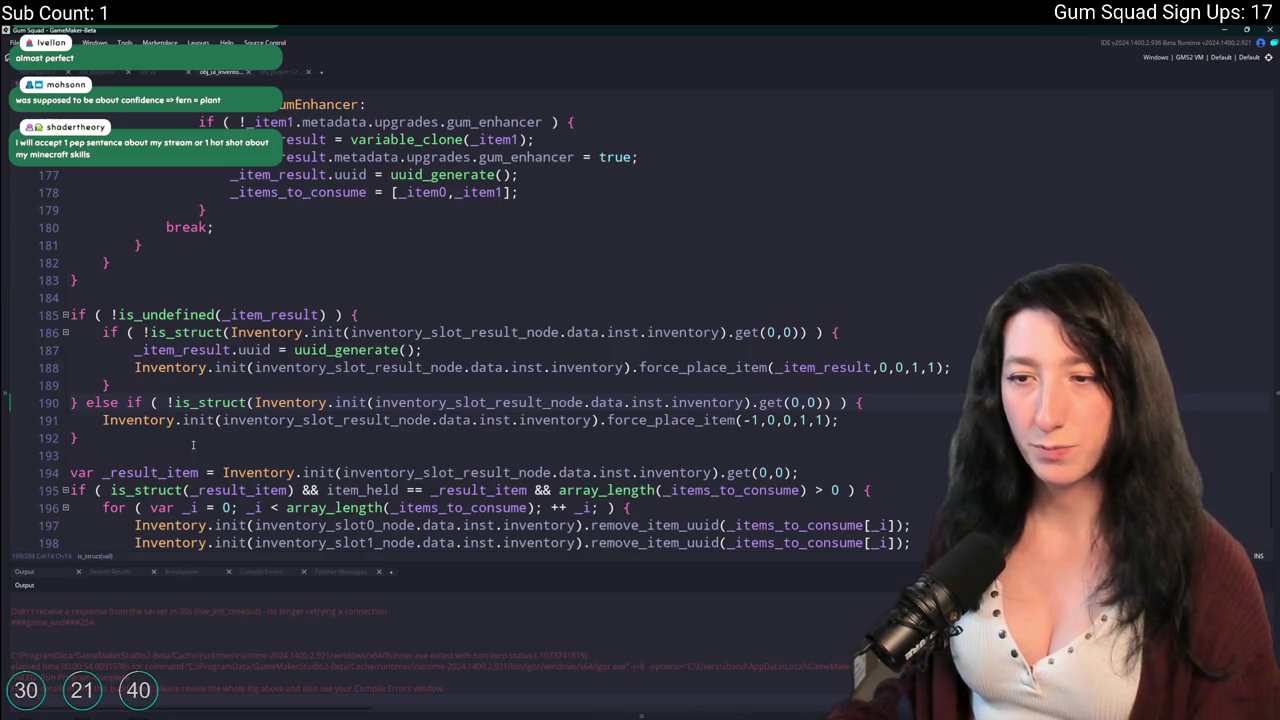
scroll(197, 444, down, 4)
Duplicate the else-if result-clearing block from lines 190–192 as a new check below it.
drag(97, 363, 120, 322)
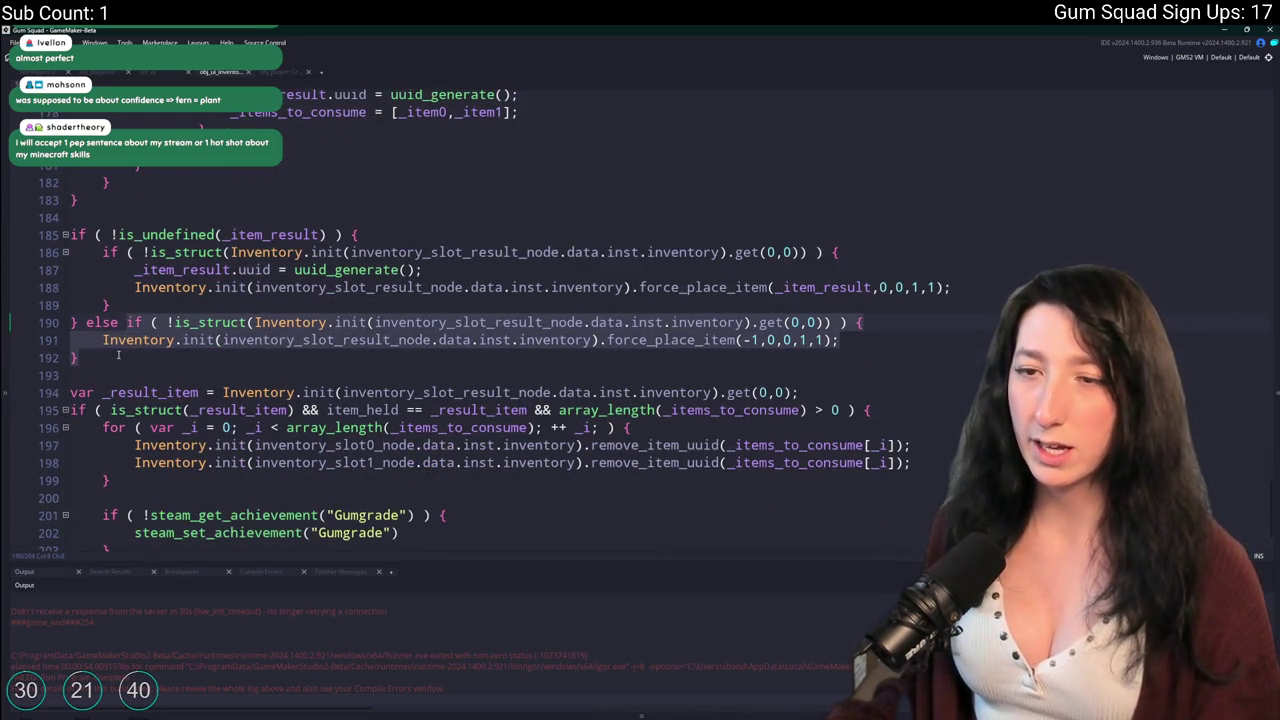
key(ctrl+c)
click(118, 355)
key(Return)
key(Return)
key(ctrl+v)
scroll(322, 332, down, 3)
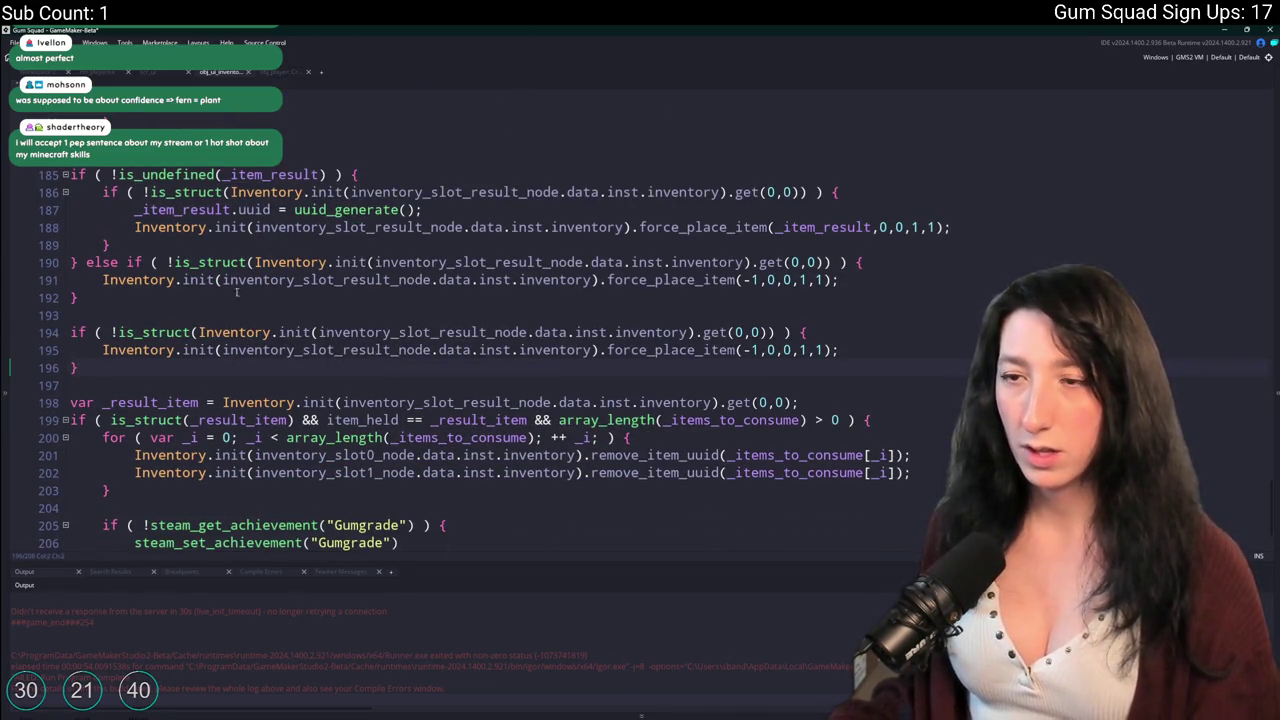
Drop the '!' from line 194's check and add an array_length(_items_to_consume) test.
click(117, 332)
key(BackSpace)
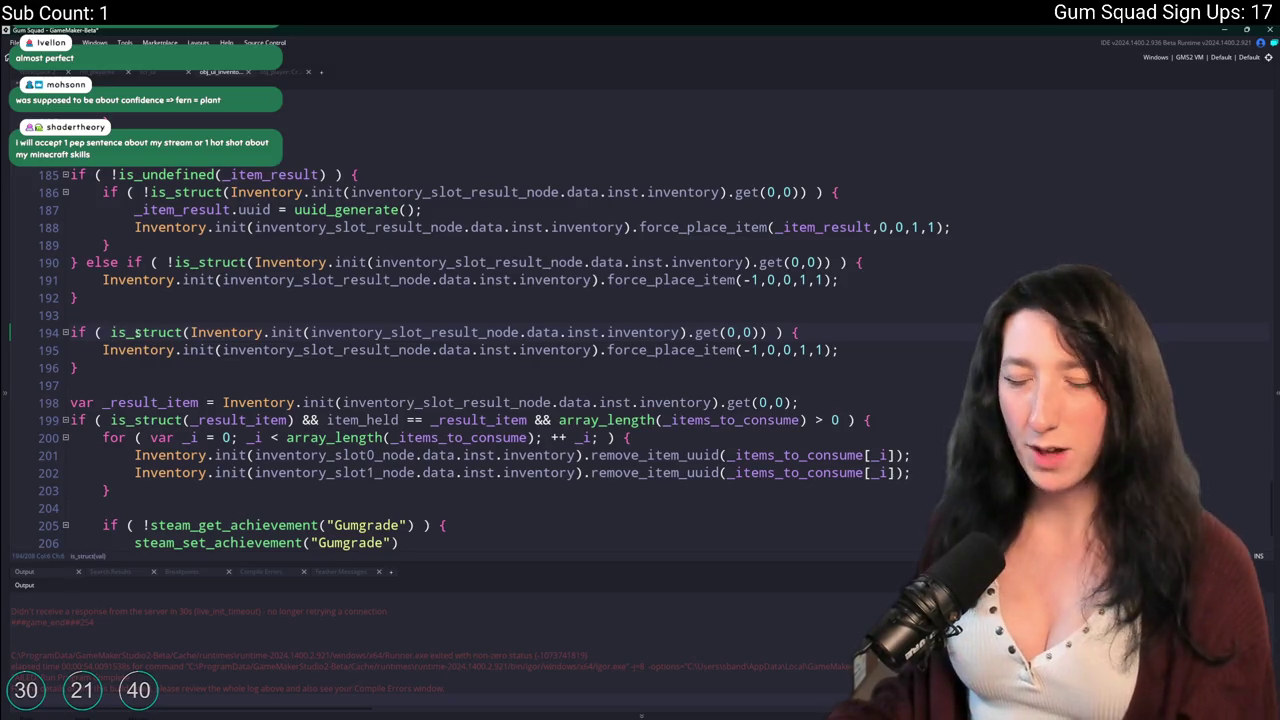
scroll(279, 378, down, 2)
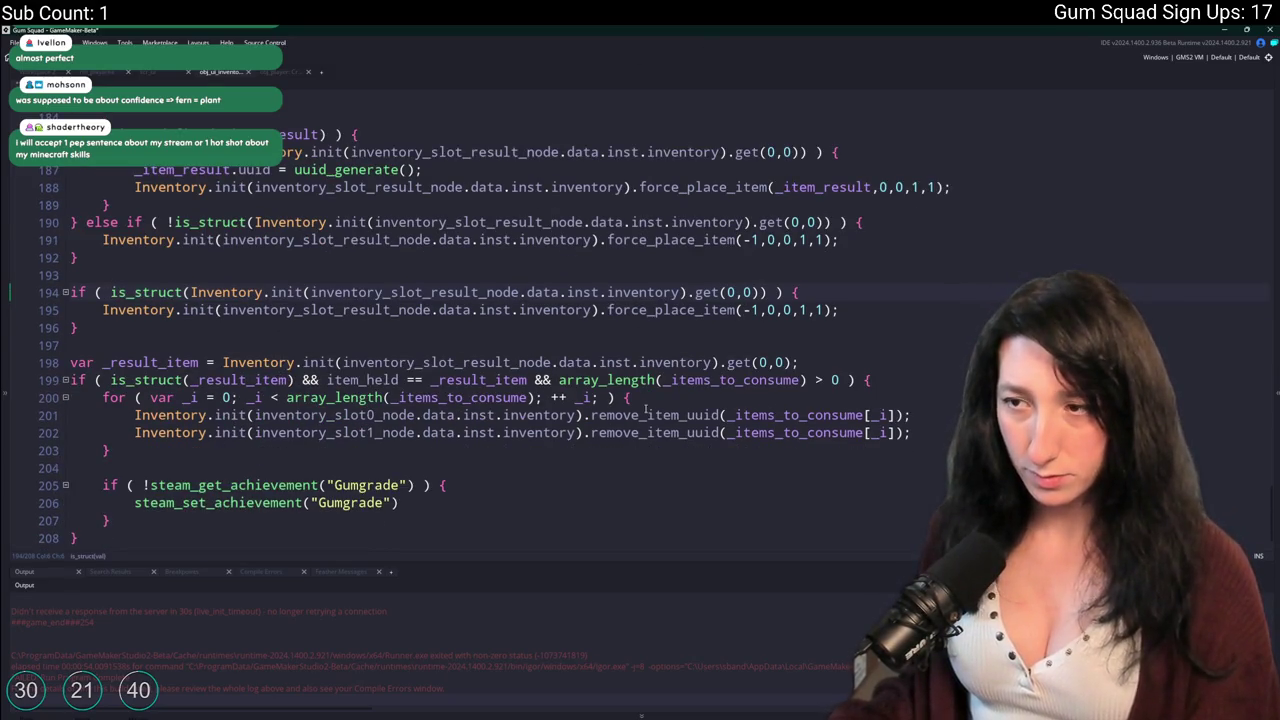
click(530, 397)
click(961, 224)
scroll(809, 384, up, 2)
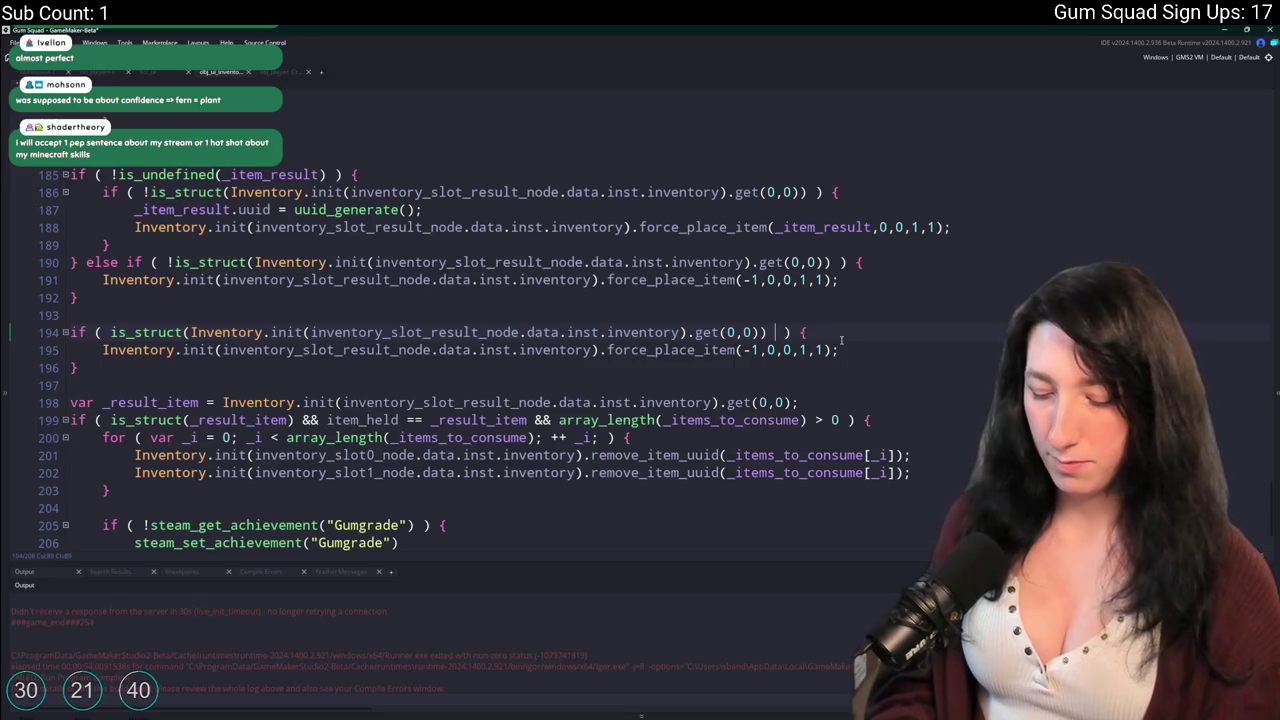
text(&& array_length(_items_to_c)
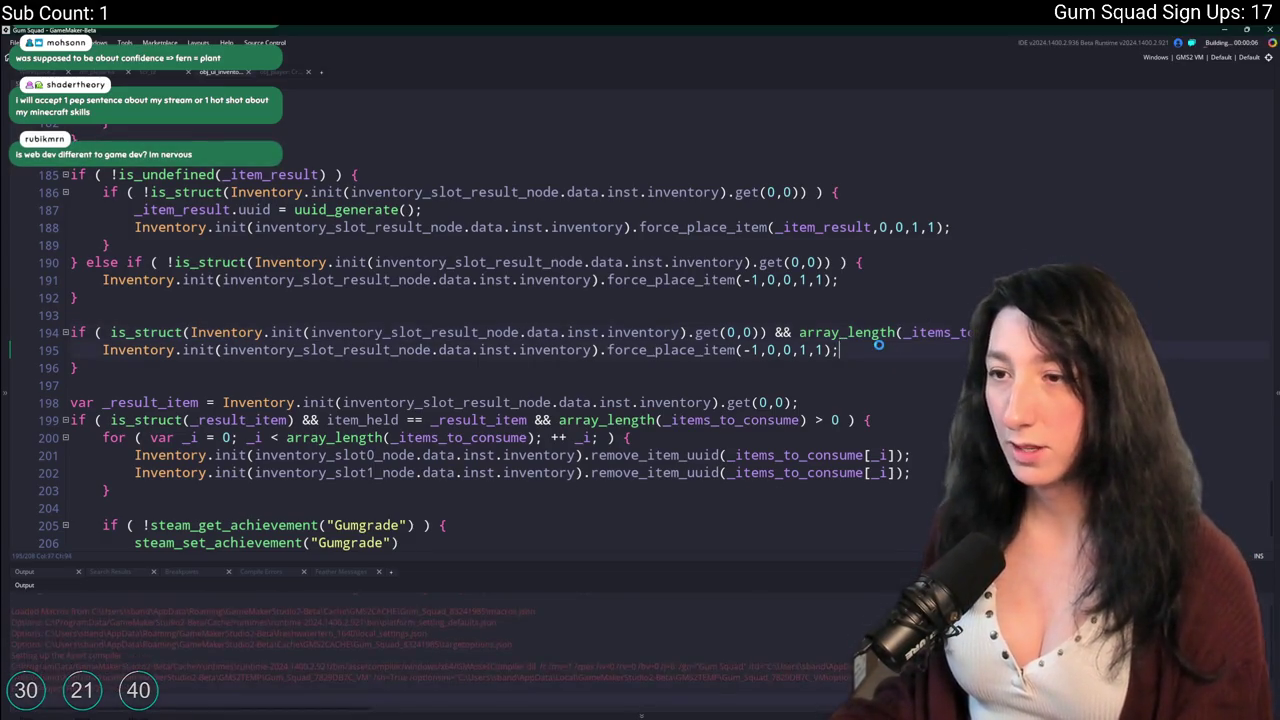
click(178, 350)
double_click(178, 350)
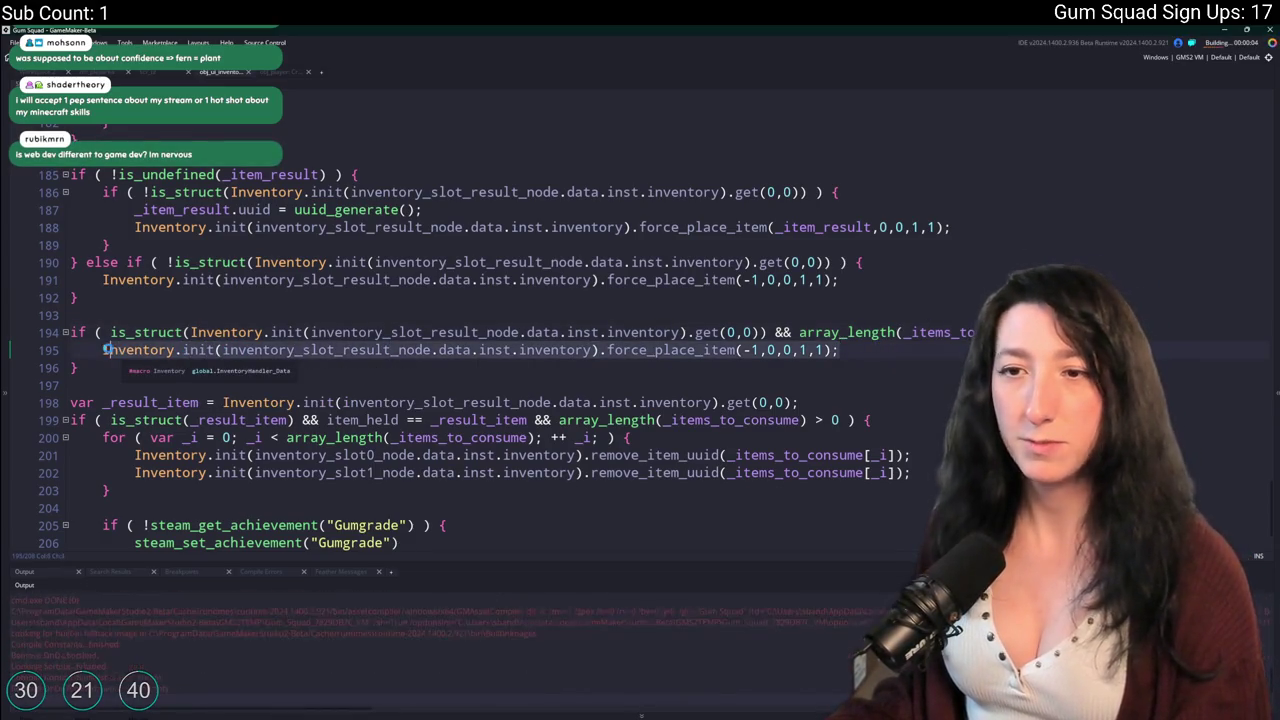
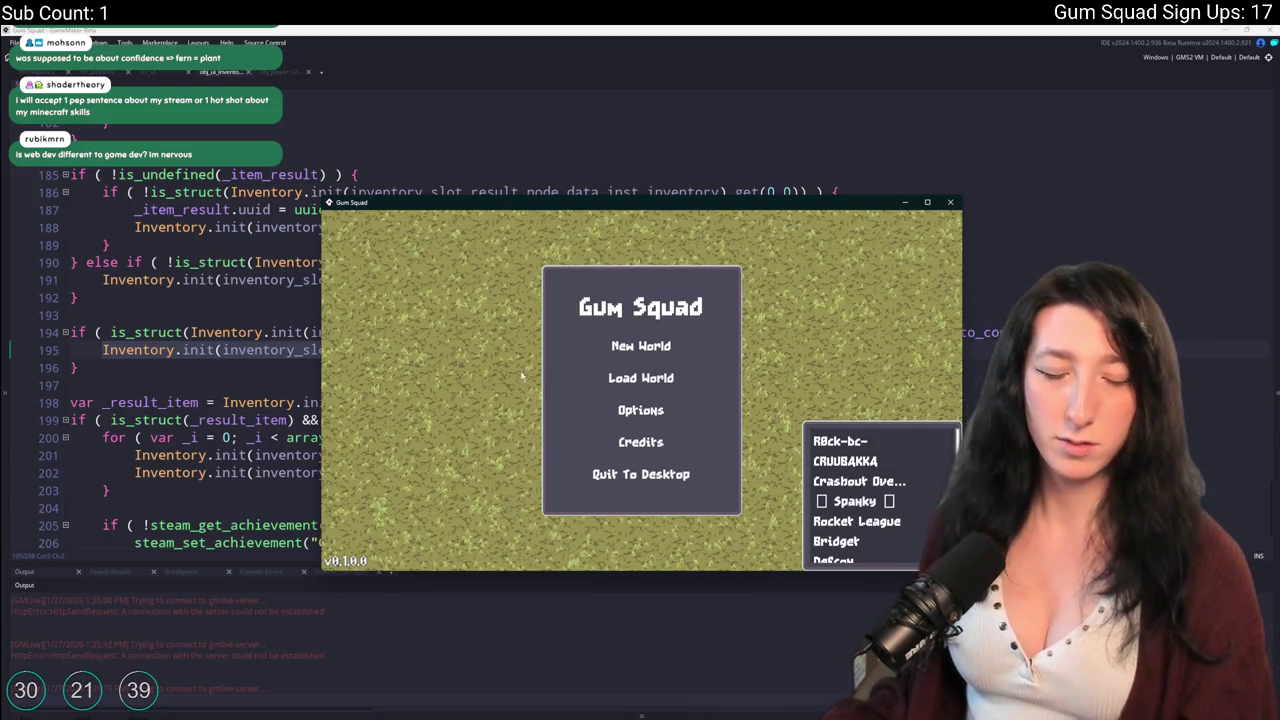
Start a new world and put the Ammo Drum and rifle into the crafting slots.
click(641, 346)
click(641, 466)
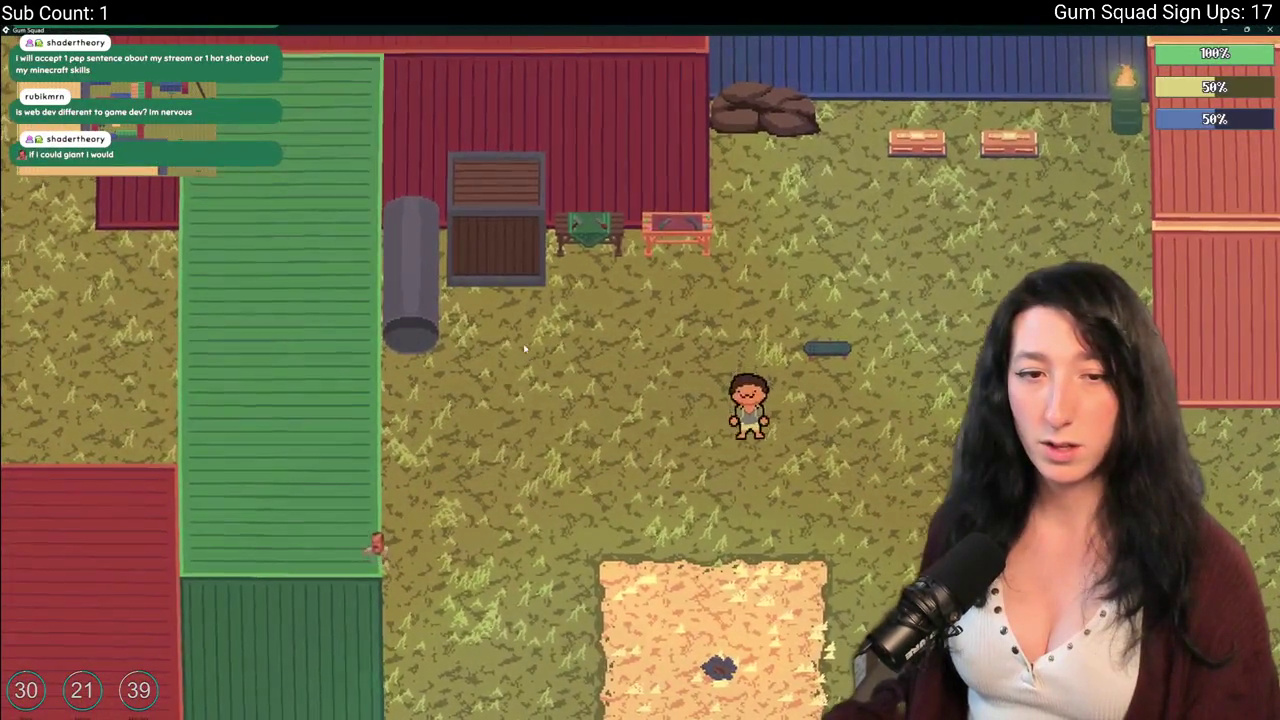
key(Tab)
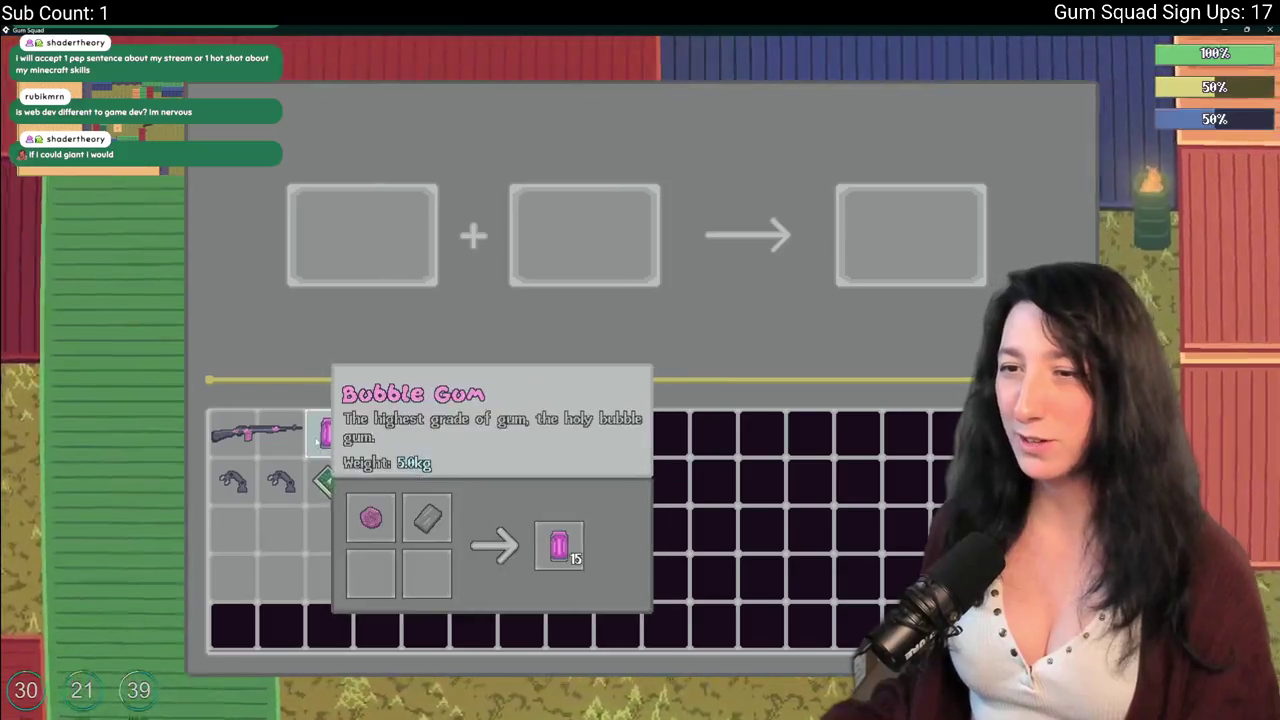
click(377, 432)
click(255, 432)
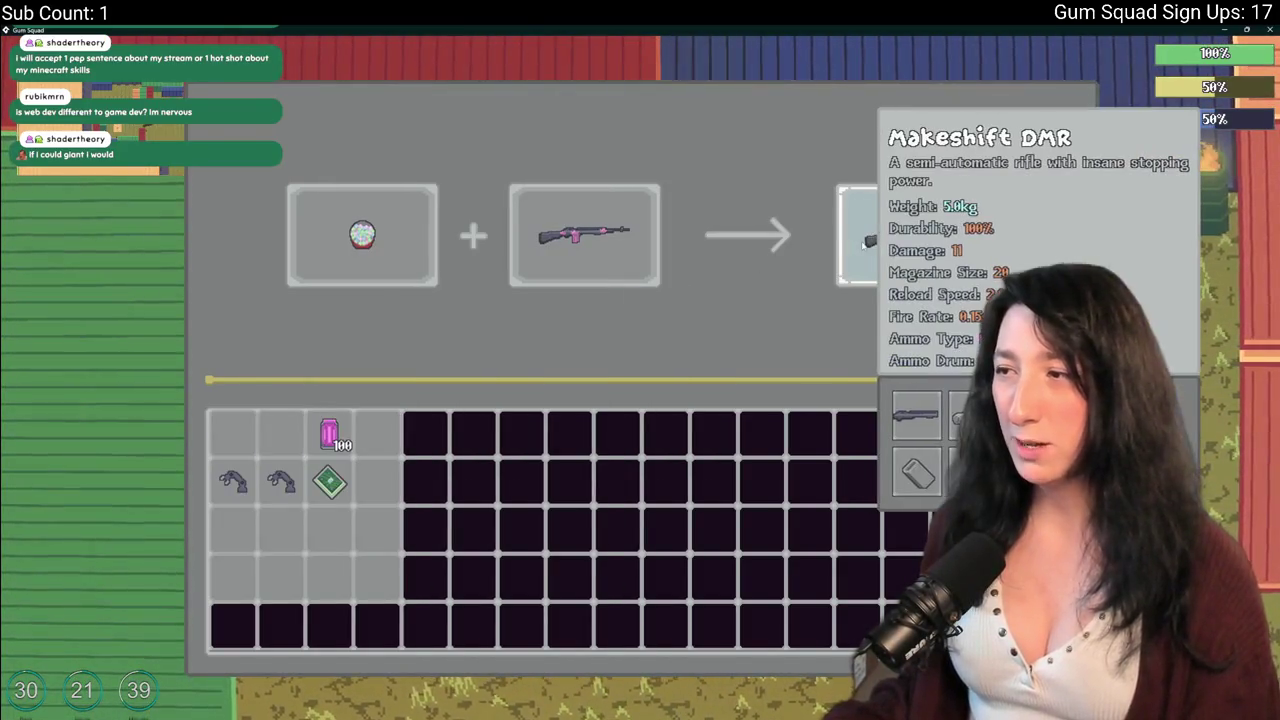
Take the crafted Makeshift DMR, then try combining the rifle with the Gum Enhancer.
click(905, 238)
click(255, 432)
mouse_move(362, 234)
mouse_down()
mouse_move(774, 257)
mouse_move(860, 290)
mouse_up()
click(240, 432)
click(331, 484)
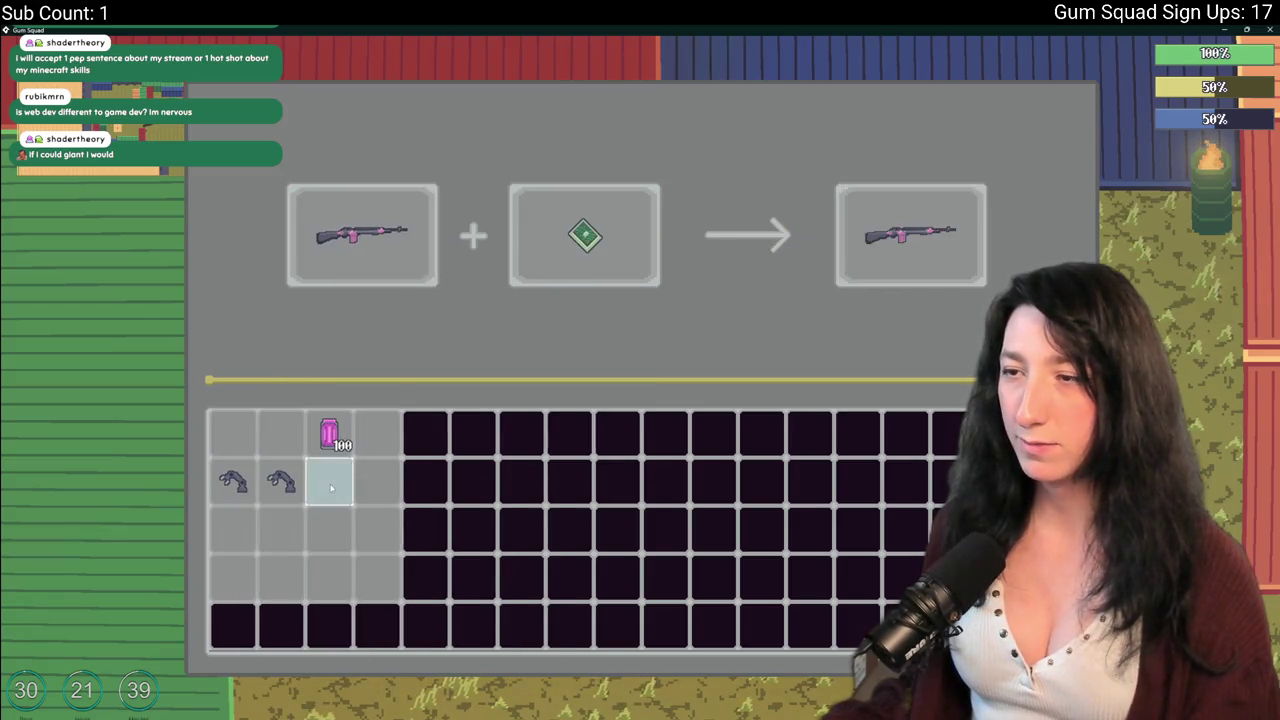
click(576, 270)
click(232, 432)
click(362, 236)
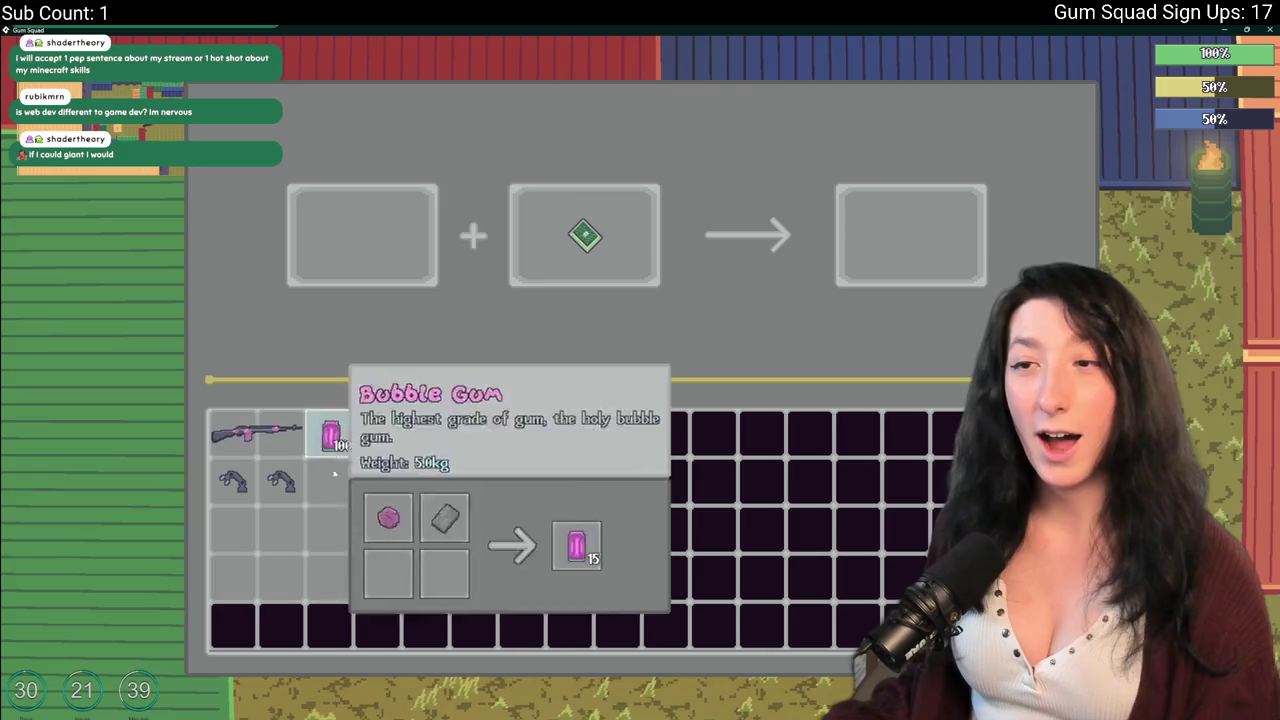
Swap the Gum Enhancer and rifle between crafting slots, then leave the inventory.
drag(584, 236, 362, 236)
click(240, 432)
click(584, 236)
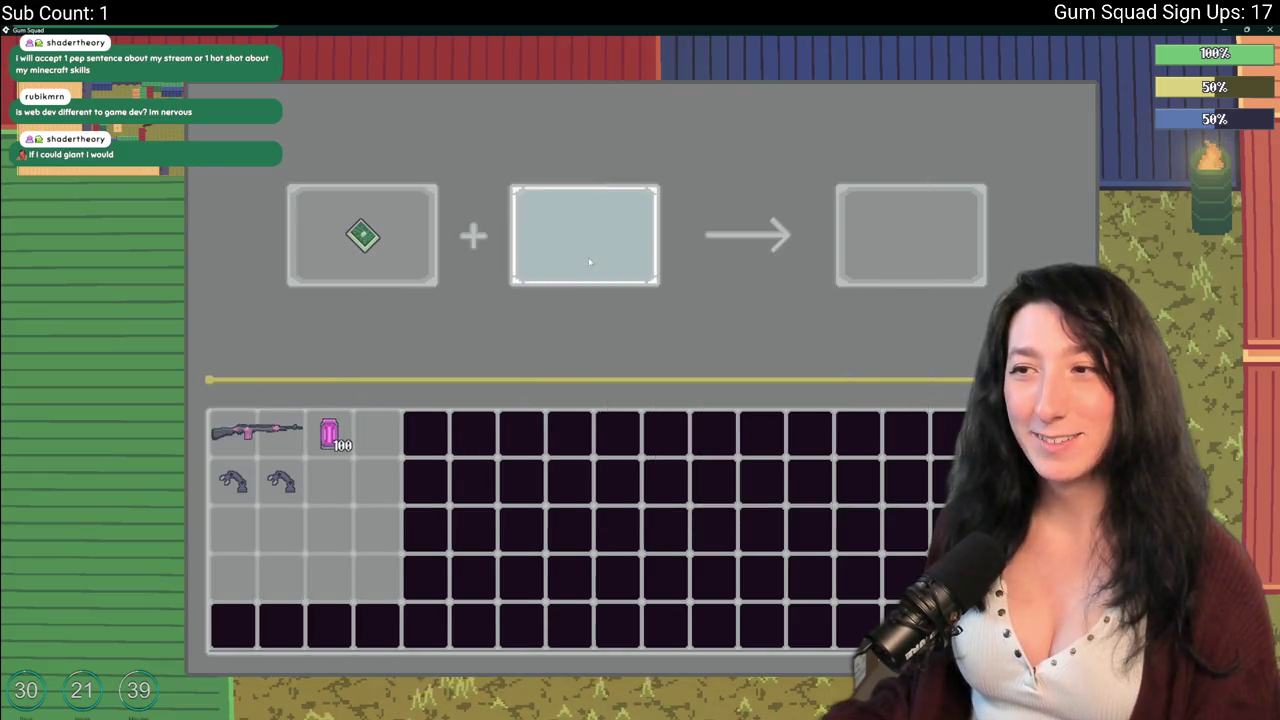
click(240, 432)
click(362, 236)
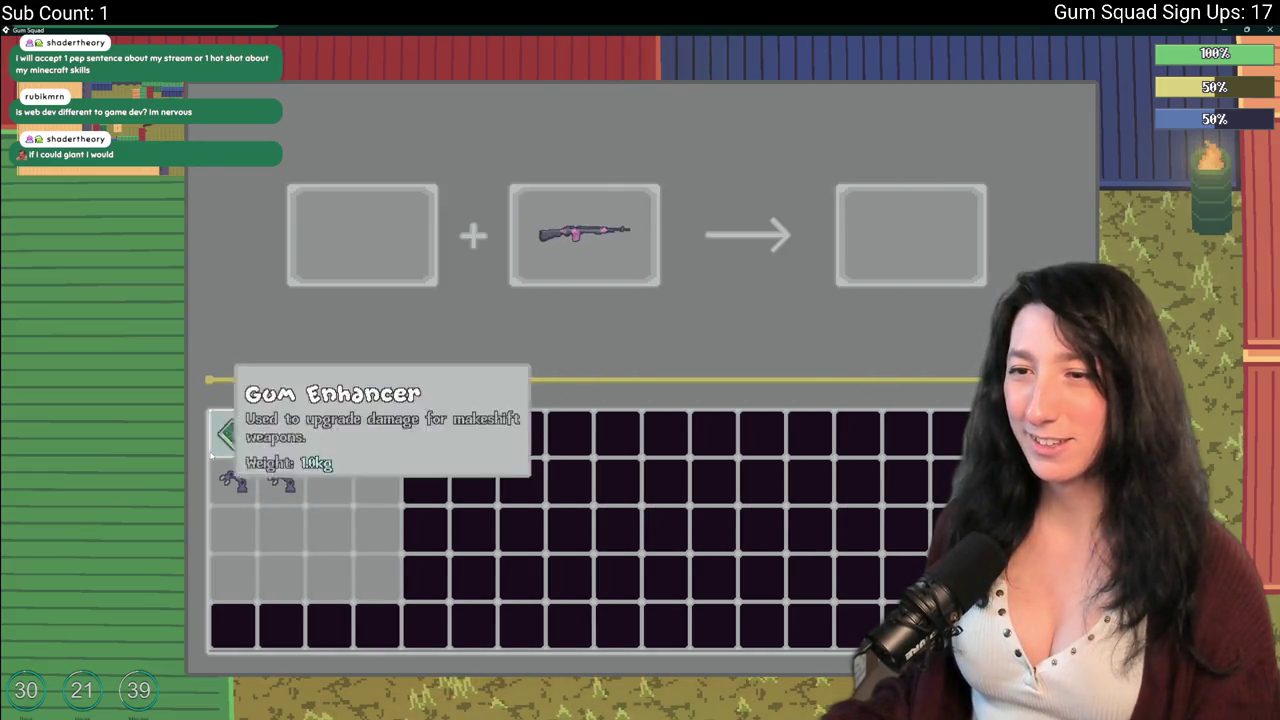
click(232, 432)
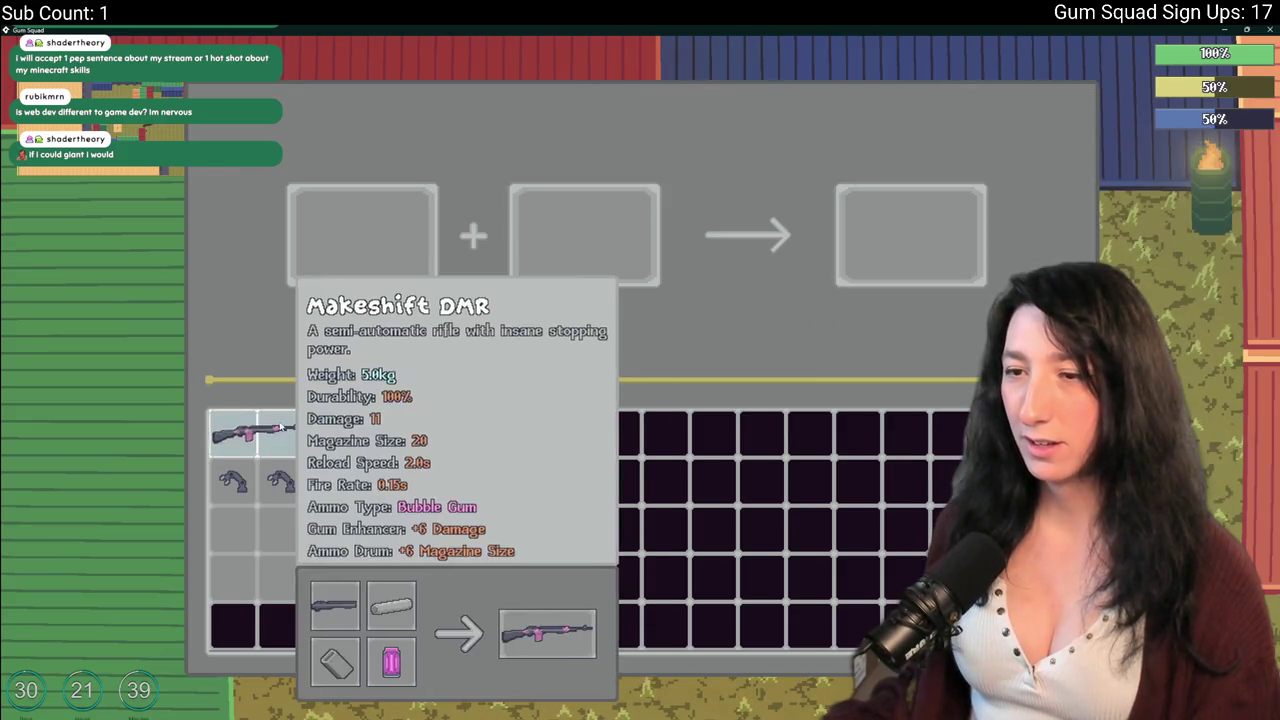
key(Escape)
key(Escape)
Walk the character around the map toward the enemies and the tree.
key(s)
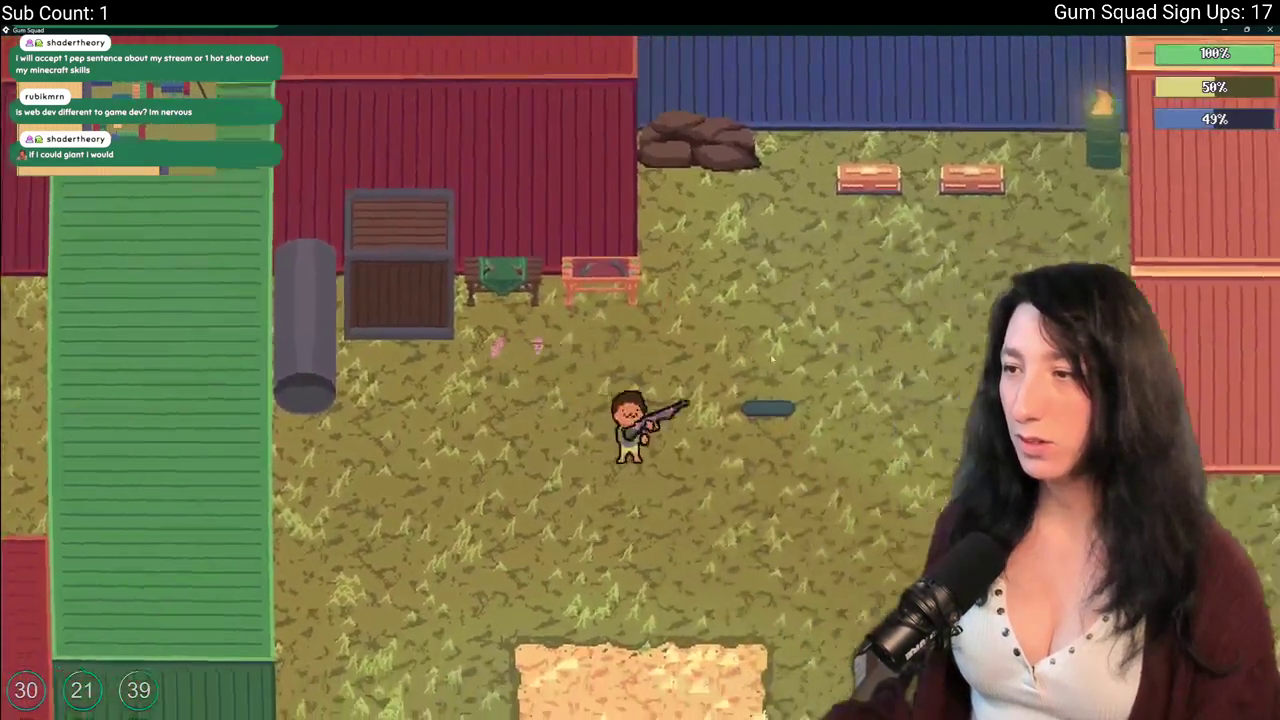
key(d)
key(s)
key(d)
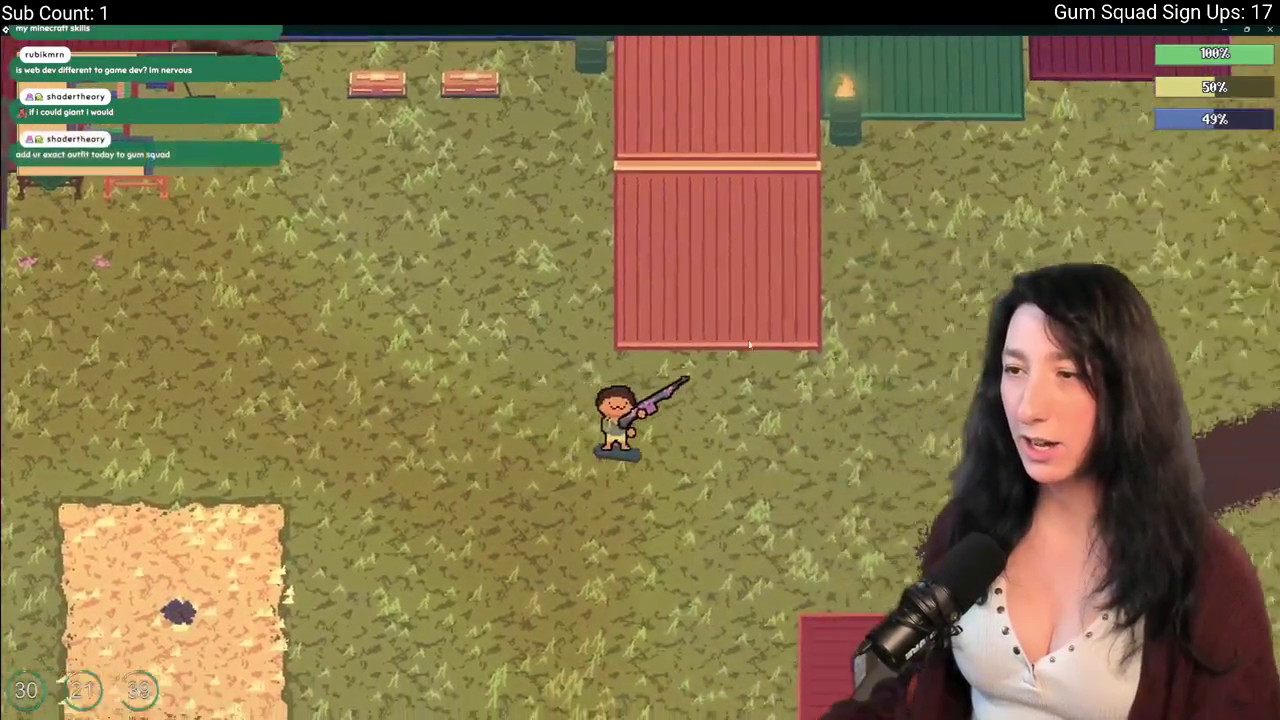
key(w)
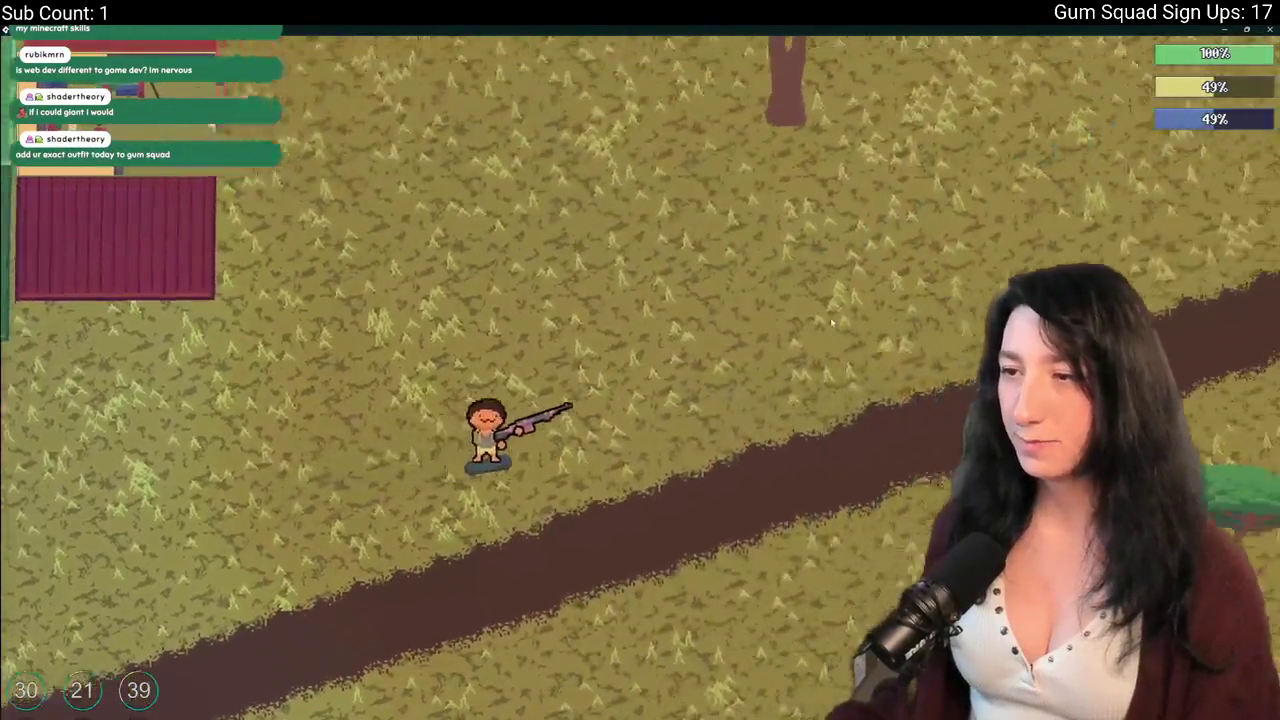
key(w)
key(d)
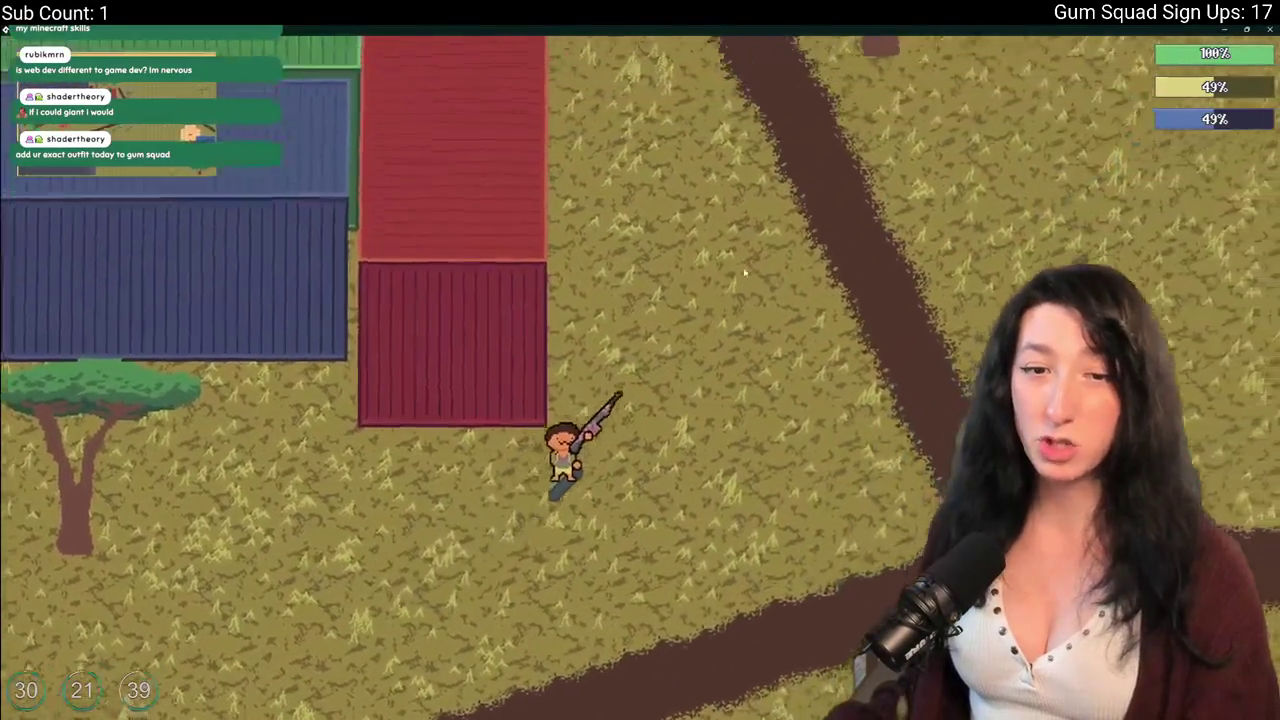
key(a)
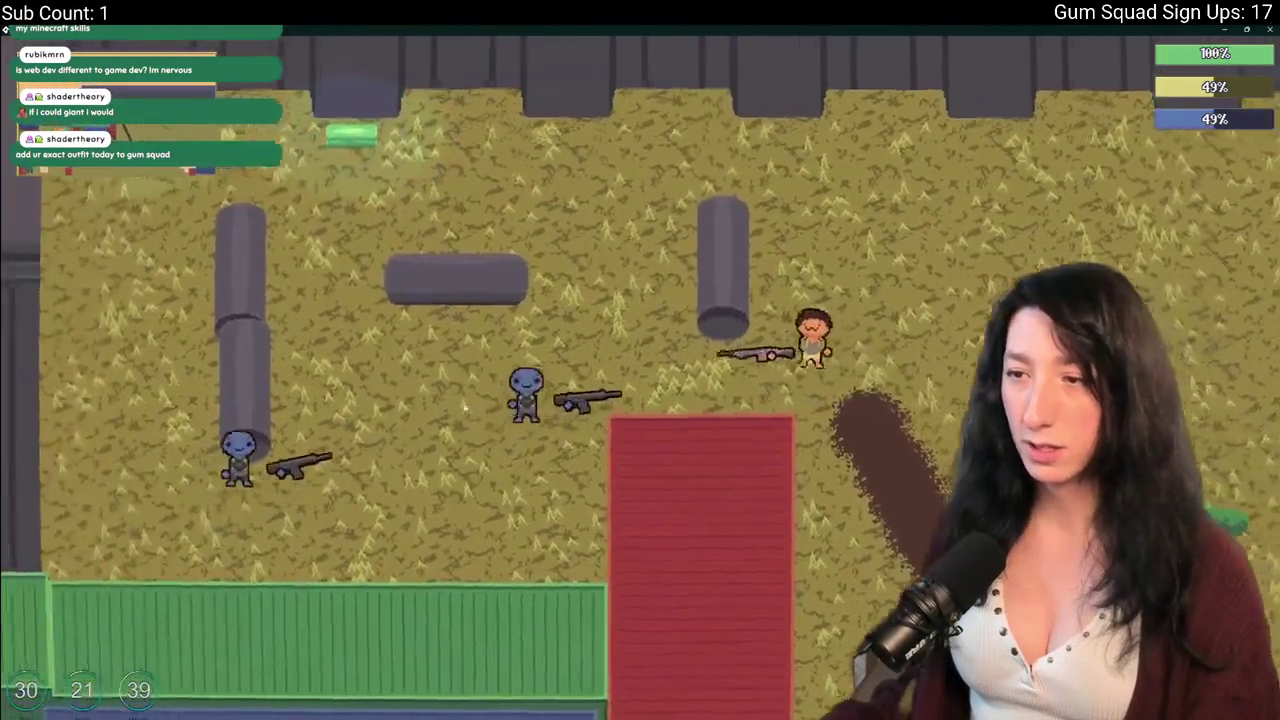
key(s)
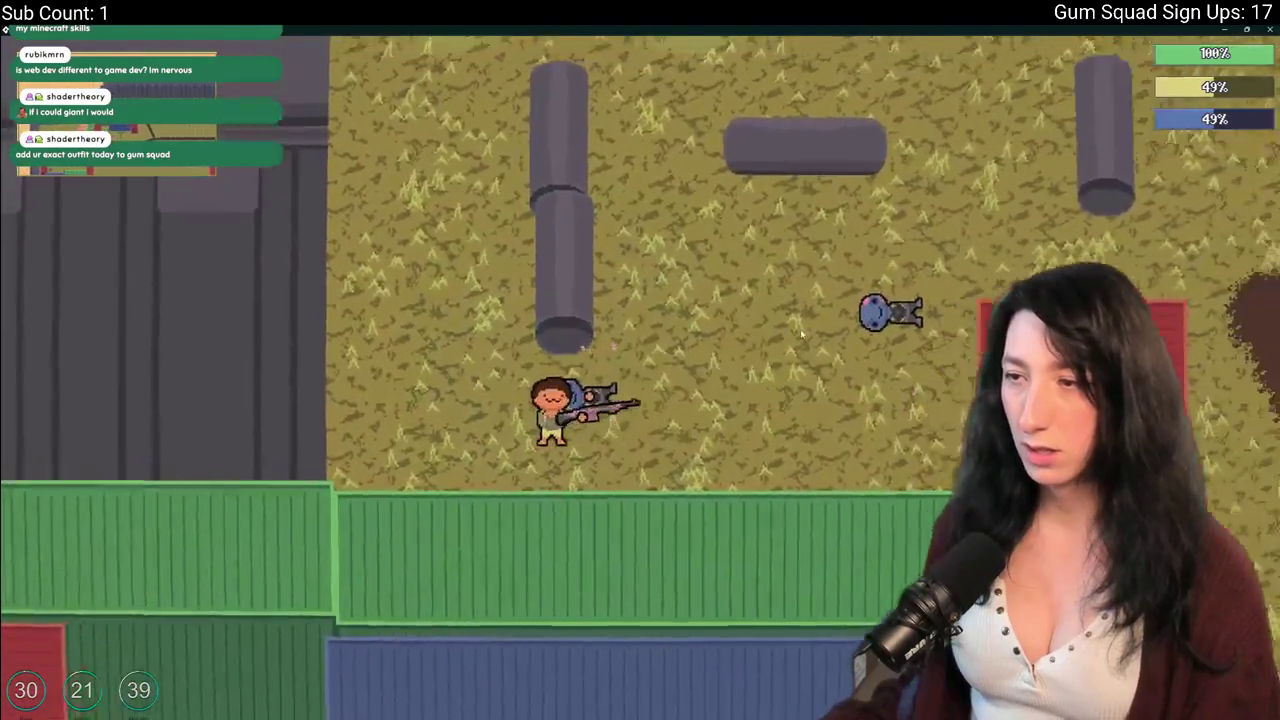
key(d)
key(w)
key(d)
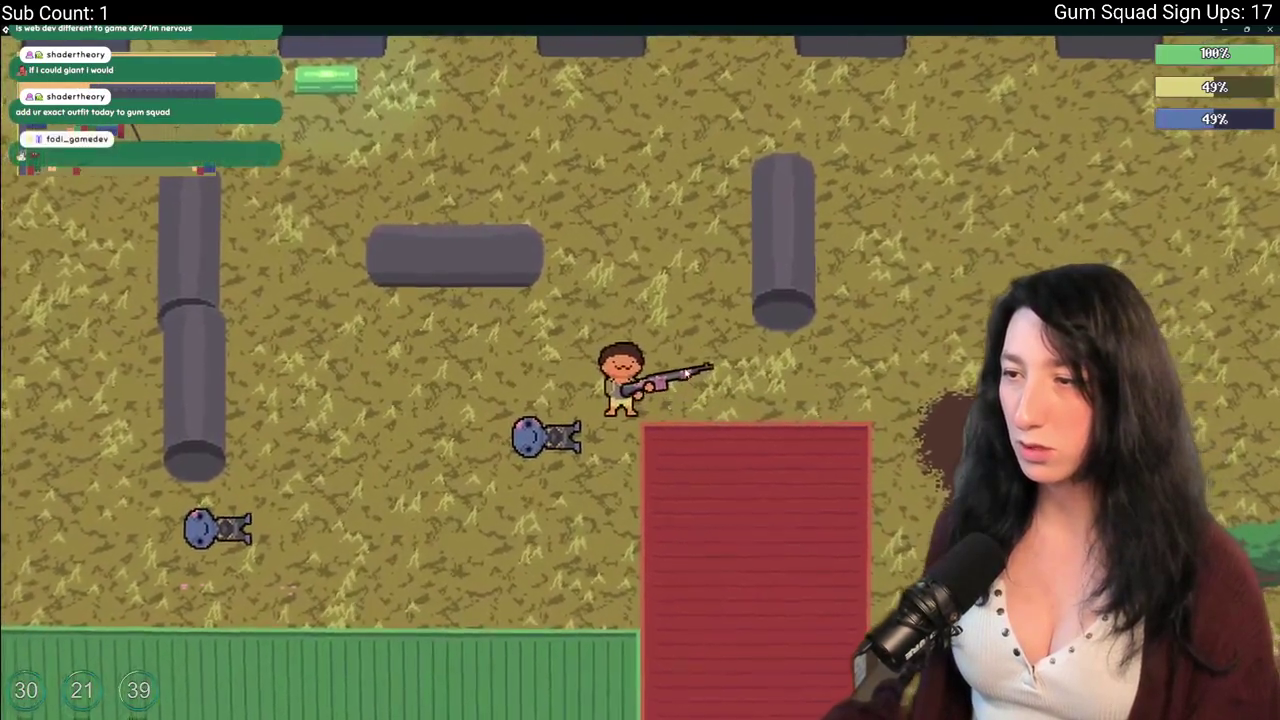
key(w)
Shoot the enemies with the Makeshift DMR, then switch back to GameMaker.
click(786, 371)
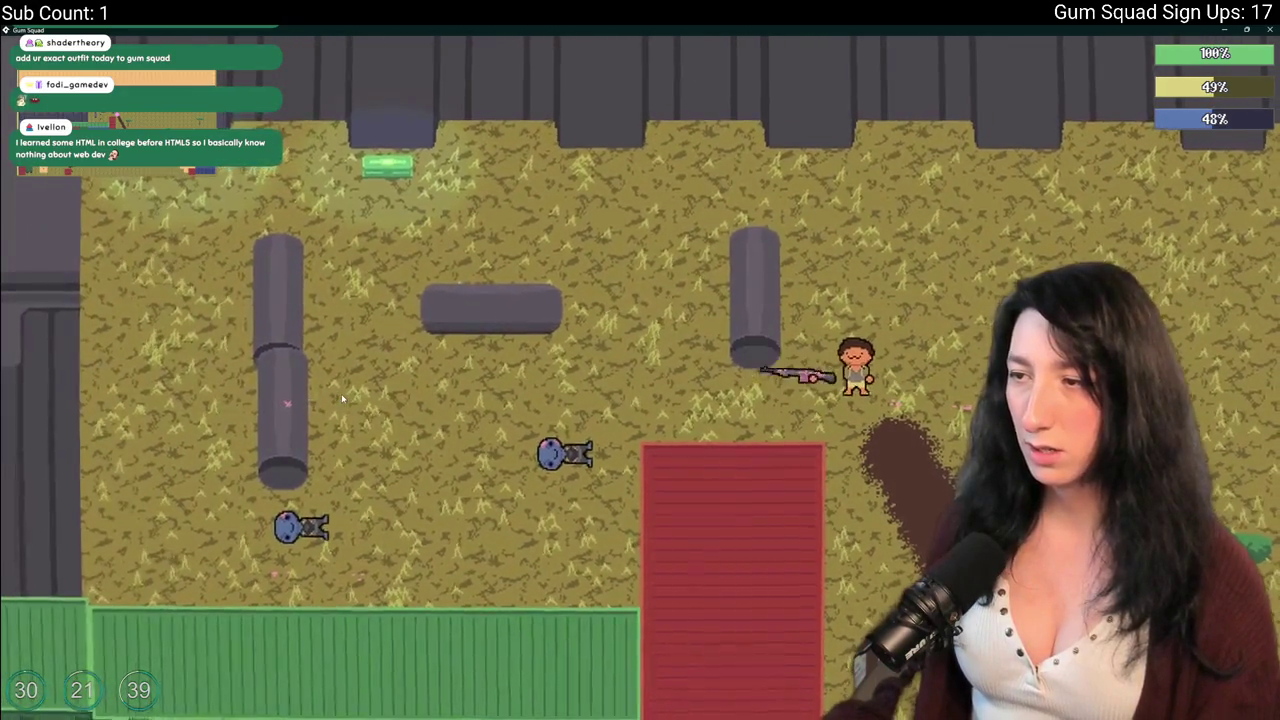
click(342, 398)
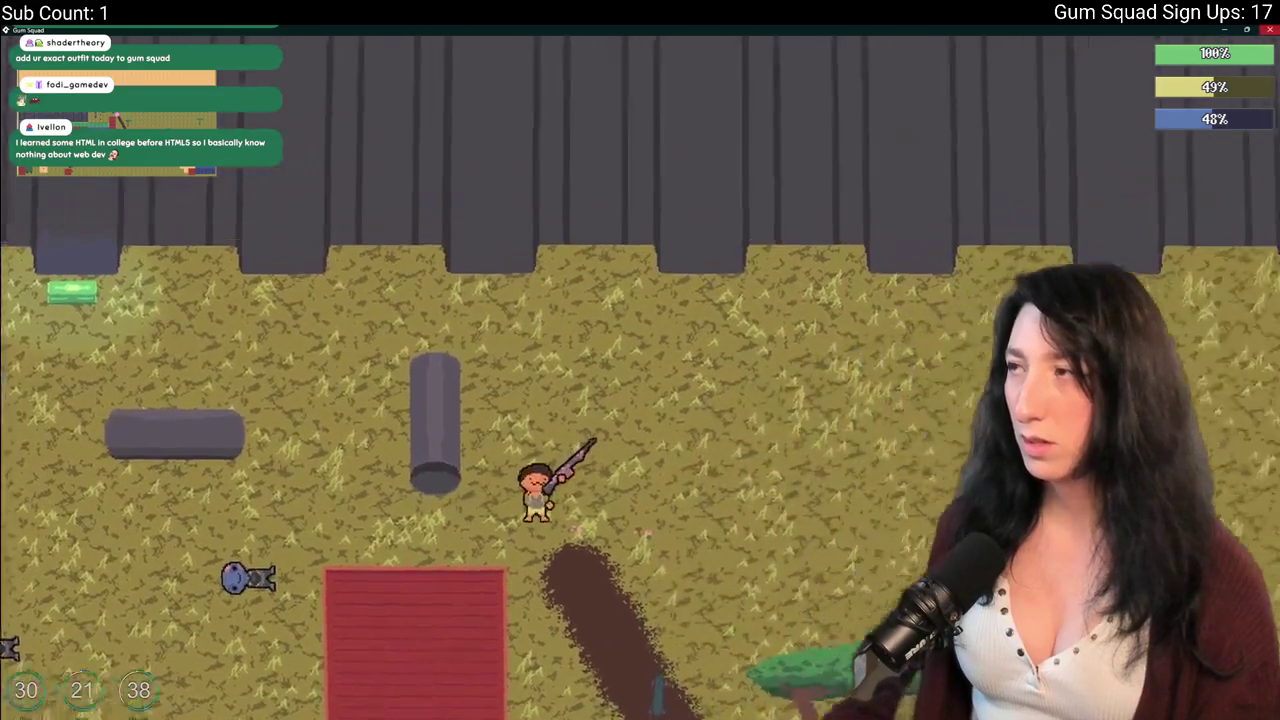
key(alt+Tab)
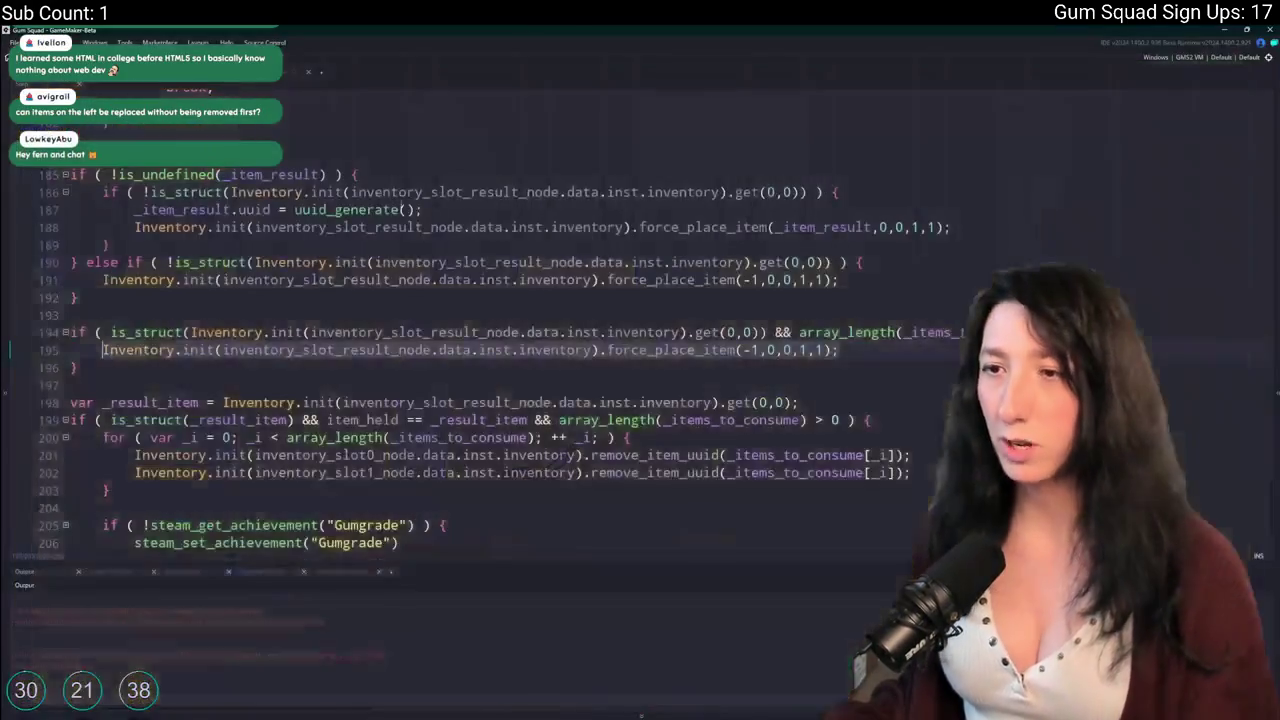
Open the scr_weapons script through the asset search.
key(ctrl+t)
text(st)
key(BackSpace)
key(BackSpace)
key(BackSpace)
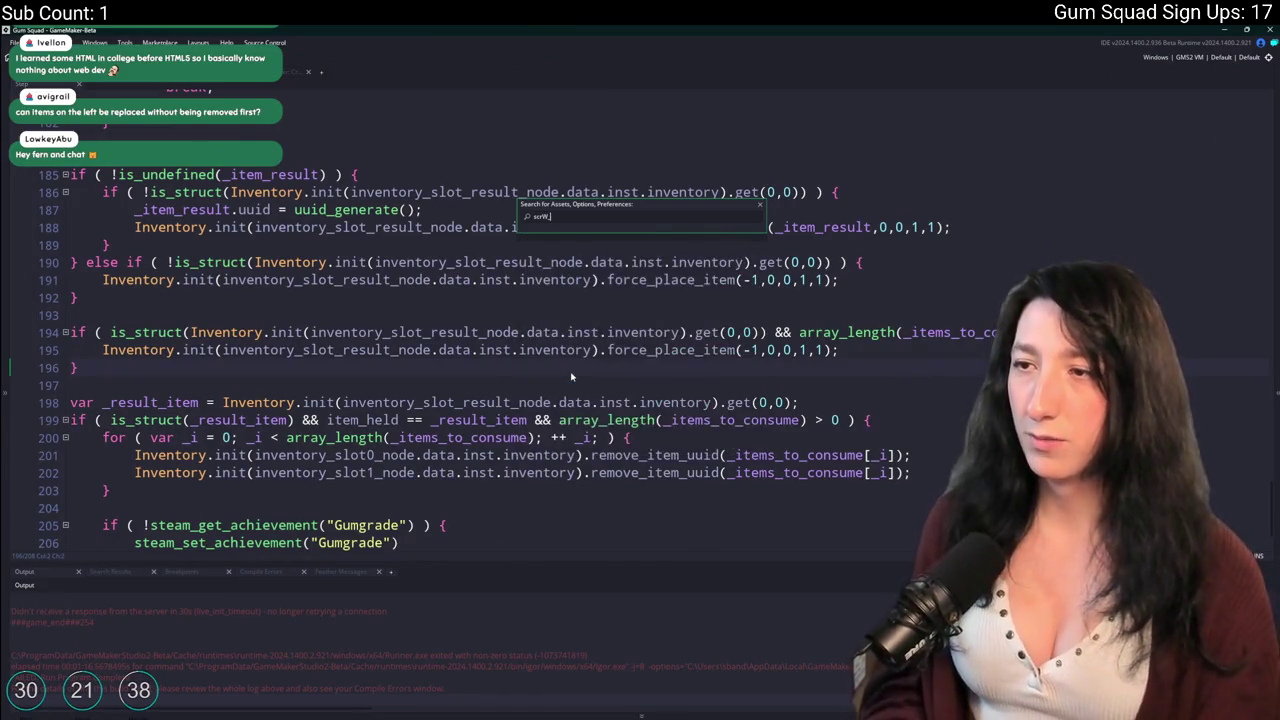
key(Down)
key(Down)
key(Down)
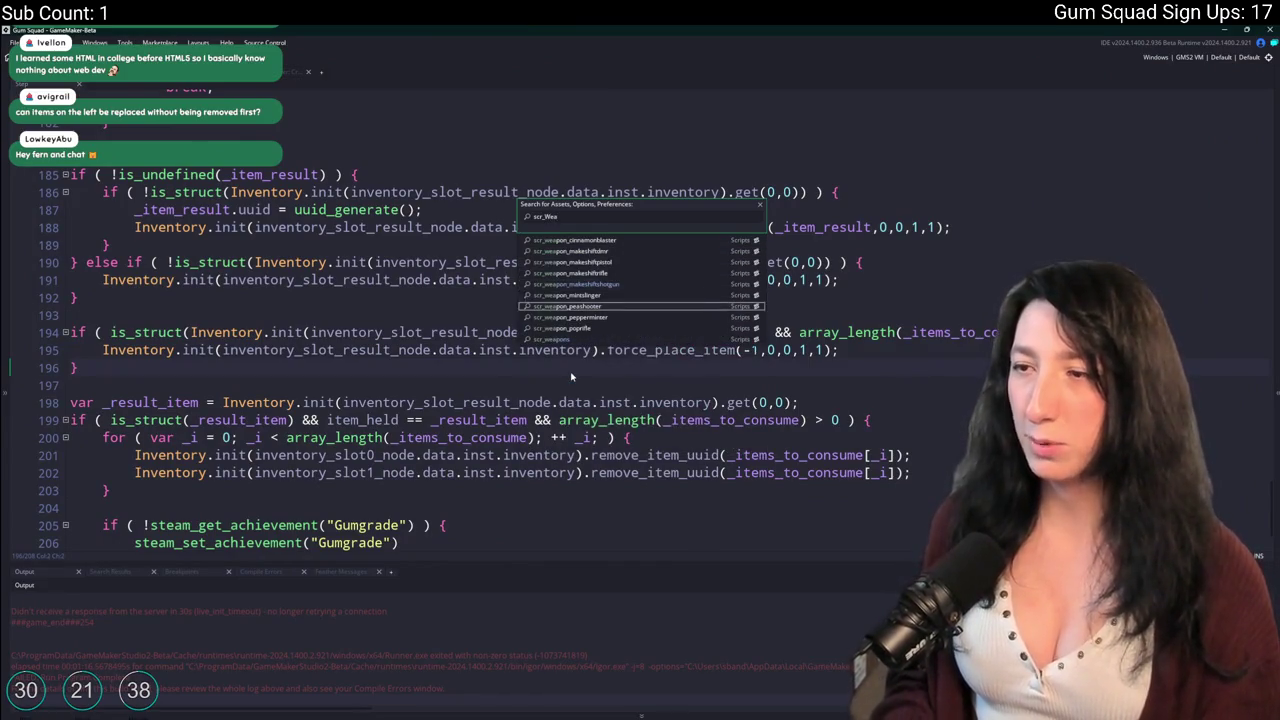
key(Return)
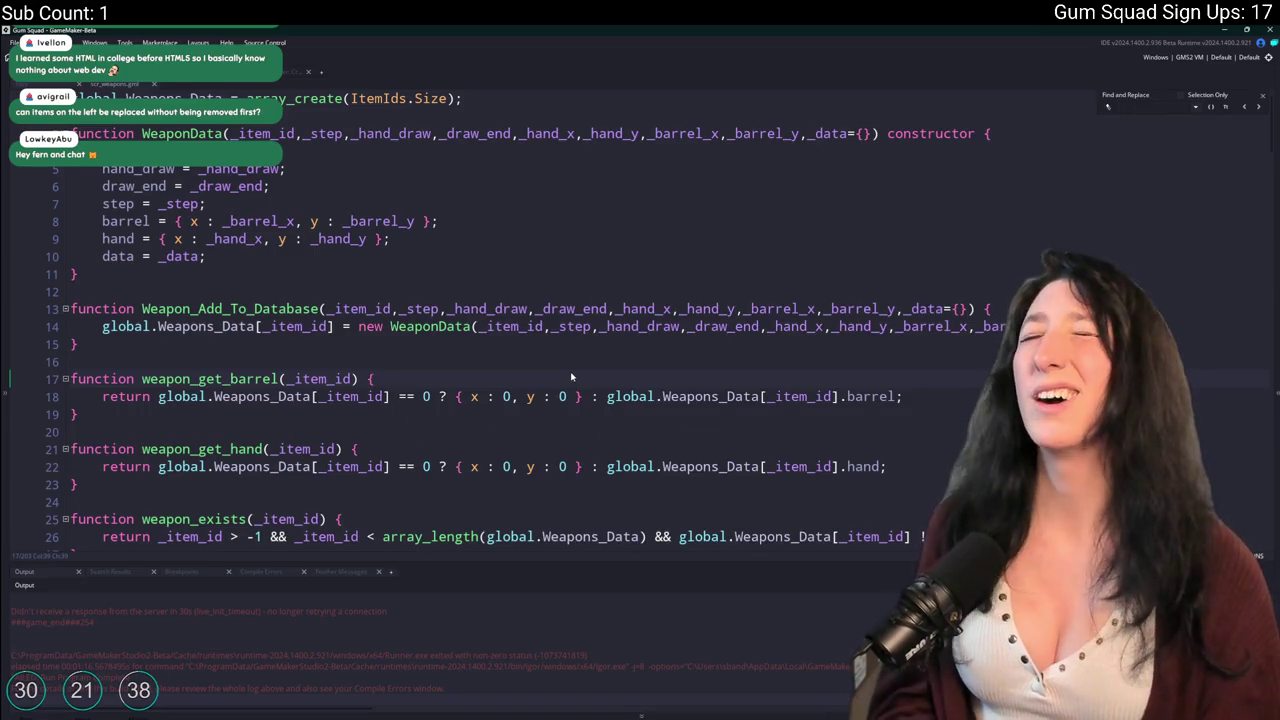
Find the dmr entry, change its barrel x offset from 38 to 40, then search for pop.
text(dmr)
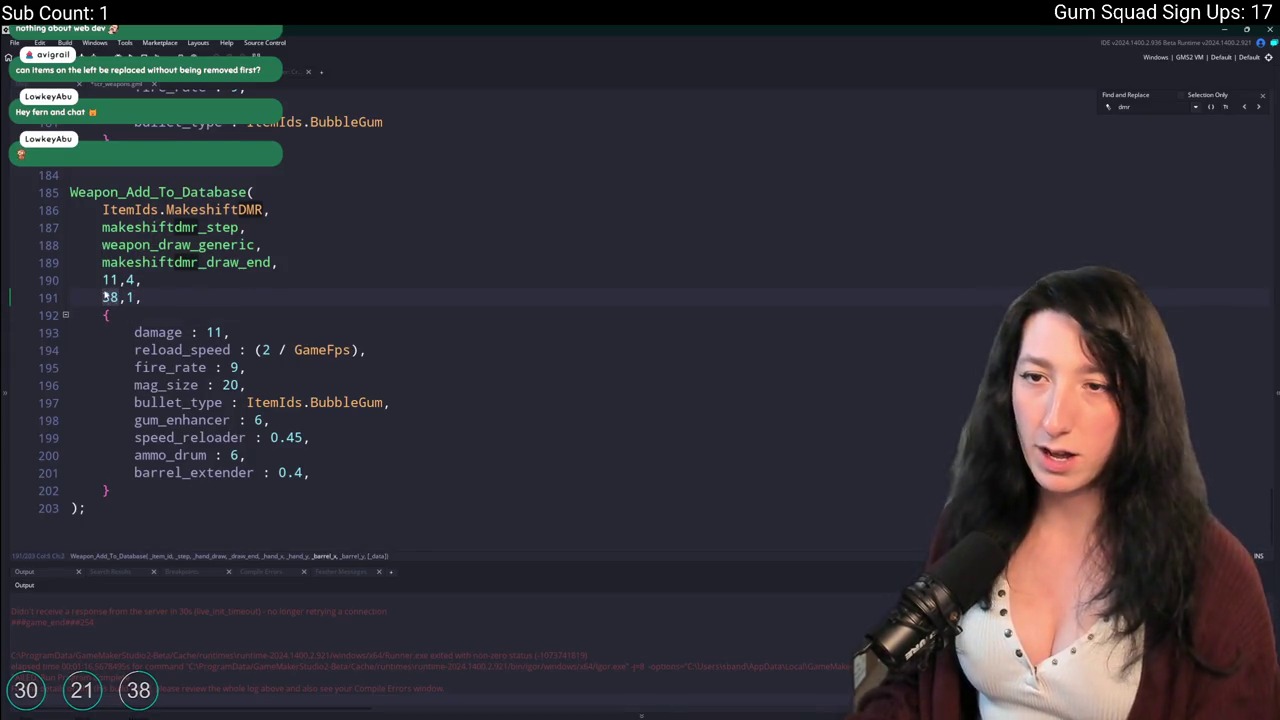
text(40)
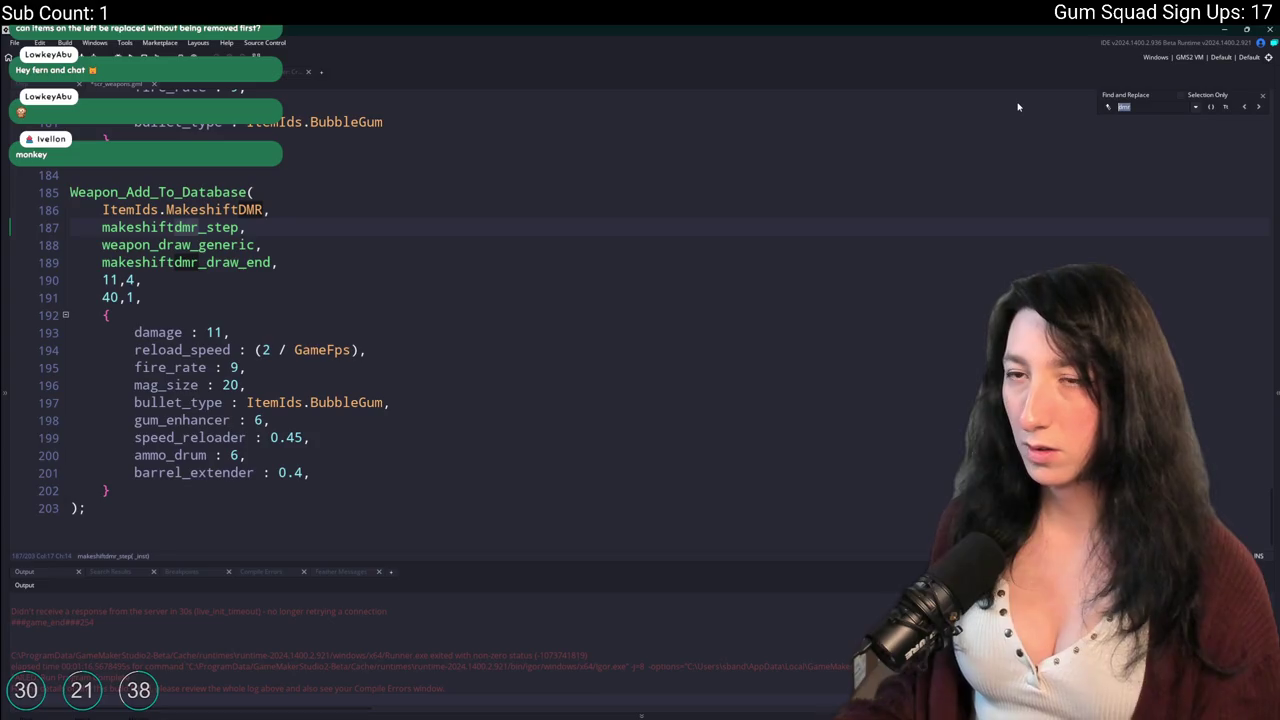
text(popr)
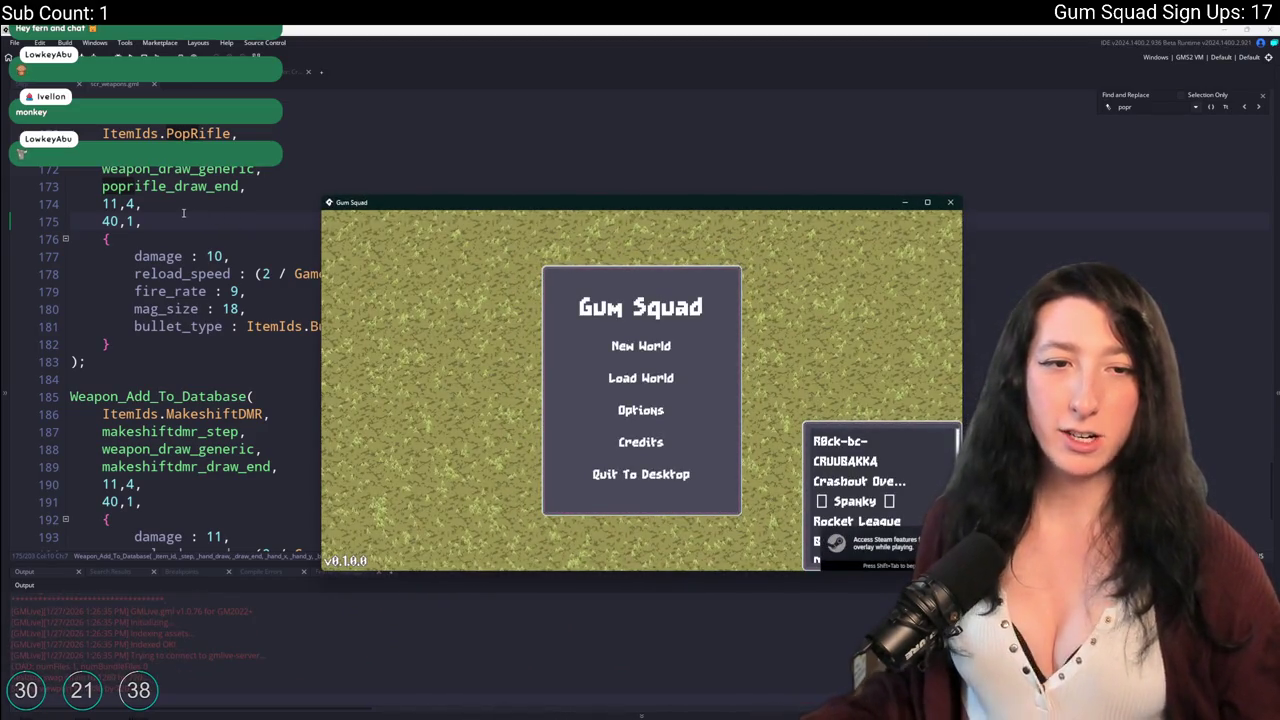
Start a new fullscreen world and place the rifle, orb and Gum Enhancer in crafting slots.
click(665, 364)
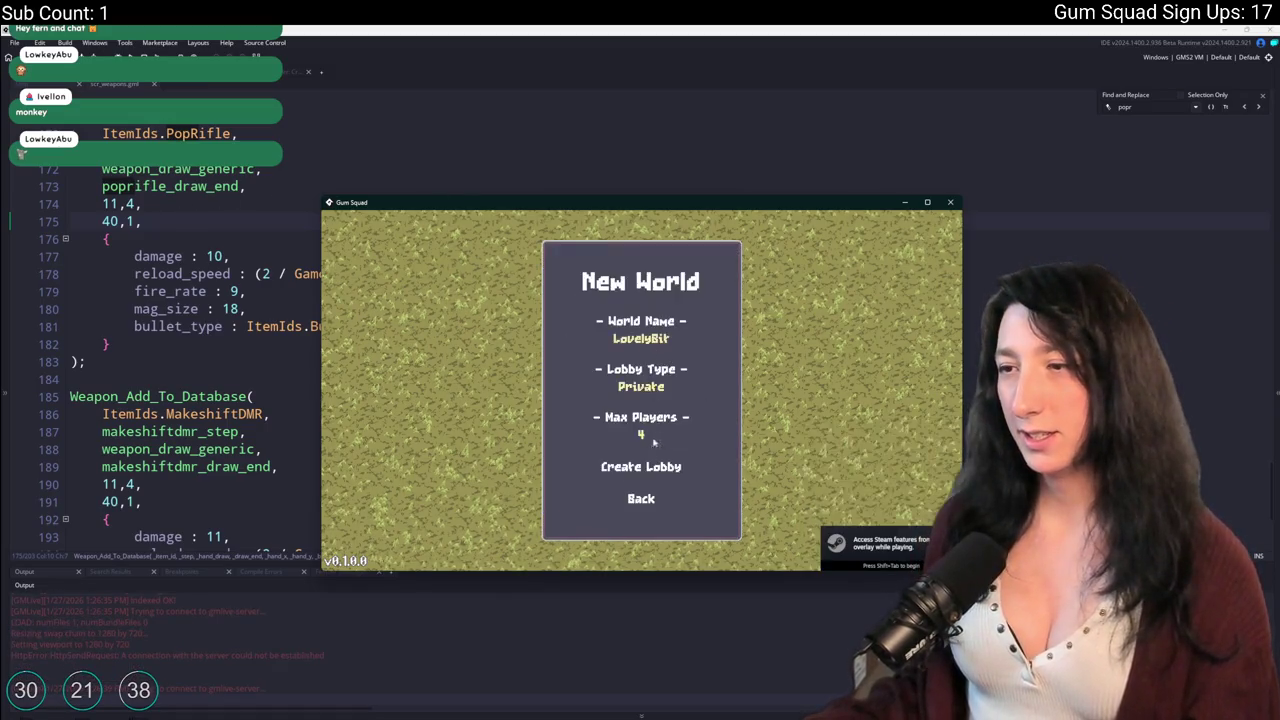
click(640, 546)
double_click(663, 209)
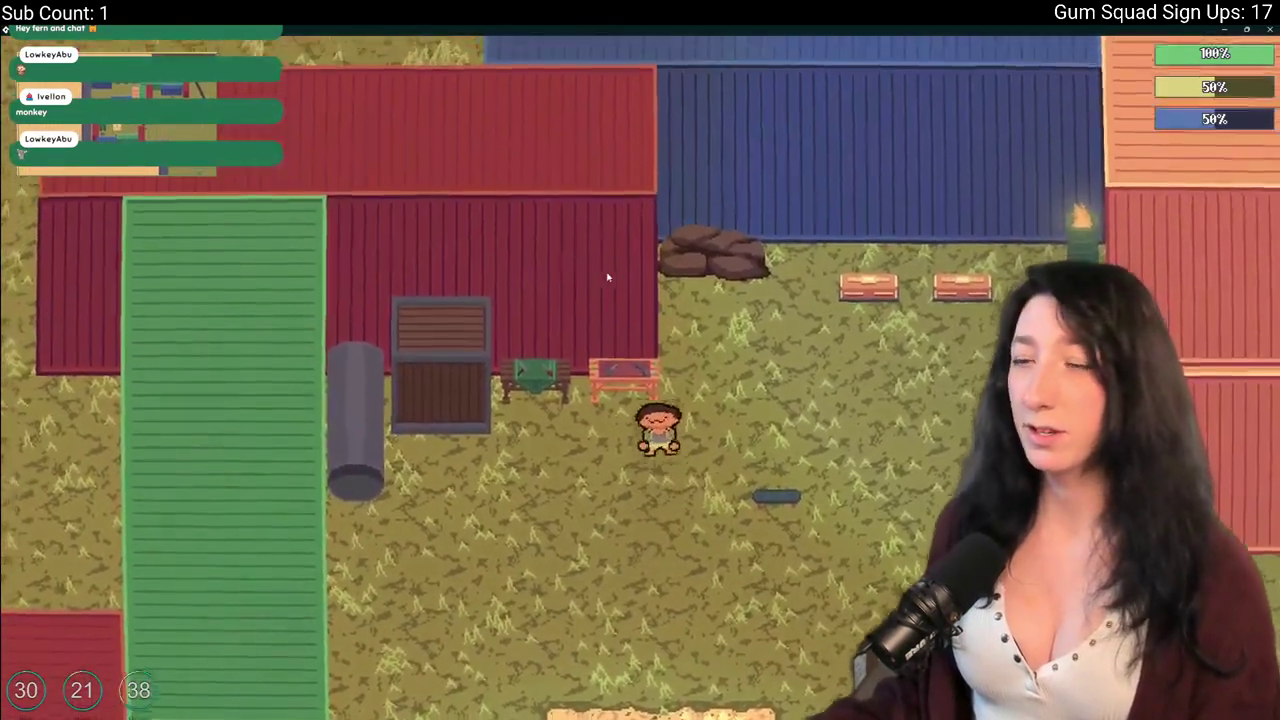
key(e)
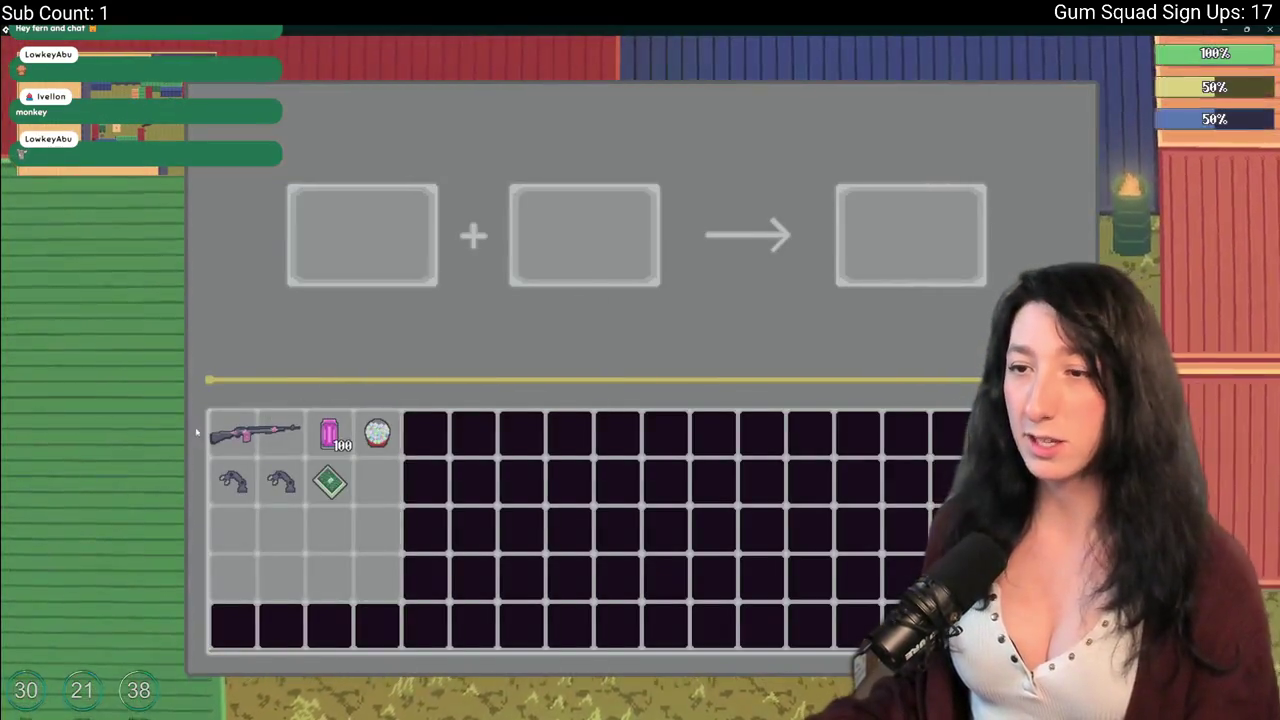
click(255, 432)
click(377, 432)
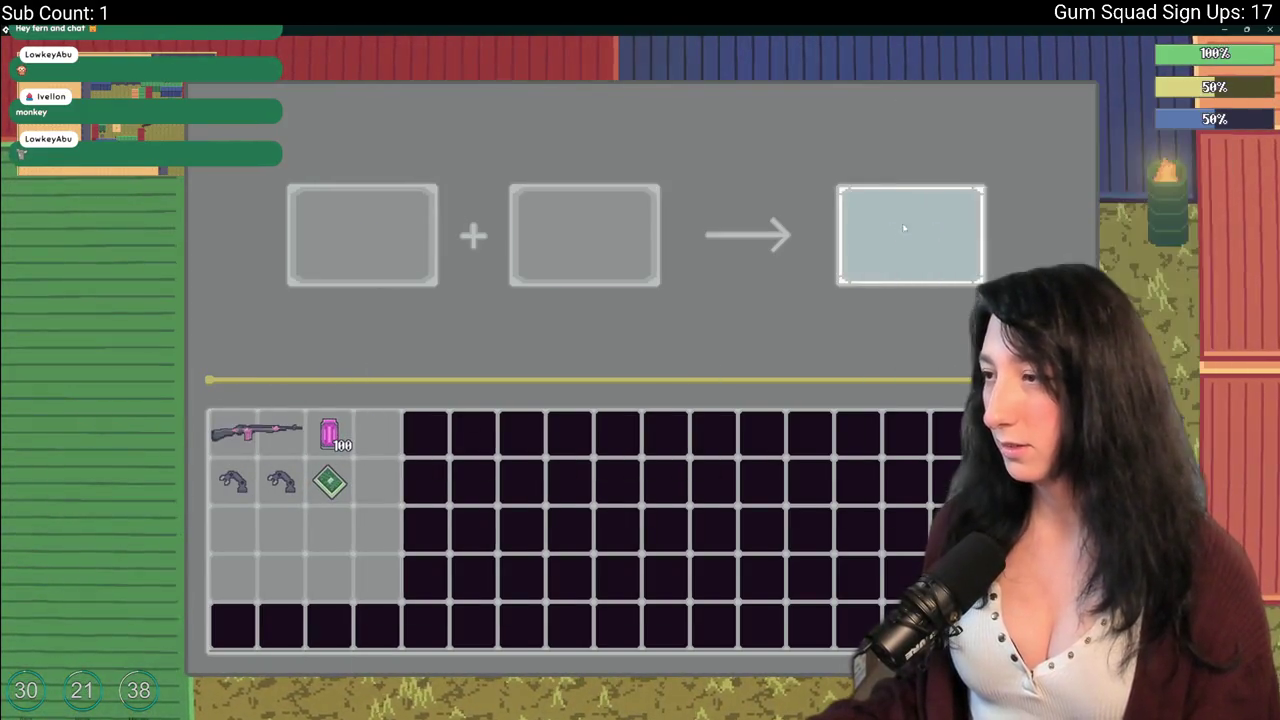
click(330, 482)
click(255, 432)
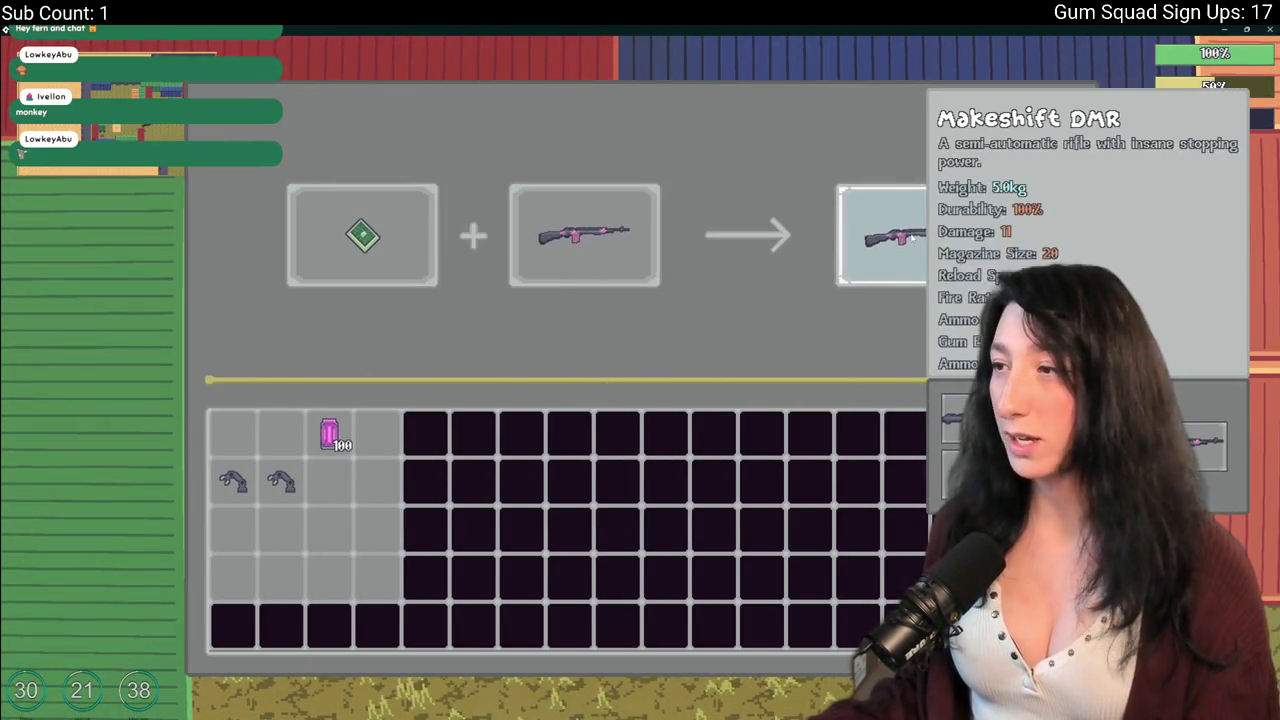
Close the equipment panel, walk across the container yard, and return to GameMaker.
key(Tab)
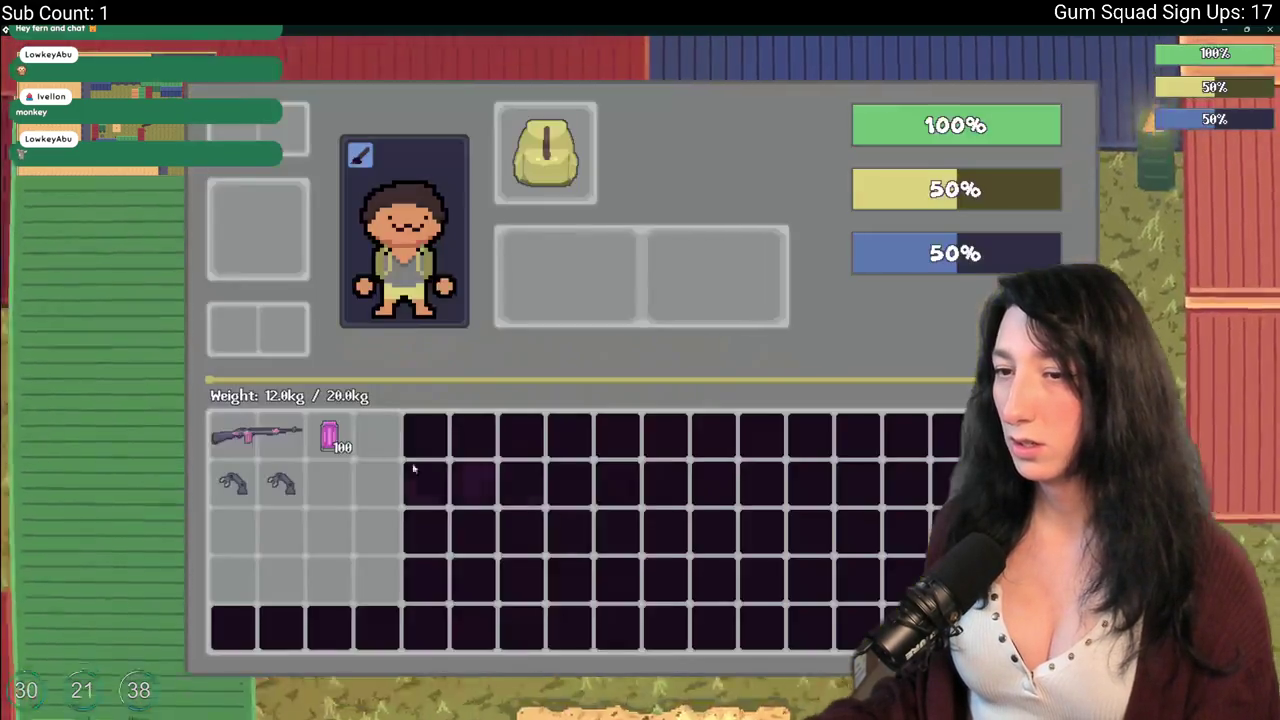
key(e)
key(s)
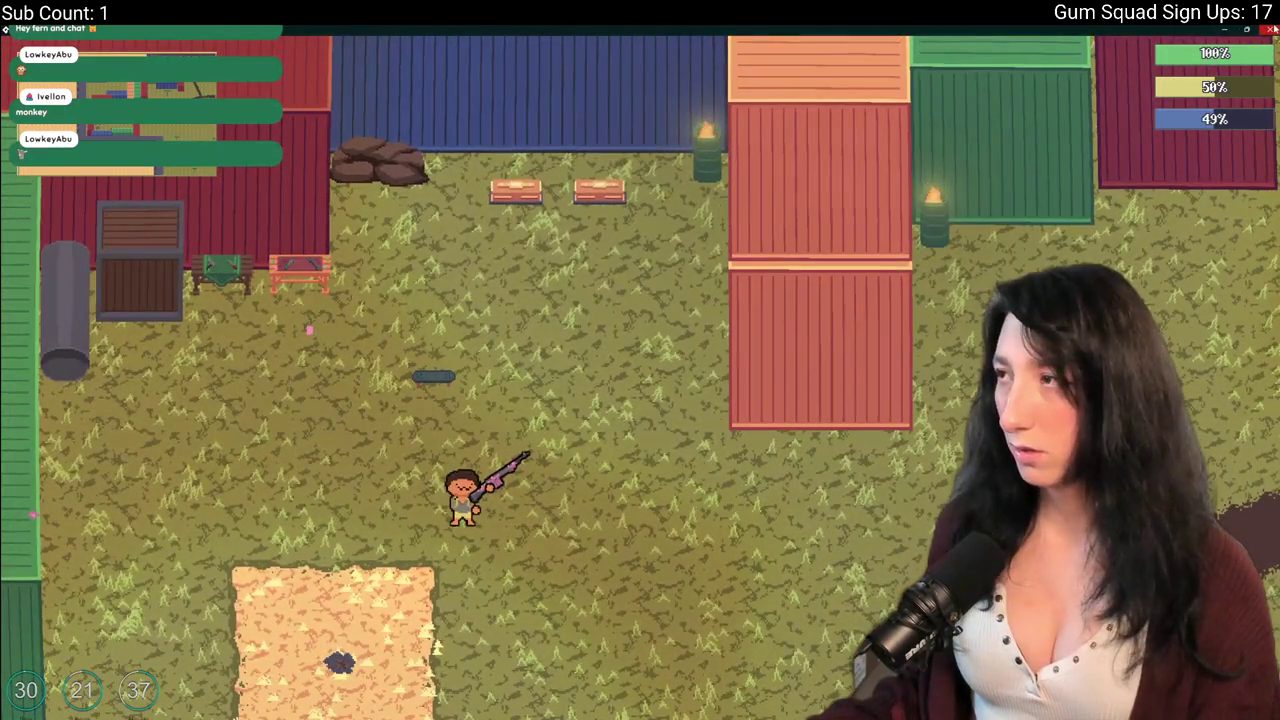
key(alt+Tab)
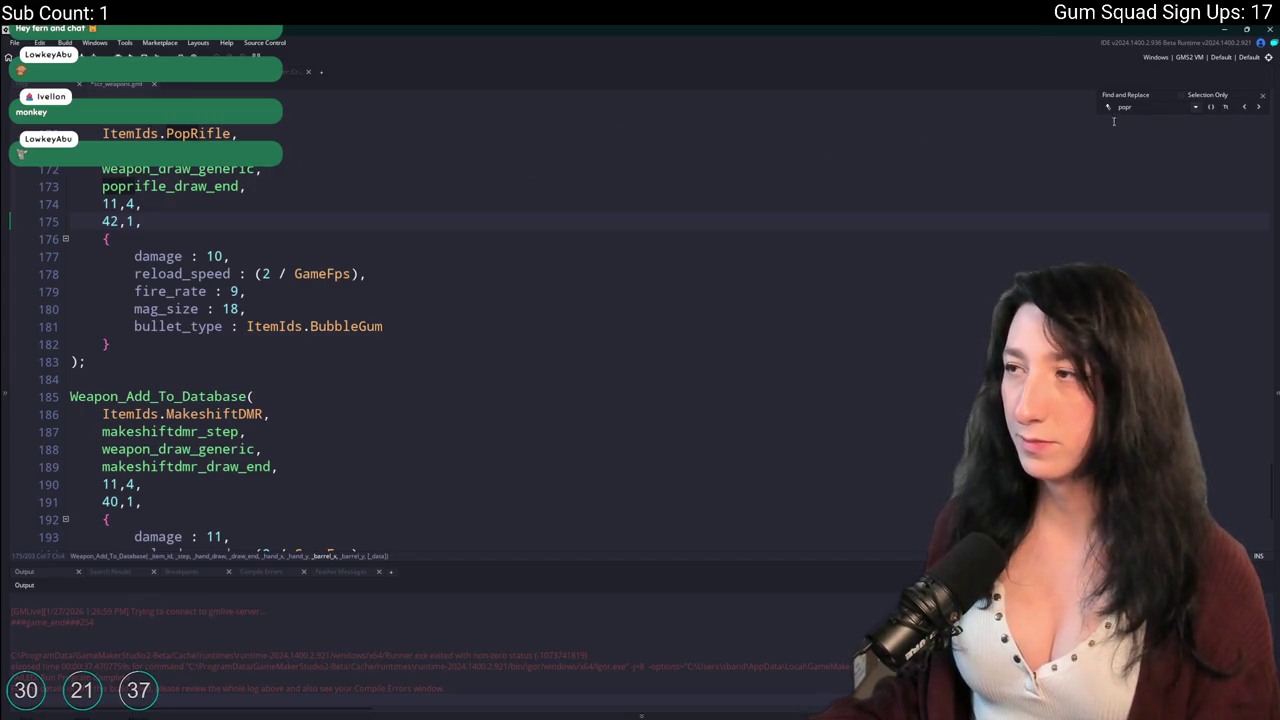
Set the Makeshift DMR barrel position to 42,1 and rebuild the game.
text(dmr)
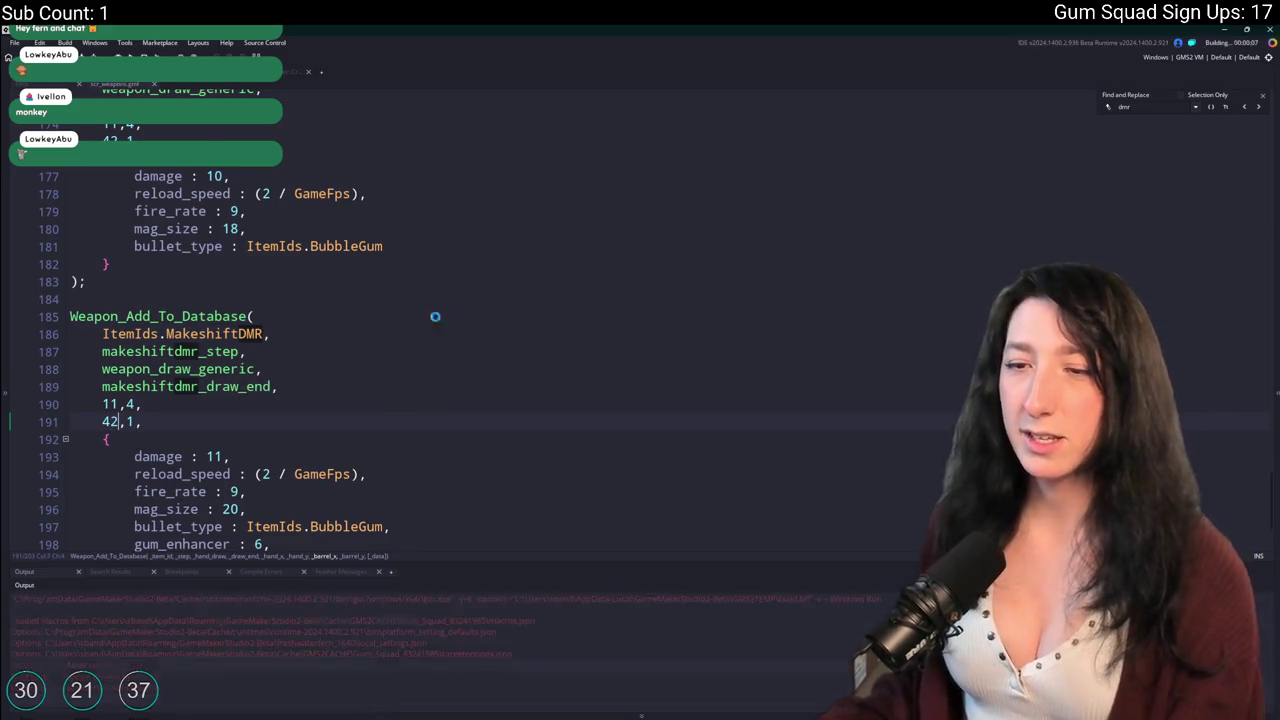
key(Escape)
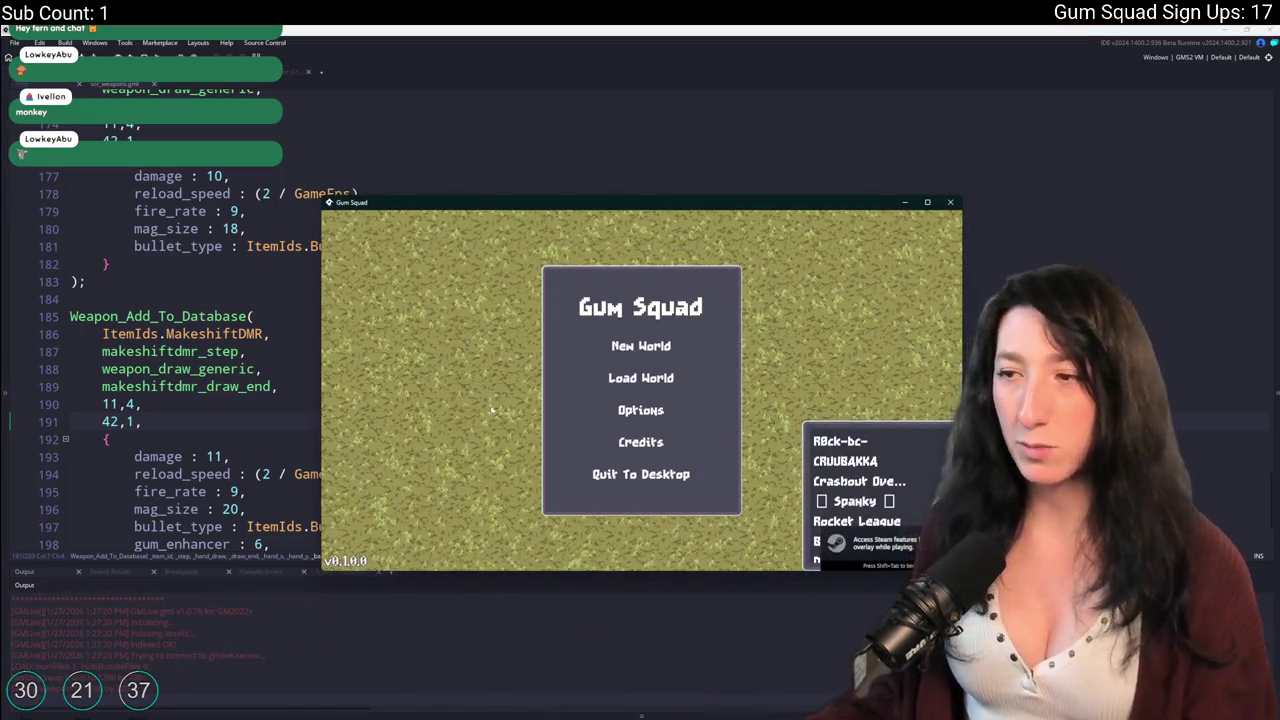
Start a new world and arrange the rifle and Speed Reloaders in the crafting panel.
click(667, 342)
click(638, 463)
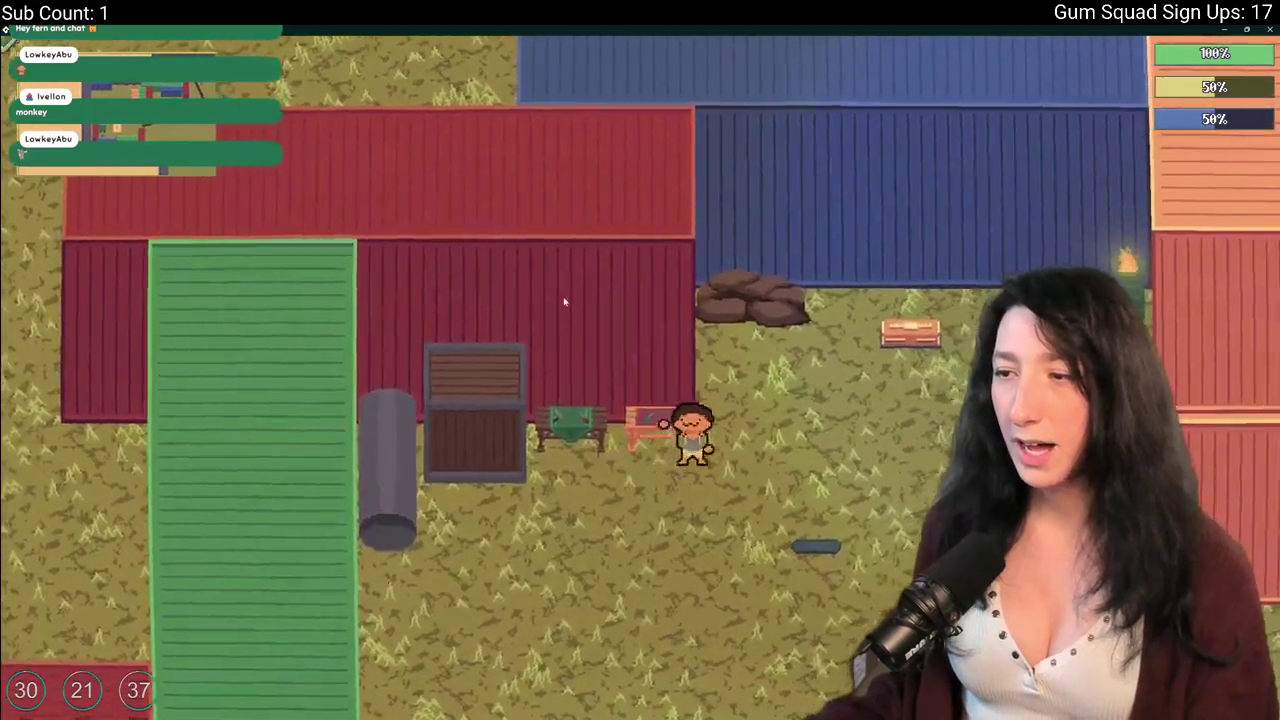
key(Tab)
drag(256, 432, 362, 235)
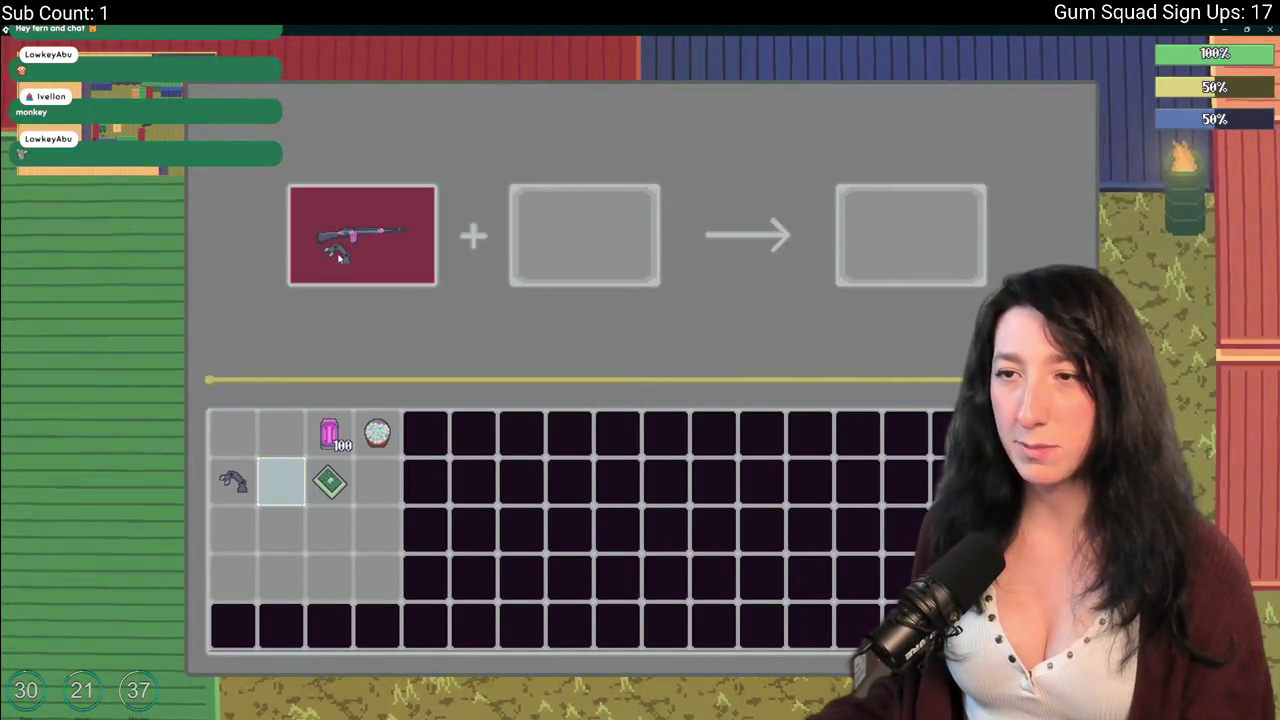
mouse_move(281, 482)
mouse_down()
mouse_move(281, 432)
mouse_move(329, 286)
mouse_move(283, 432)
mouse_up()
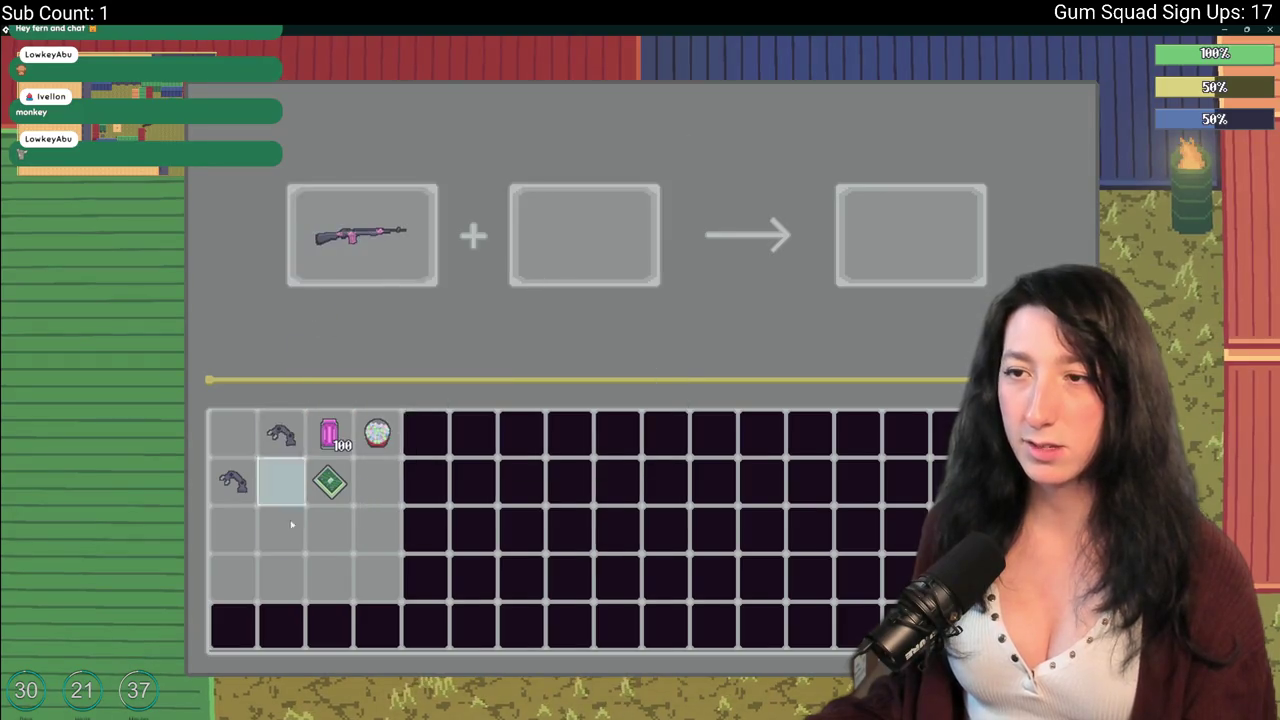
mouse_move(352, 262)
mouse_down()
mouse_move(308, 437)
mouse_move(334, 480)
mouse_move(286, 434)
mouse_move(354, 434)
mouse_move(308, 437)
mouse_move(268, 528)
mouse_move(265, 496)
mouse_move(330, 484)
mouse_up()
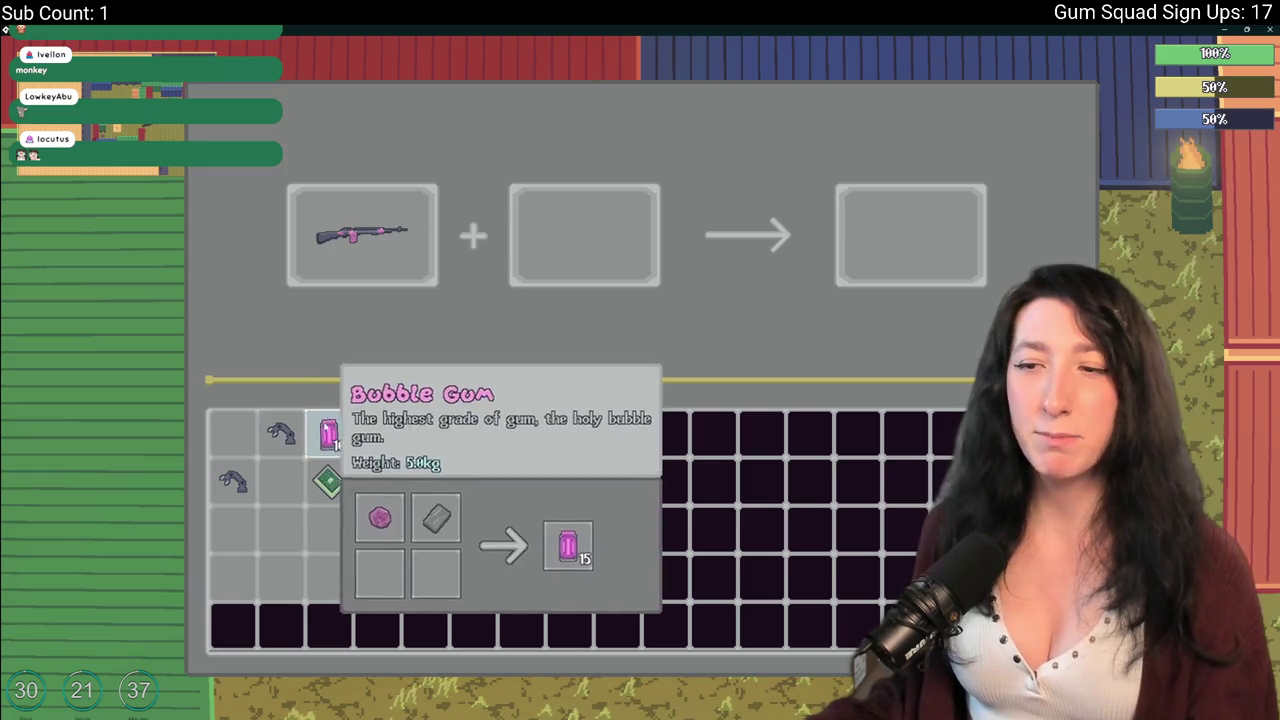
drag(280, 430, 240, 479)
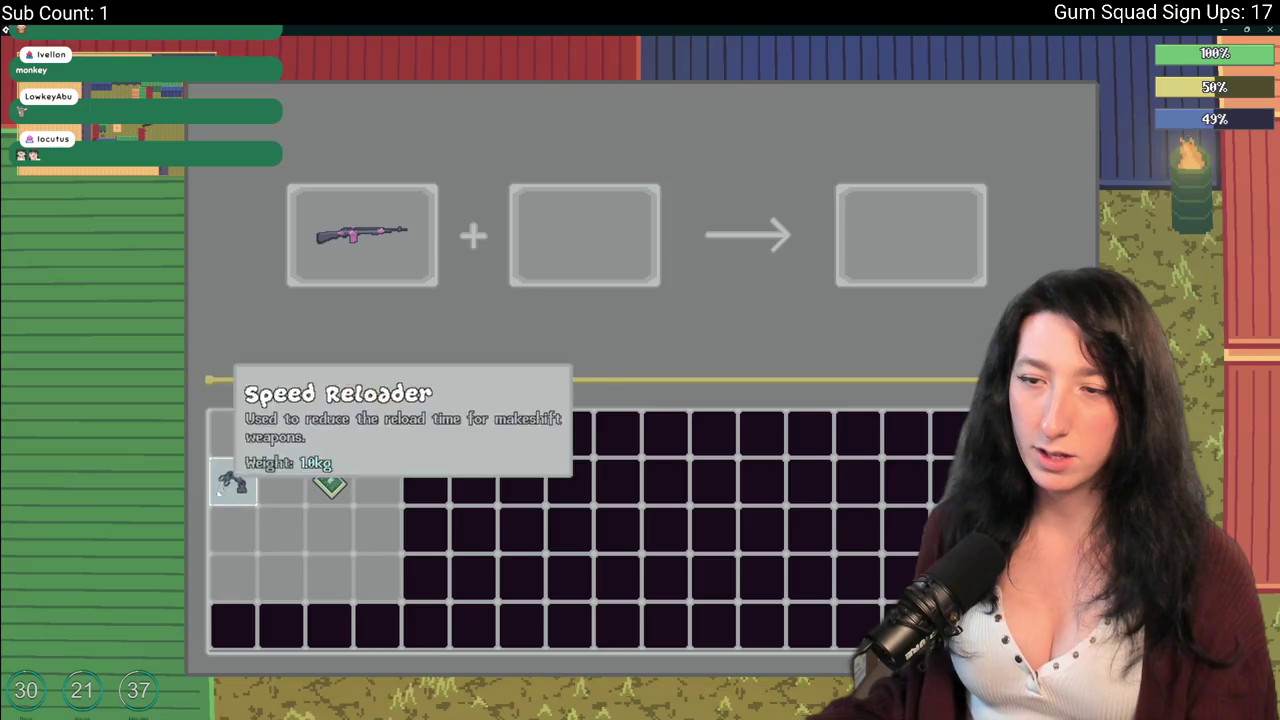
mouse_move(233, 481)
mouse_down()
mouse_move(248, 437)
mouse_move(309, 426)
mouse_up()
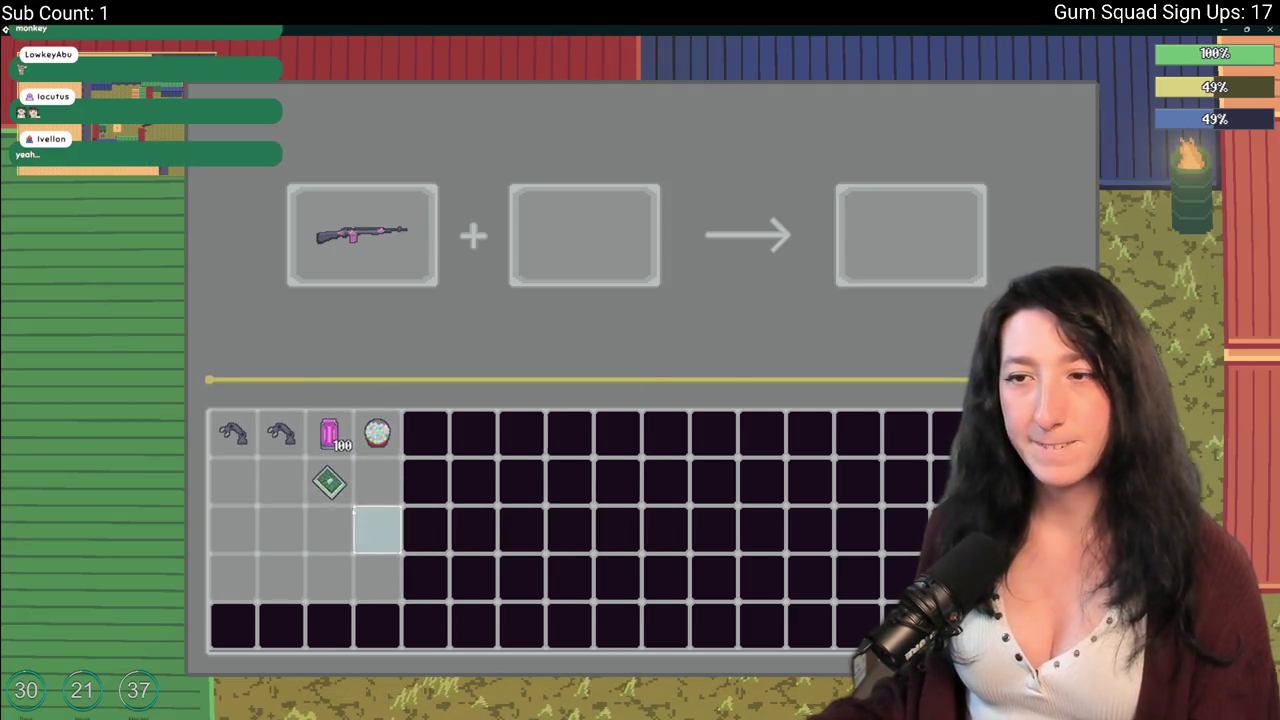
Craft the Makeshift DMR from rifle and Speed Reloader and equip it.
click(281, 432)
click(848, 242)
key(Tab)
click(232, 480)
key(Tab)
Walk left across the map firing the DMR, then switch back to GameMaker.
key(s)
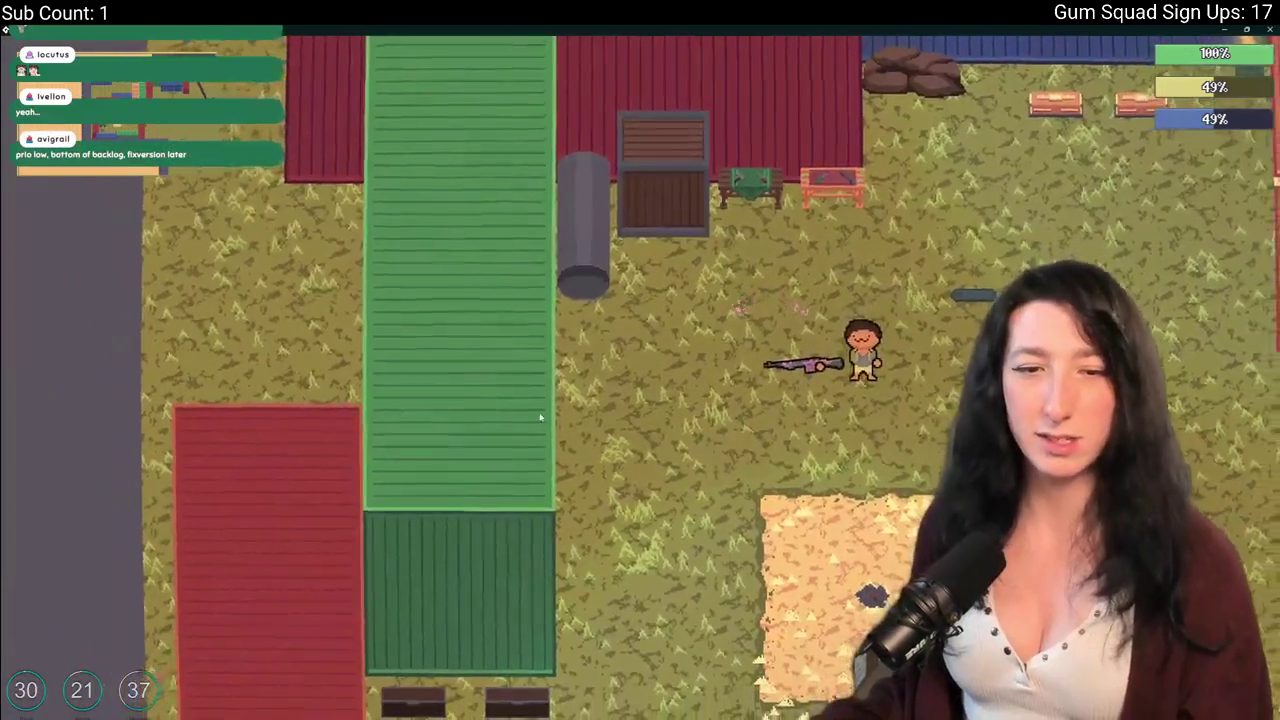
key(a)
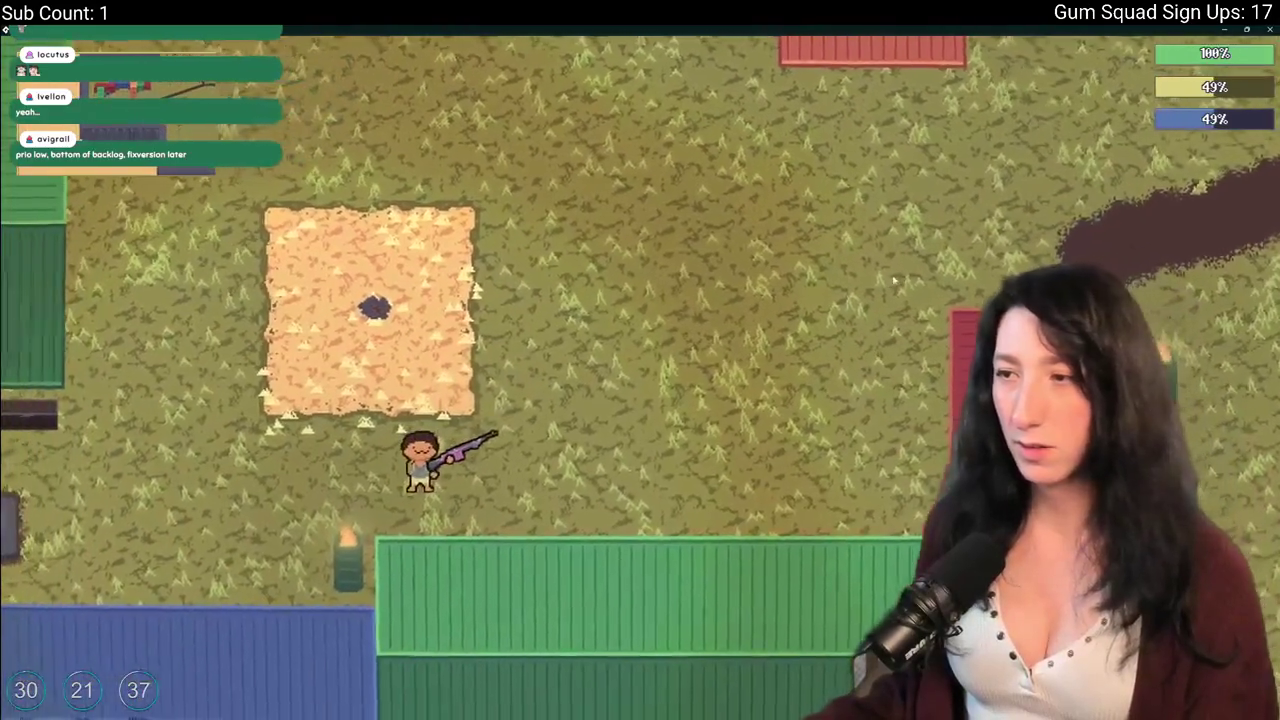
key(a)
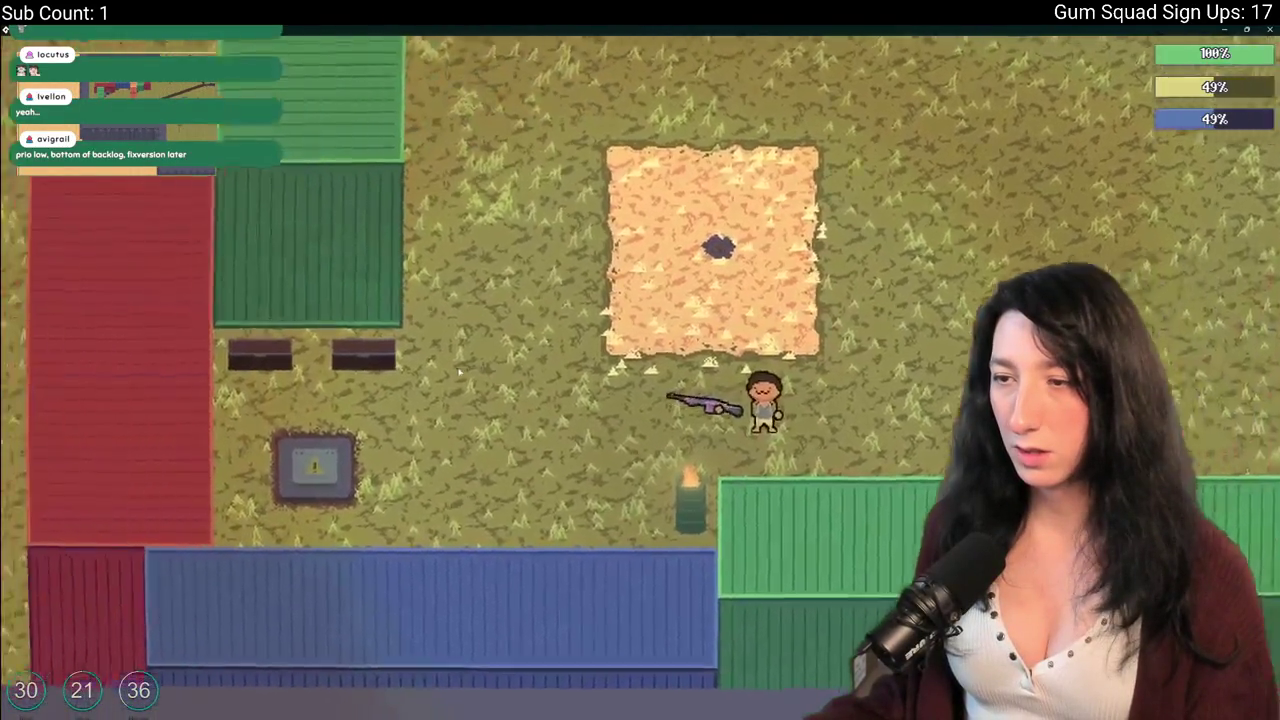
key(a)
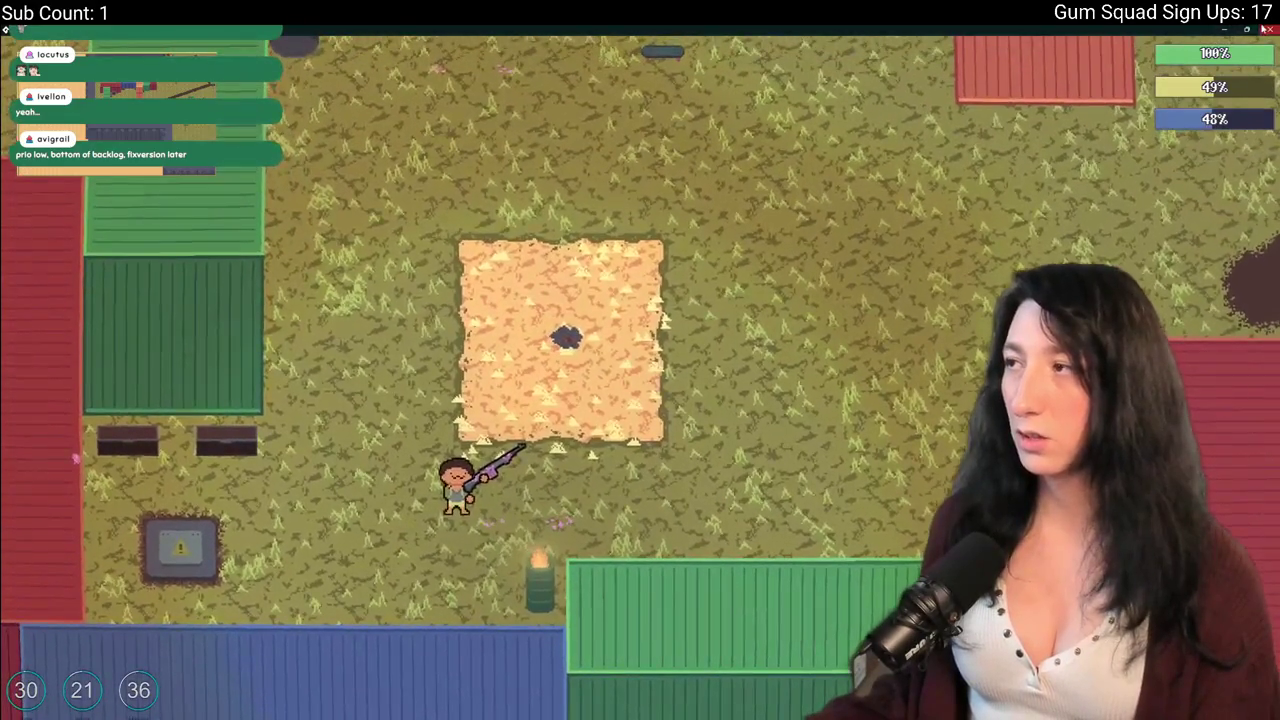
key(alt+Tab)
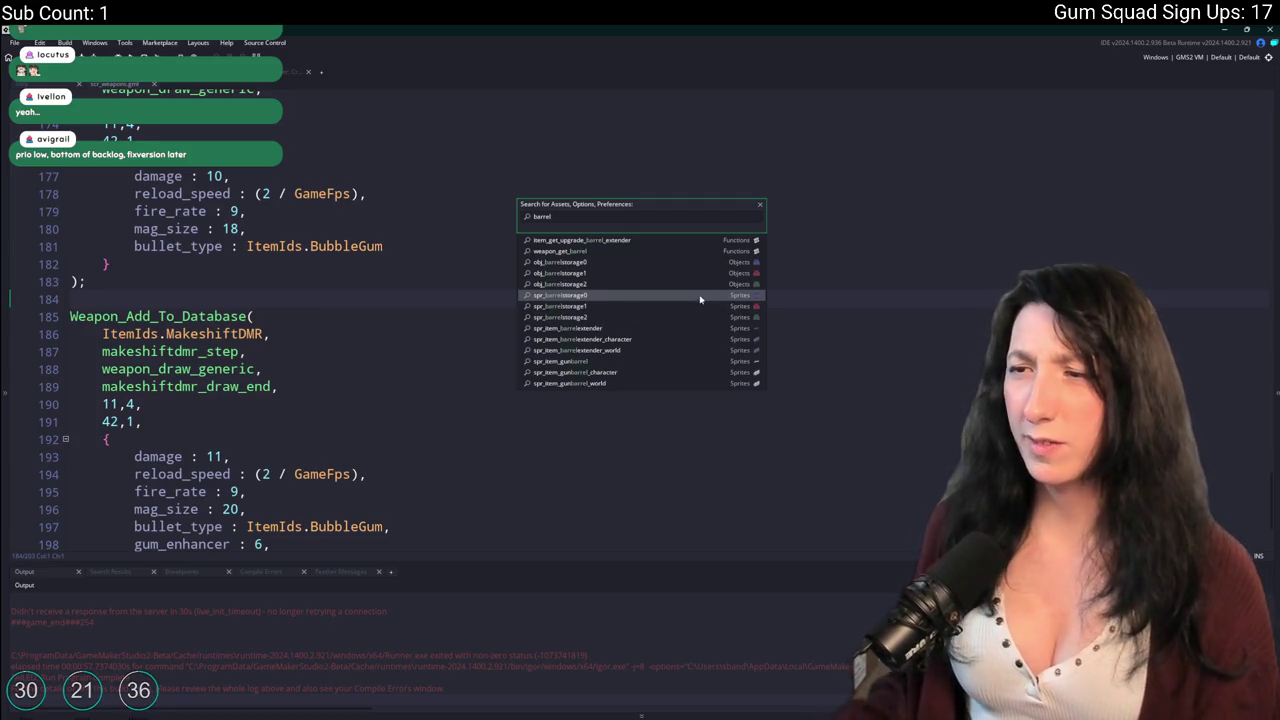
Open the Asset Browser and scroll through the asset list.
click(703, 300)
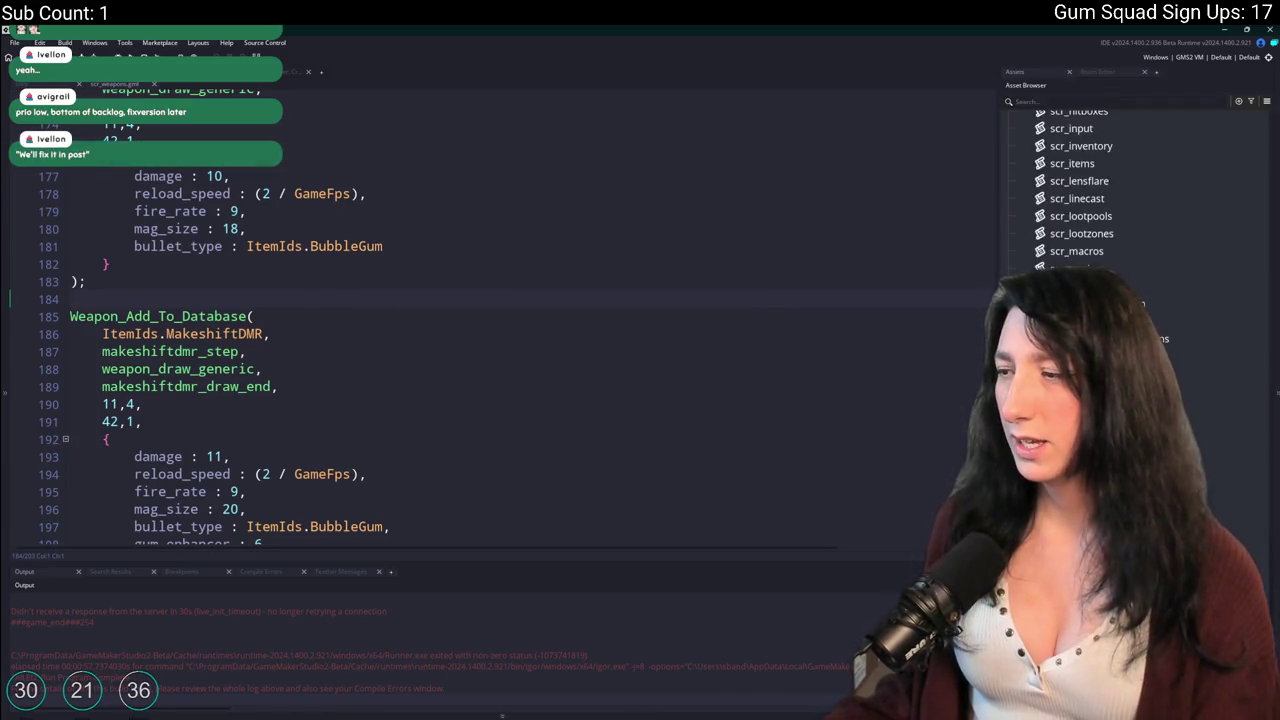
click(1098, 100)
scroll(1100, 190, down, 6)
scroll(1100, 190, down, 3)
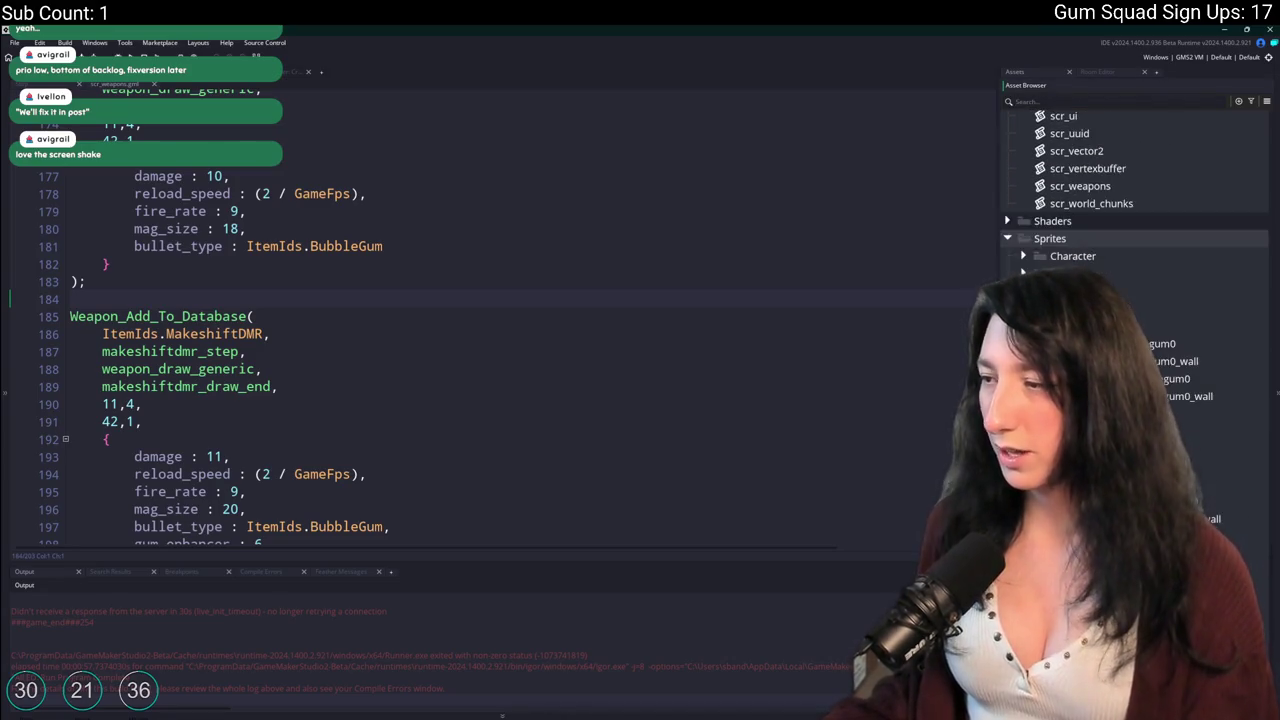
click(532, 439)
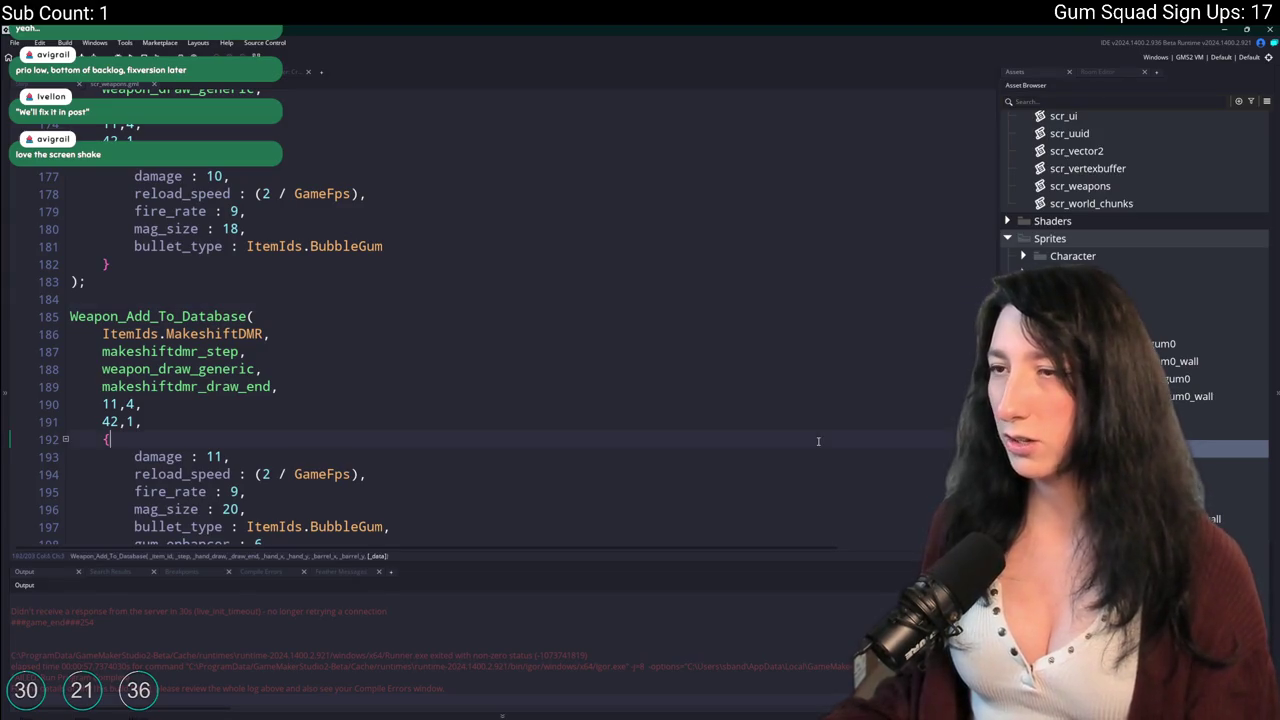
Search the project for spr_effect_gunshot1 and review obj_effect_gunshot0's Draw and Animation End events.
key(ctrl+shift+f)
key(Return)
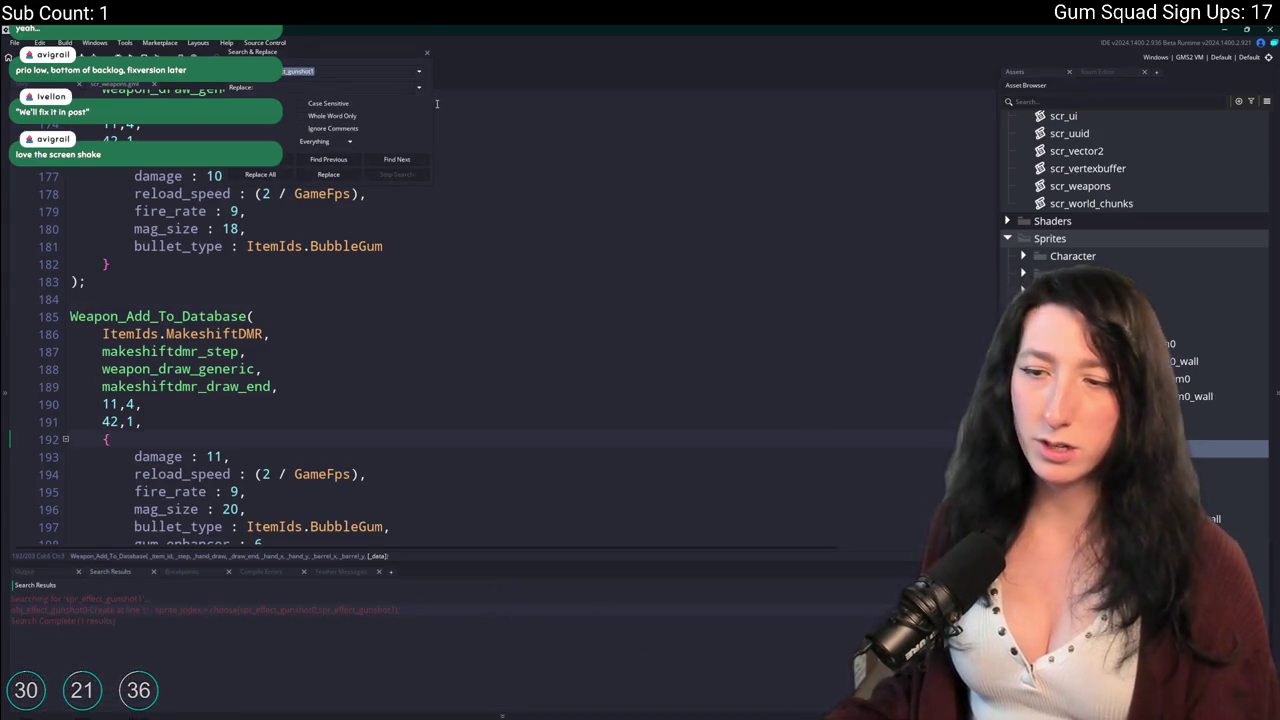
click(426, 55)
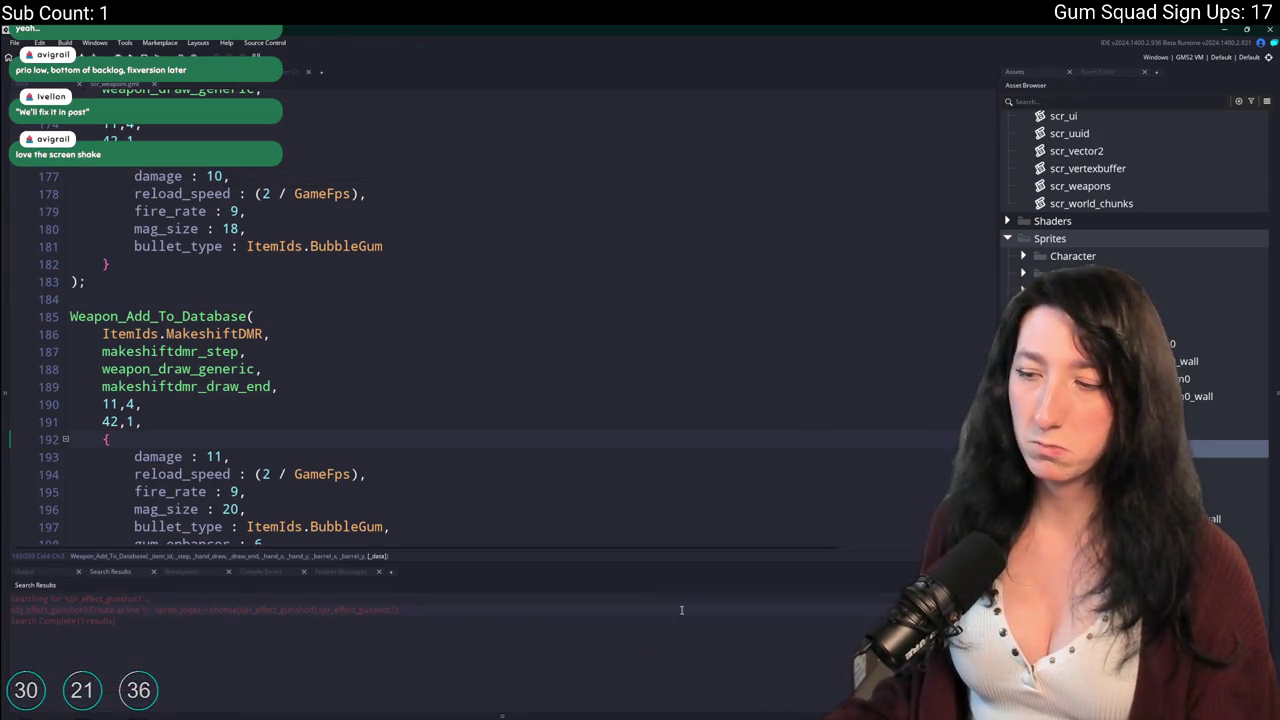
double_click(430, 609)
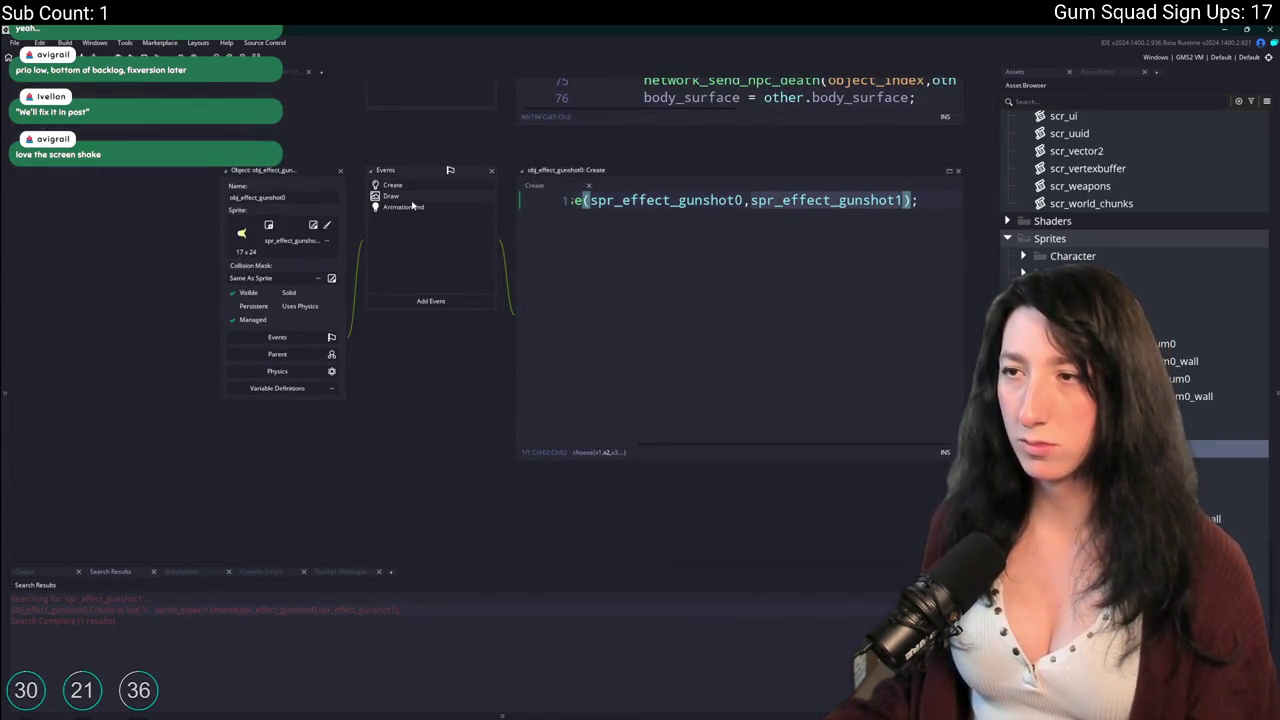
click(400, 196)
click(405, 206)
click(340, 170)
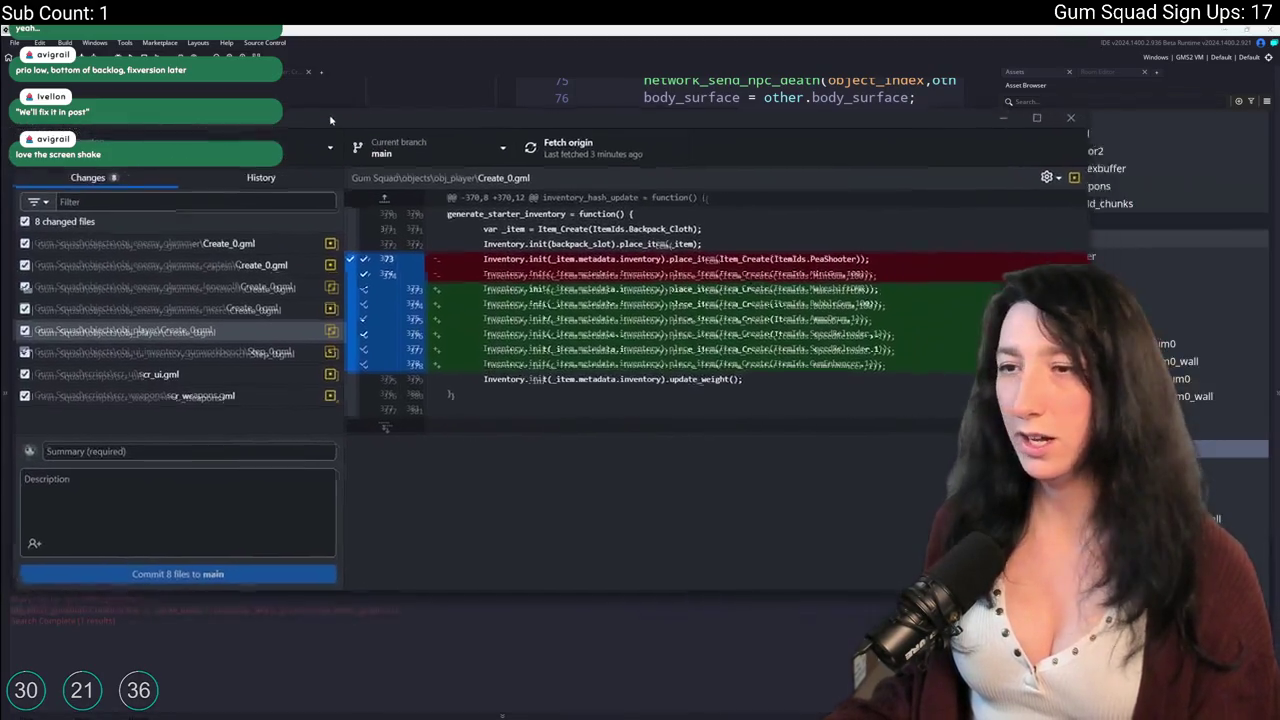
Commit the 8 changed files to main with summary "Fixed more stuff :)".
click(159, 418)
text(F)
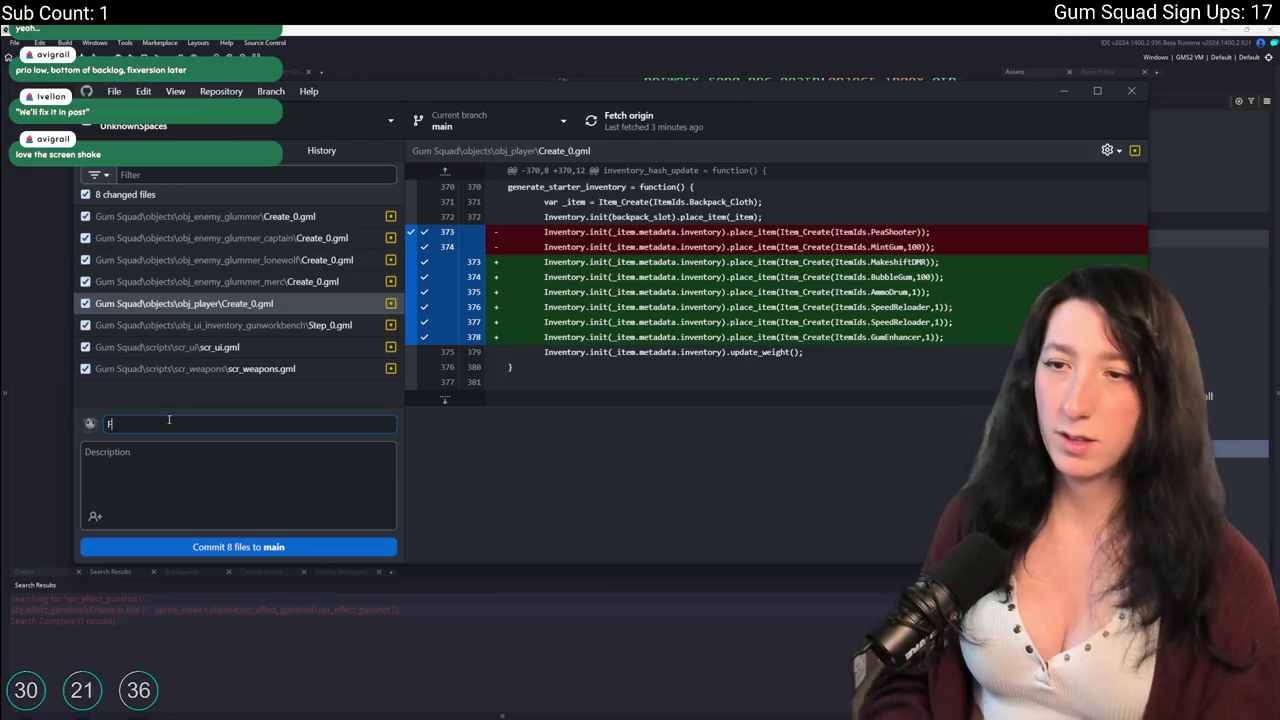
text(ixed a)
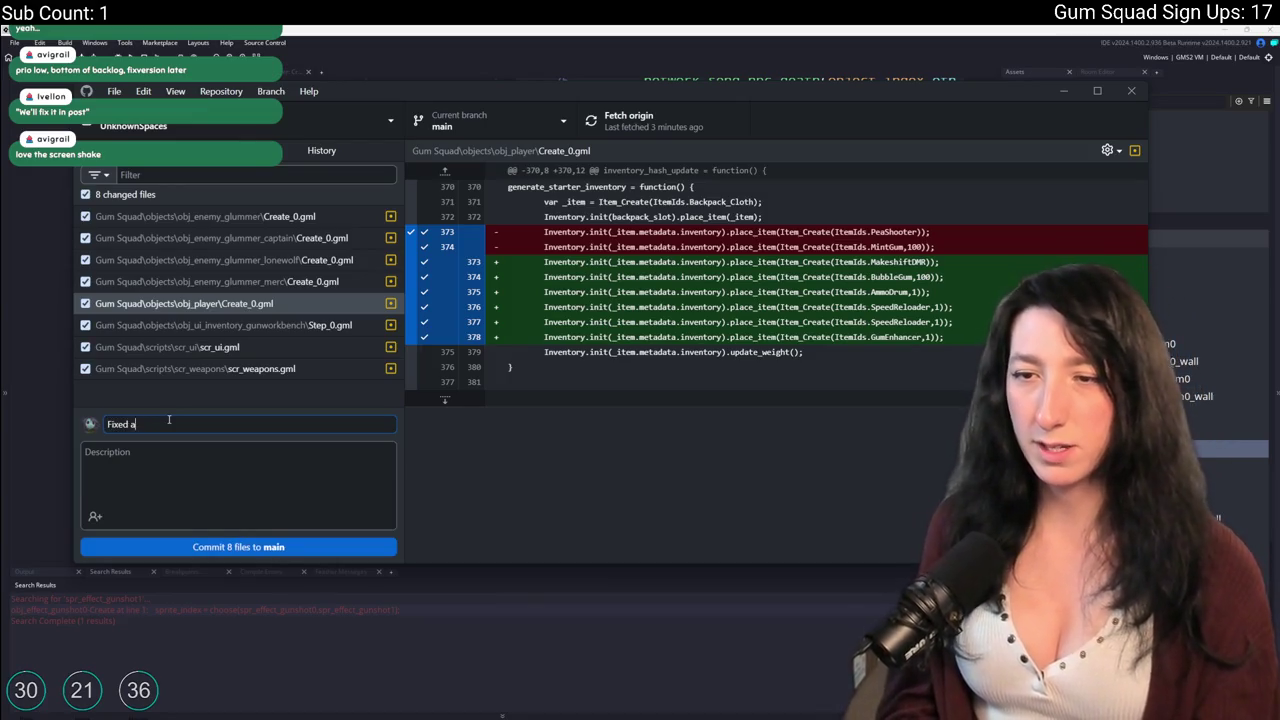
text(nd more stuff :))
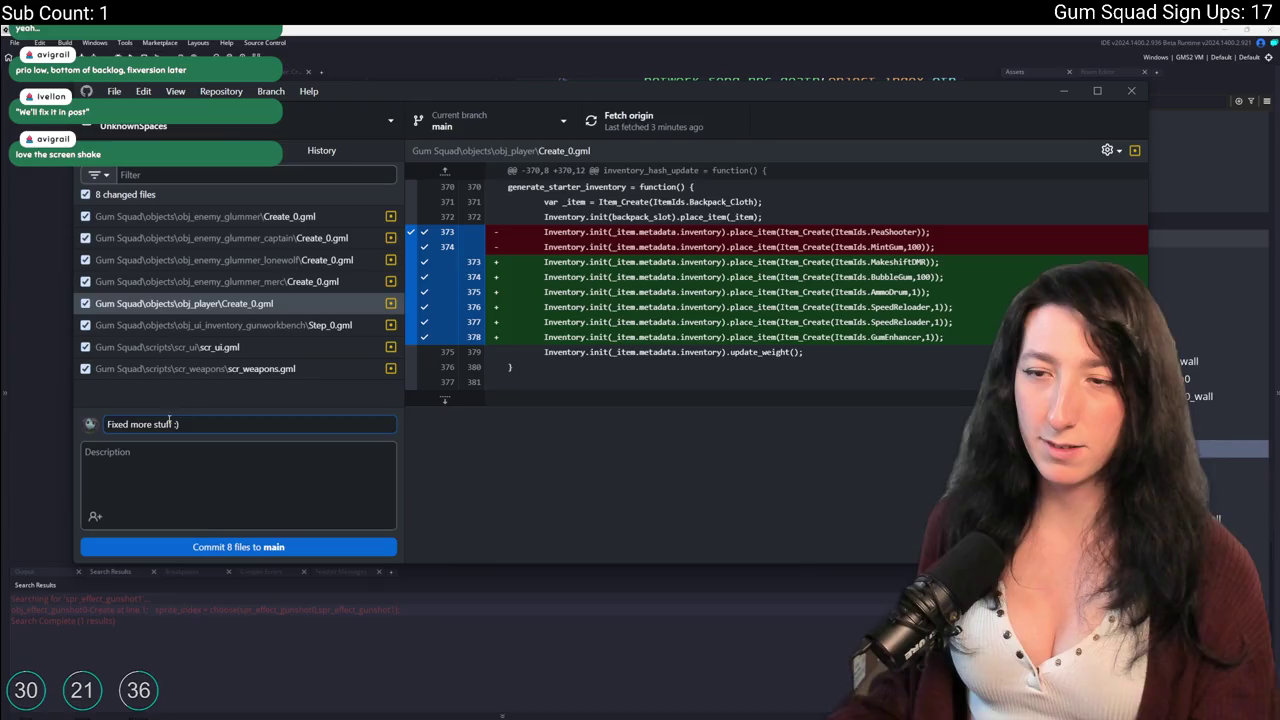
click(200, 546)
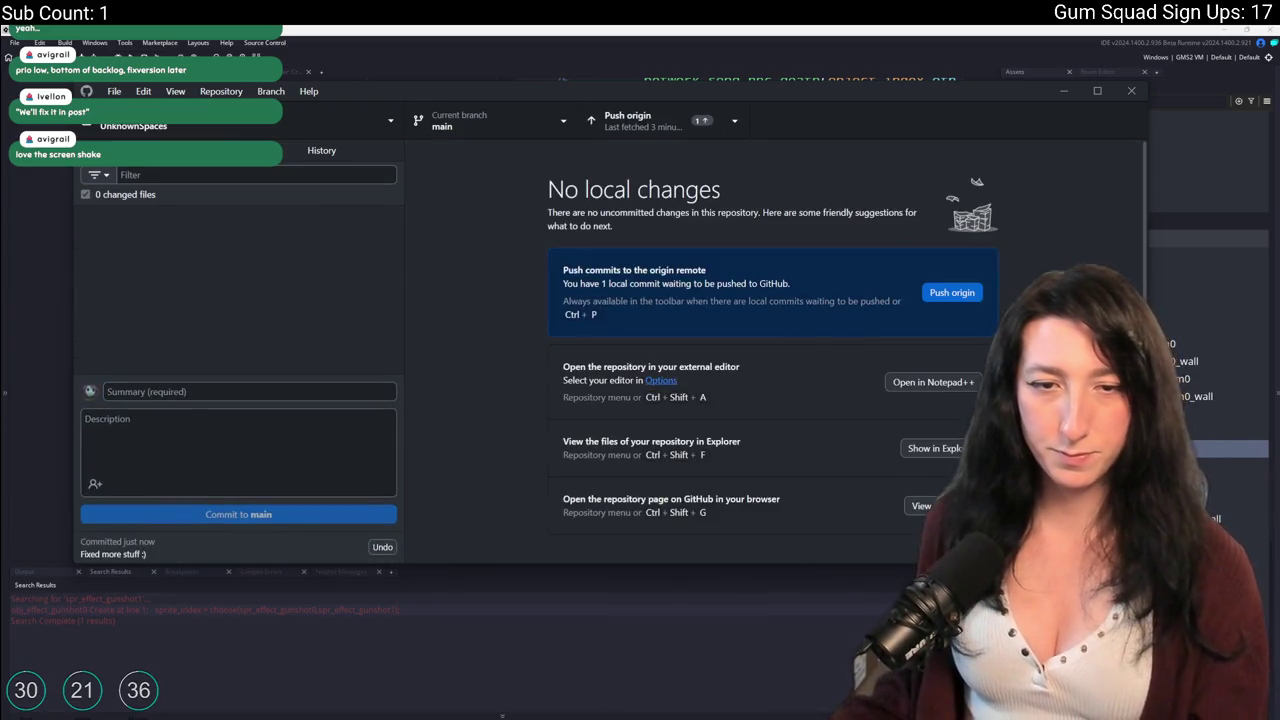
Push the commit to origin, check it in the history, and minimise GitHub Desktop.
click(630, 120)
click(321, 150)
click(200, 202)
click(160, 150)
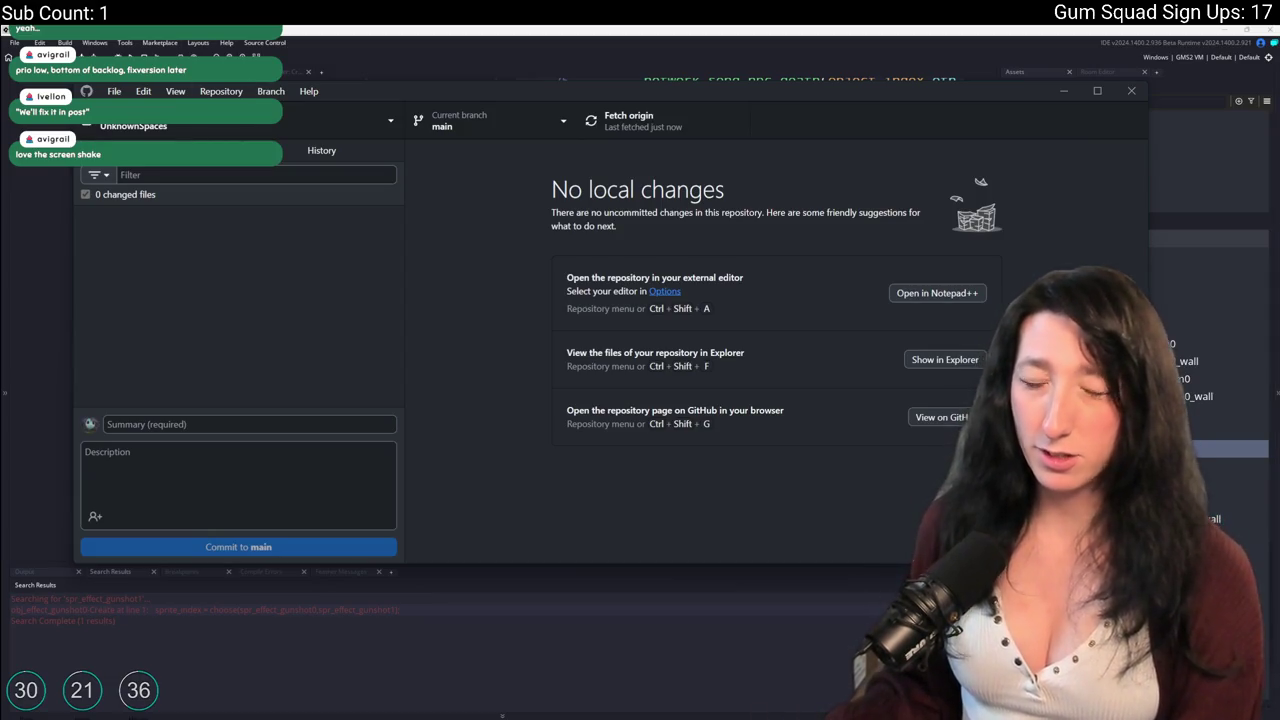
key(super+Down)
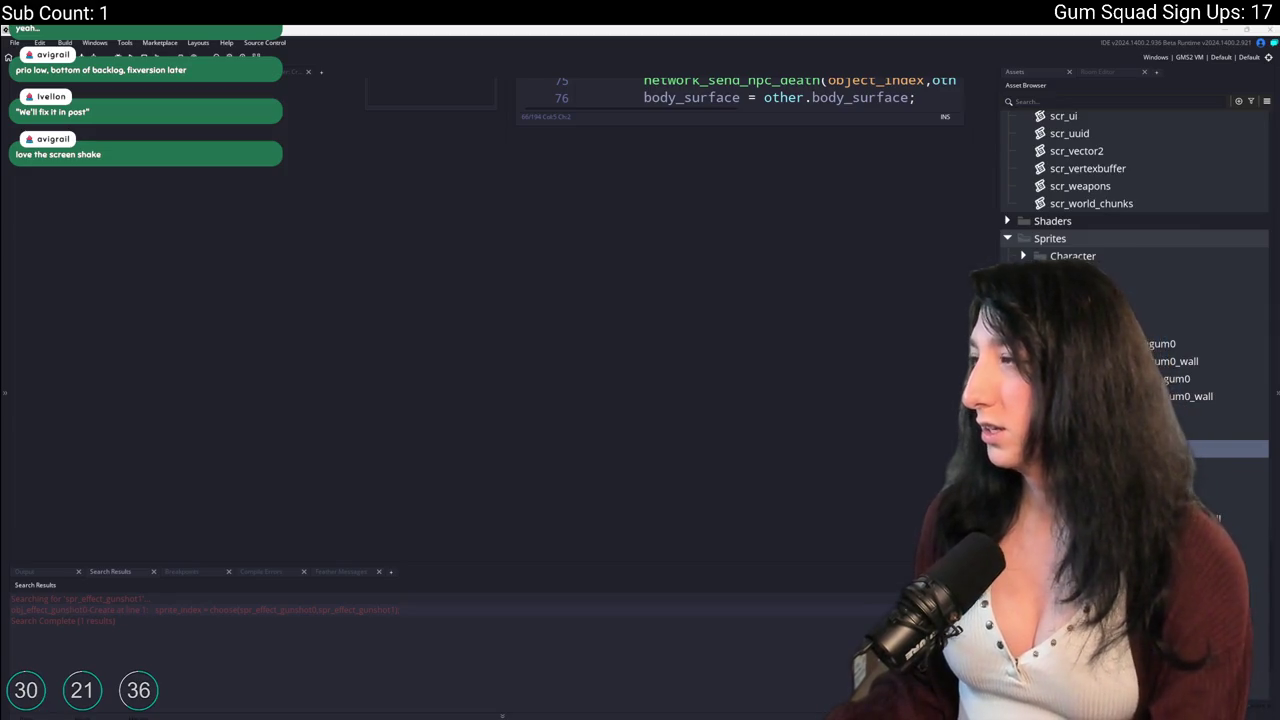
Delete all save files from the game's save folder and close it.
key(alt+Tab)
mouse_move(435, 225)
mouse_down()
mouse_move(405, 245)
mouse_move(348, 462)
mouse_up()
key(Delete)
key(alt+F4)
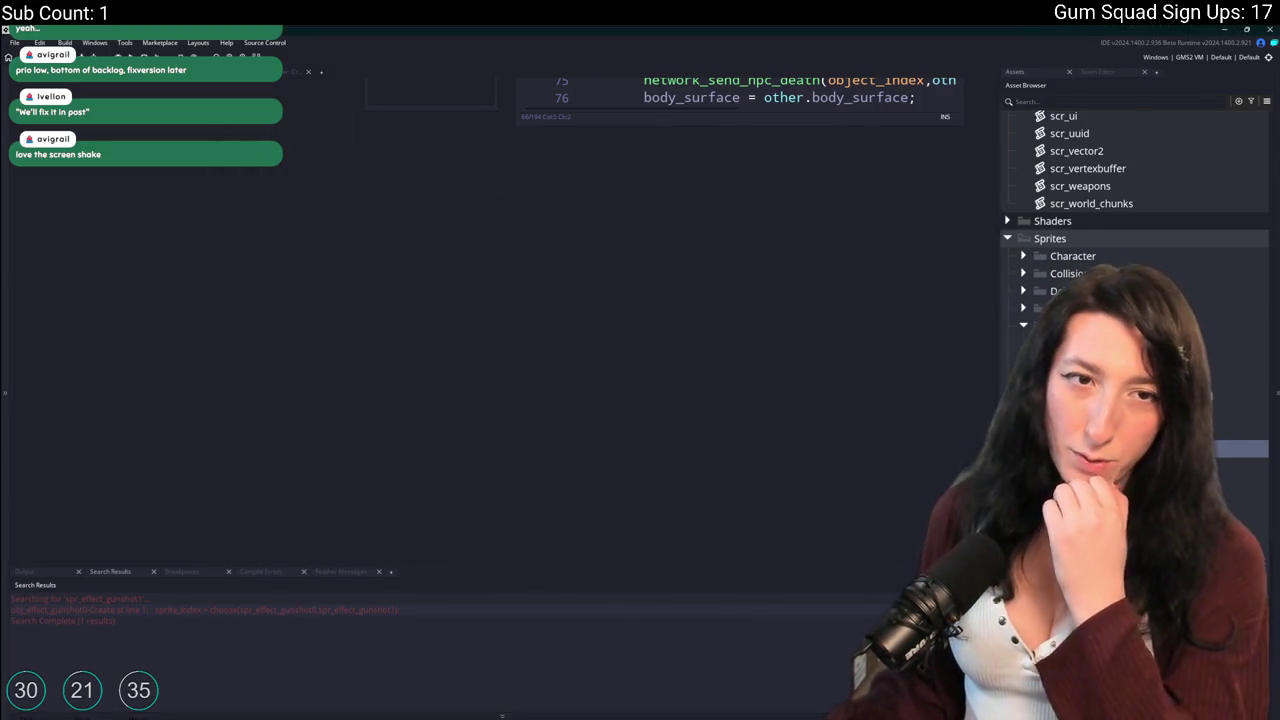
Open the ToDo note and append the line "-Make worlds more identifiable".
key(ctrl+t)
text(todo)
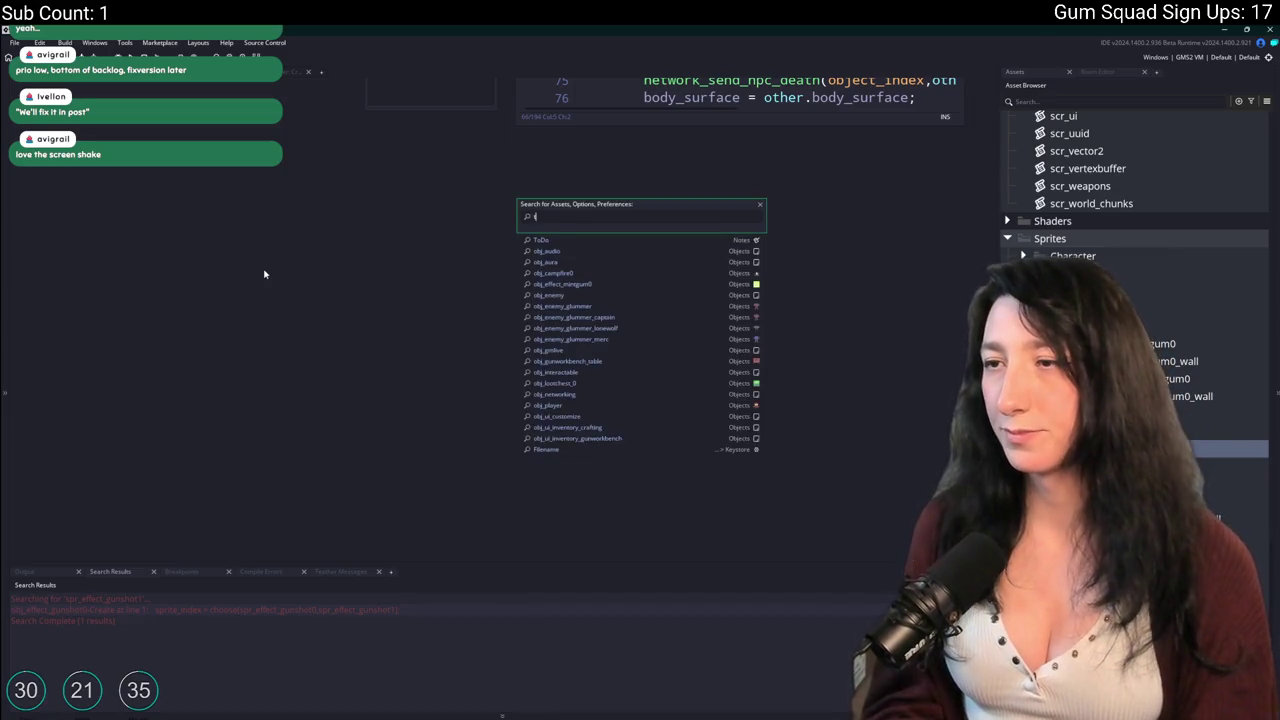
key(Return)
key(ctrl+End)
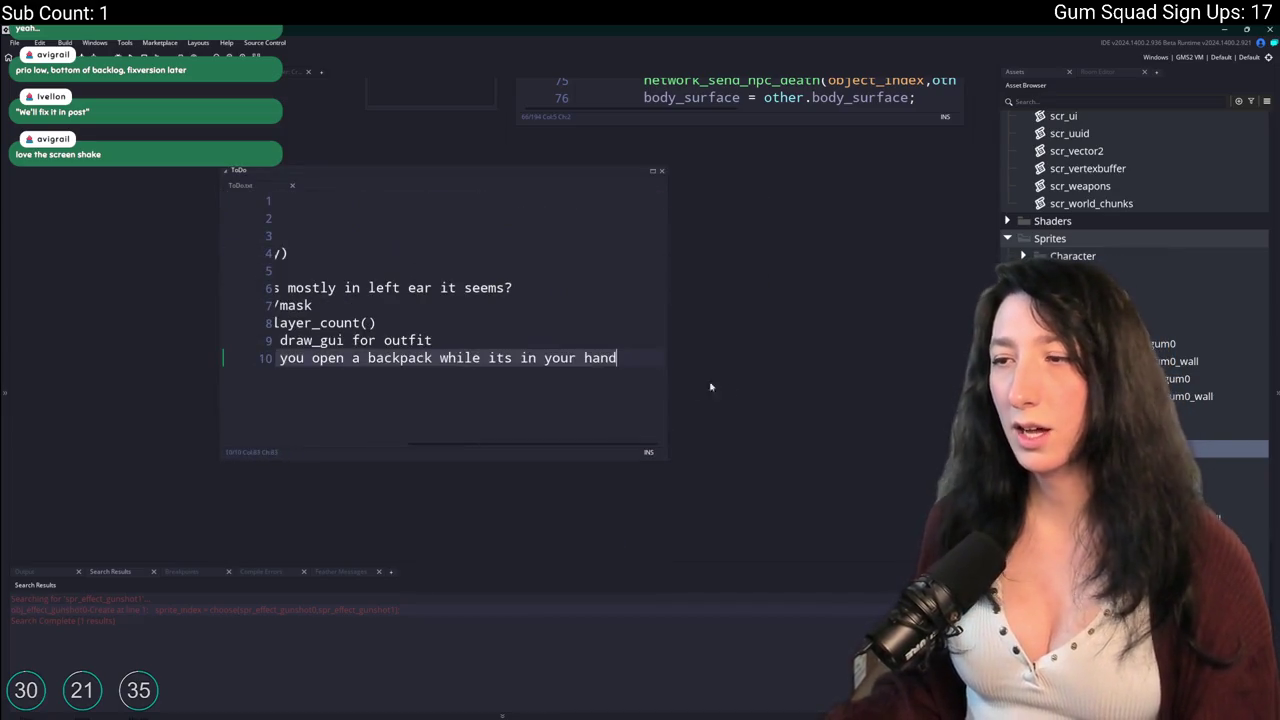
key(Return)
text(ake worlds more identifiable)
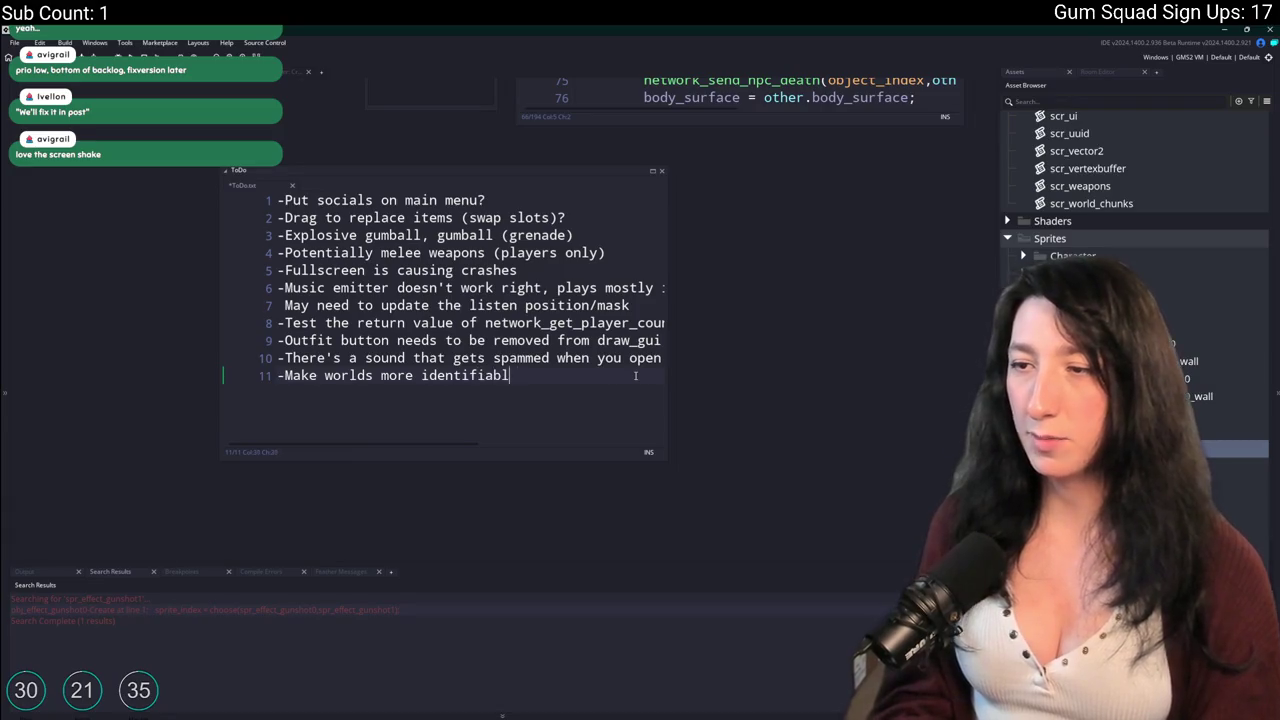
Widen the ToDo note and select the "Drag to replace items" line.
drag(665, 318, 918, 348)
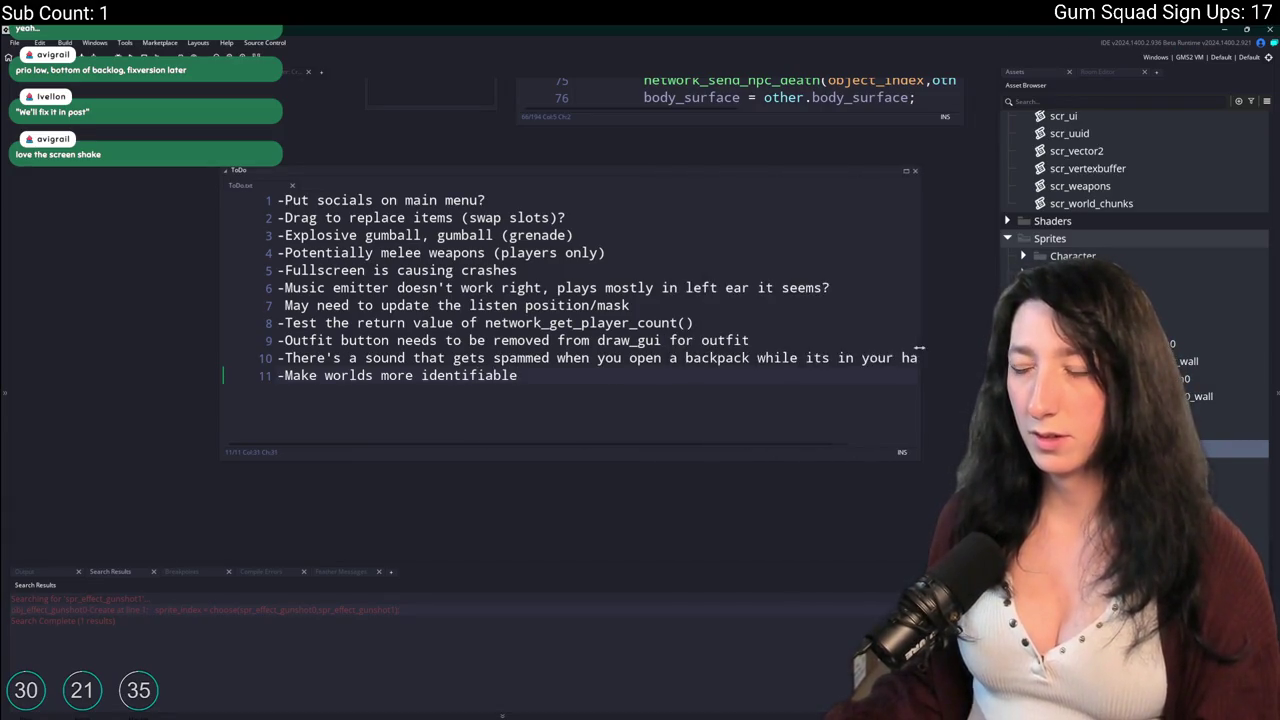
click(701, 325)
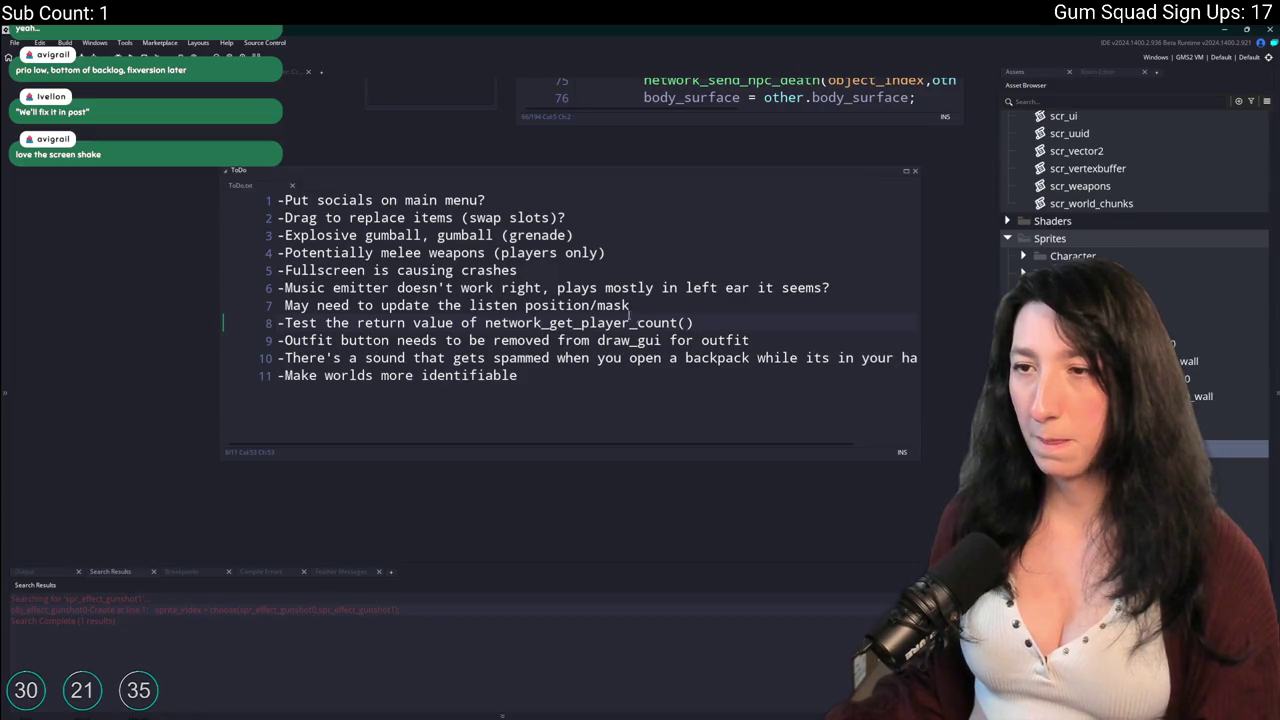
scroll(637, 321, up, 1)
click(504, 278)
drag(566, 278, 252, 293)
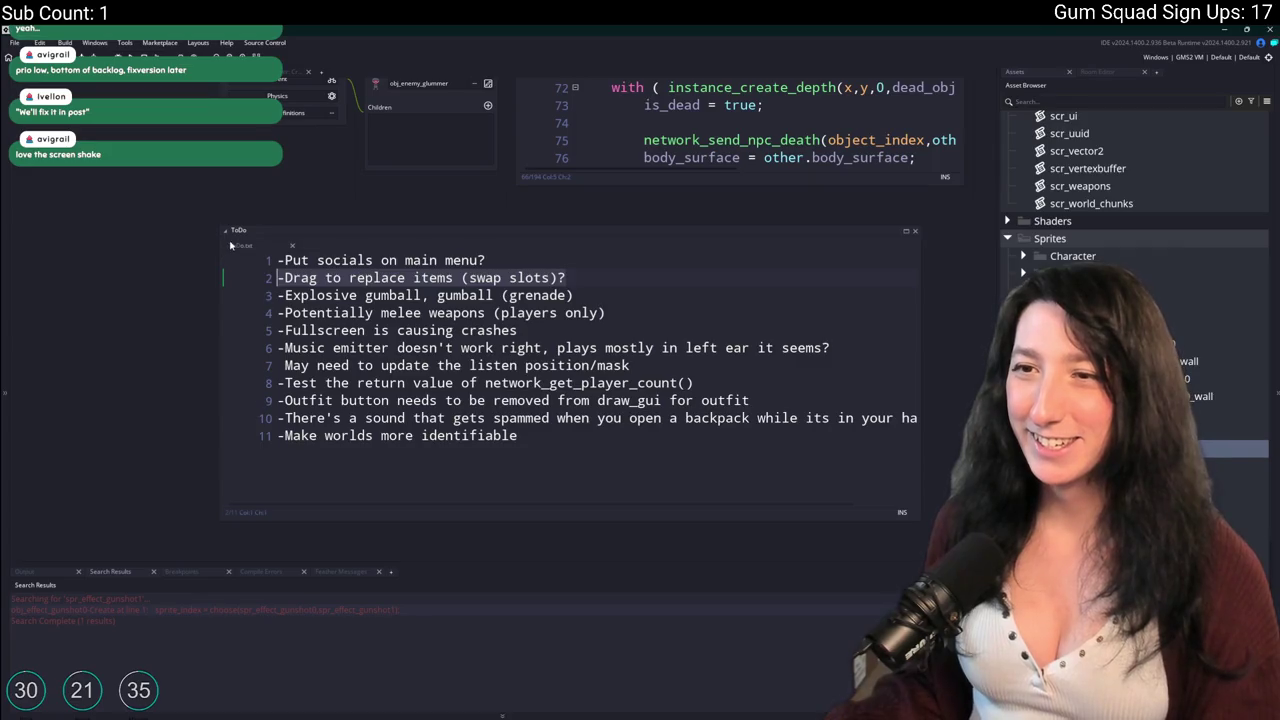
Close the ToDo note and zoom around the rm_playarea room.
middle_click(231, 245)
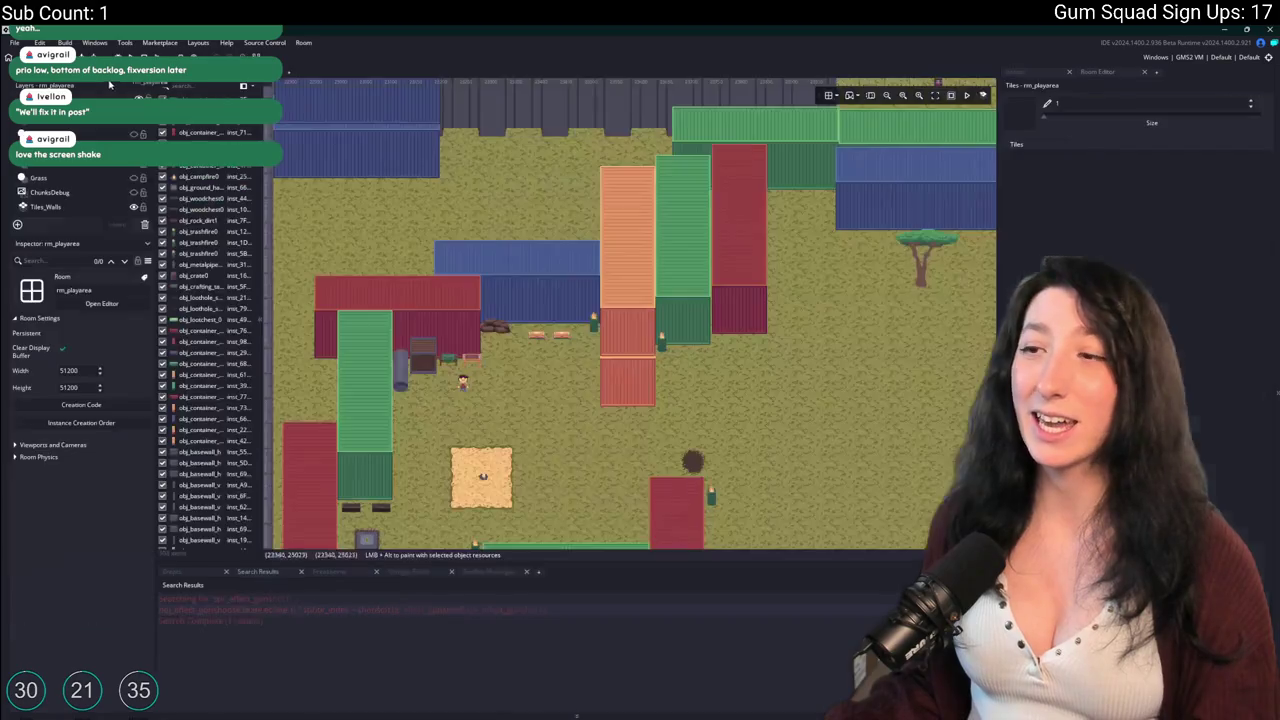
scroll(591, 285, down, 6)
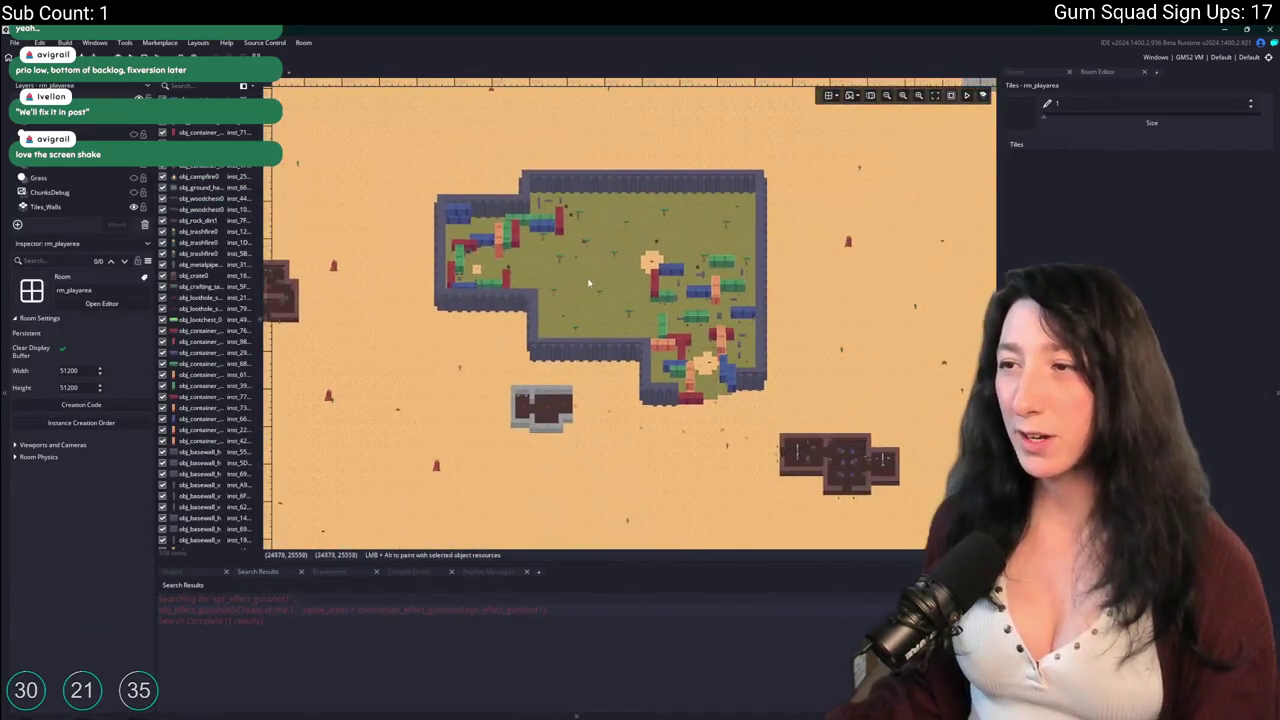
scroll(711, 393, up, 5)
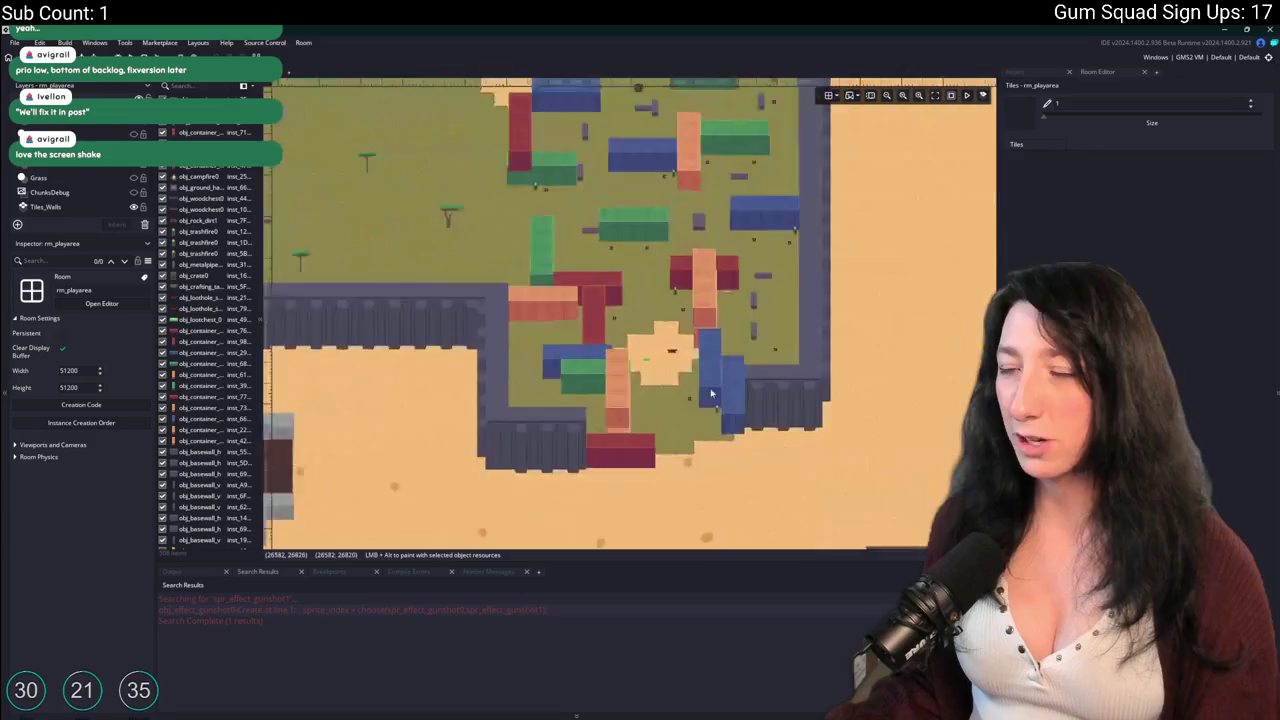
scroll(711, 393, down, 5)
scroll(614, 219, down, 3)
scroll(596, 397, up, 5)
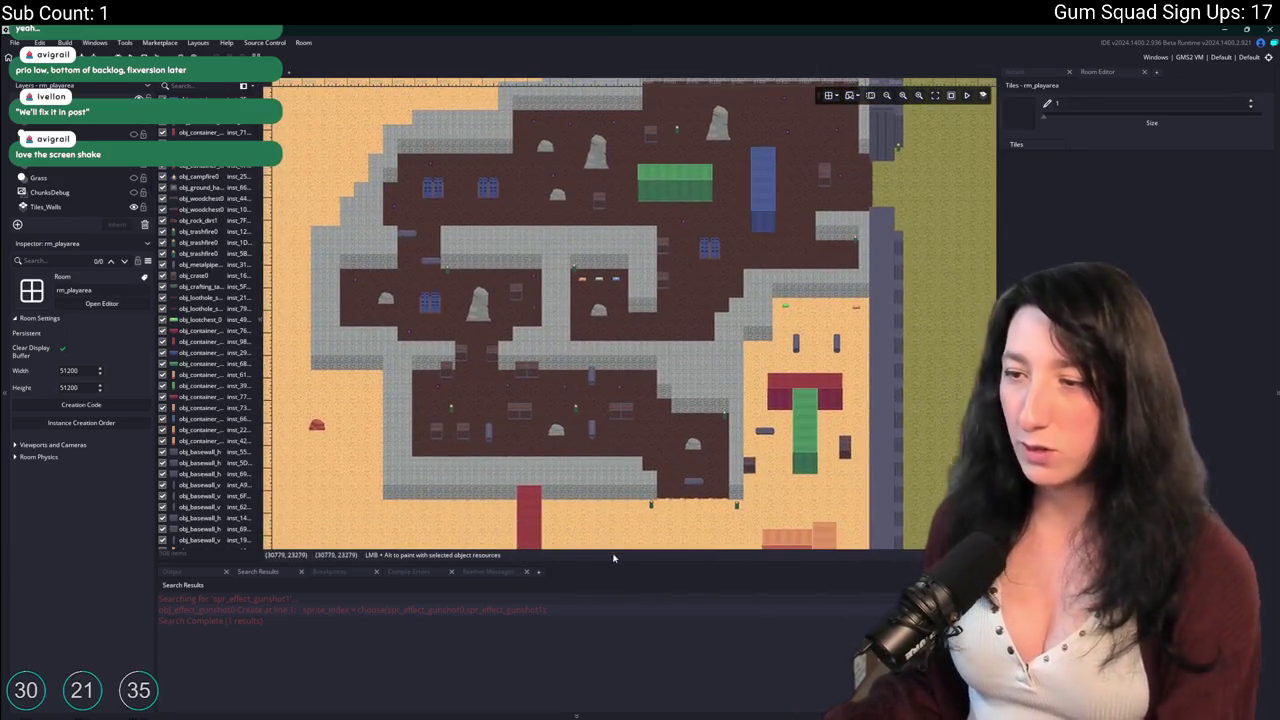
Collapse the docks to enlarge the room and box-select instances in the desert area.
key(F12)
scroll(684, 307, down, 6)
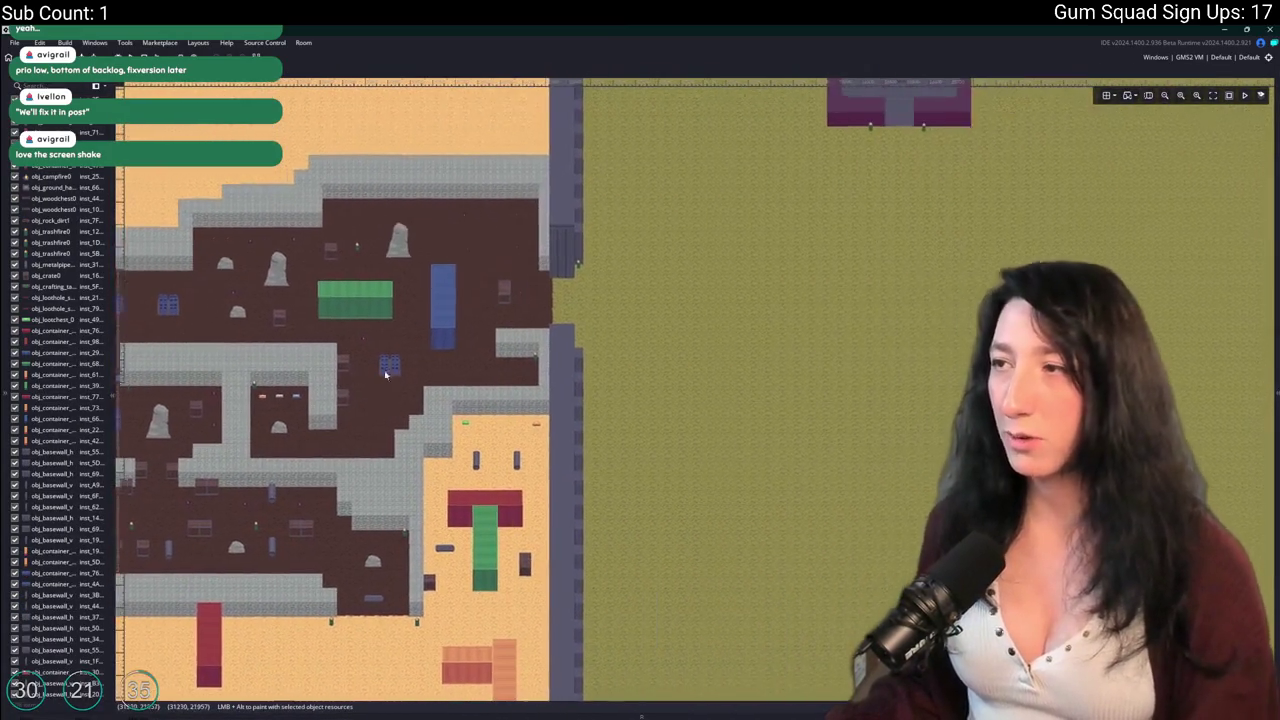
scroll(723, 280, down, 2)
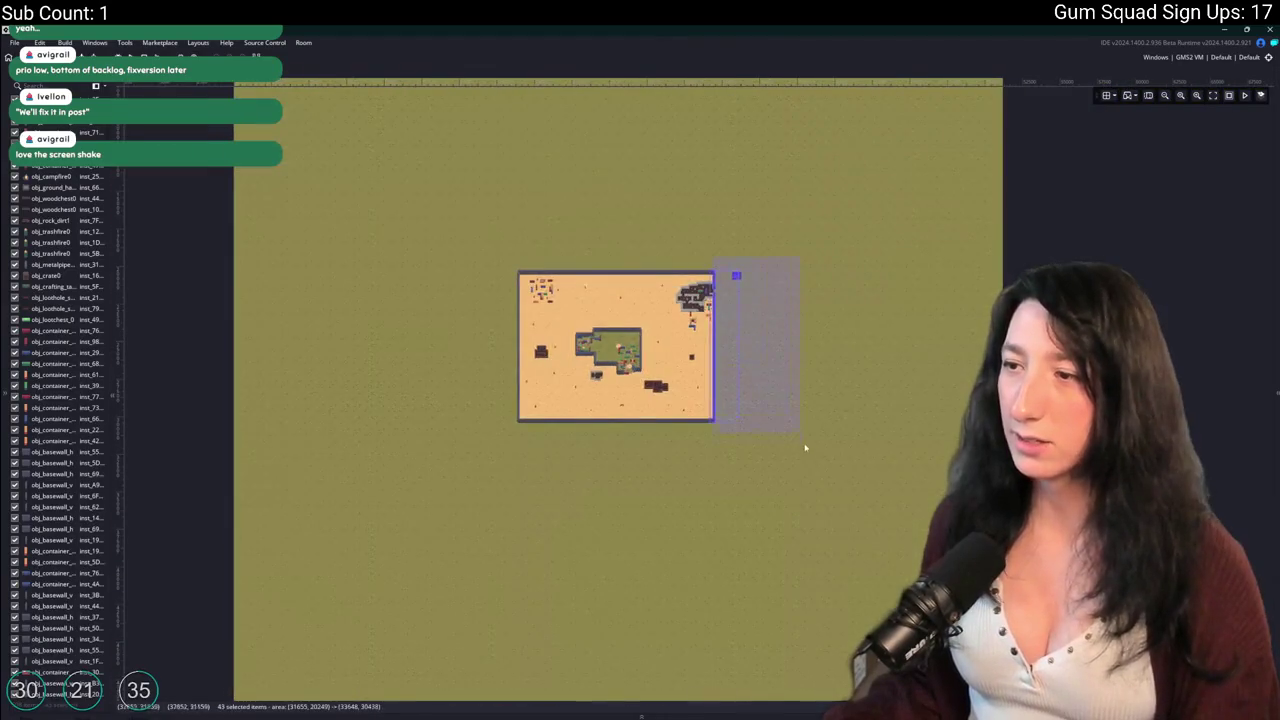
scroll(817, 466, down, 4)
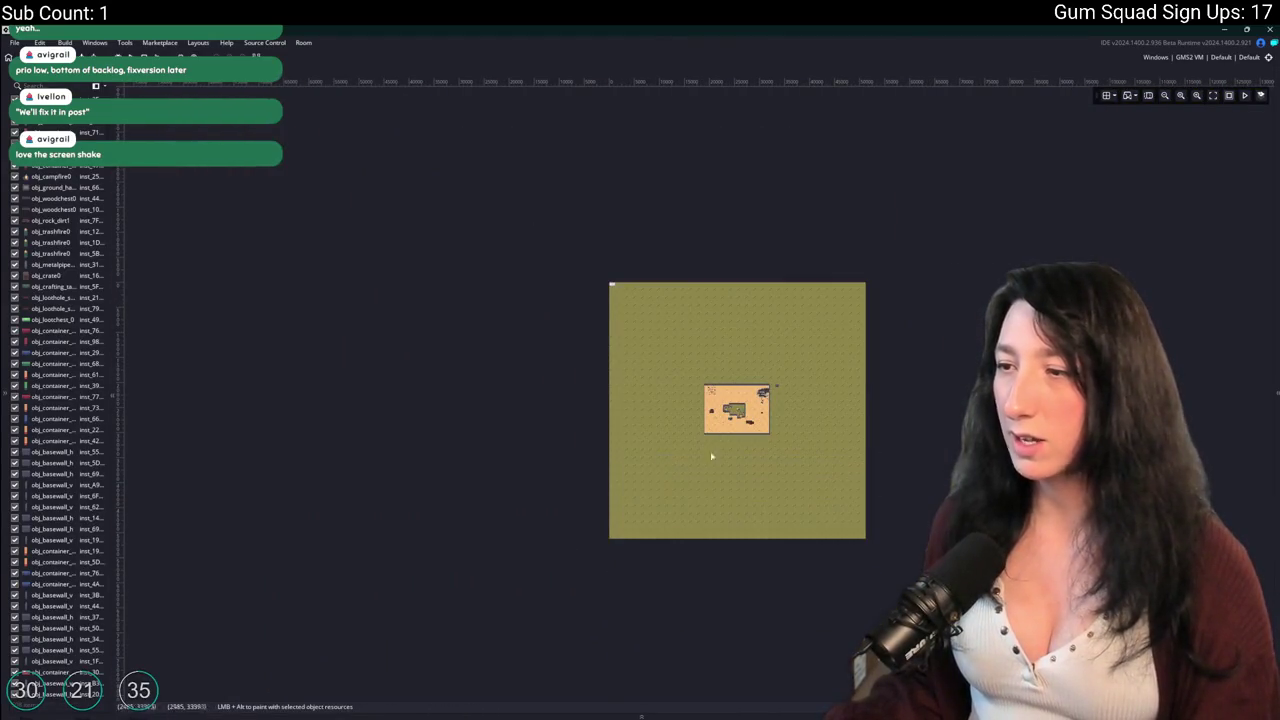
drag(797, 257, 597, 360)
drag(731, 240, 556, 560)
scroll(817, 383, up, 10)
scroll(551, 403, down, 2)
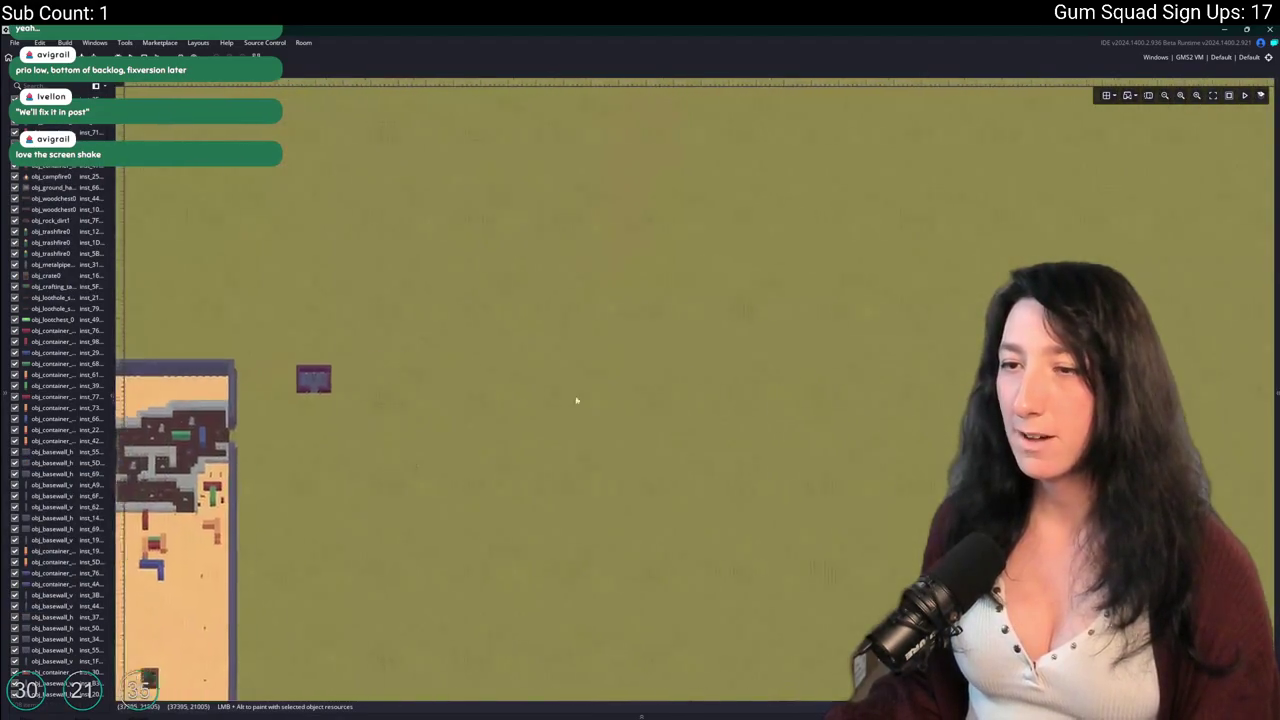
scroll(863, 297, up, 1)
scroll(456, 238, up, 3)
scroll(450, 245, up, 3)
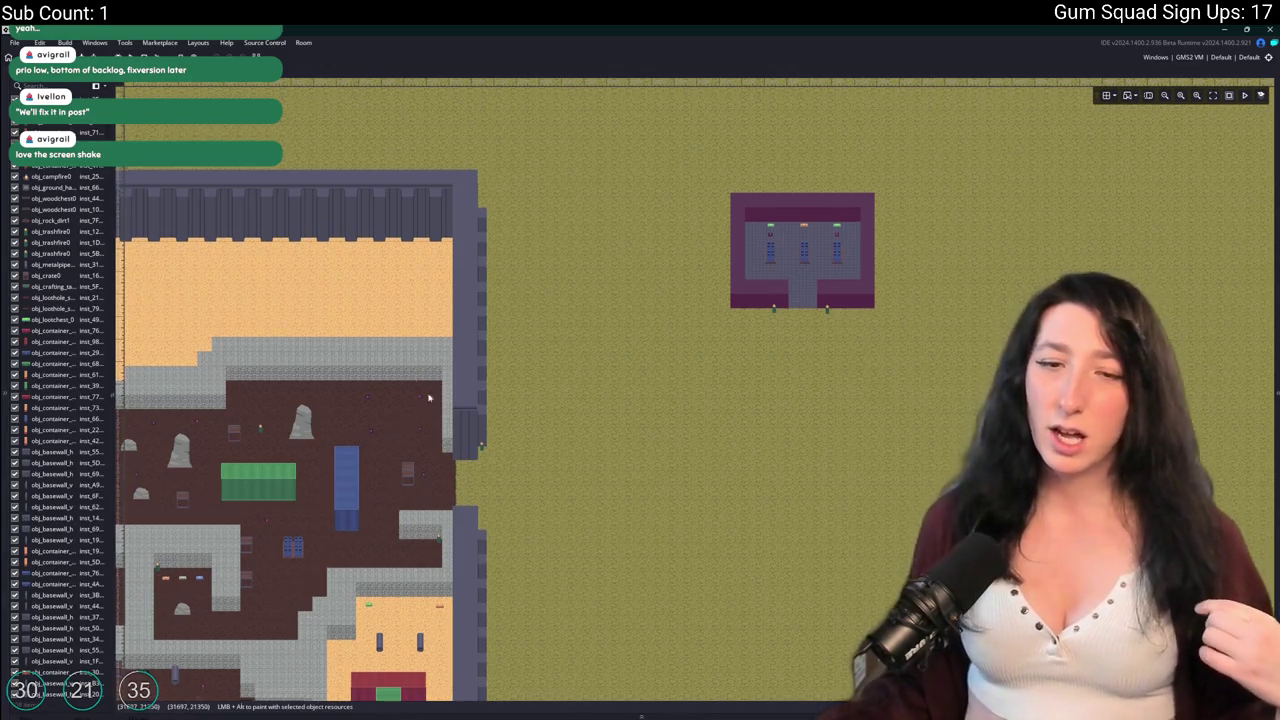
Pan the room view to the grassy walled compound and the grey building below.
drag(412, 385, 434, 337)
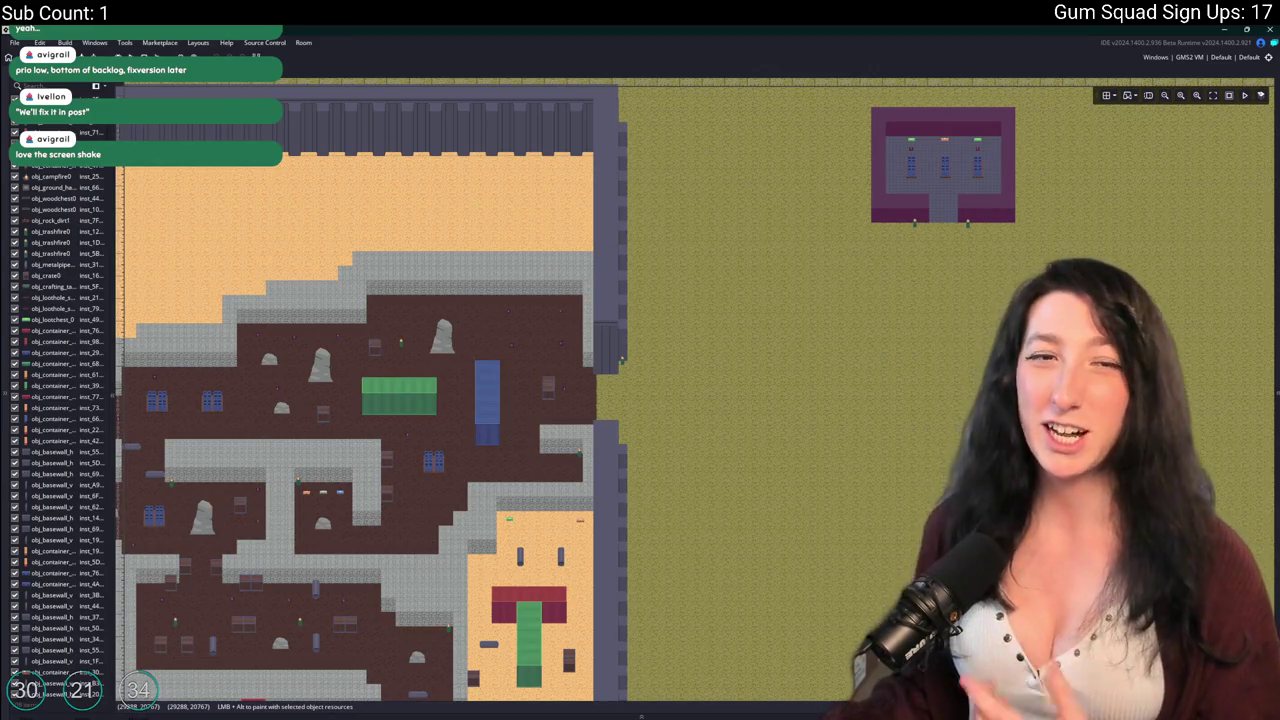
drag(367, 374, 418, 383)
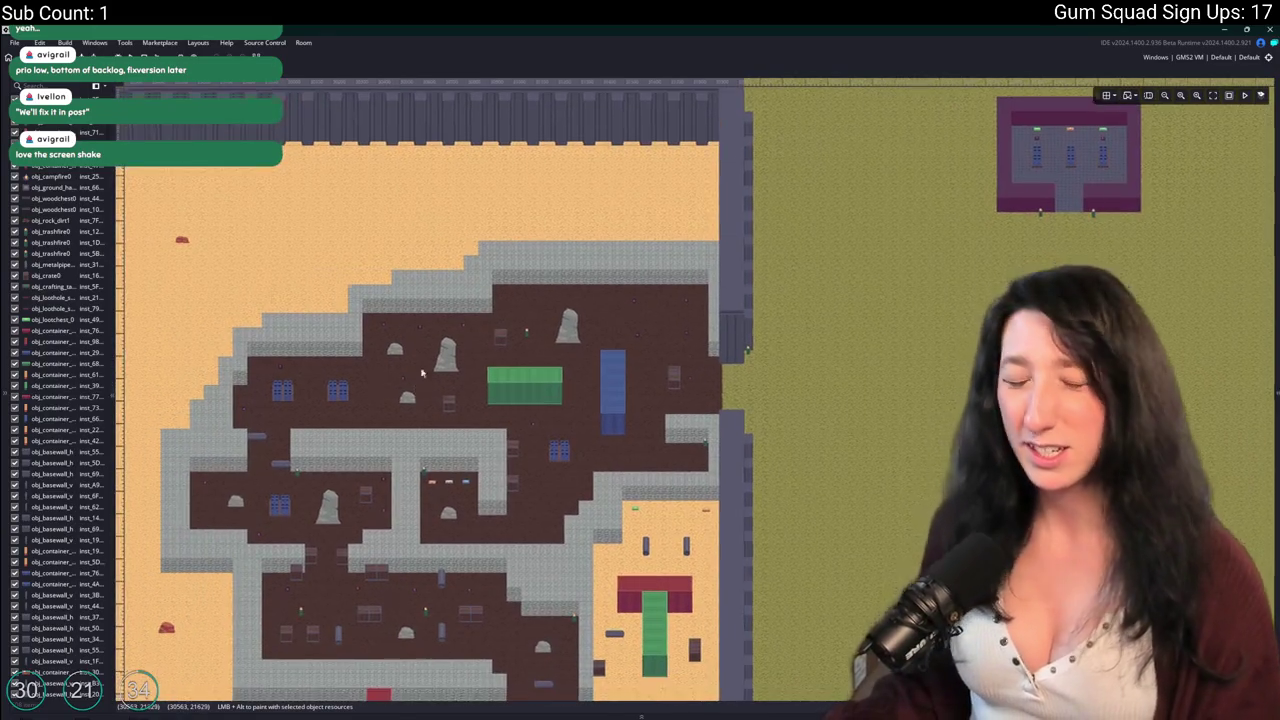
scroll(418, 383, down, 3)
scroll(491, 266, up, 2)
scroll(541, 329, down, 2)
mouse_move(541, 329)
mouse_down()
mouse_move(632, 340)
mouse_move(674, 245)
mouse_move(1038, 56)
mouse_up()
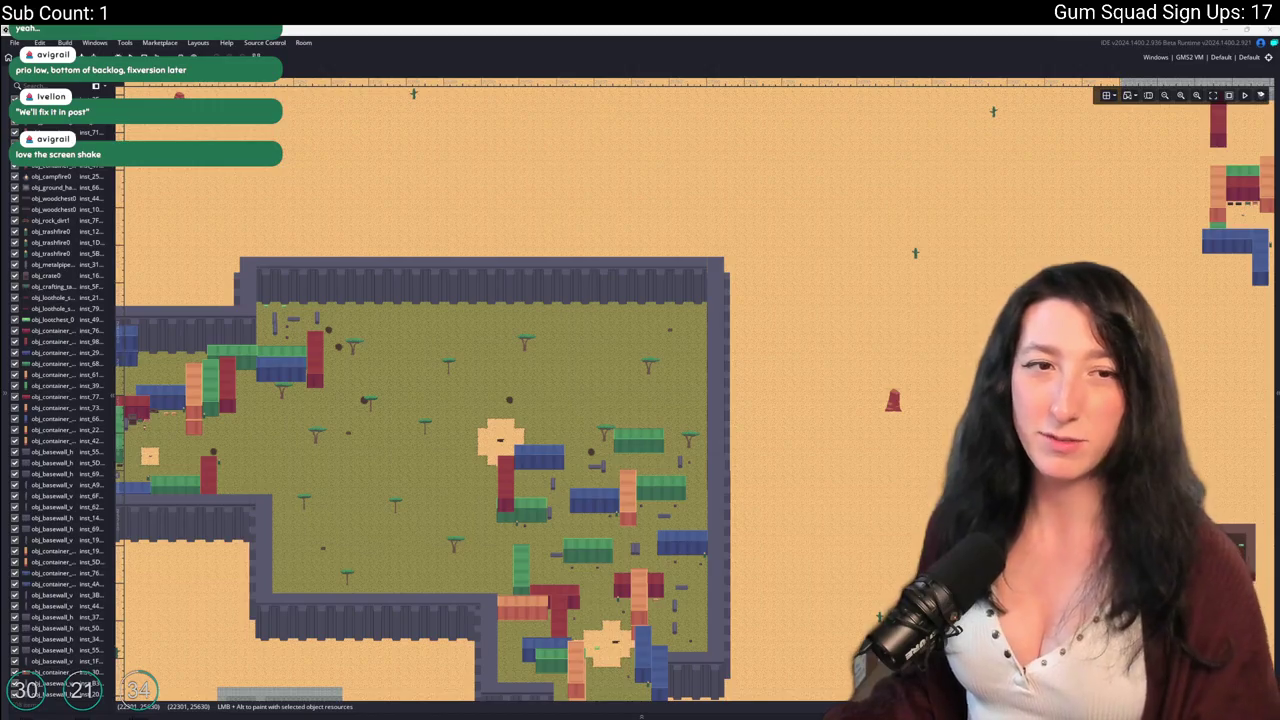
mouse_move(563, 291)
mouse_down()
mouse_move(676, 213)
mouse_move(710, 61)
mouse_up()
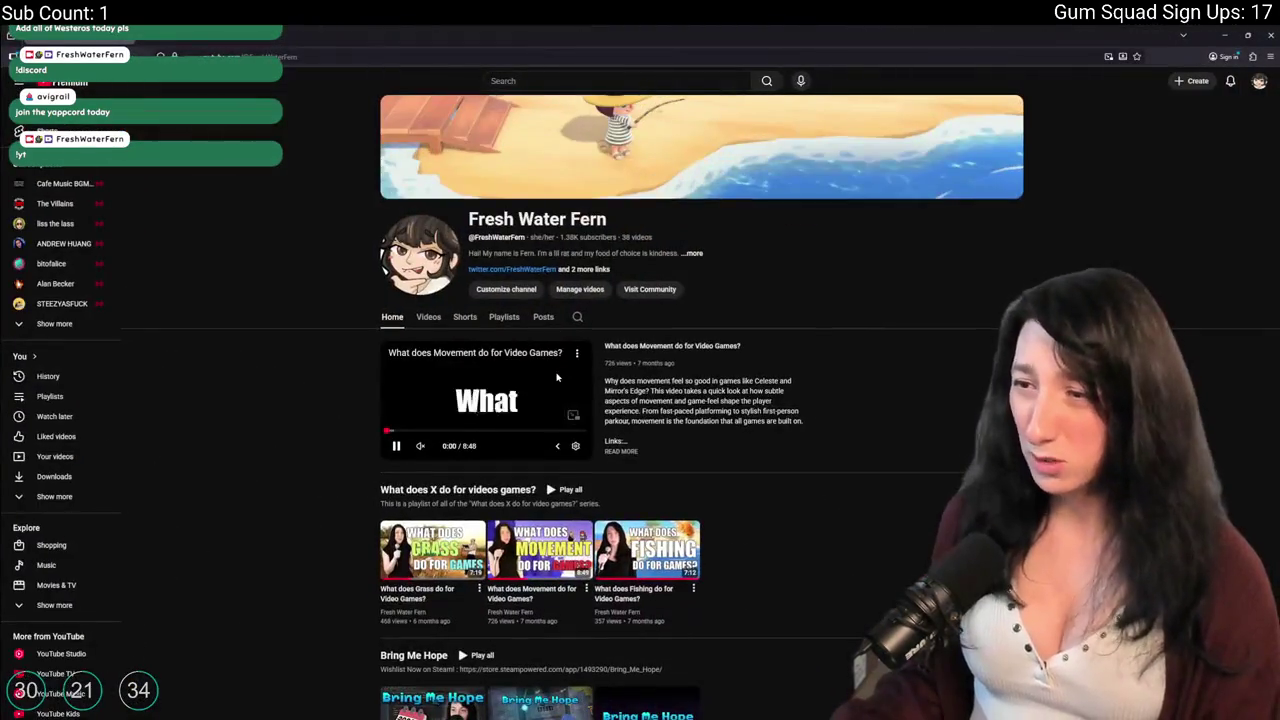
Switch the channel page from Videos to its Shorts tab, listing the latest short videos.
click(429, 318)
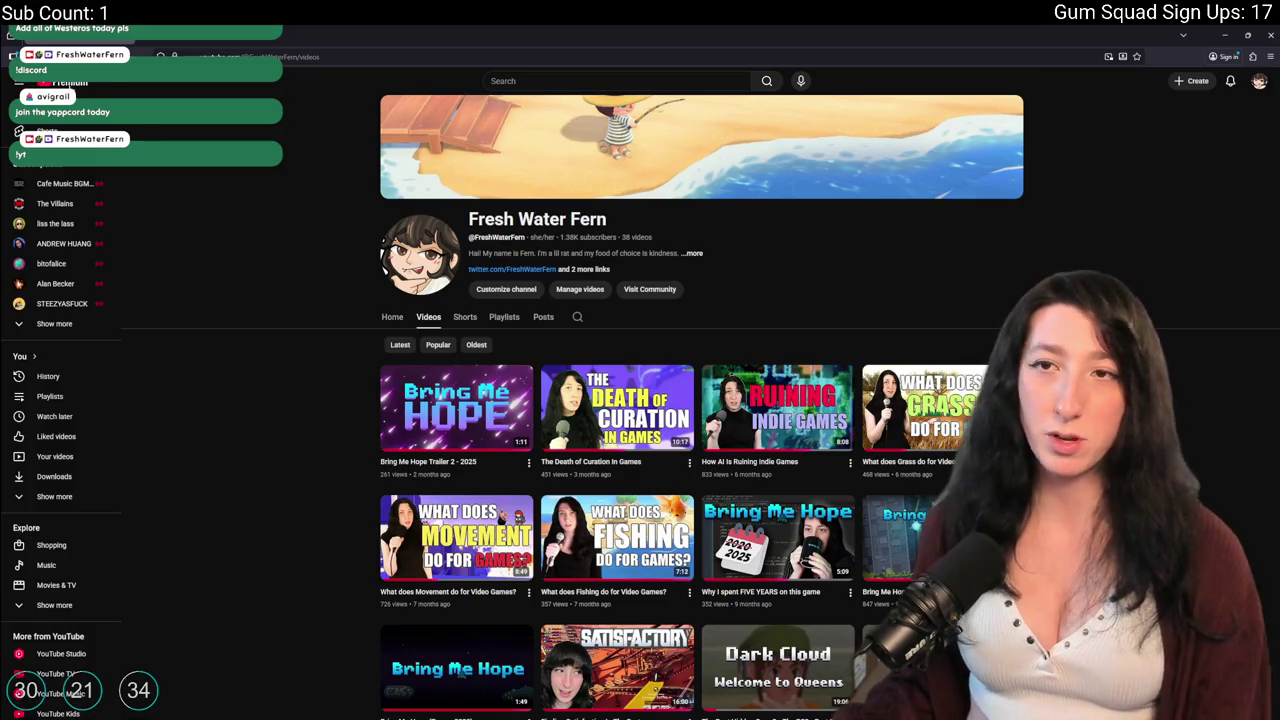
key(alt+Tab)
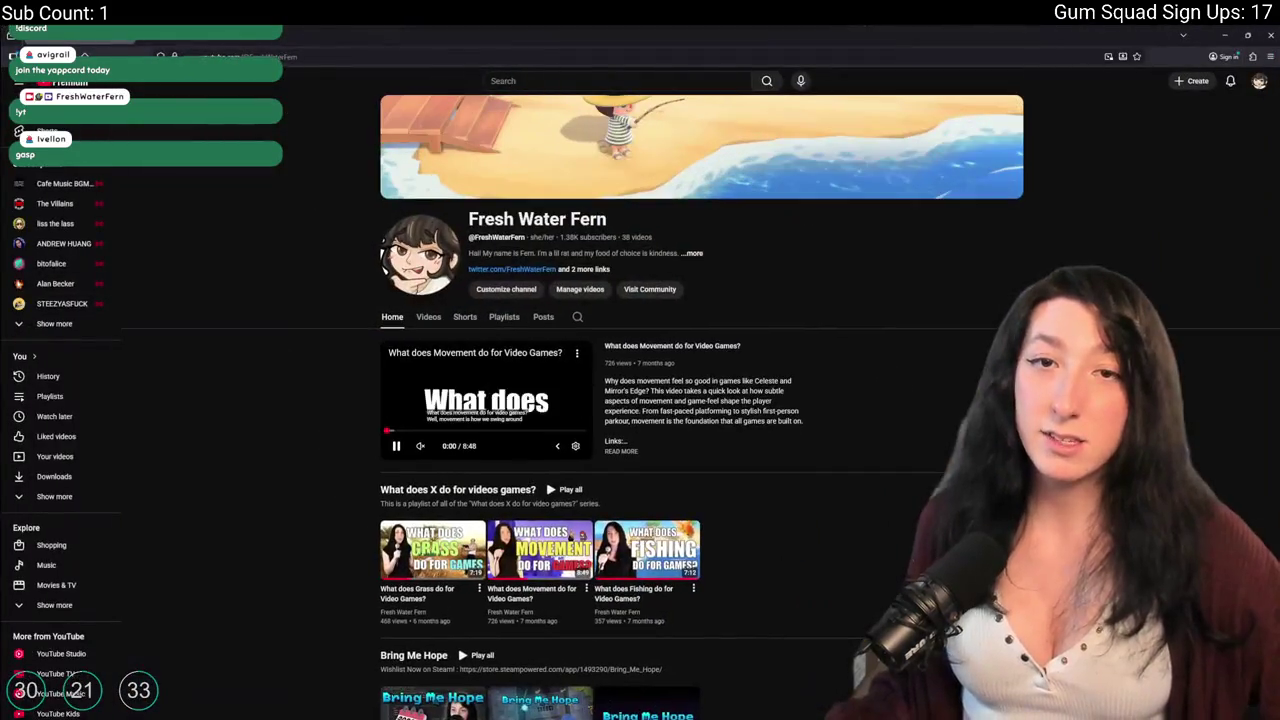
click(465, 316)
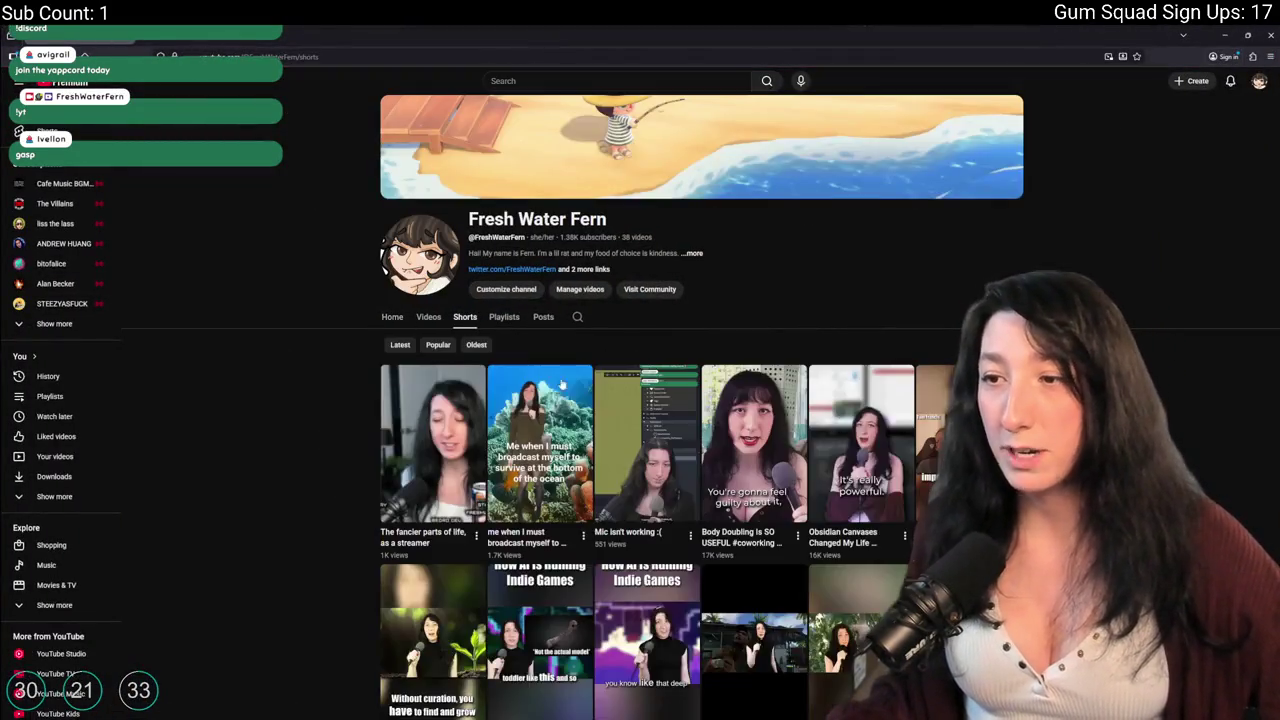
scroll(785, 397, down, 1)
click(785, 397)
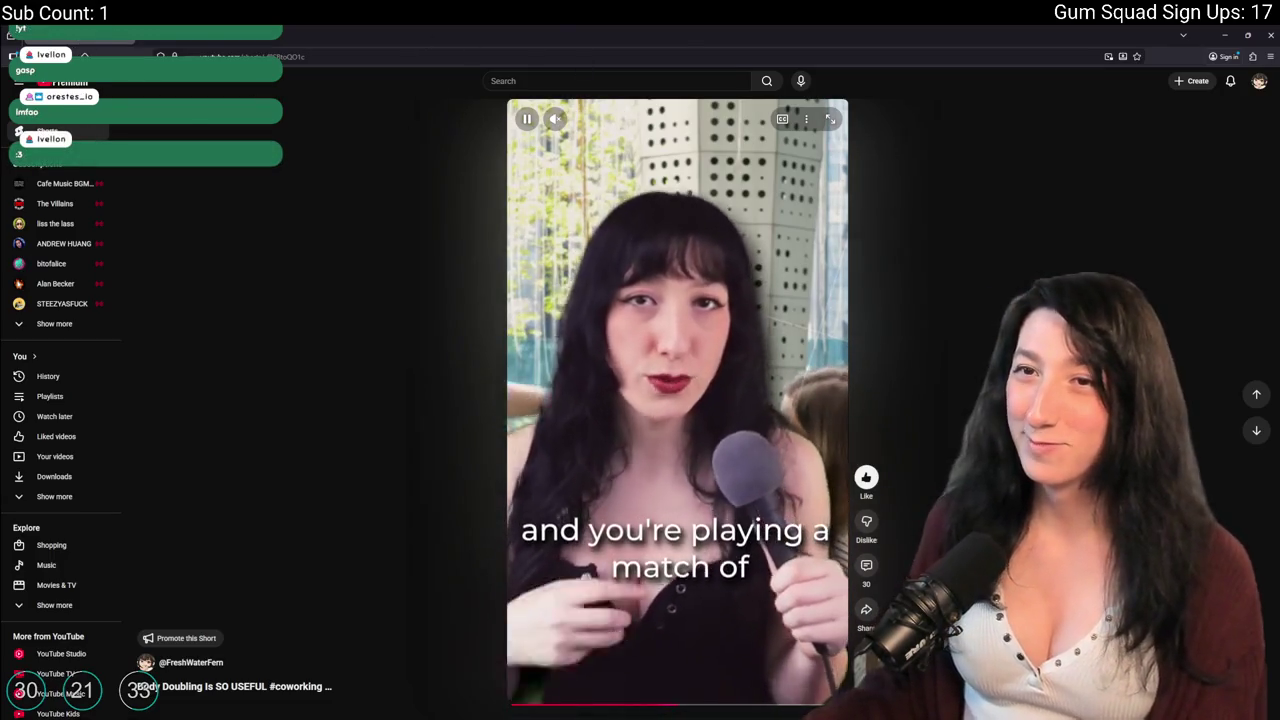
key(alt+Left)
scroll(700, 400, down, 2)
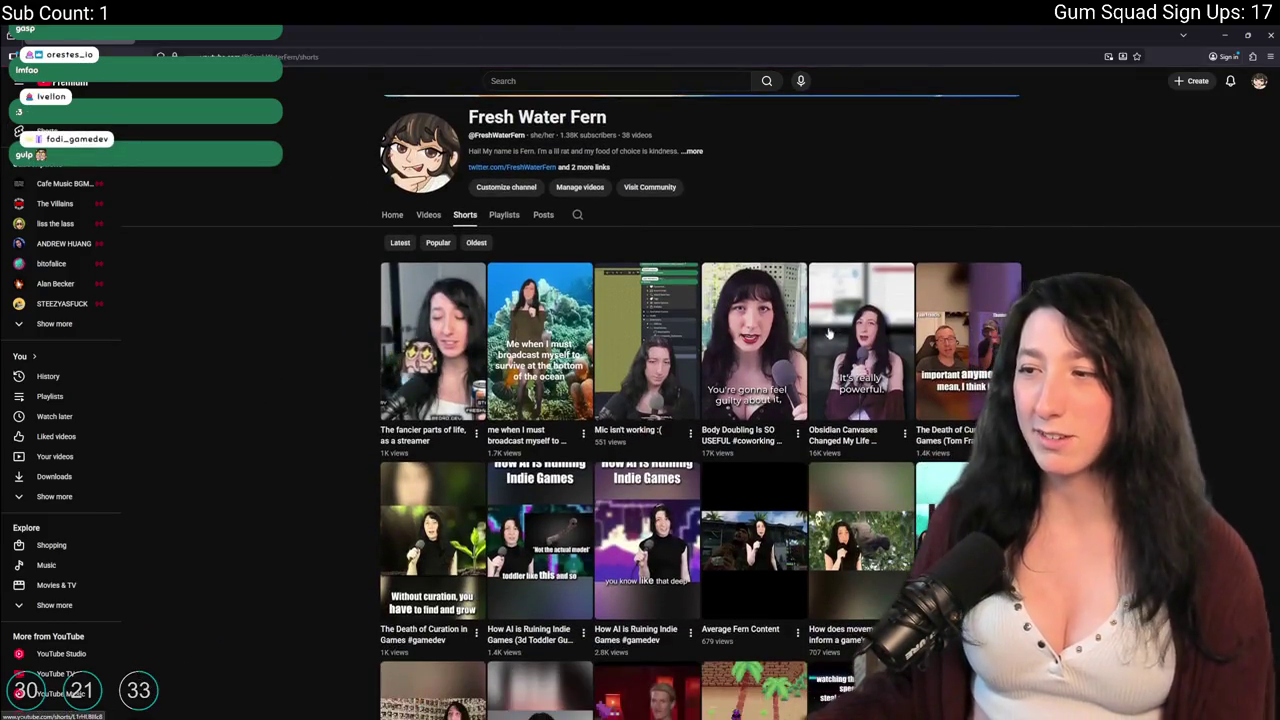
click(955, 360)
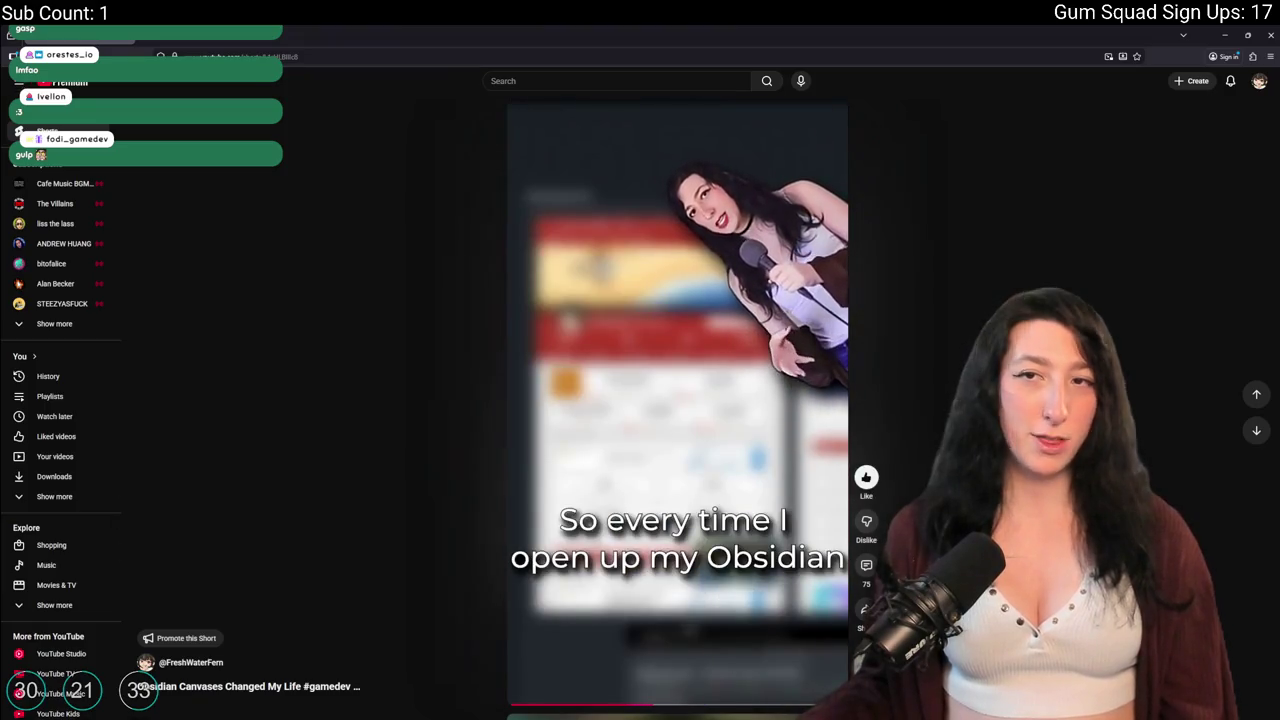
click(190, 662)
scroll(753, 442, down, 1)
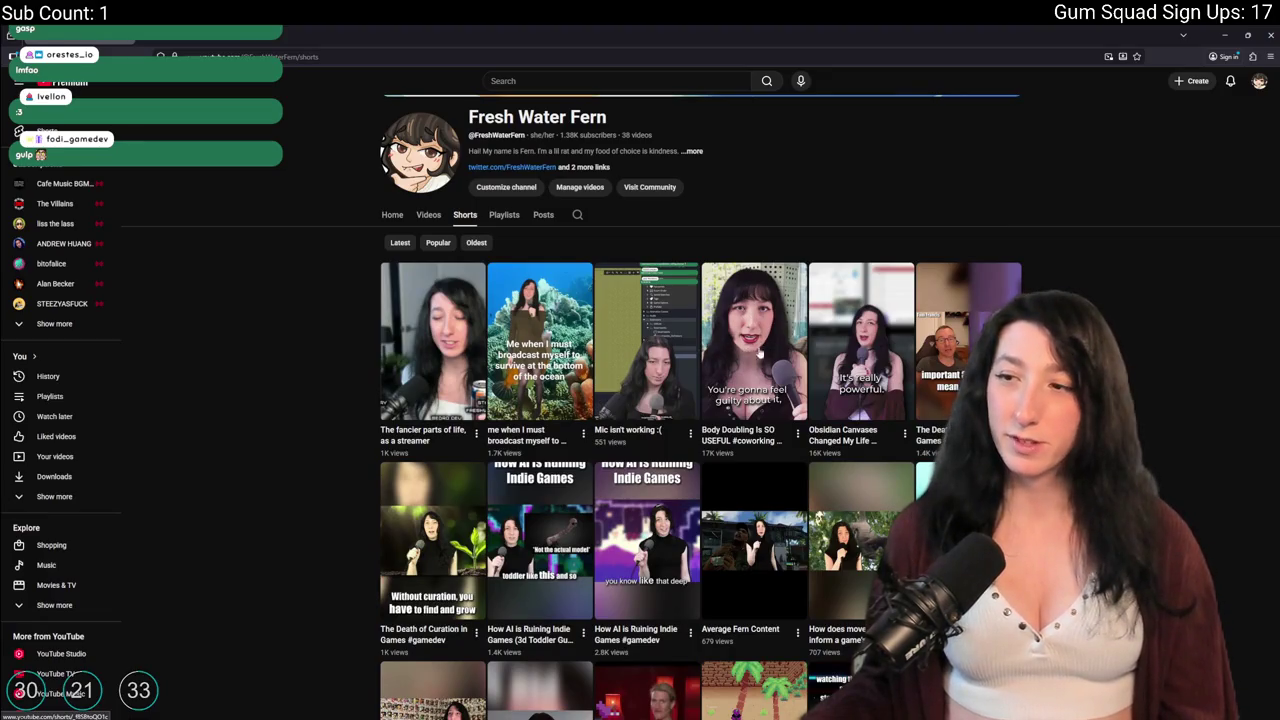
scroll(740, 310, down, 1)
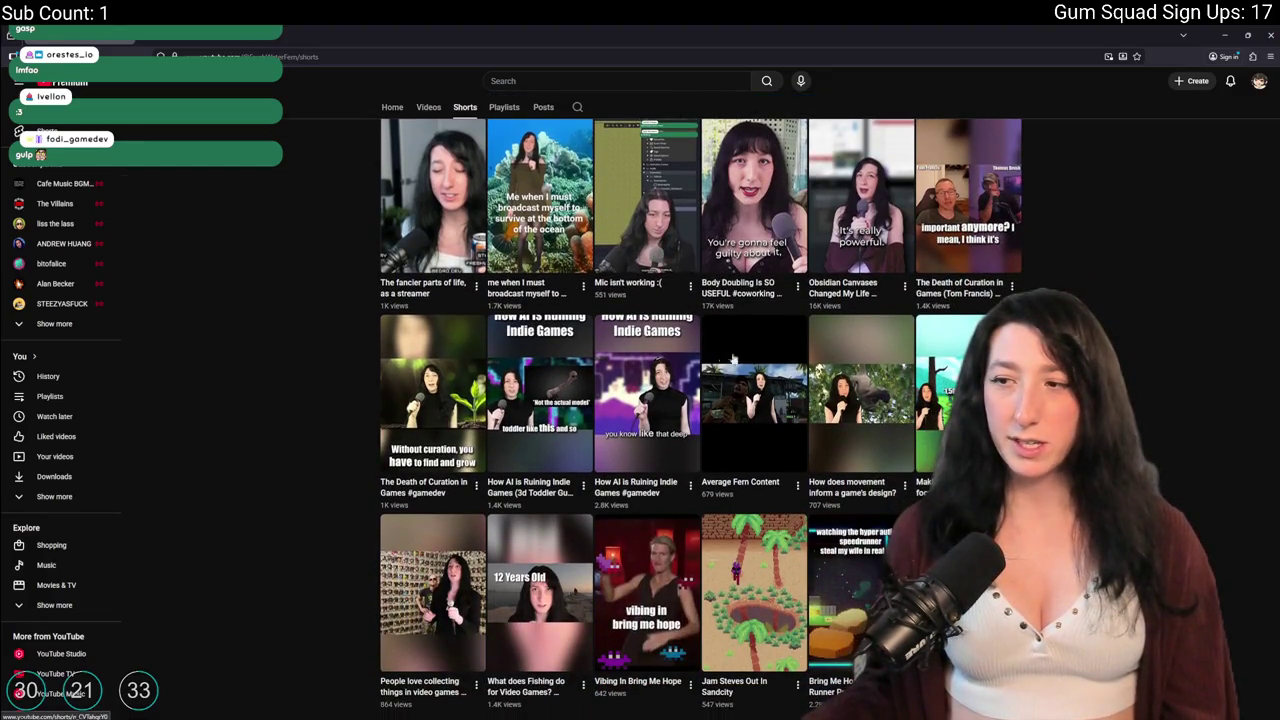
scroll(690, 366, up, 2)
scroll(706, 393, down, 2)
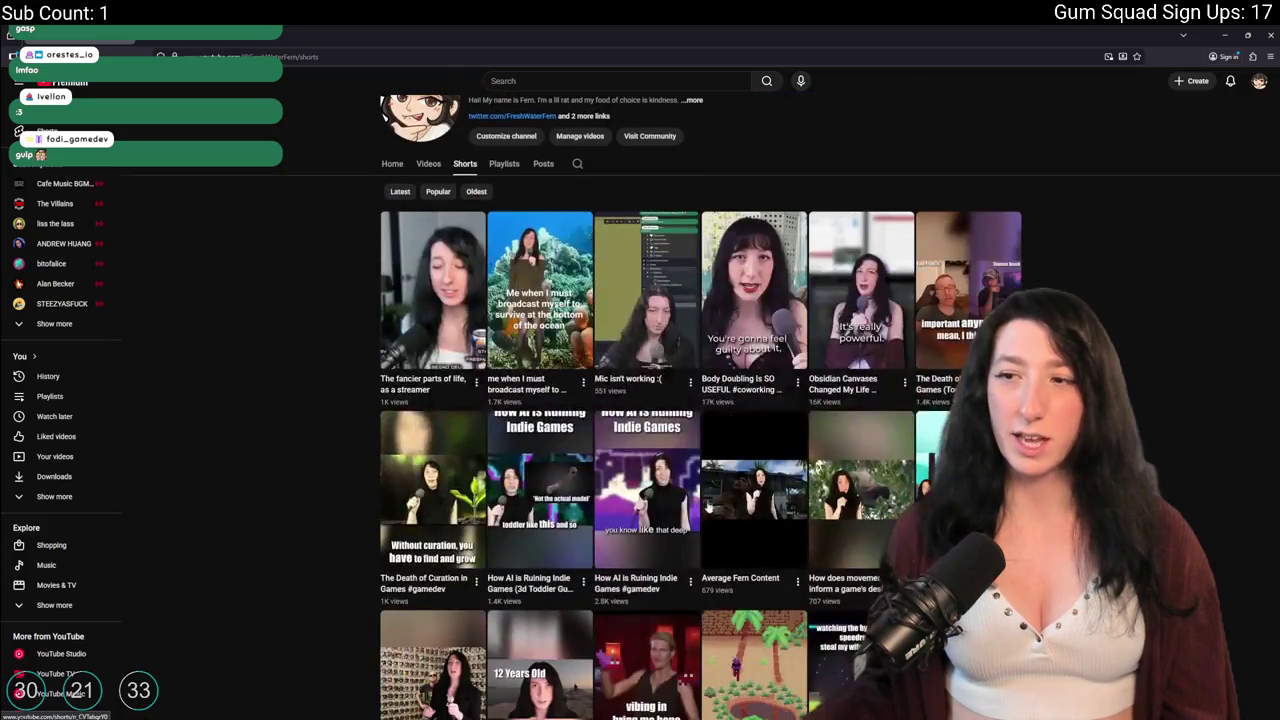
scroll(748, 346, up, 1)
scroll(742, 396, up, 1)
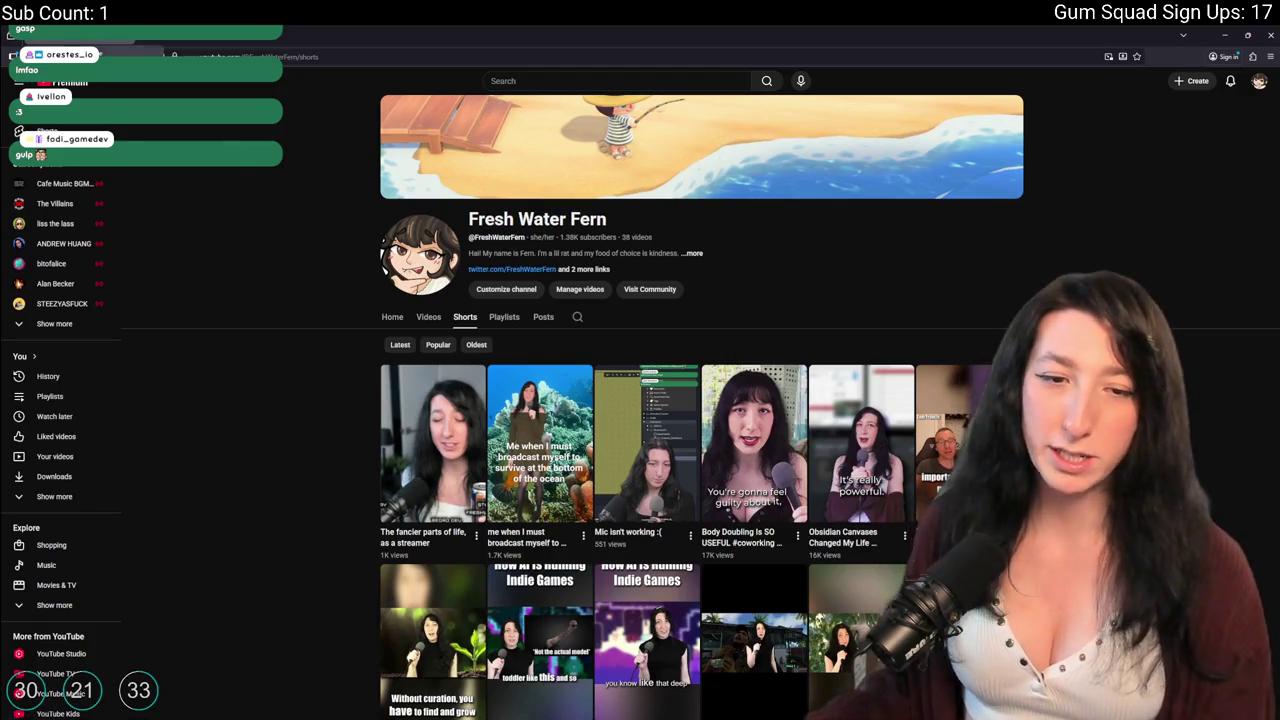
key(alt+Tab)
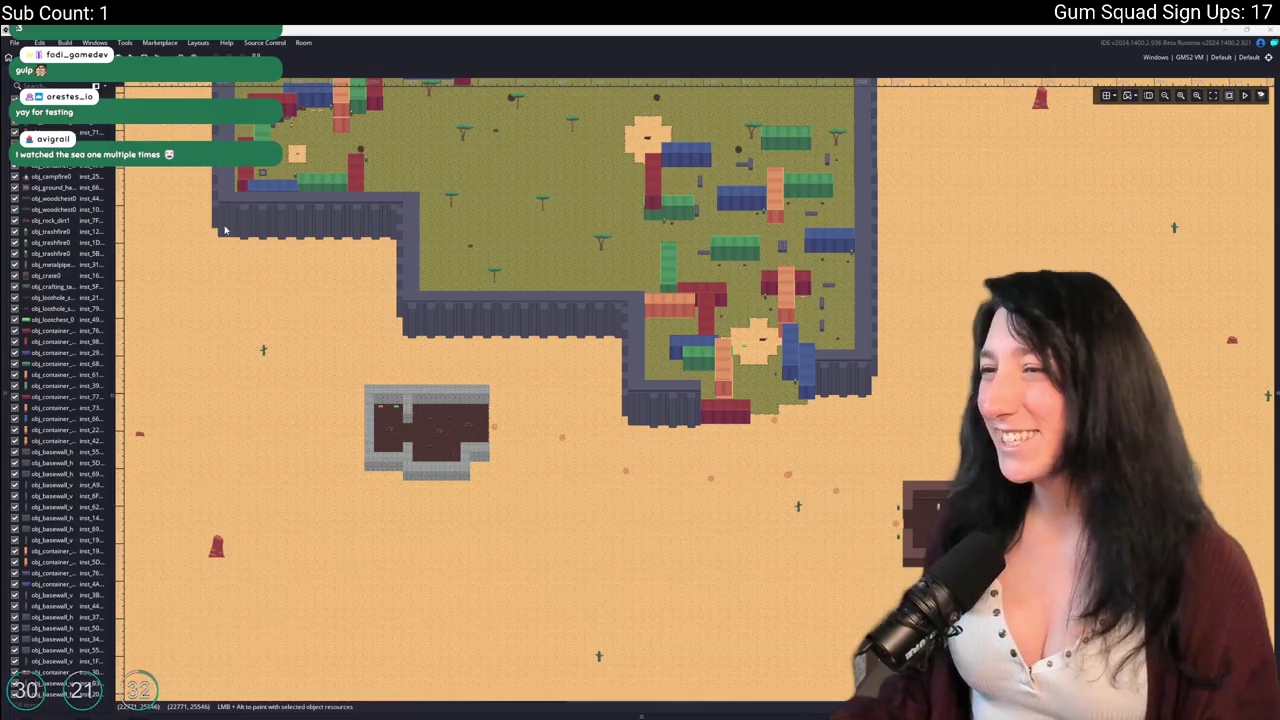
Show the tile properties, layers, instance inspector and asset list around the room canvas.
scroll(431, 294, down, 1)
scroll(431, 294, down, 3)
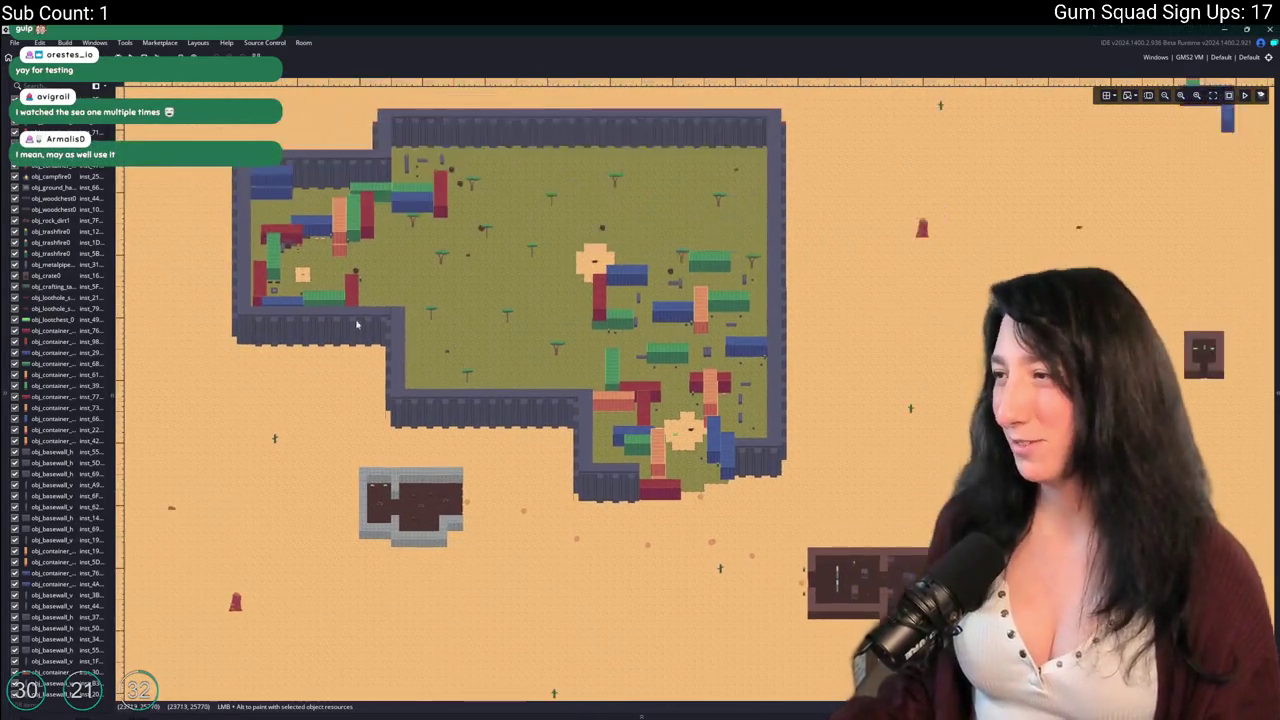
scroll(741, 214, up, 2)
scroll(741, 214, up, 5)
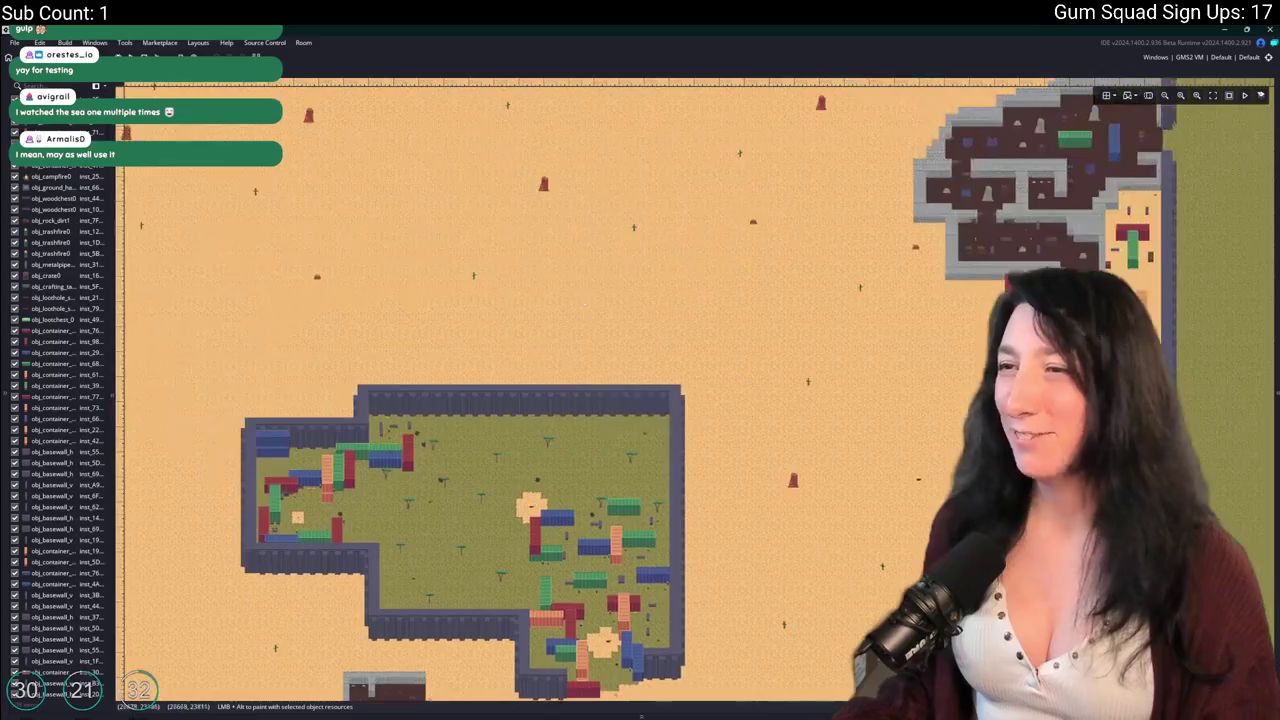
click(1275, 174)
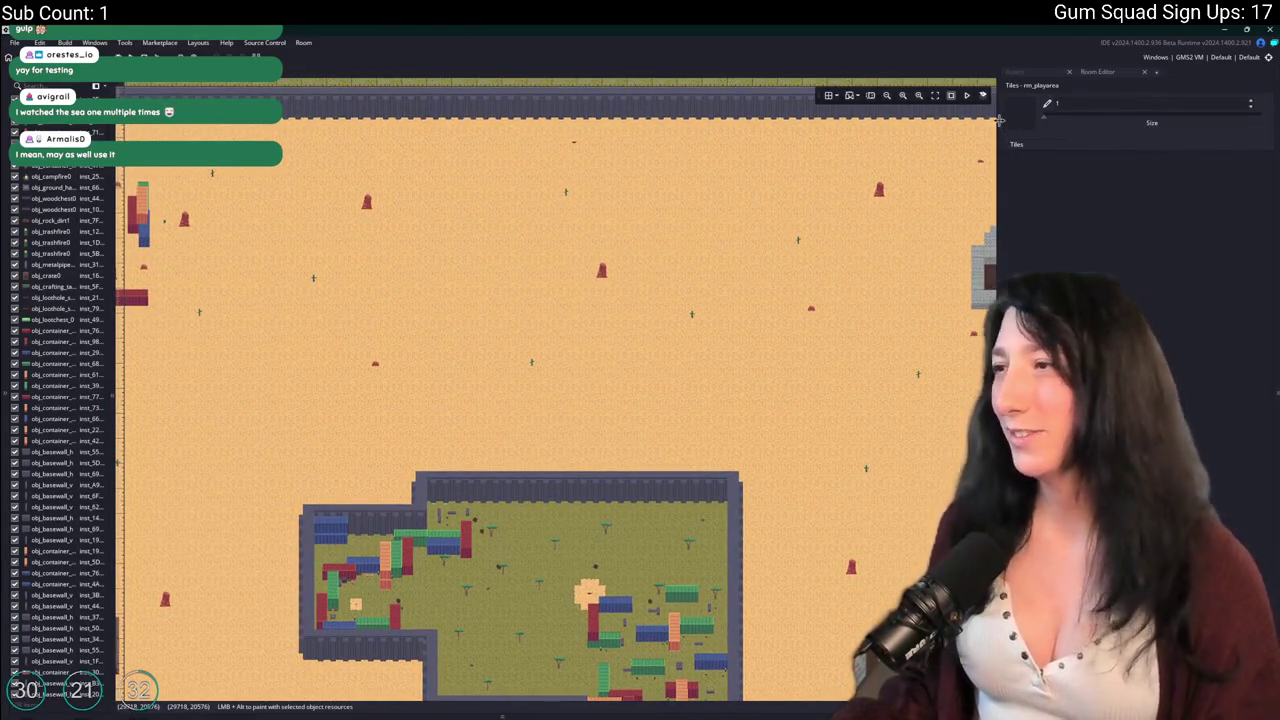
drag(998, 119, 1058, 119)
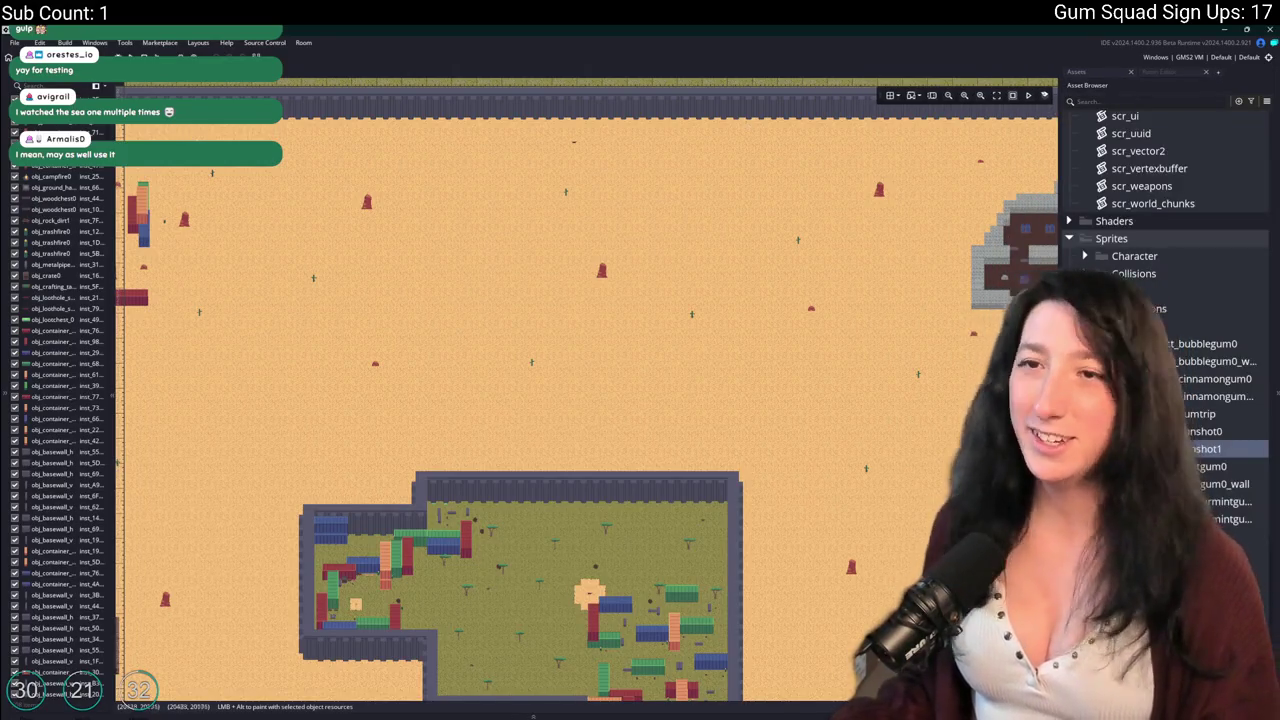
click(6, 236)
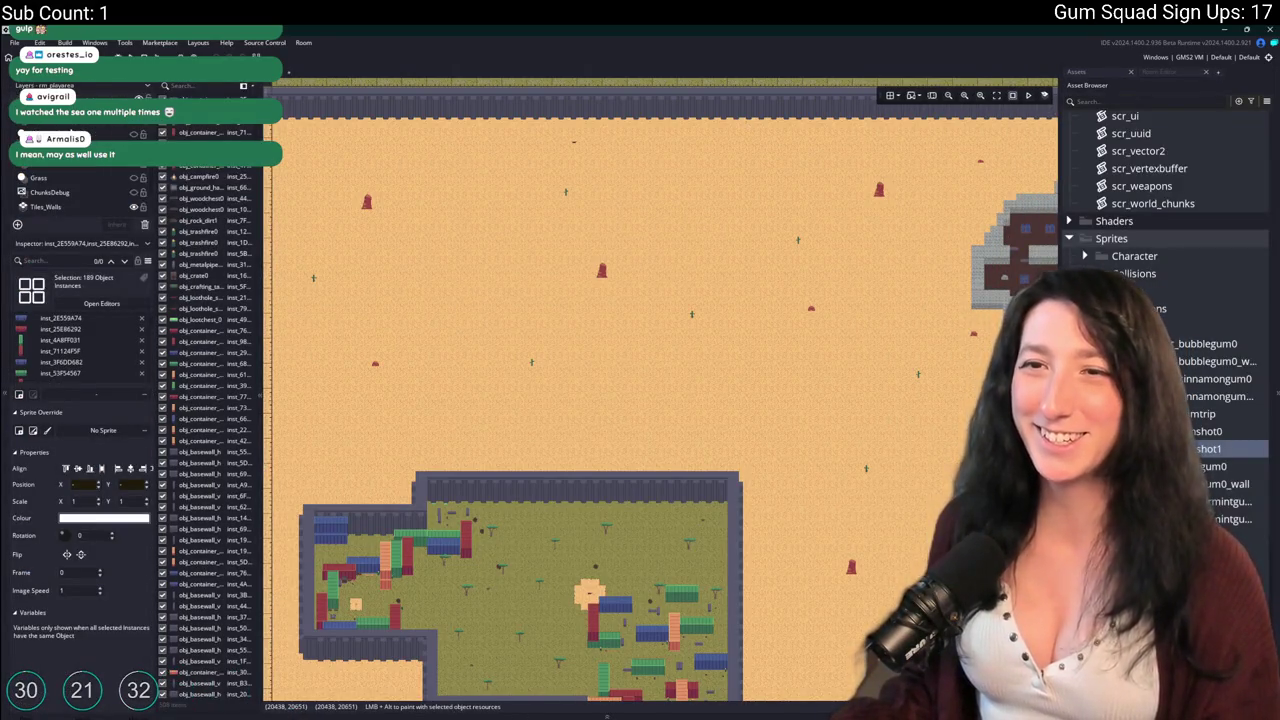
drag(508, 245, 583, 271)
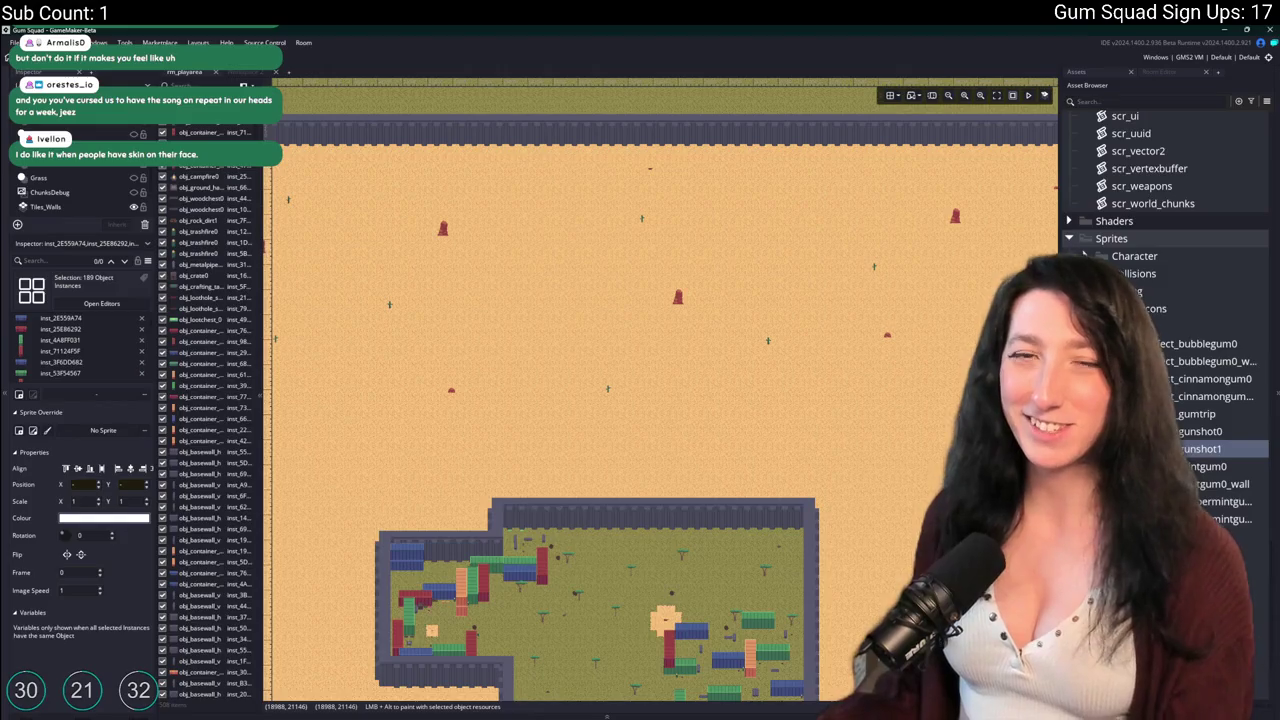
Zoom the room view onto the walled base and bring up the asset search.
scroll(660, 400, down, 5)
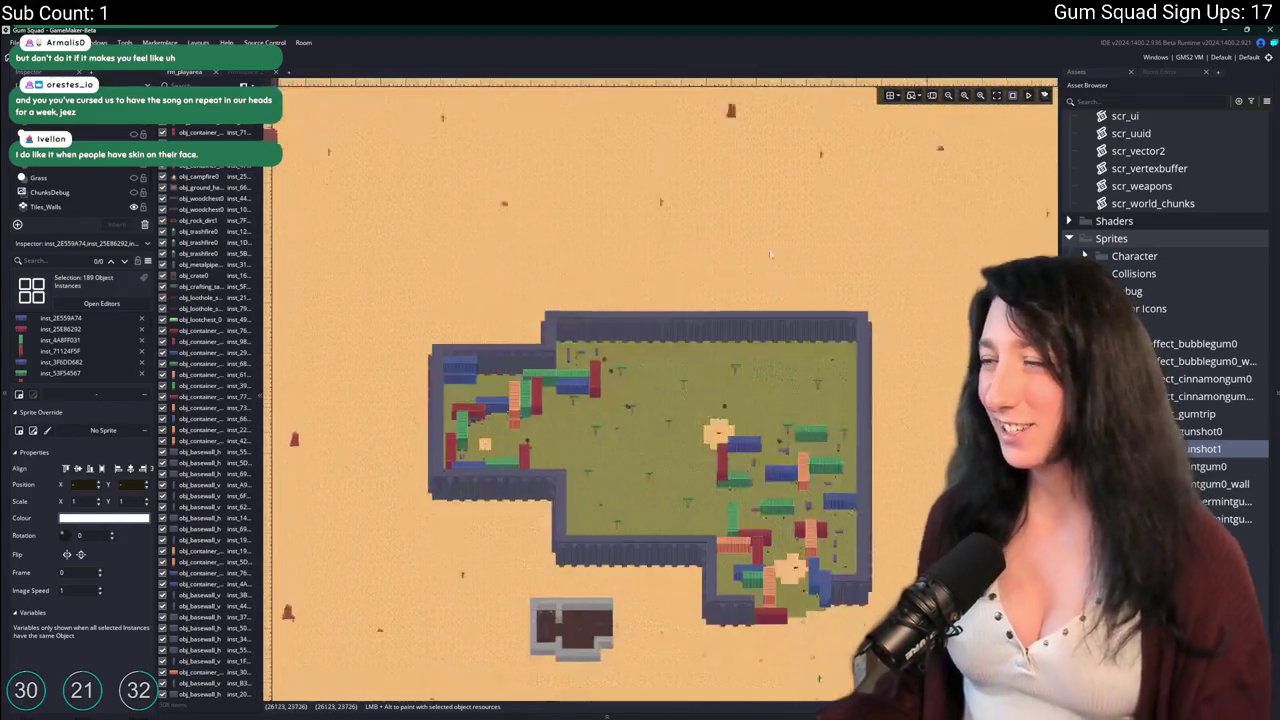
scroll(660, 400, up, 2)
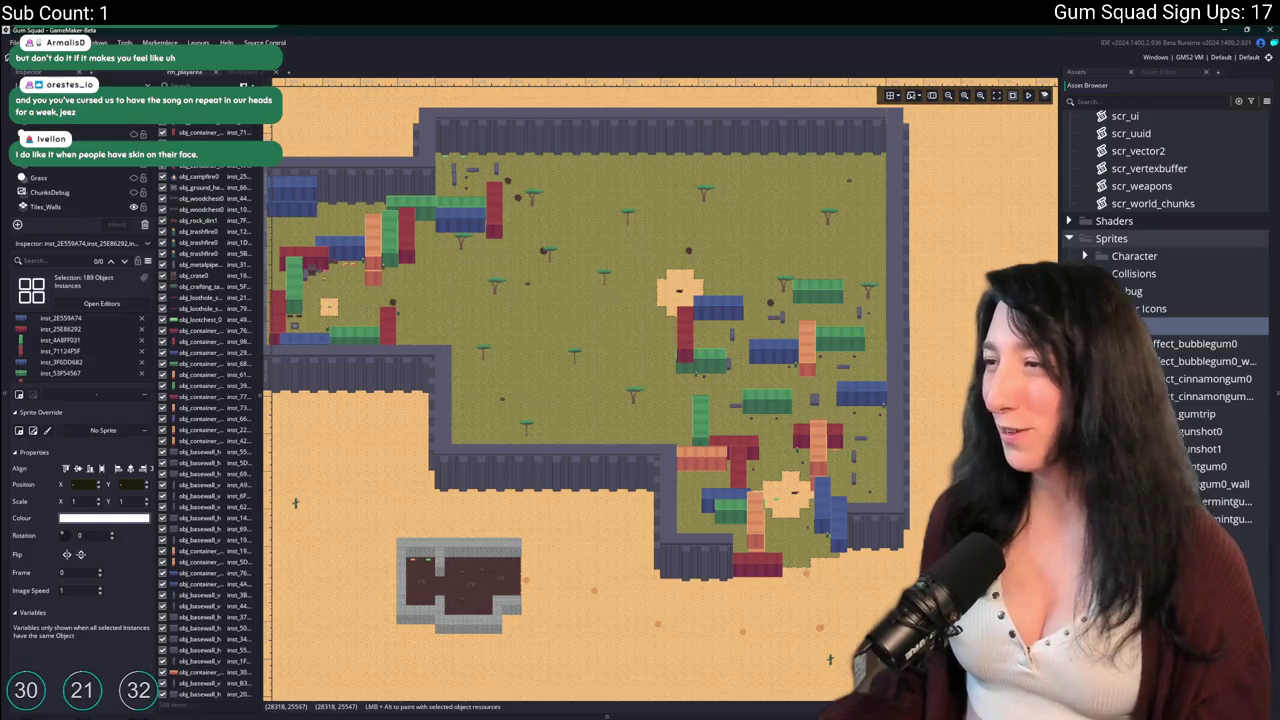
scroll(1160, 300, up, 5)
scroll(1165, 170, up, 10)
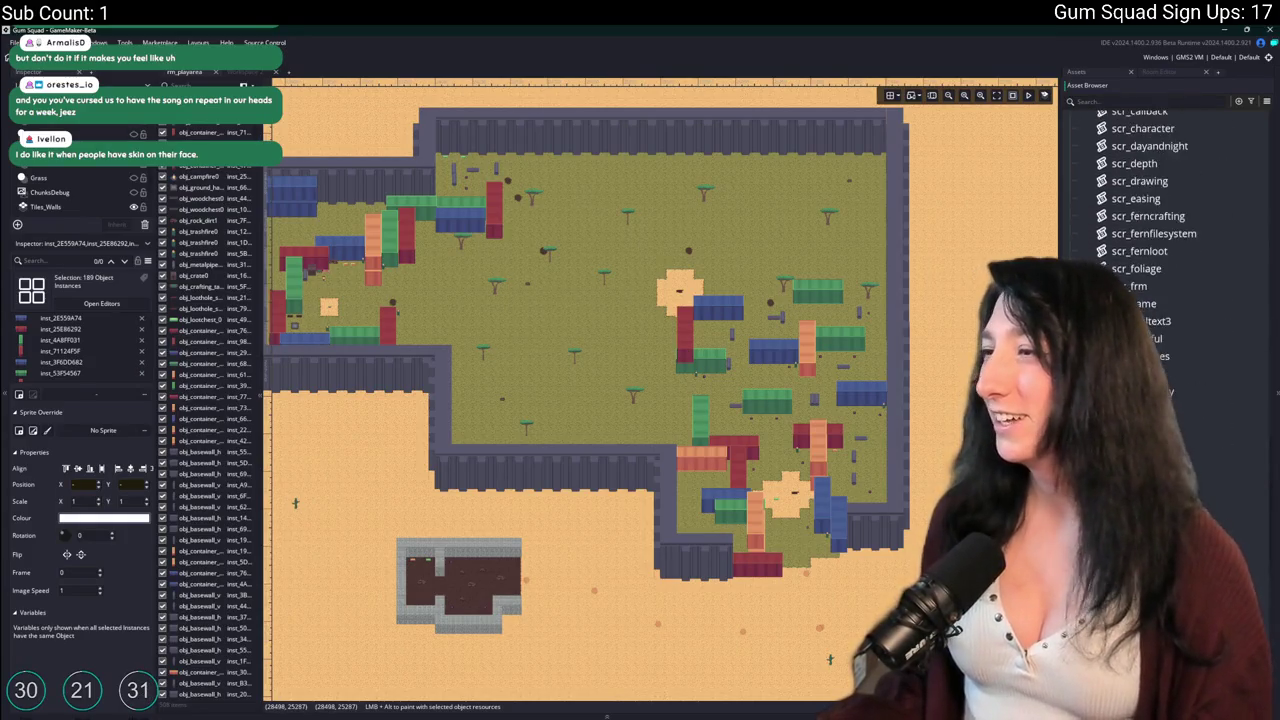
scroll(1165, 200, up, 5)
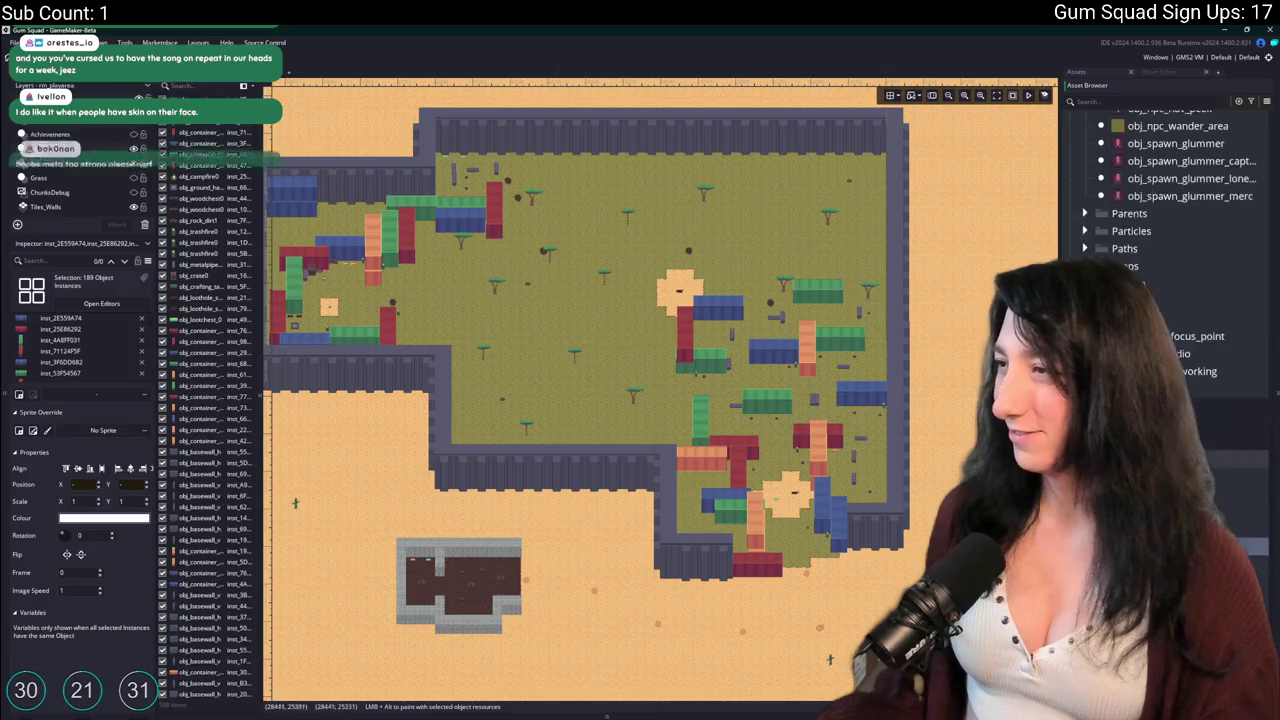
scroll(1165, 200, up, 3)
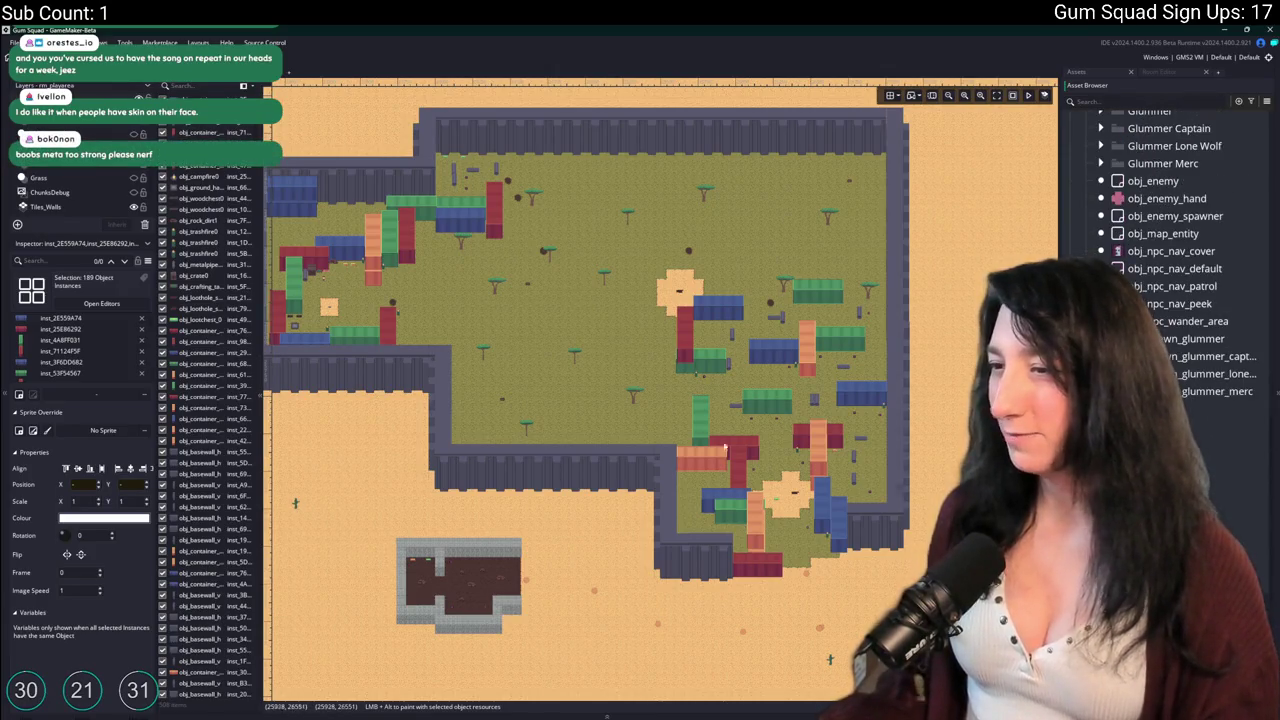
scroll(600, 400, down, 3)
scroll(600, 400, up, 2)
key(ctrl+t)
Open the ToDo notes, check the drag-to-replace-items line, then close them.
text(todo)
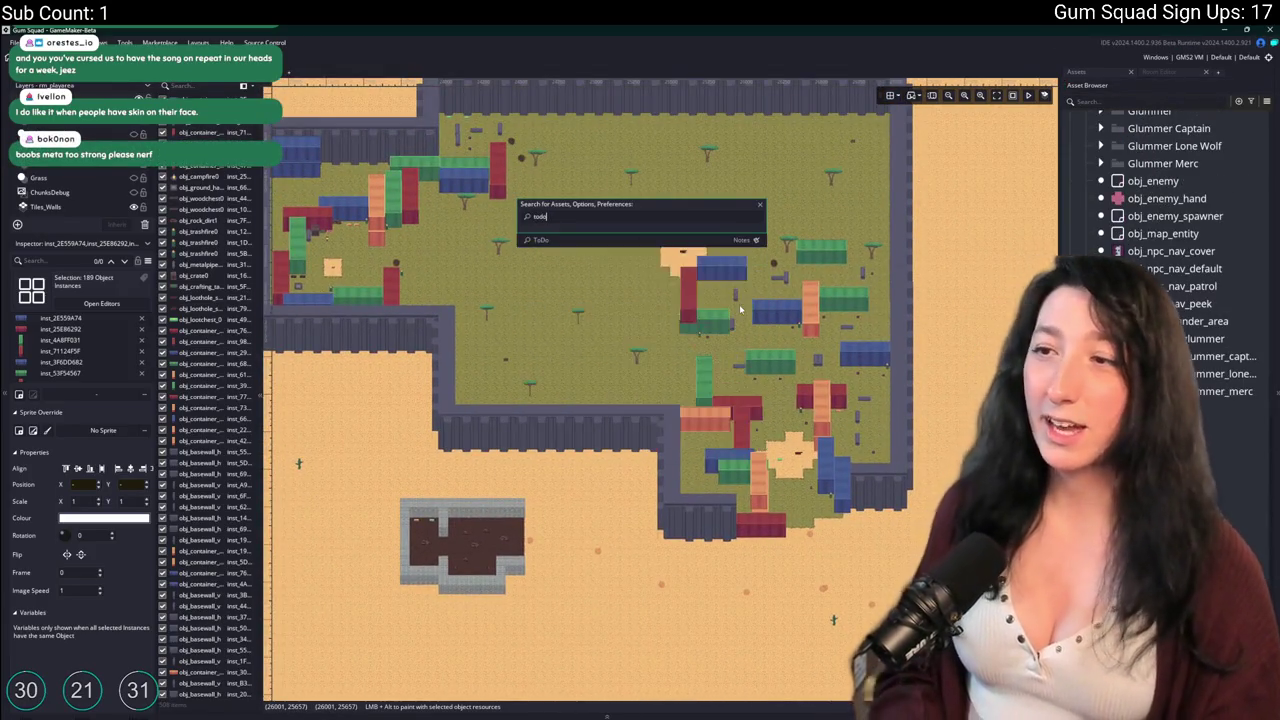
key(Return)
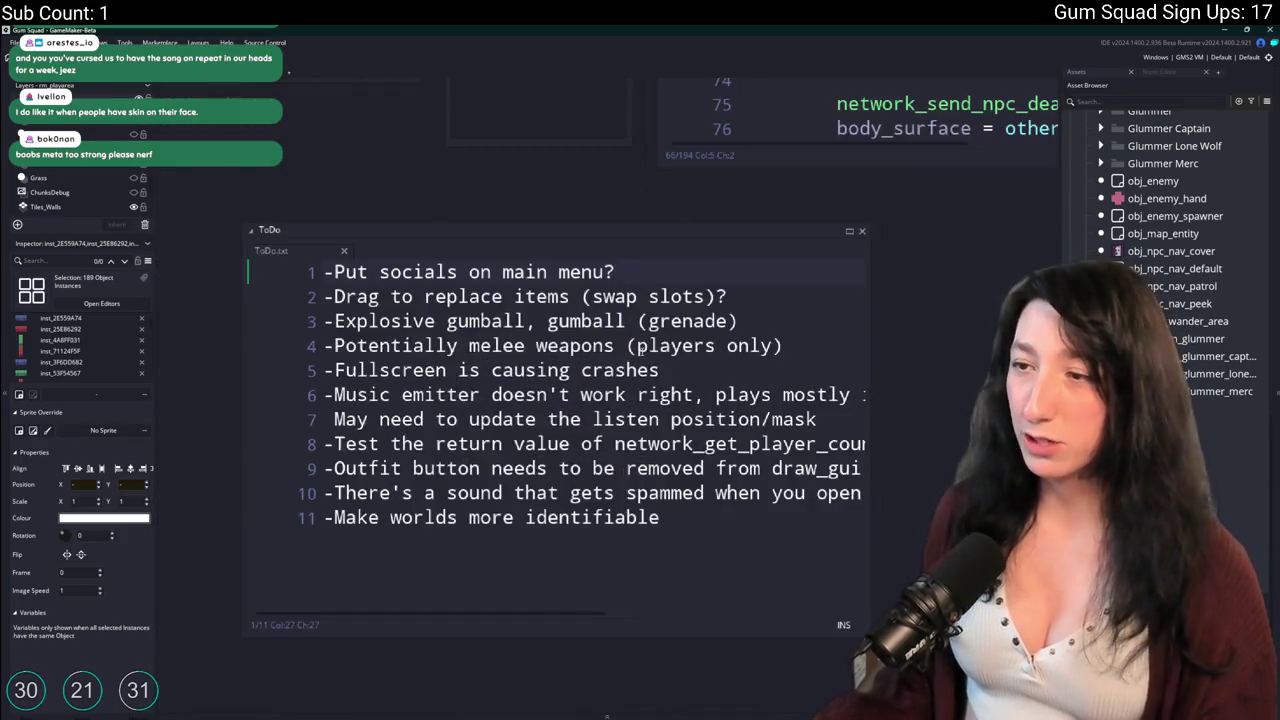
click(326, 296)
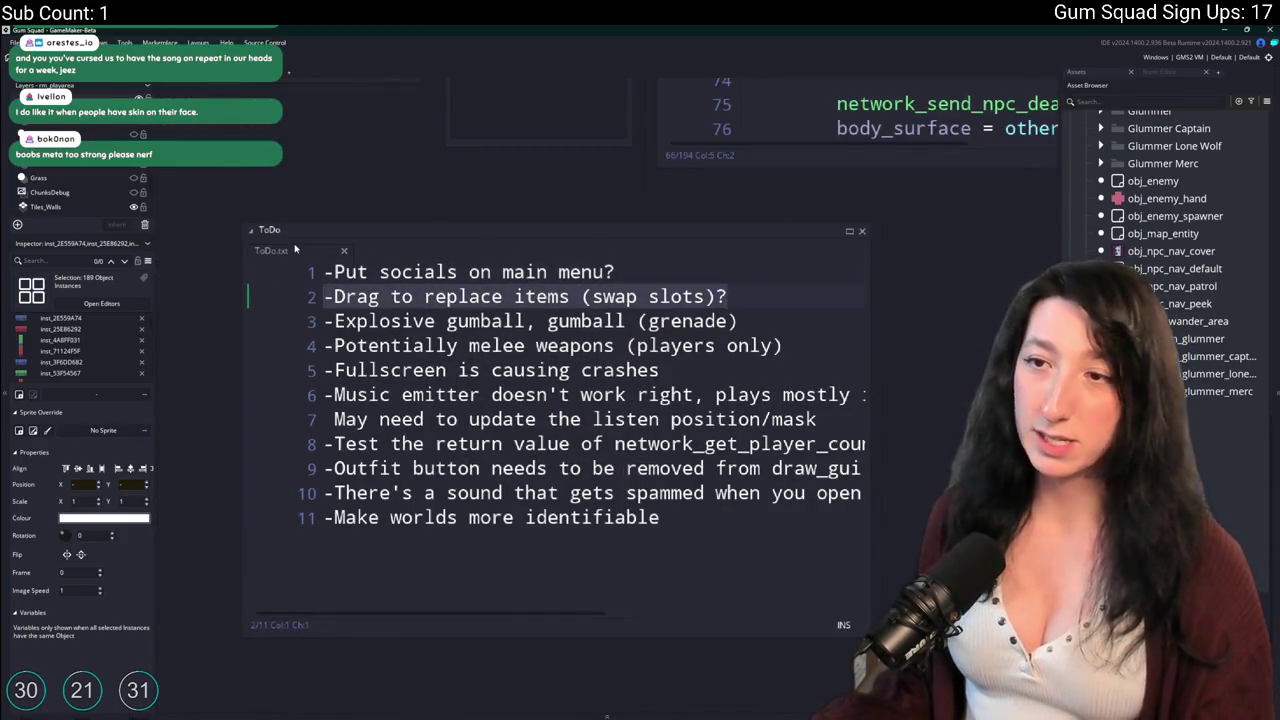
middle_click(294, 249)
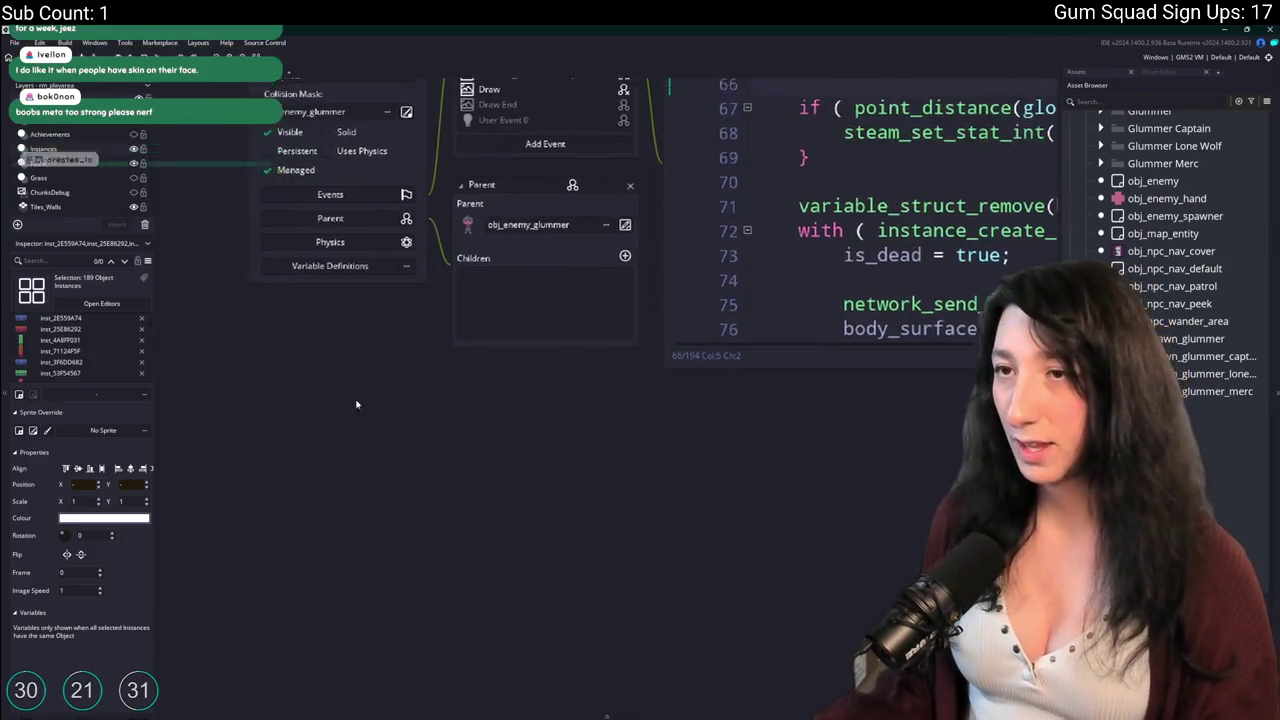
Search the assets for 'ui' and open the scr_ui script.
key(ctrl+t)
text(set)
text(t)
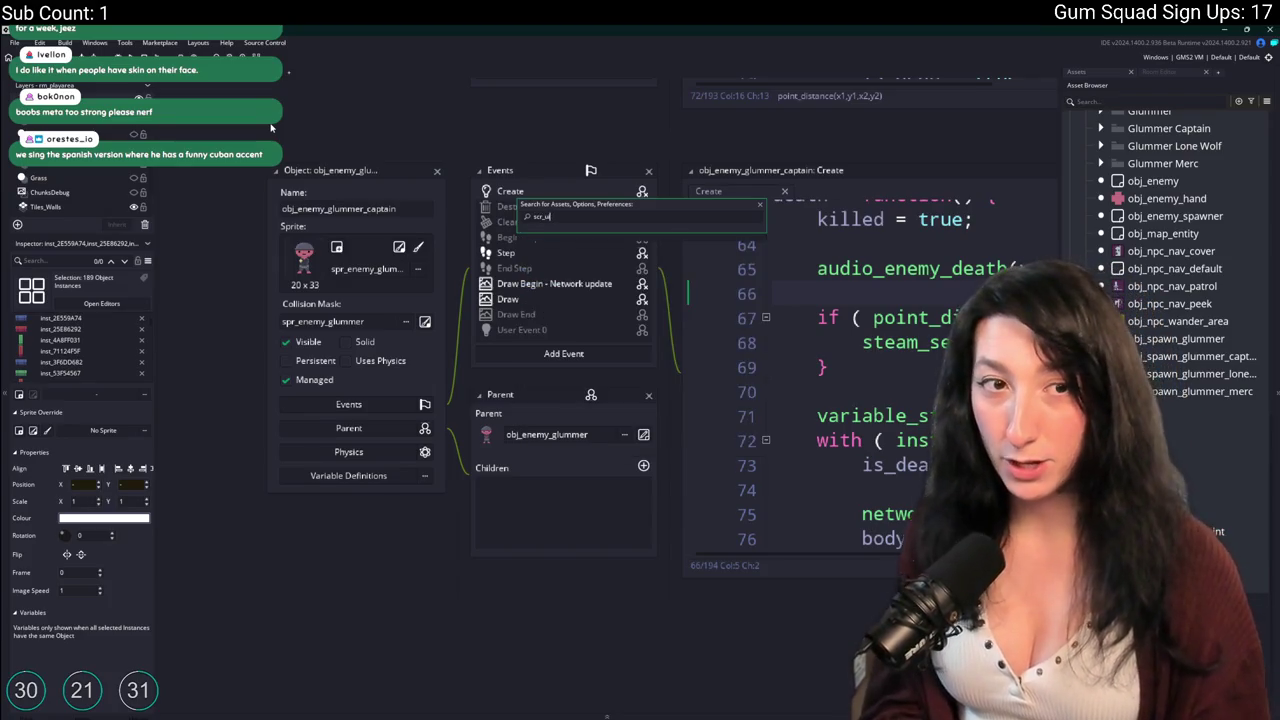
text(in)
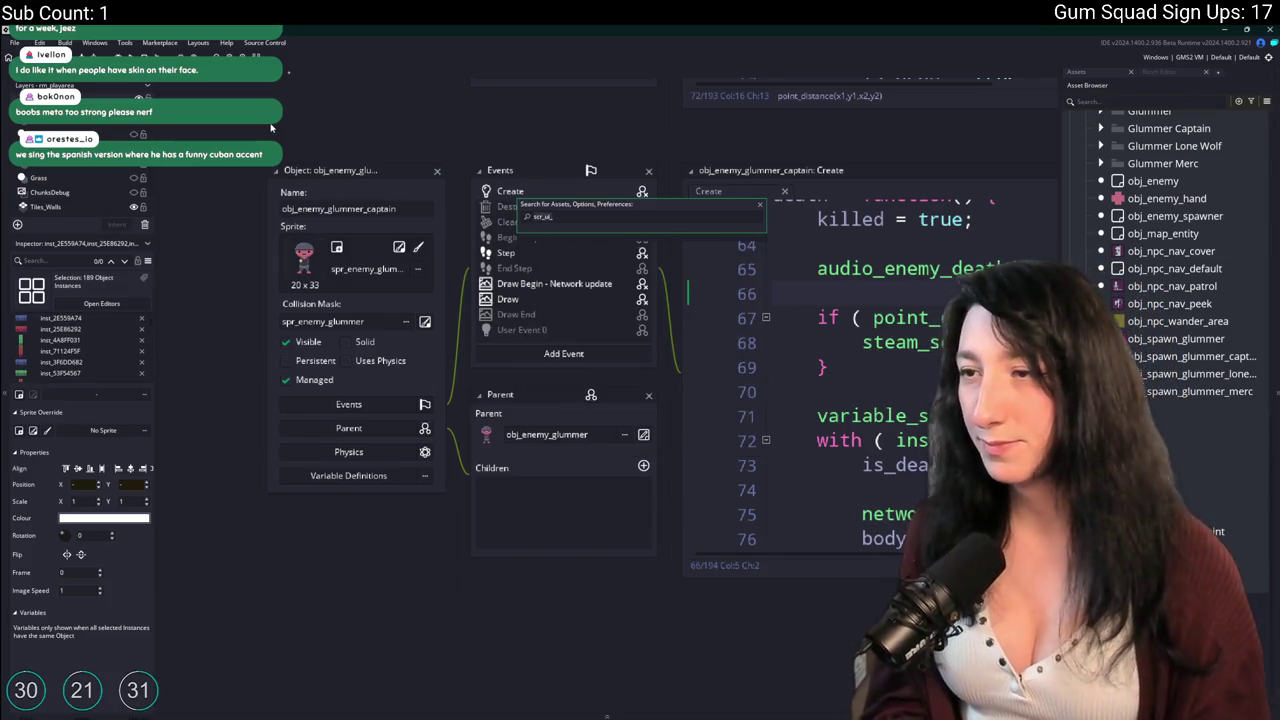
key(BackSpace)
key(BackSpace)
key(BackSpace)
text(ui)
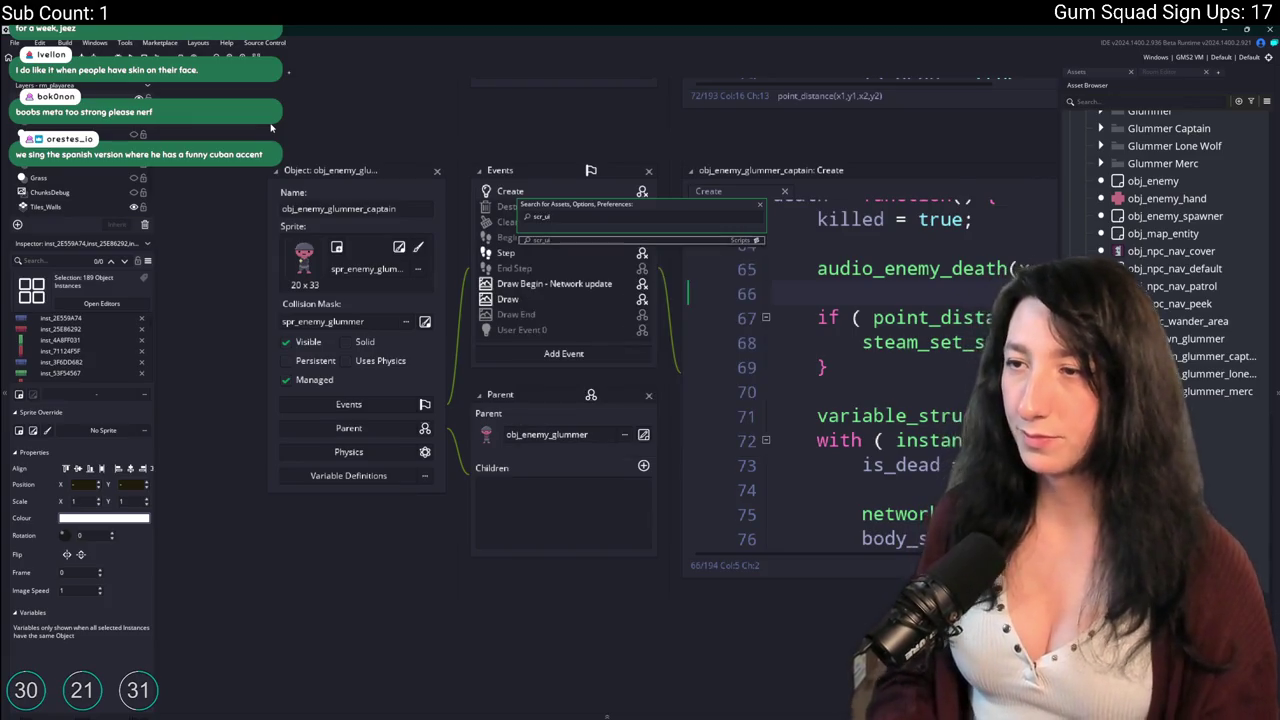
click(573, 291)
key(ctrl+f)
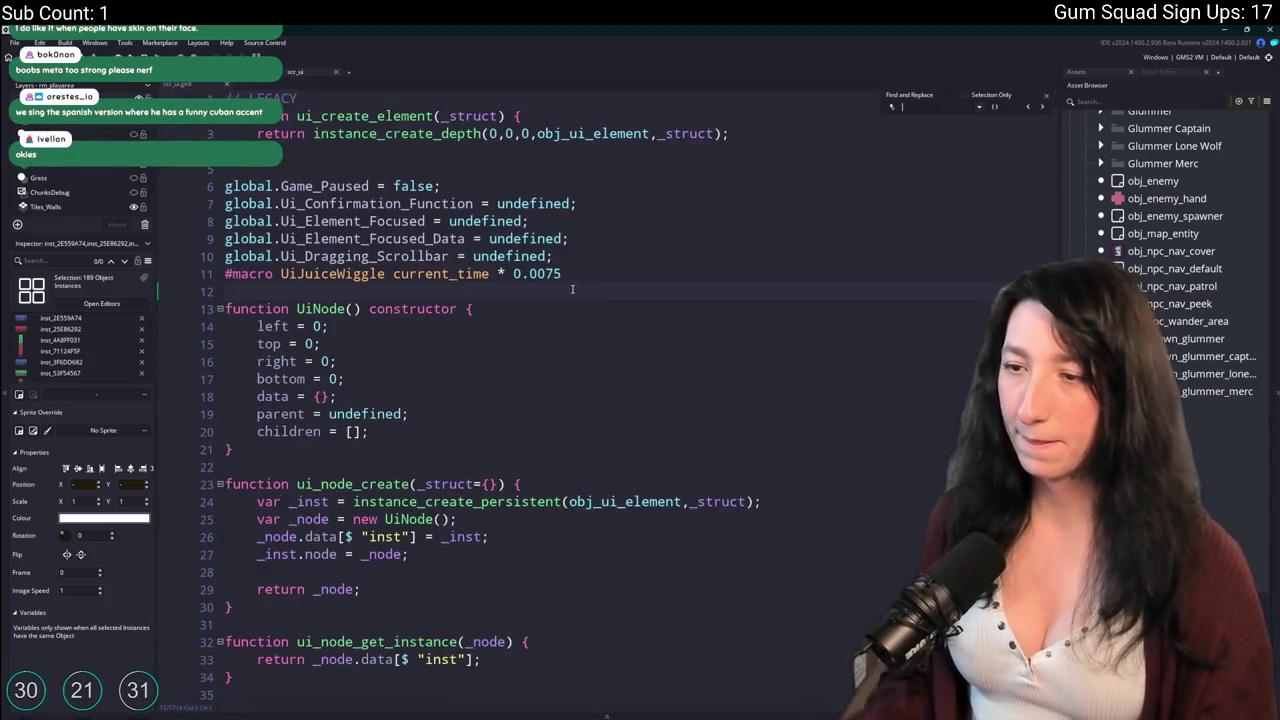
Find 'blocked' in scr_ui, hide the side panels, and retype the semicolon ending line 820.
text(blocked =)
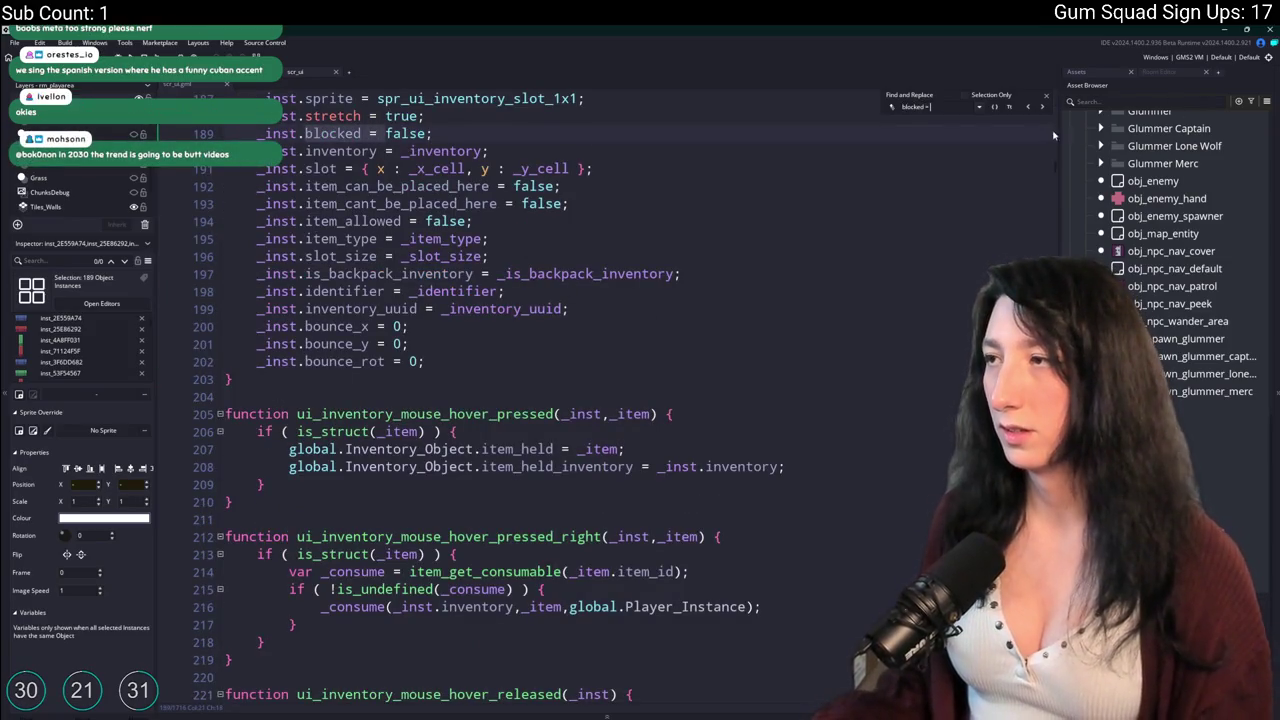
click(1043, 107)
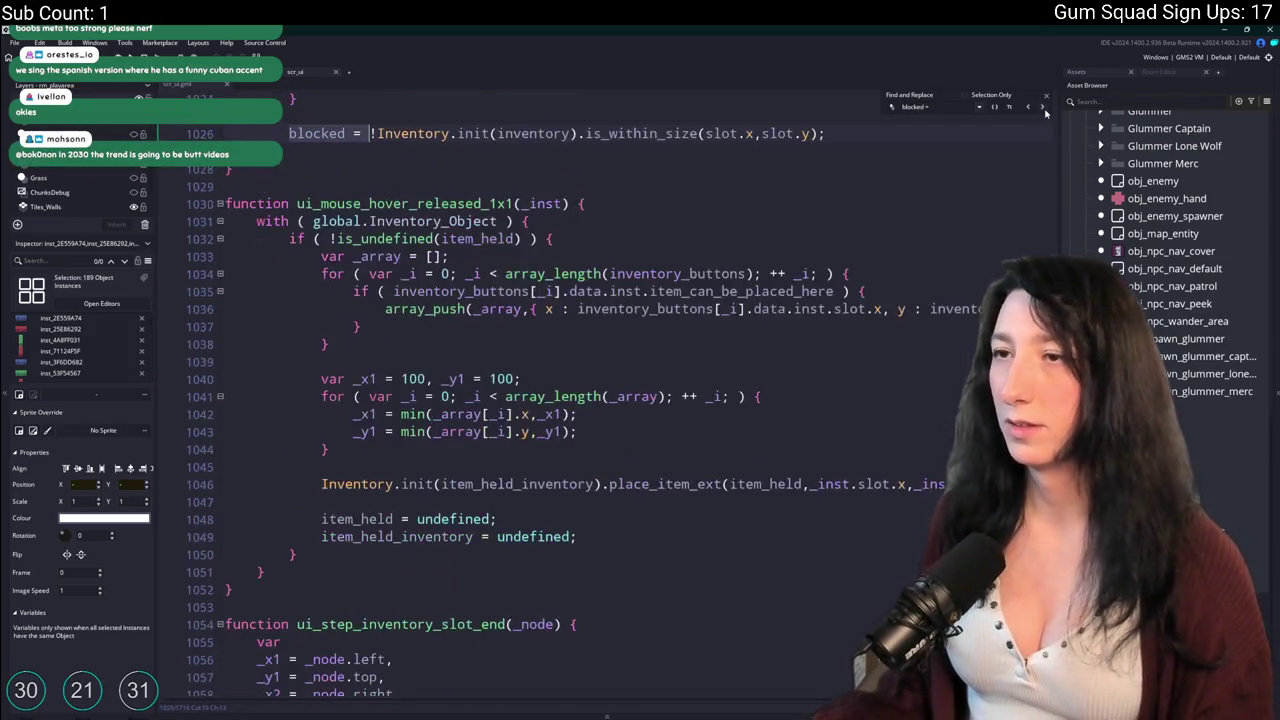
scroll(859, 381, up, 10)
scroll(859, 381, up, 20)
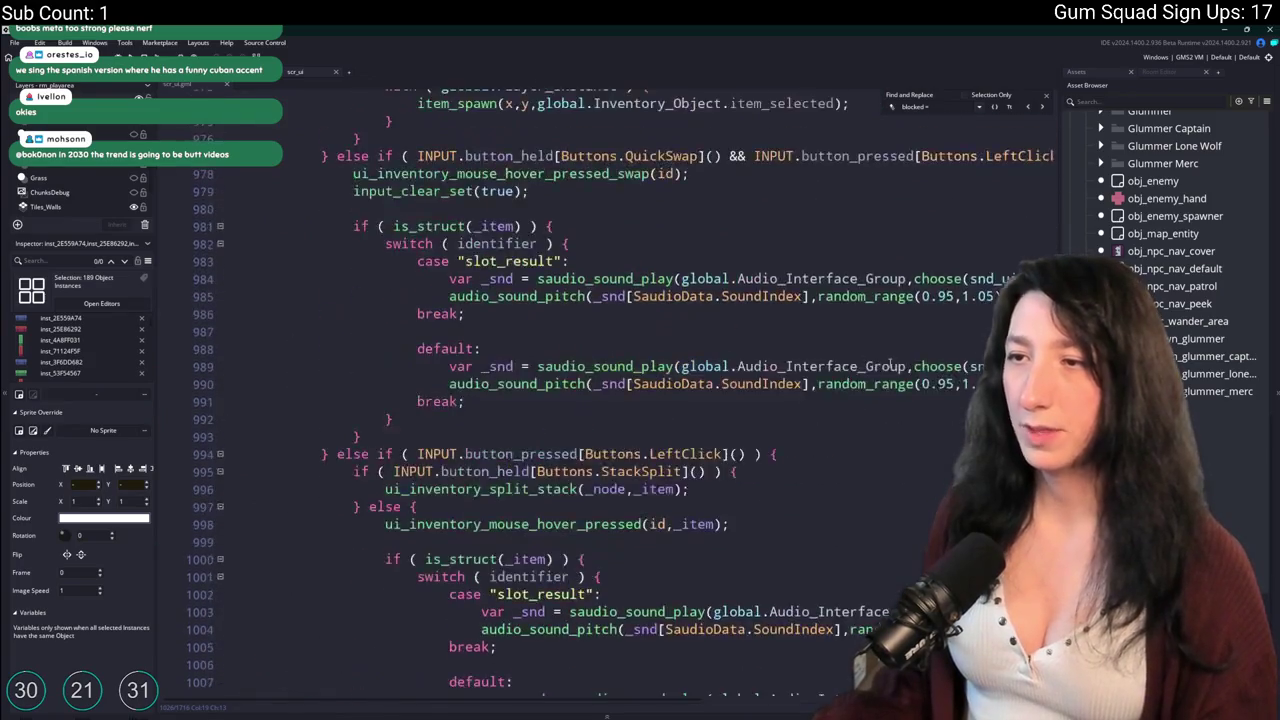
scroll(698, 495, up, 20)
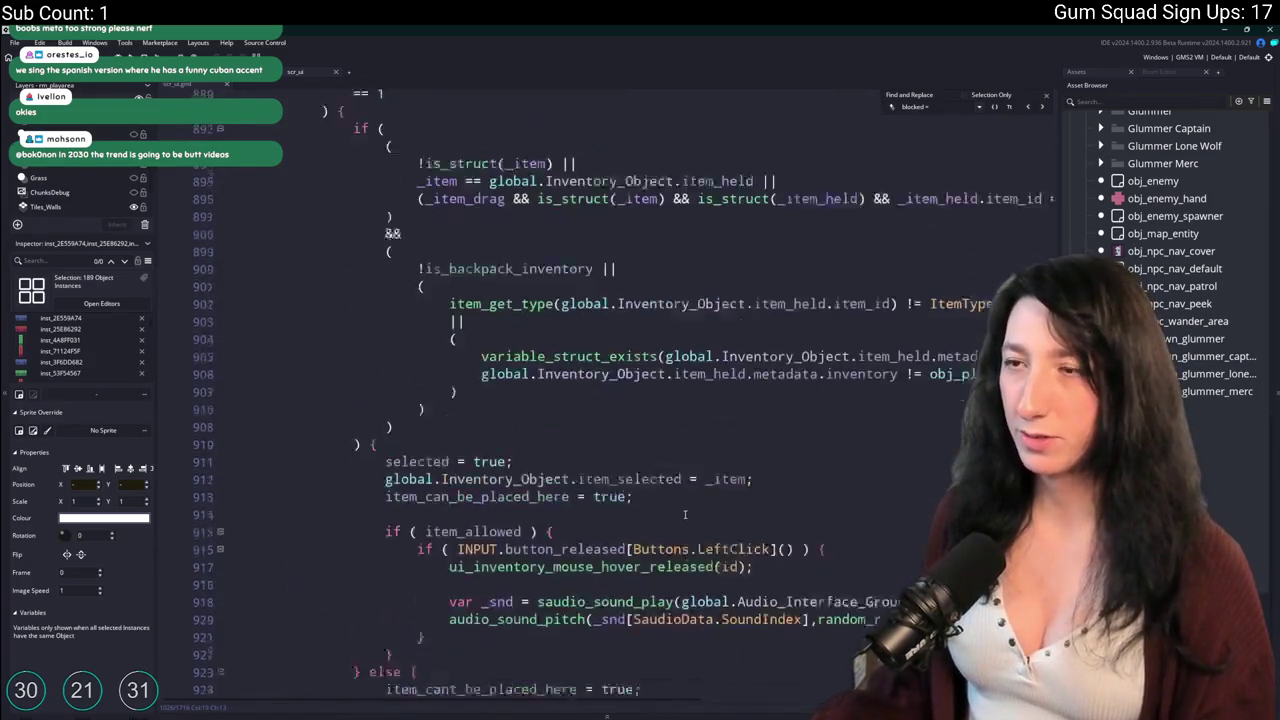
scroll(645, 398, up, 15)
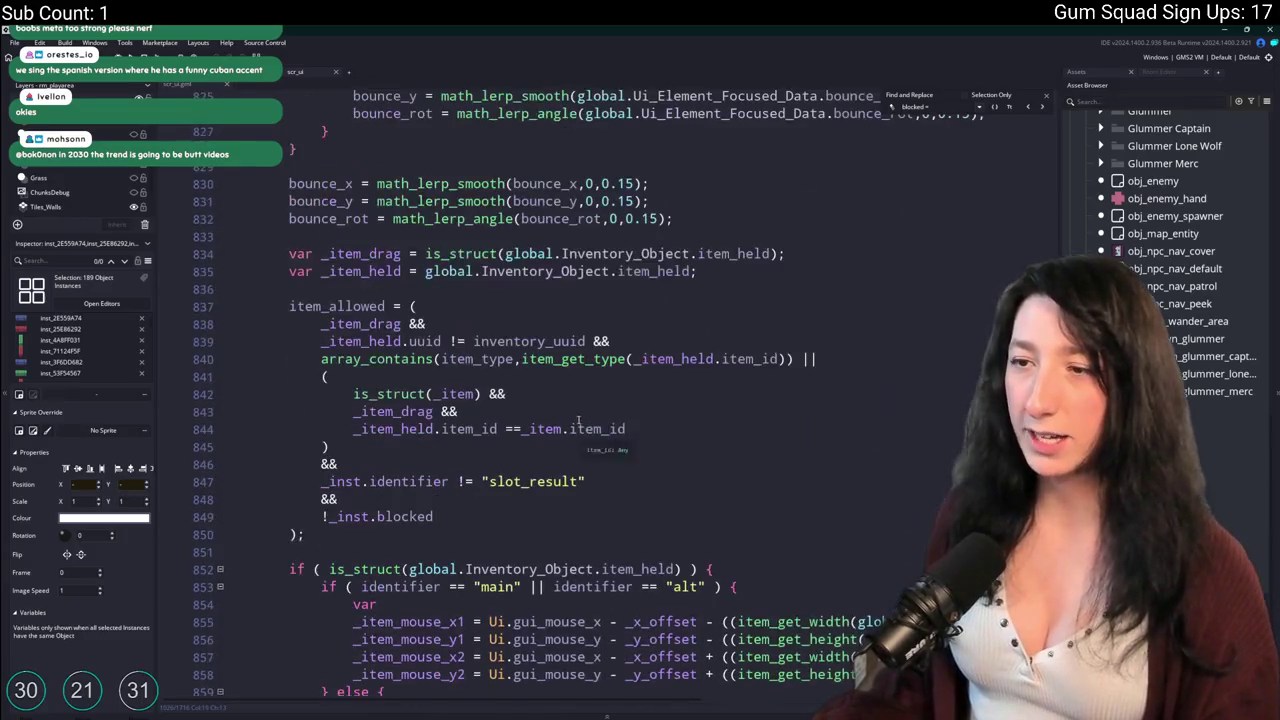
key(F12)
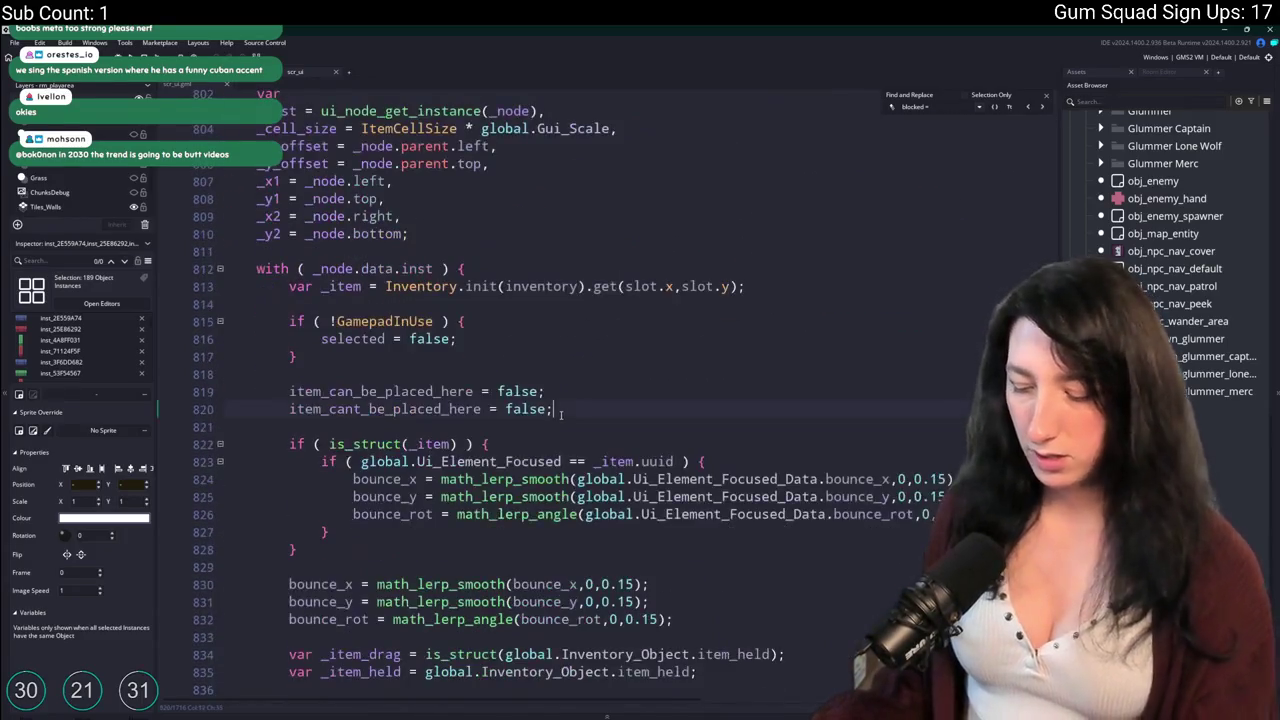
click(519, 389)
key(BackSpace)
text(;)
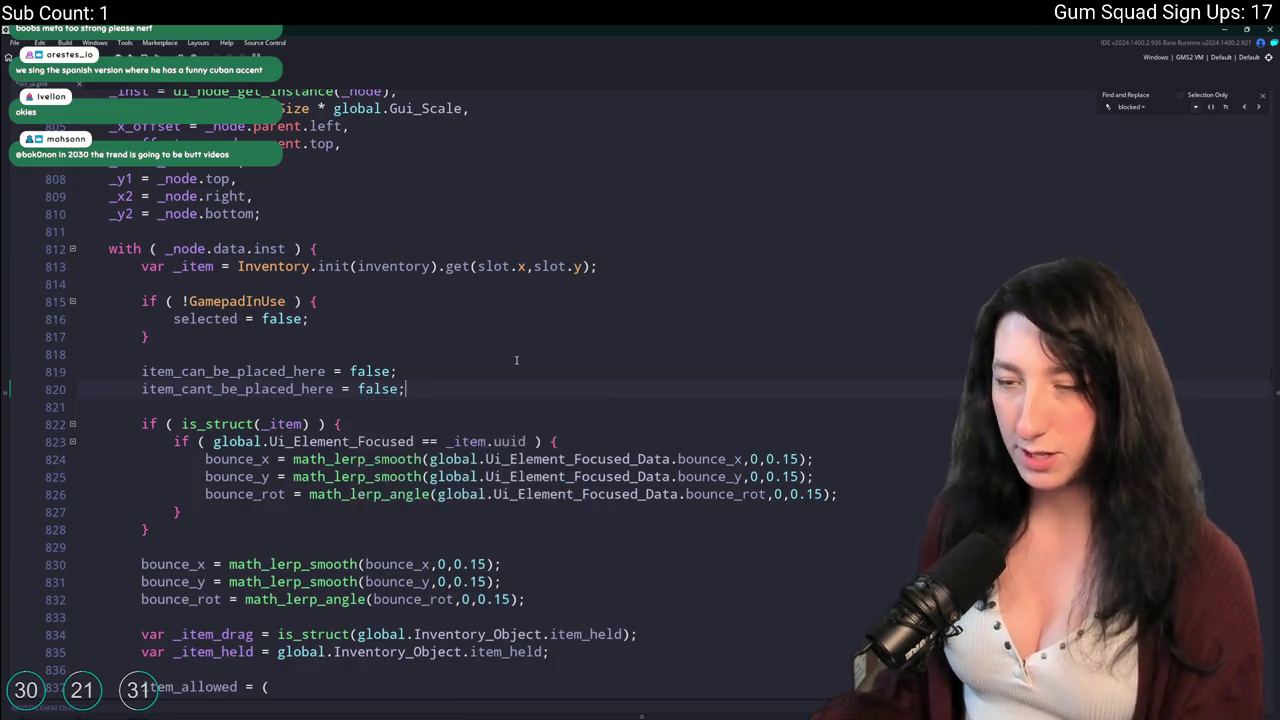
scroll(517, 360, down, 7)
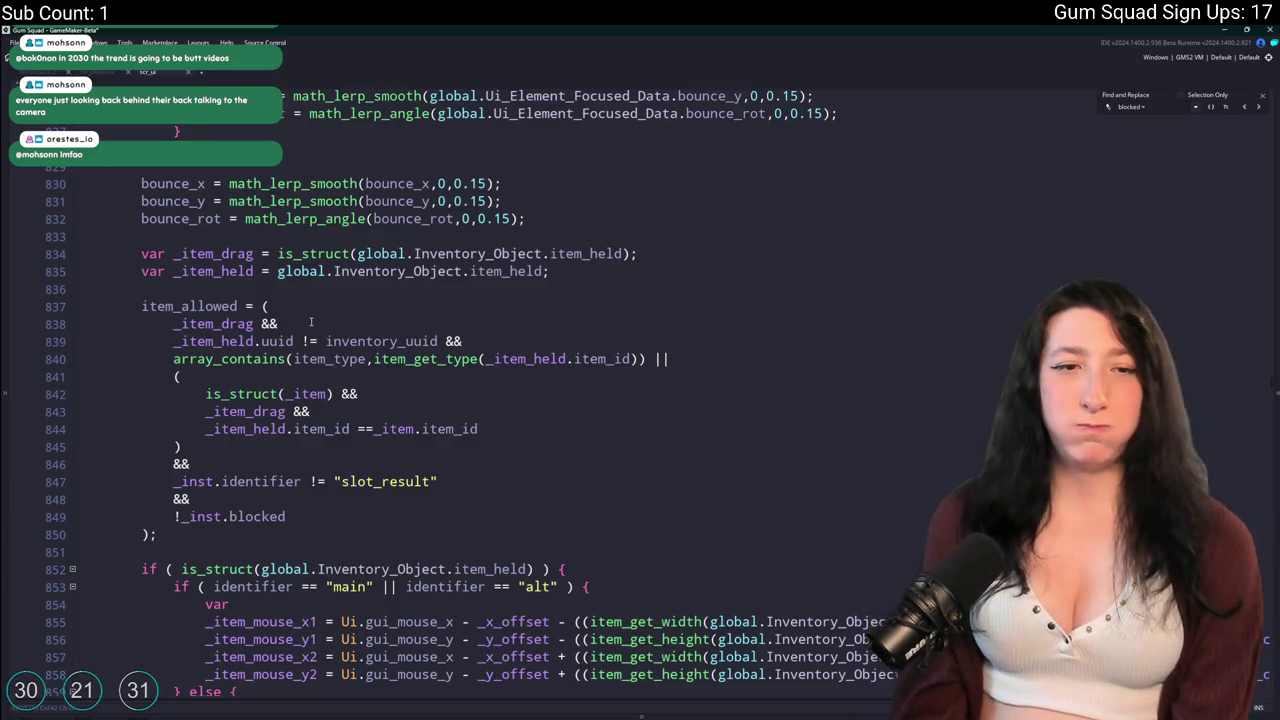
scroll(311, 321, down, 20)
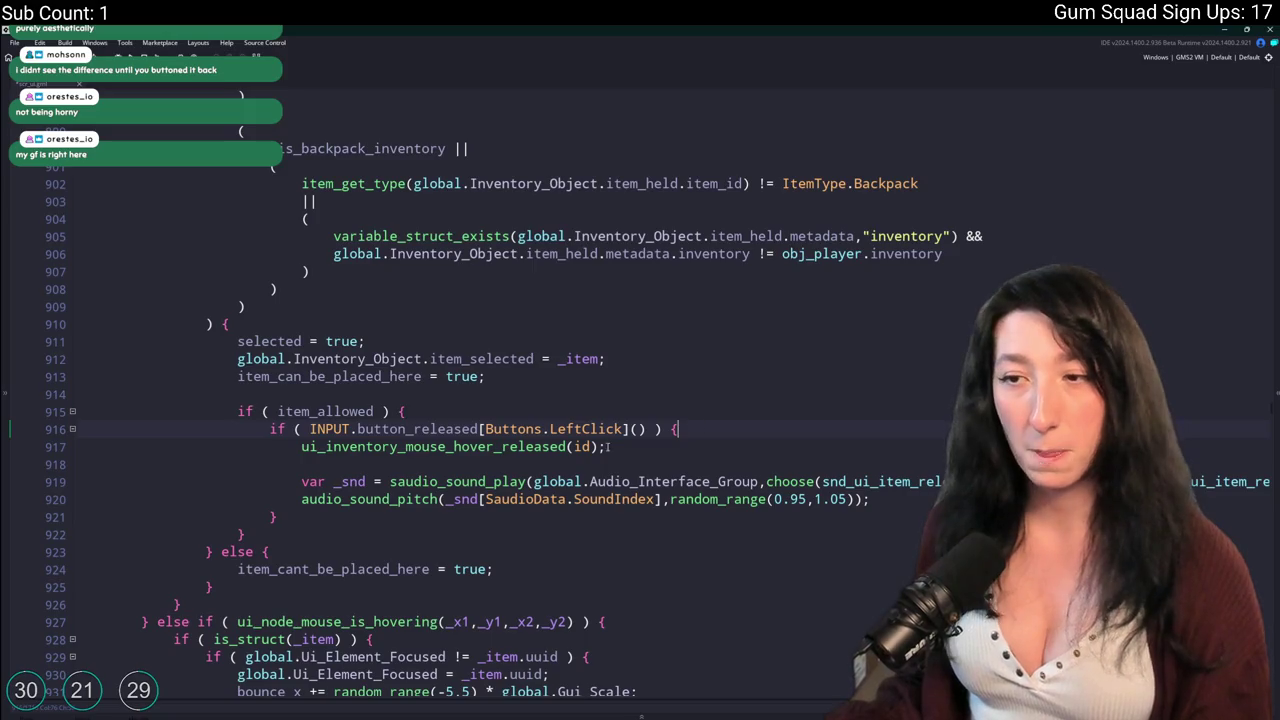
Locate the item_allowed definition and inspect its uuid comparison on line 839.
double_click(311, 411)
scroll(313, 450, up, 20)
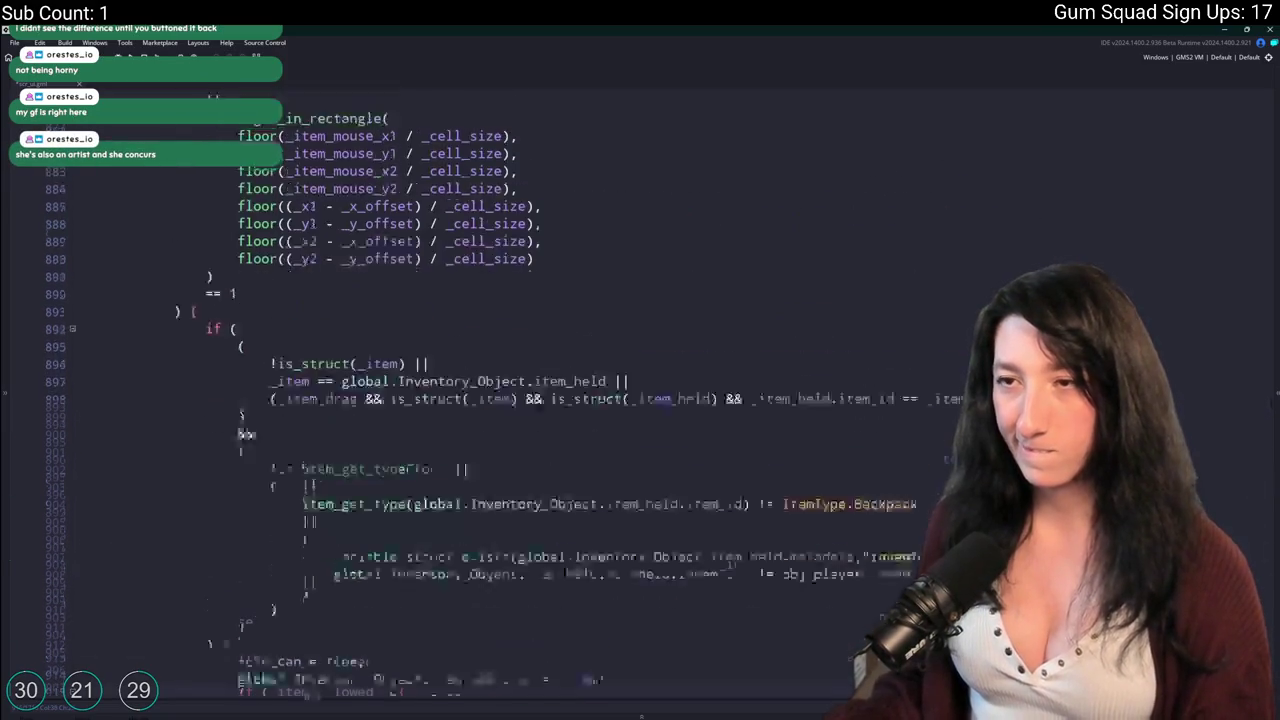
scroll(316, 488, up, 2)
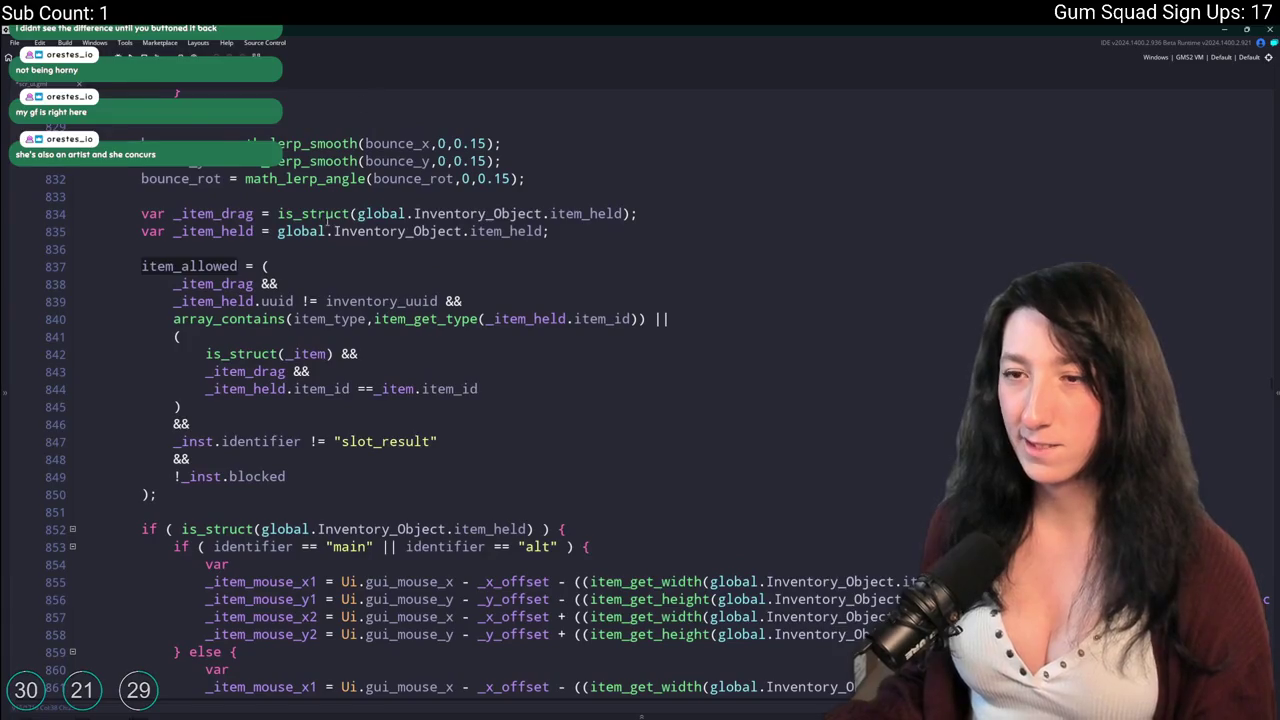
click(302, 476)
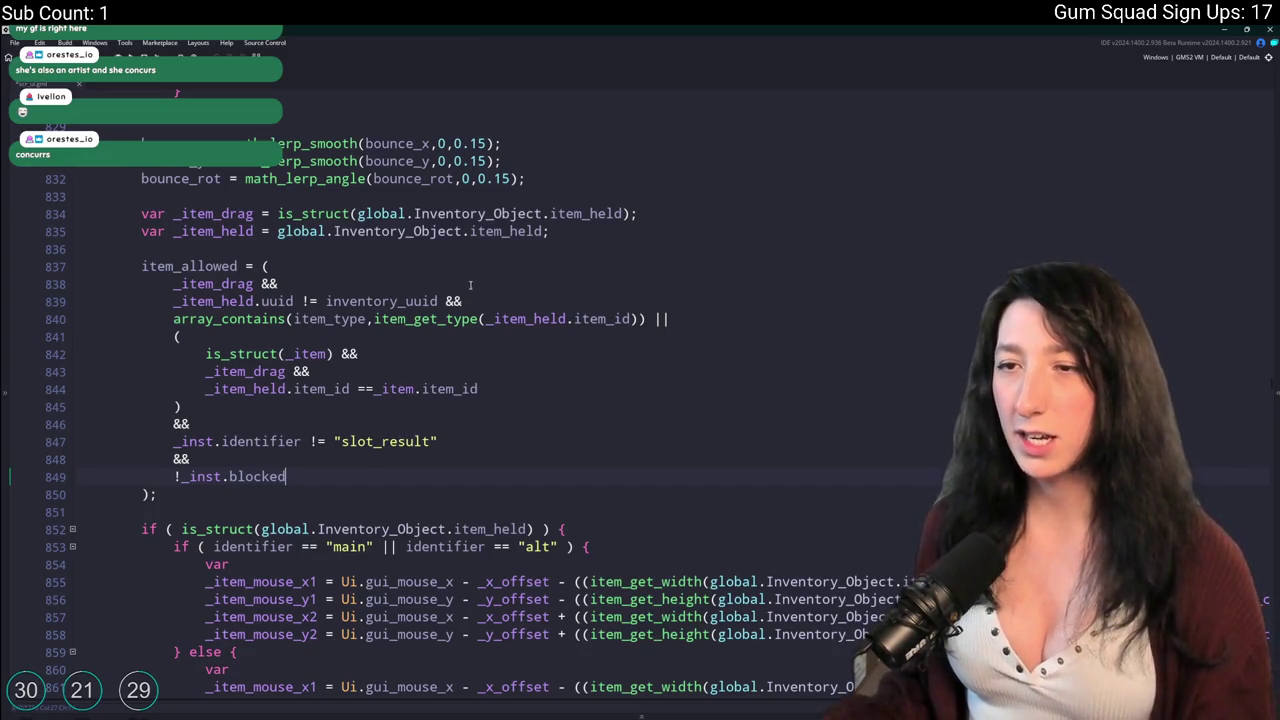
drag(439, 301, 173, 302)
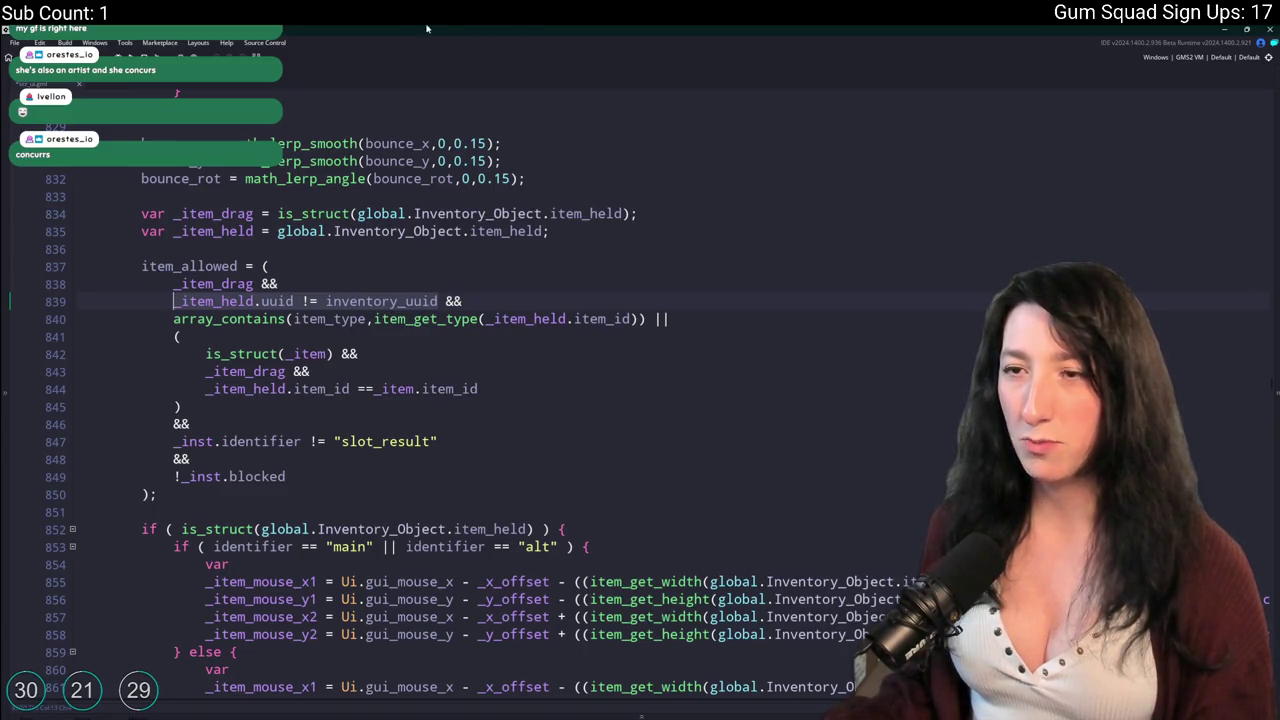
click(306, 303)
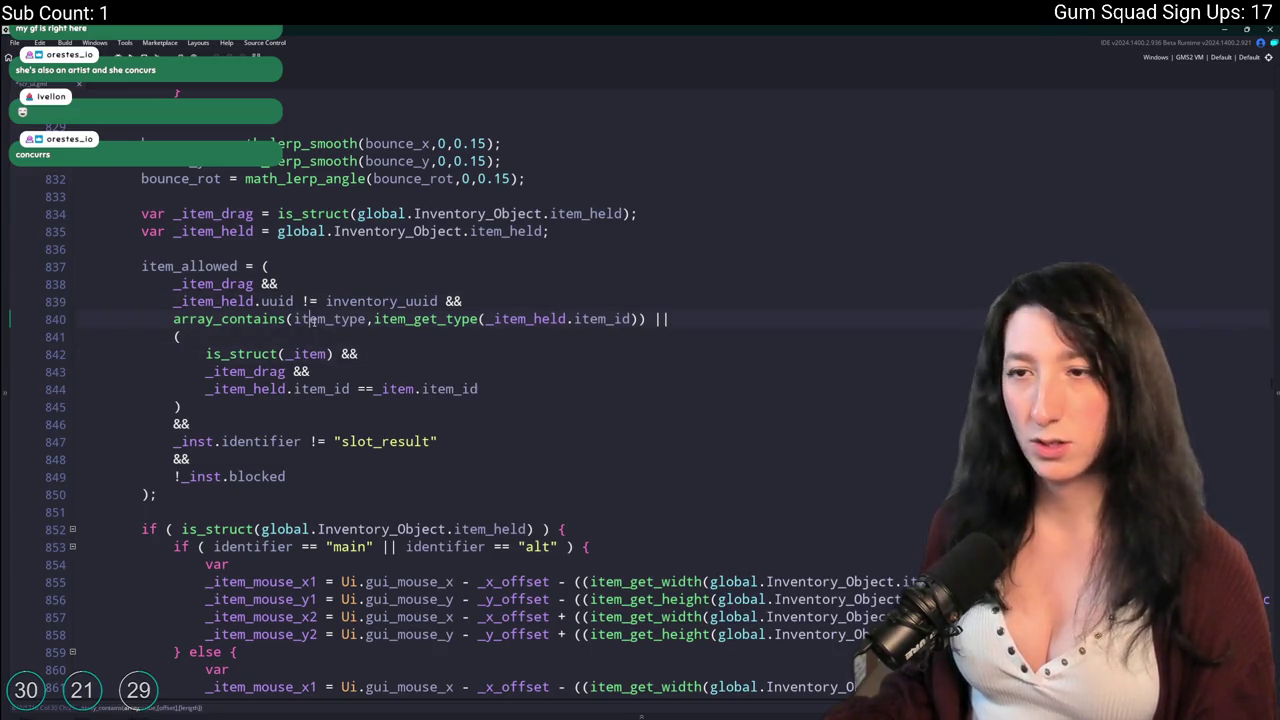
Review the array_contains, nested struct and item_id checks, ending at the start of line 844.
click(308, 330)
key(Up)
key(Home)
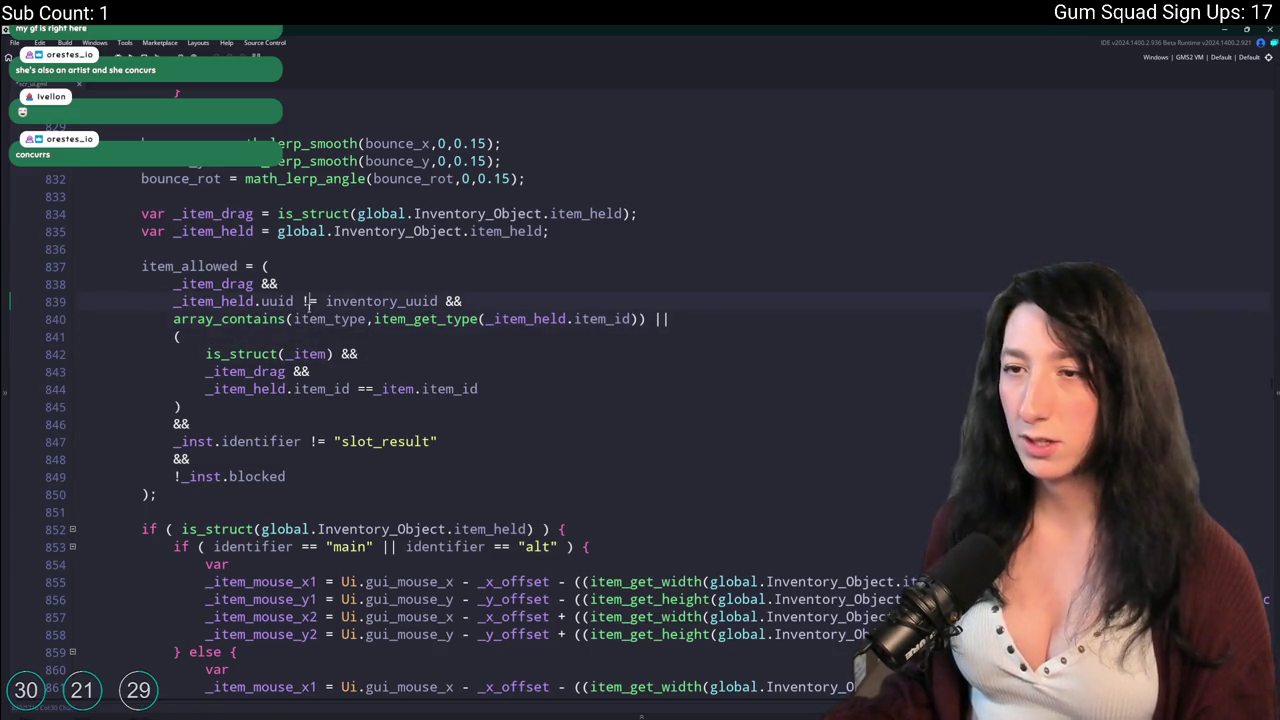
key(Down)
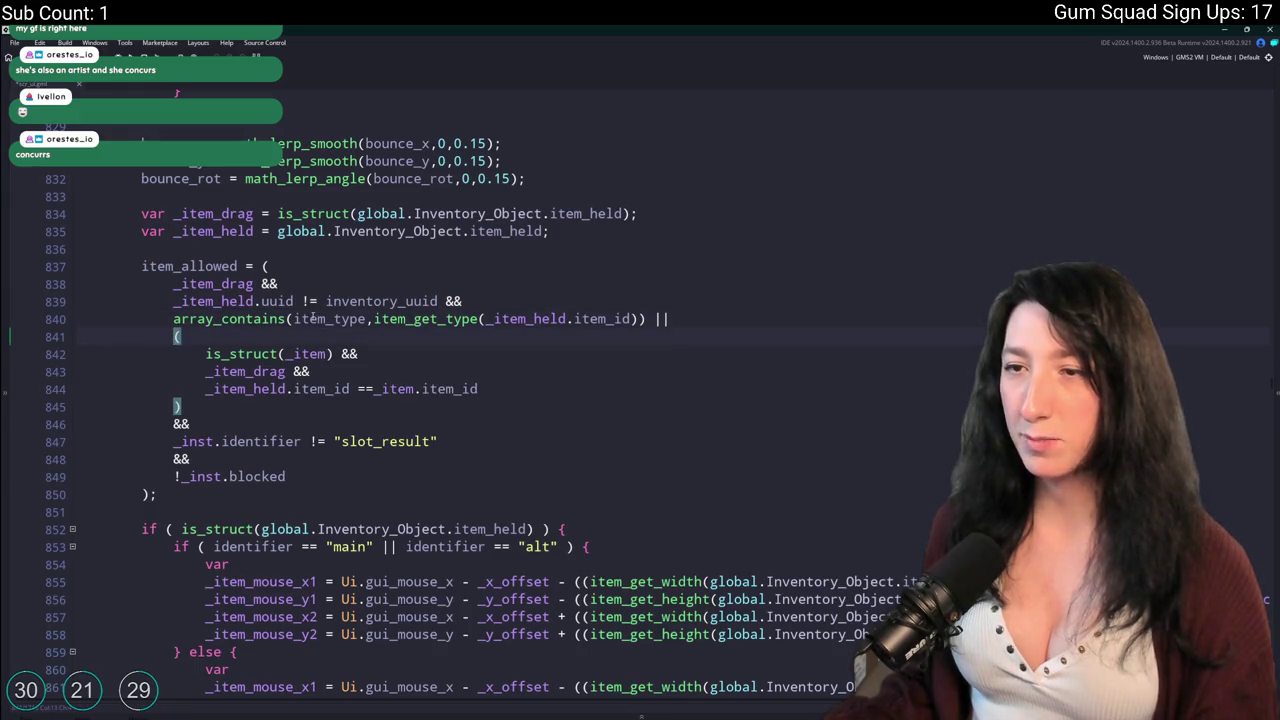
click(630, 318)
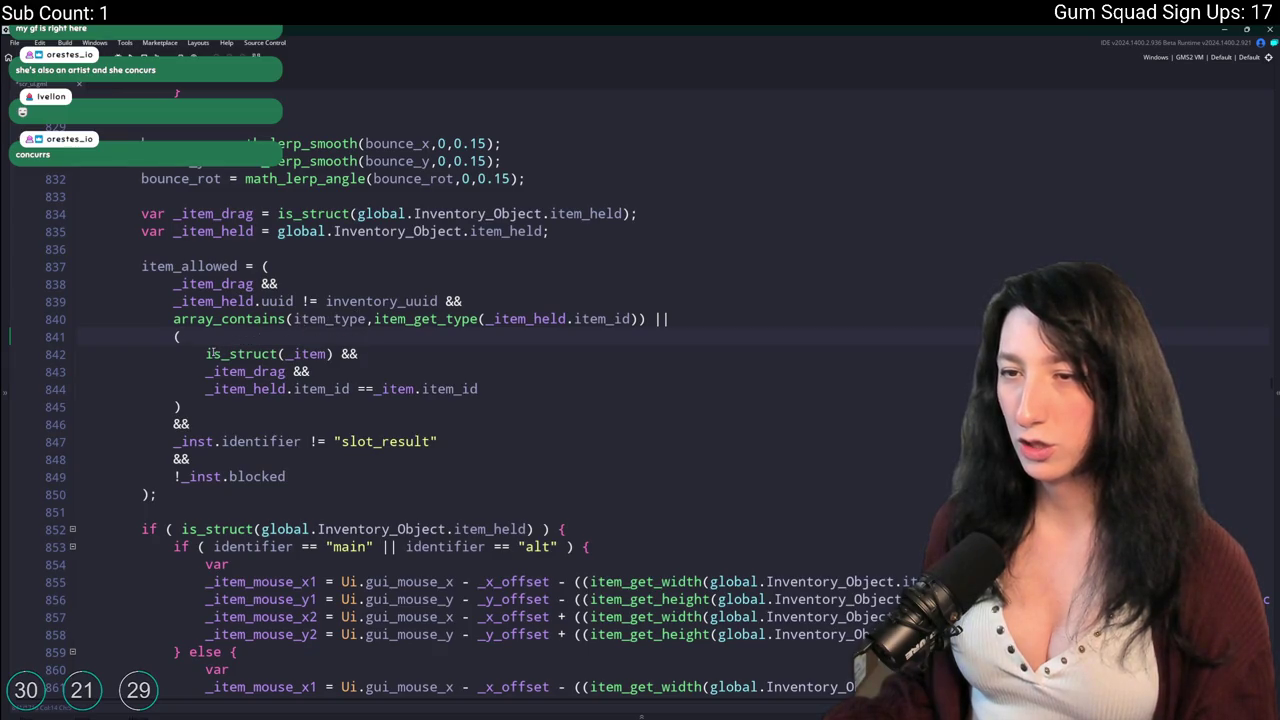
mouse_move(205, 353)
mouse_down()
mouse_move(316, 394)
mouse_move(462, 406)
mouse_move(482, 389)
mouse_move(213, 401)
mouse_move(205, 389)
mouse_up()
click(303, 441)
click(205, 389)
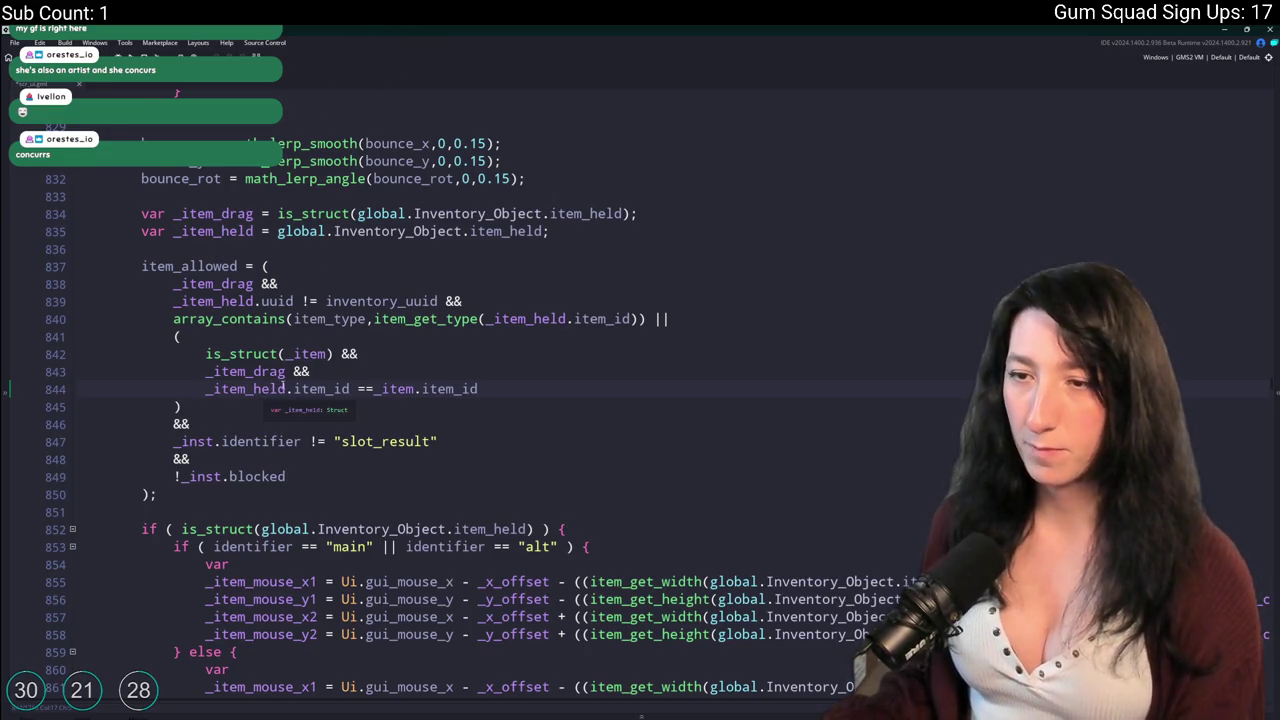
scroll(305, 405, down, 1)
Comment out line 844 and the && after _item_drag on line 843.
text(//)
click(289, 311)
text(//)
Go to the ui_inventory_mouse_hover_released definition and build and run Gum Squad.
scroll(220, 405, down, 2)
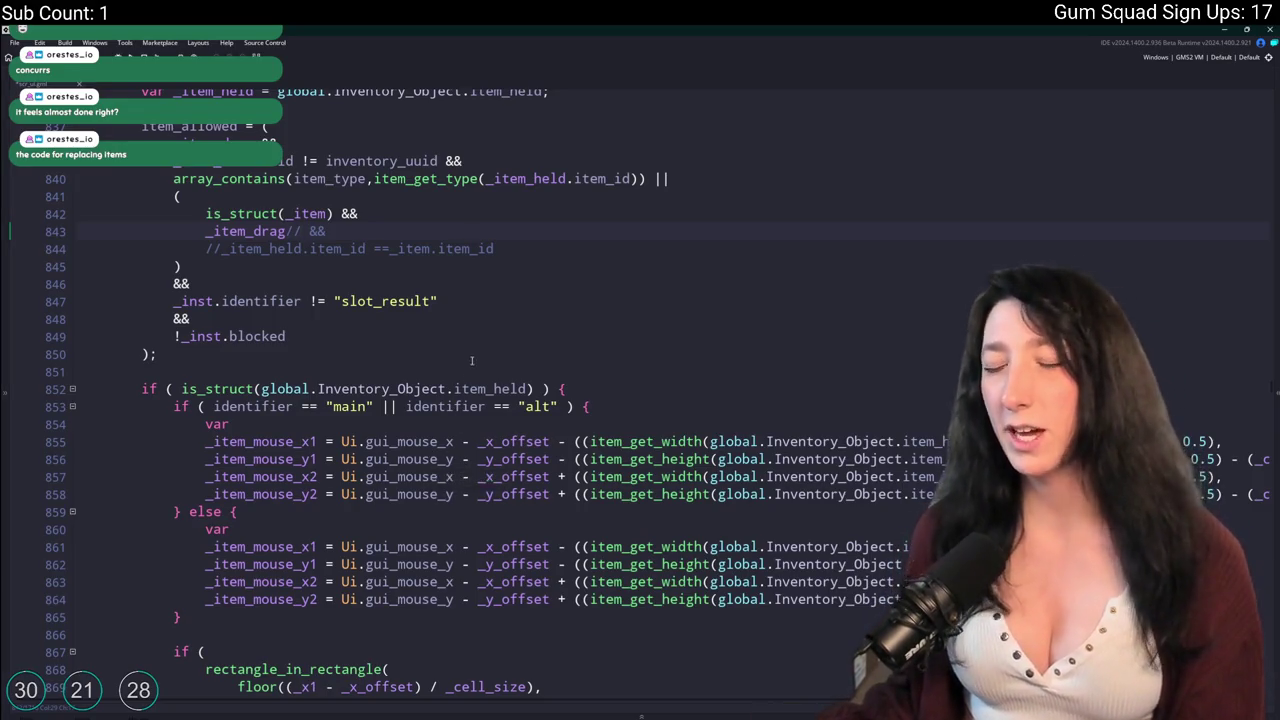
scroll(470, 364, down, 4)
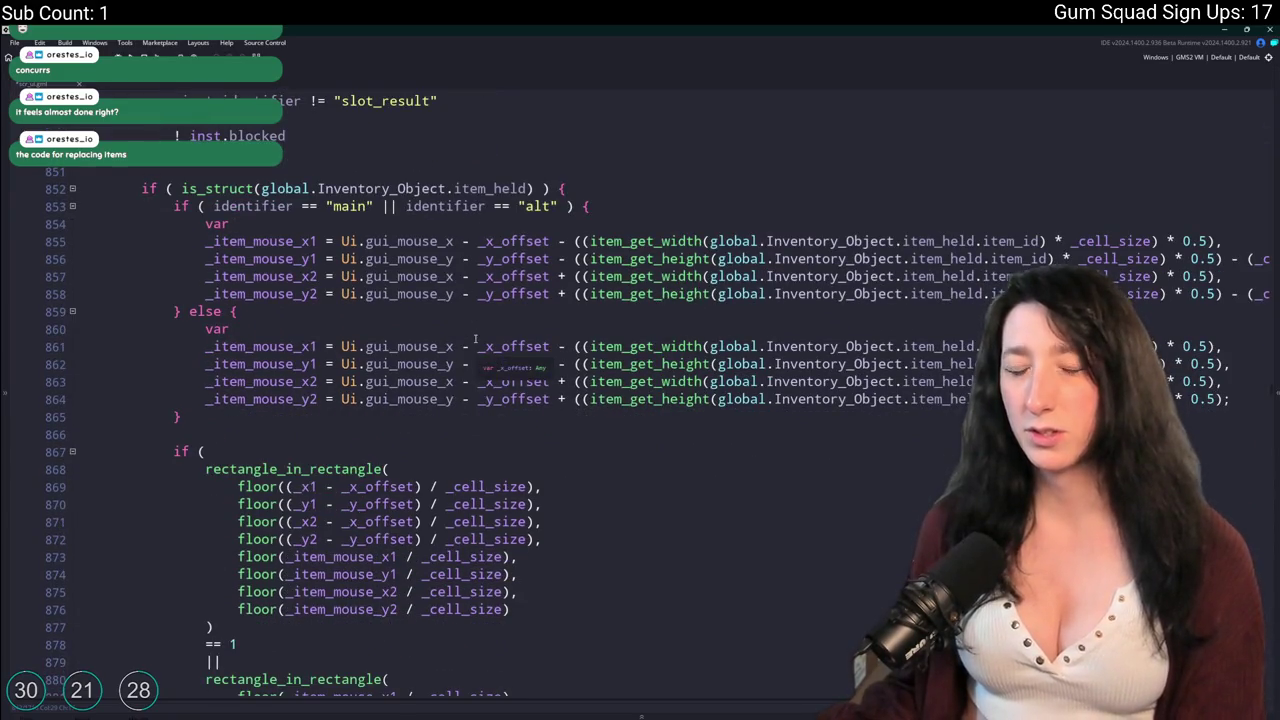
scroll(475, 340, down, 9)
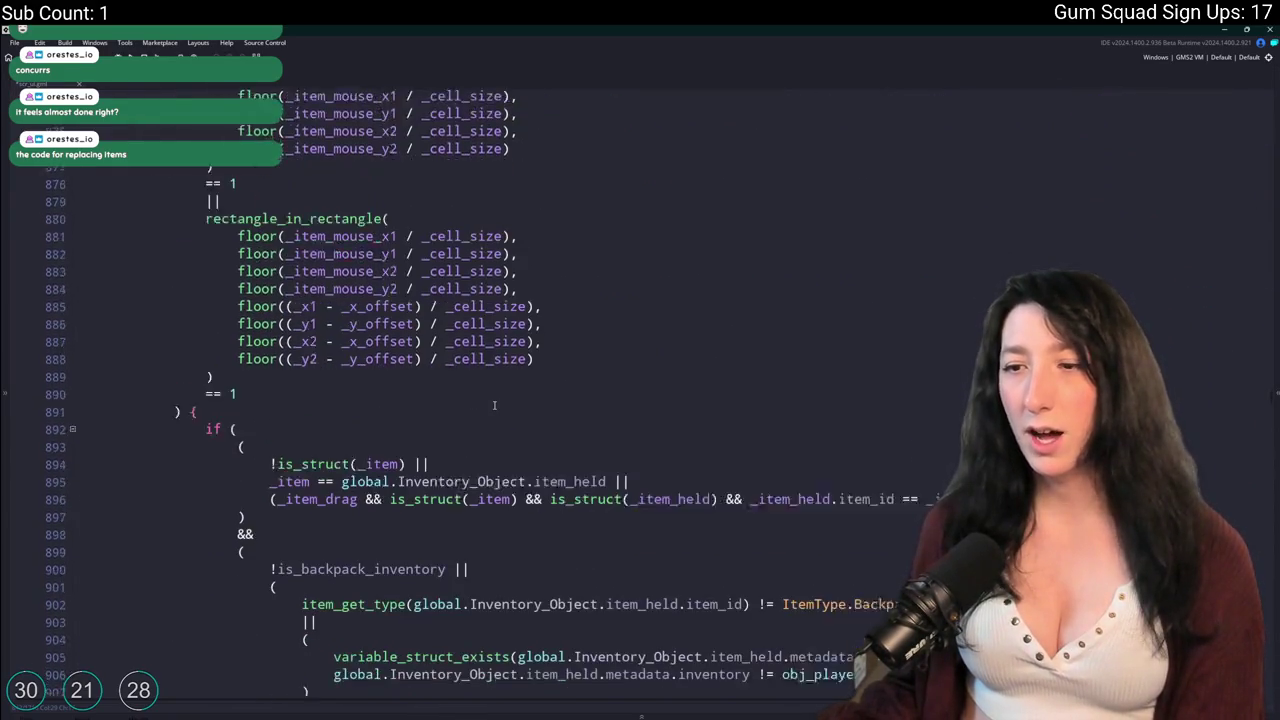
scroll(480, 390, up, 13)
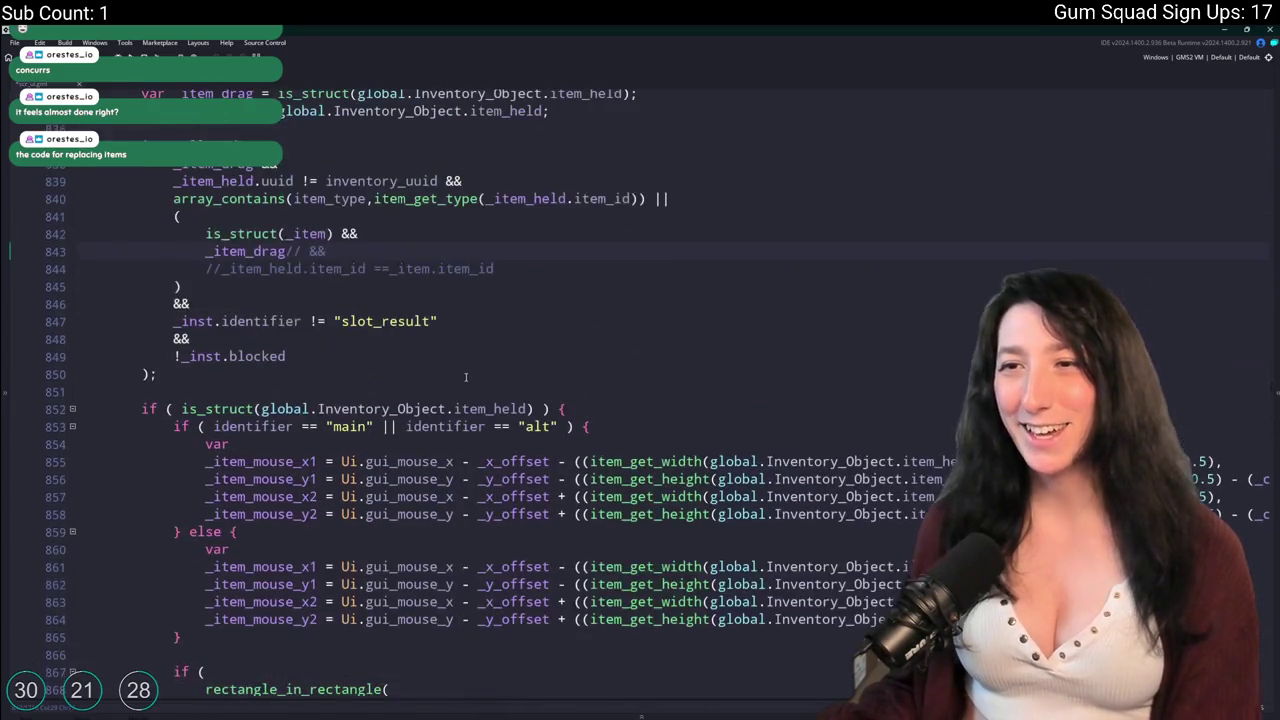
scroll(309, 219, down, 3)
scroll(424, 229, up, 3)
scroll(430, 380, down, 3)
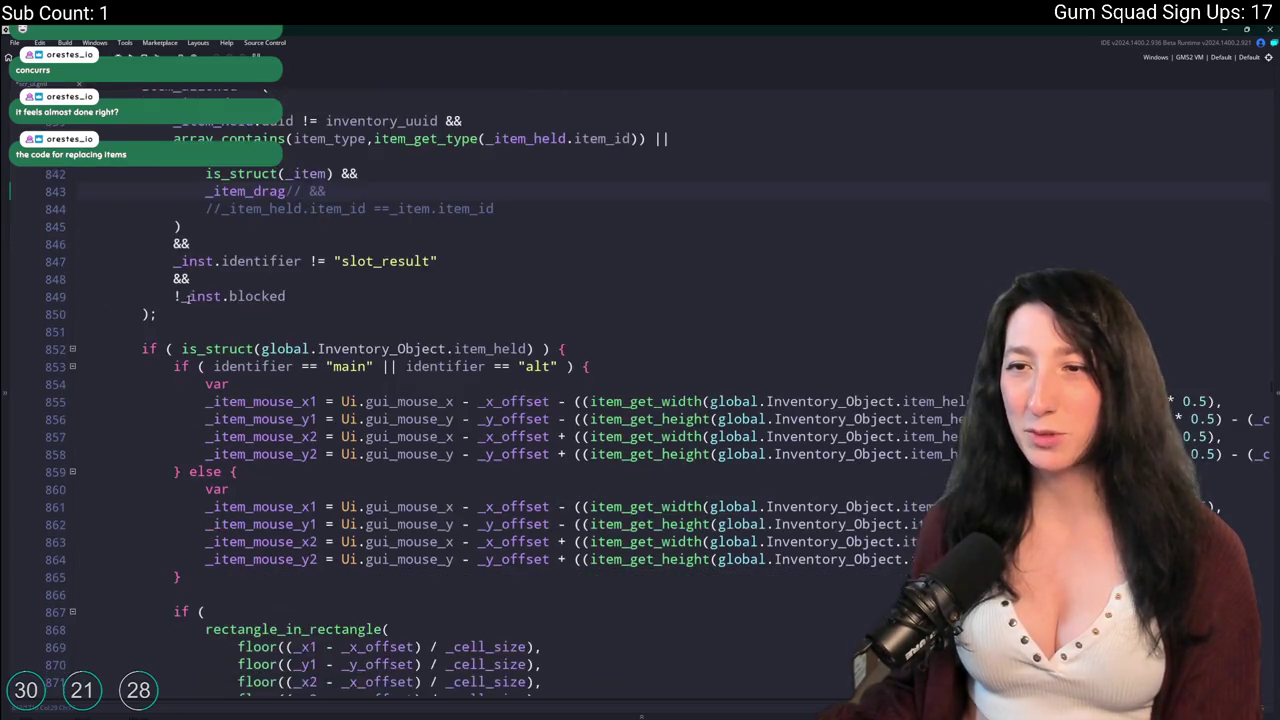
scroll(340, 370, down, 16)
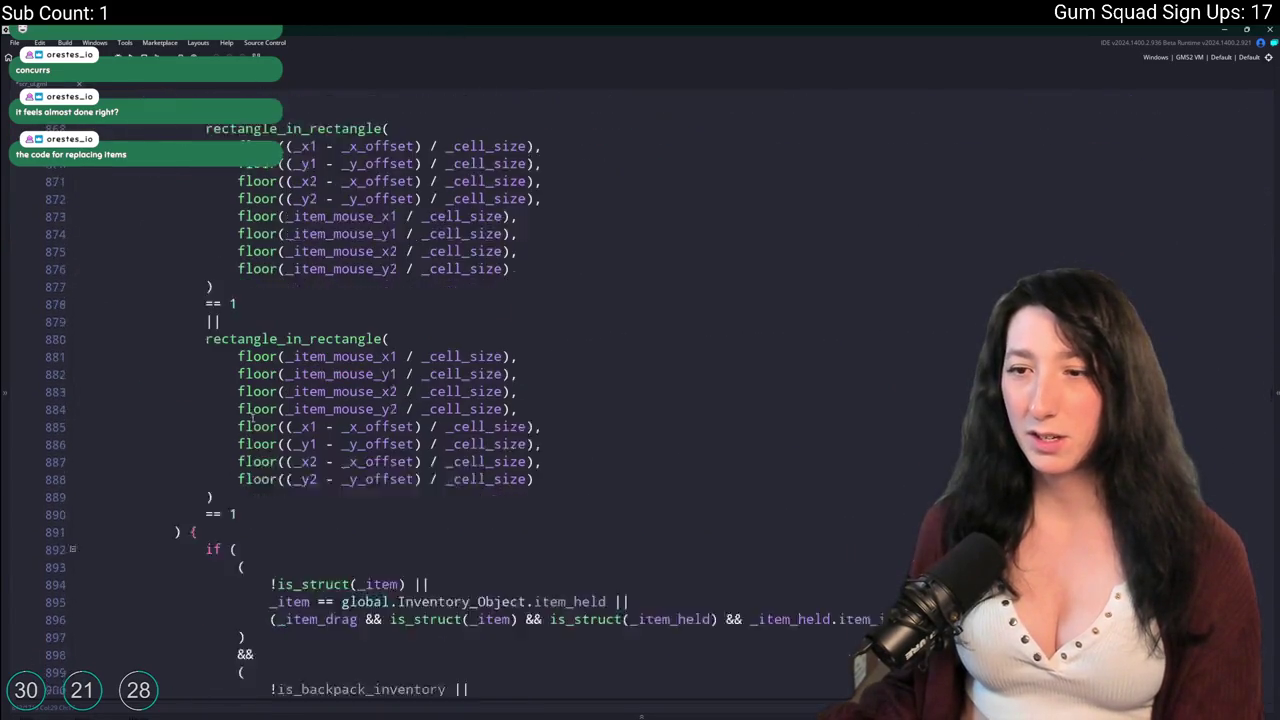
scroll(360, 371, down, 2)
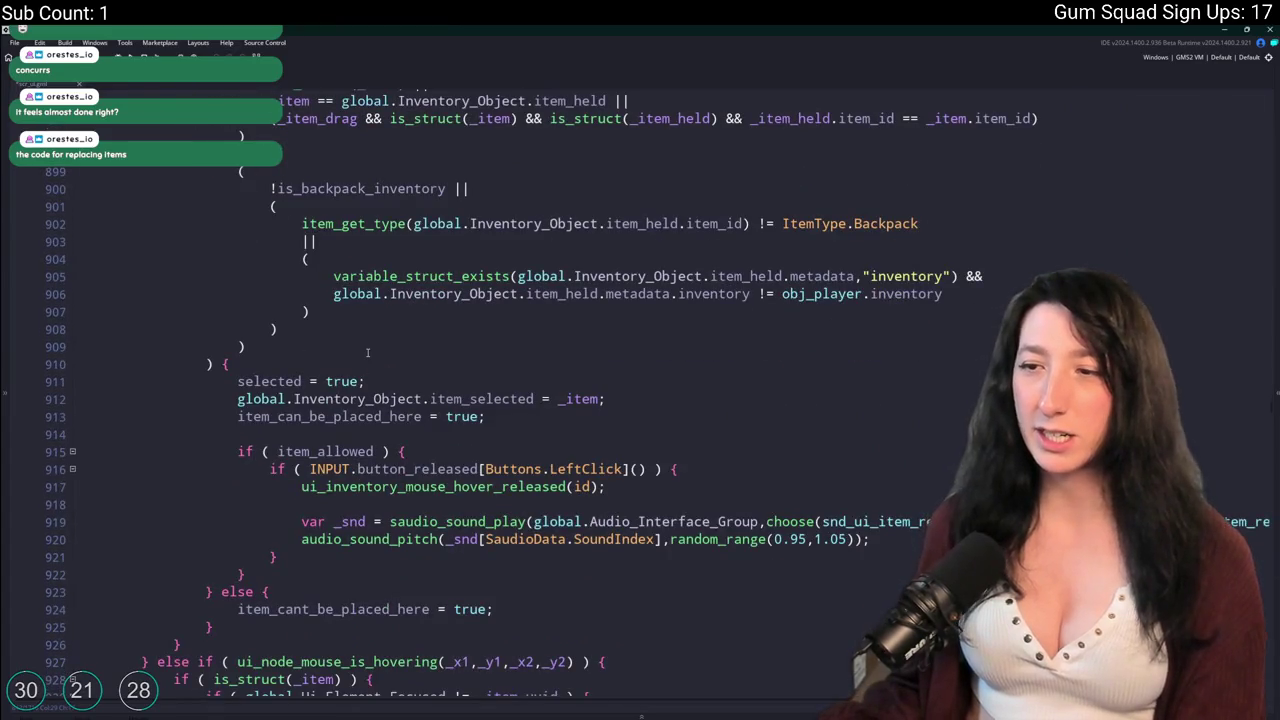
scroll(420, 443, down, 1)
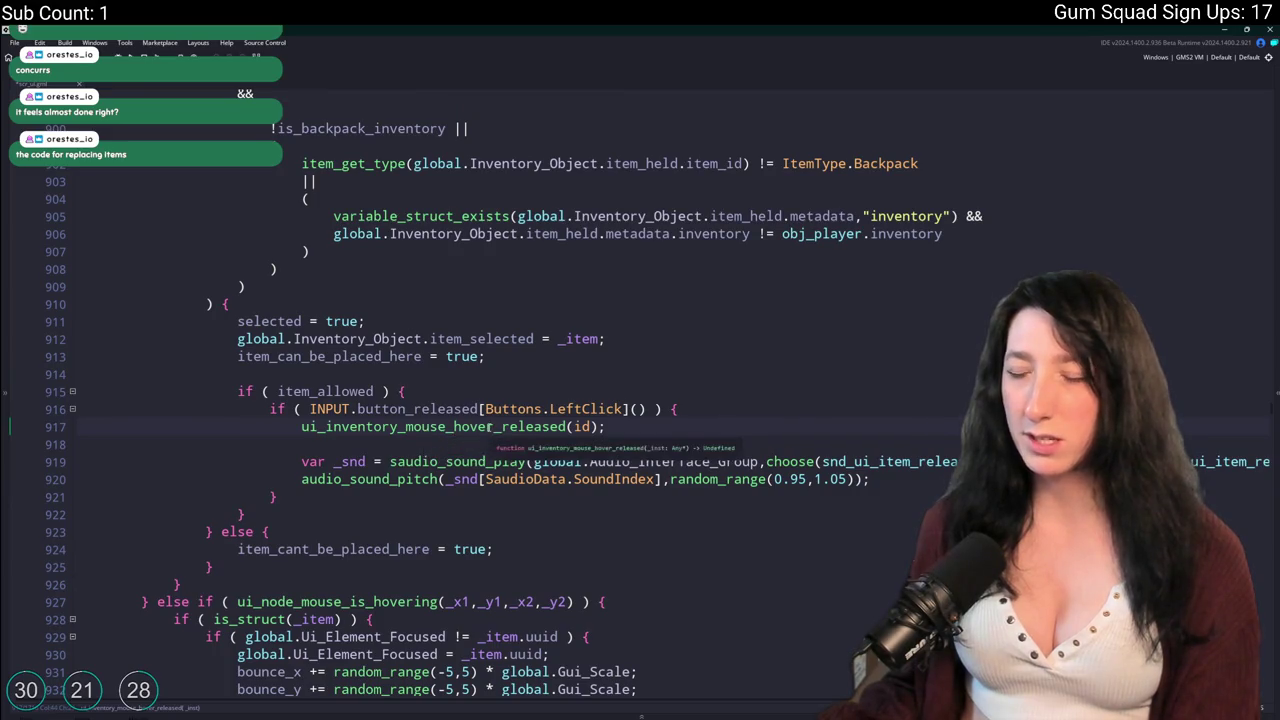
middle_click(489, 426)
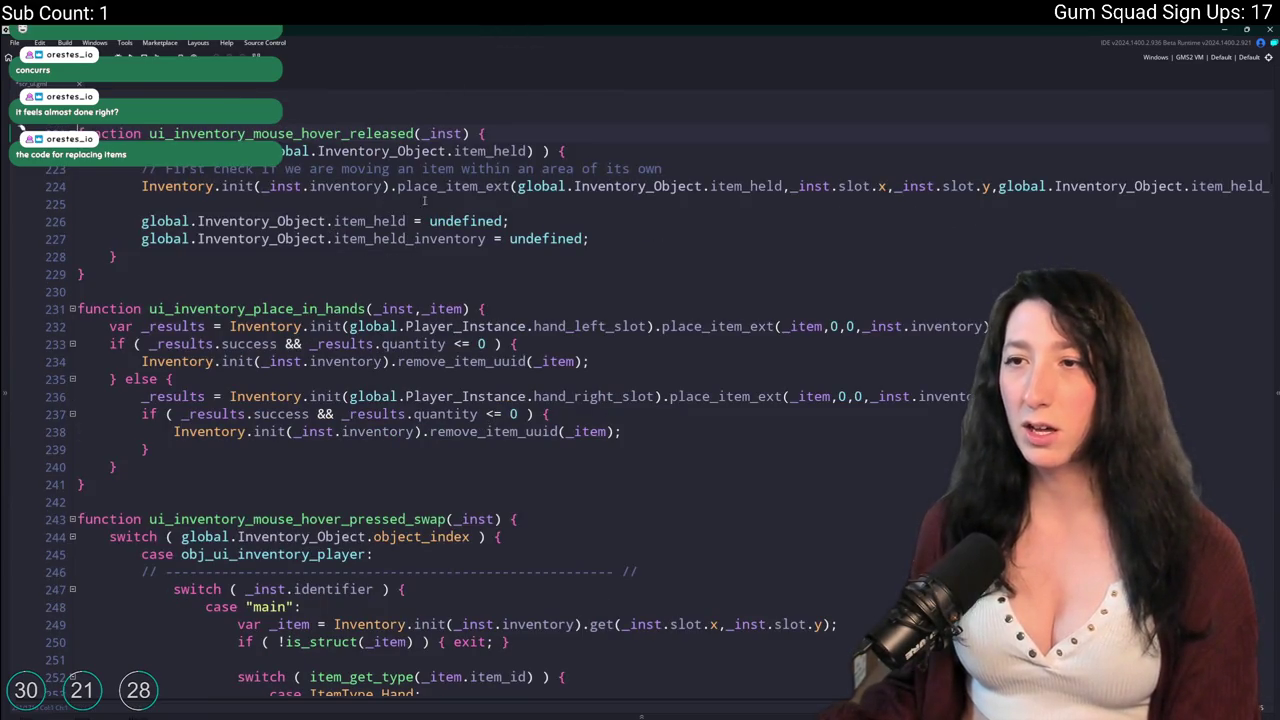
click(814, 165)
key(F5)
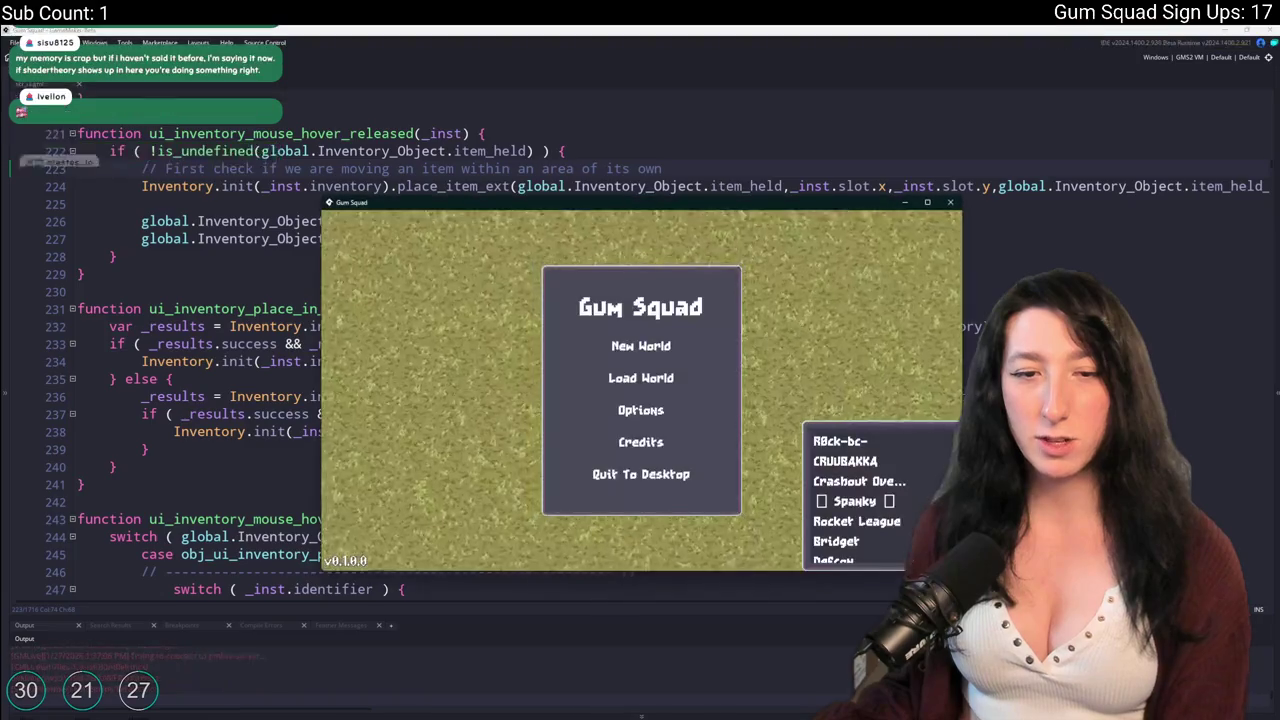
Start a new world, create its lobby, and maximize the game window.
click(645, 508)
click(633, 452)
mouse_move(663, 202)
mouse_down()
mouse_move(640, 26)
mouse_move(660, 29)
mouse_up()
Open the inventory and drag the revolver over the green item, then back to its slot.
key(d)
key(a)
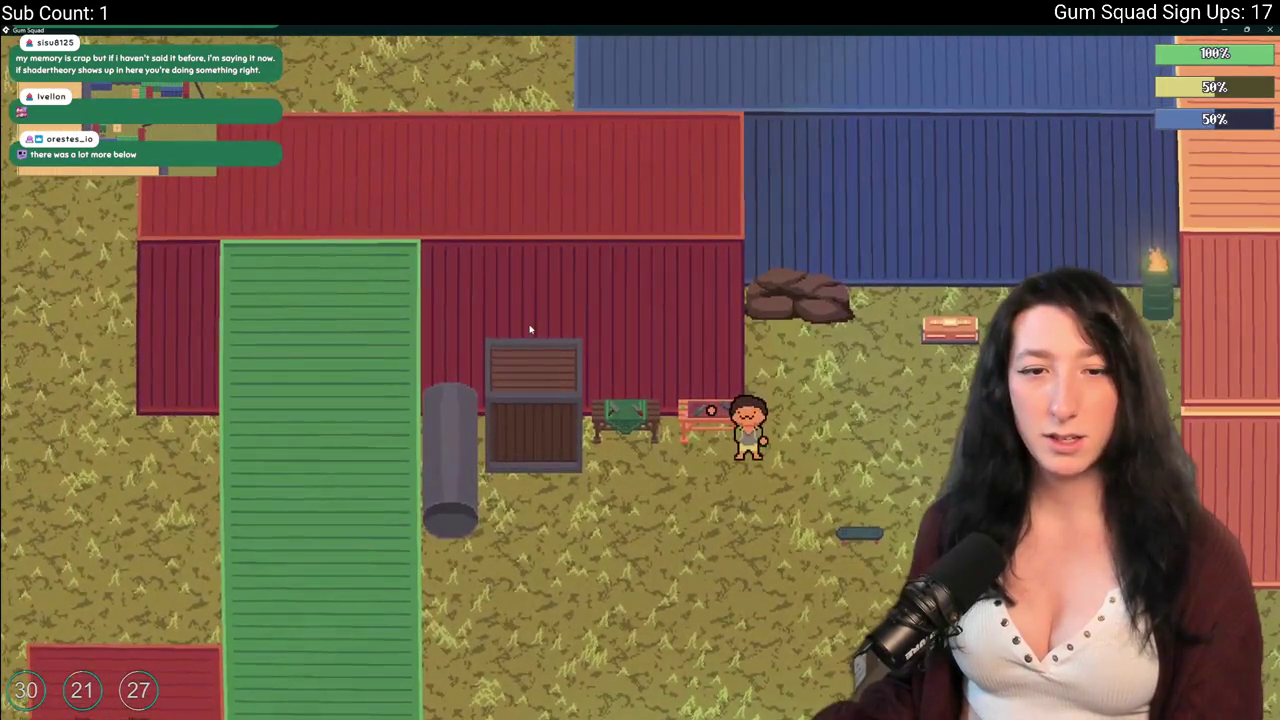
key(e)
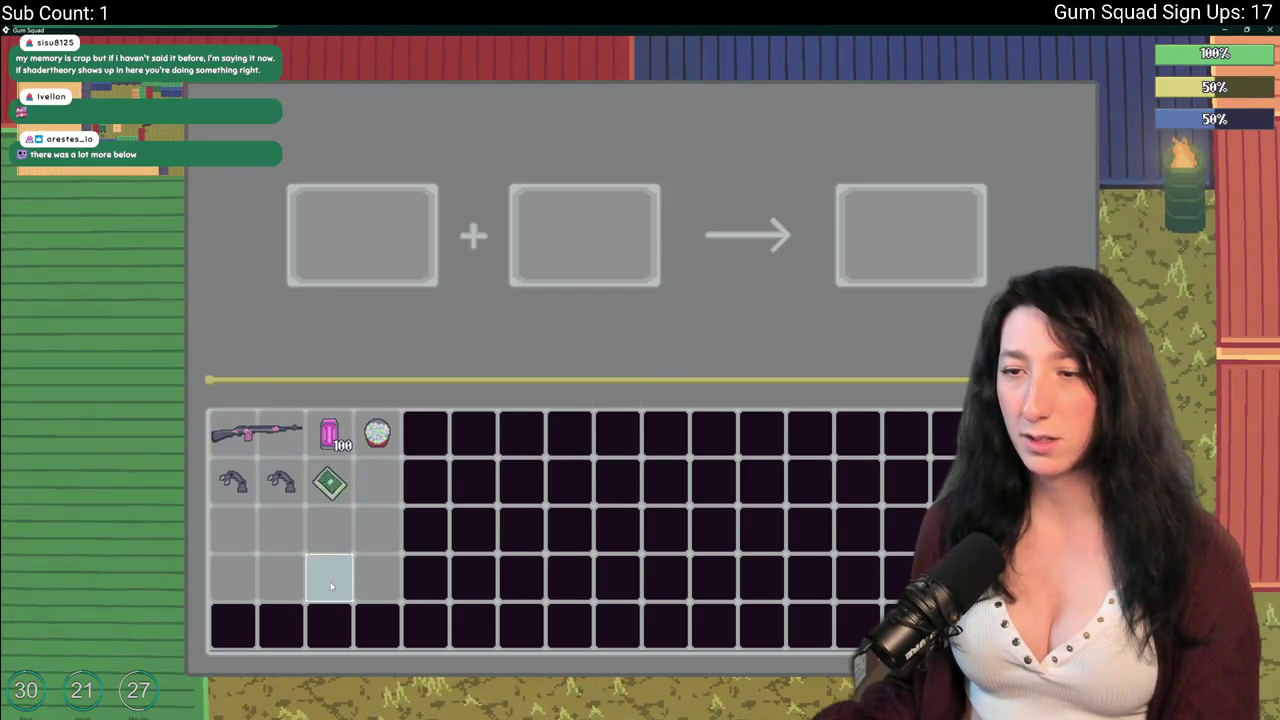
mouse_move(281, 482)
mouse_down()
mouse_move(343, 486)
mouse_move(233, 482)
mouse_up()
click(329, 482)
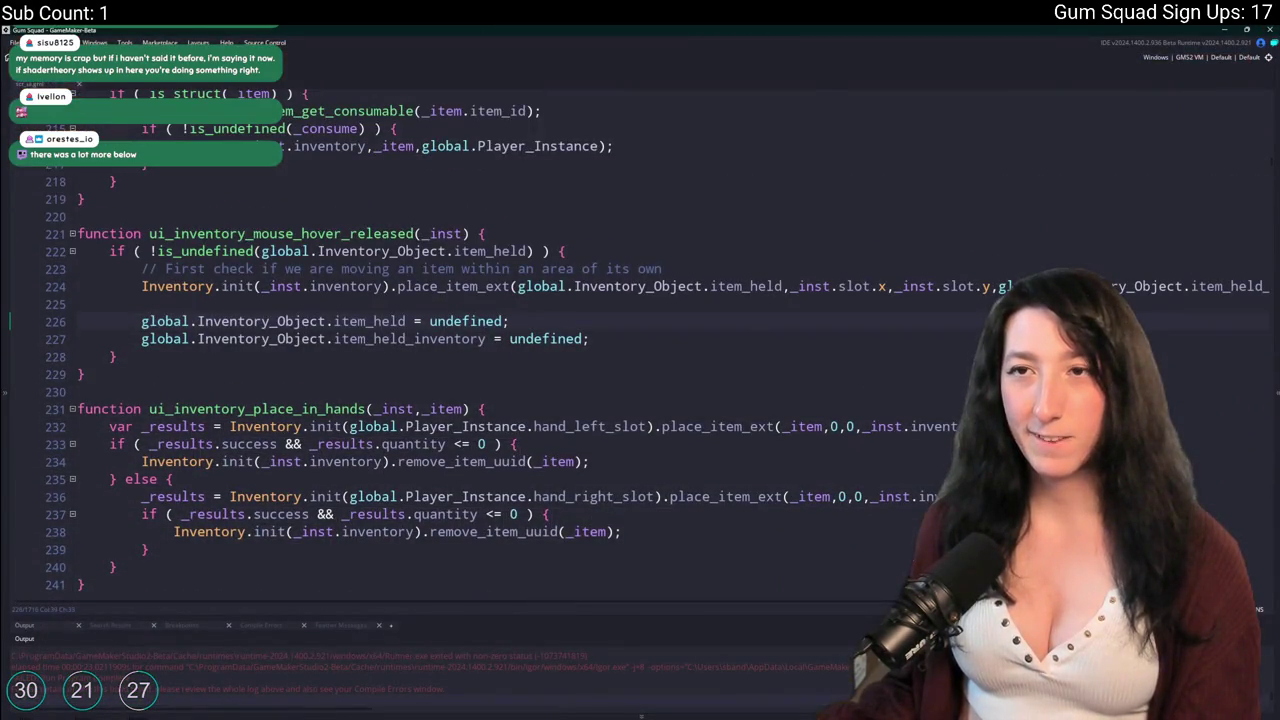
Select lines 840–845 of item_allowed and comment them out with Ctrl+K.
scroll(350, 390, down, 2)
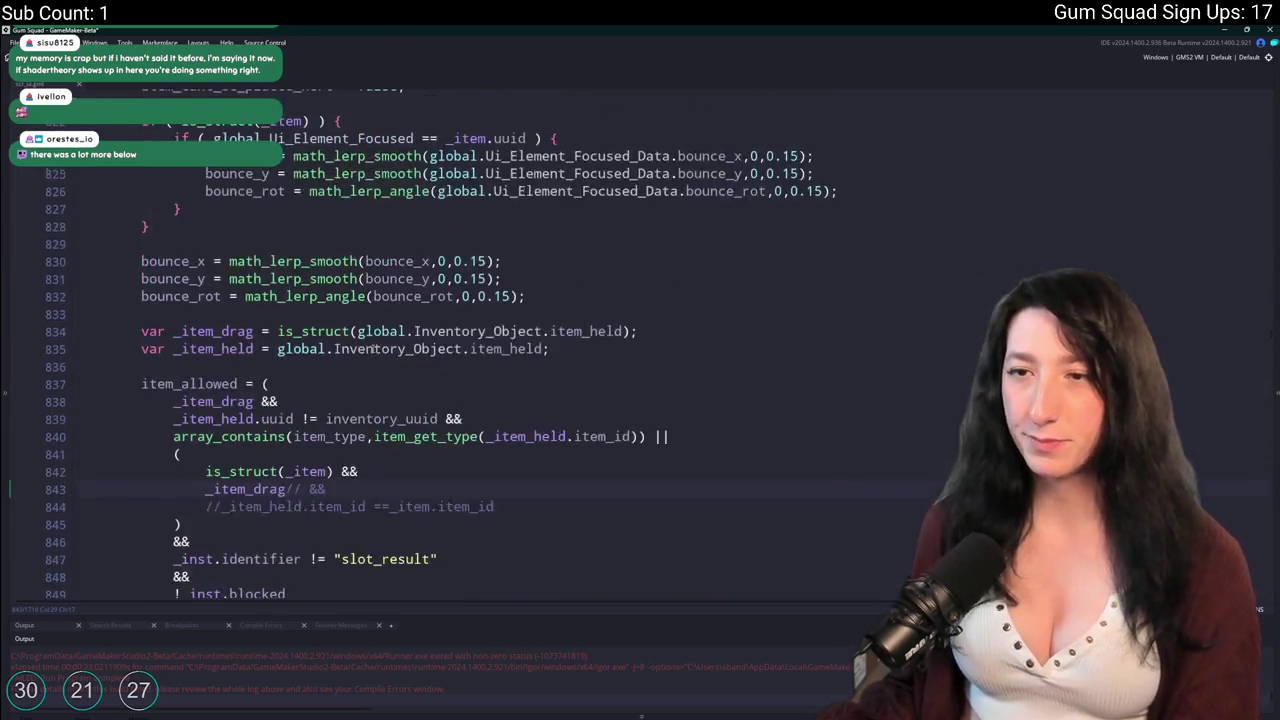
scroll(326, 386, up, 8)
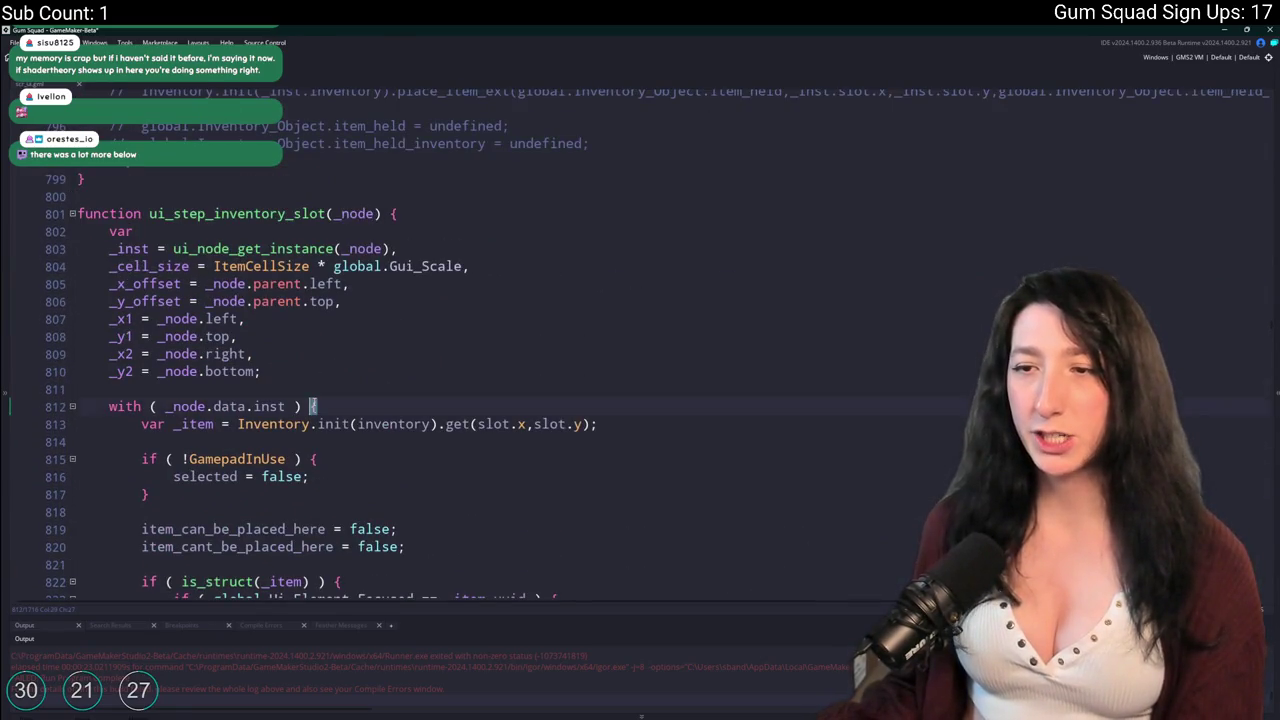
scroll(312, 406, down, 11)
scroll(600, 349, down, 3)
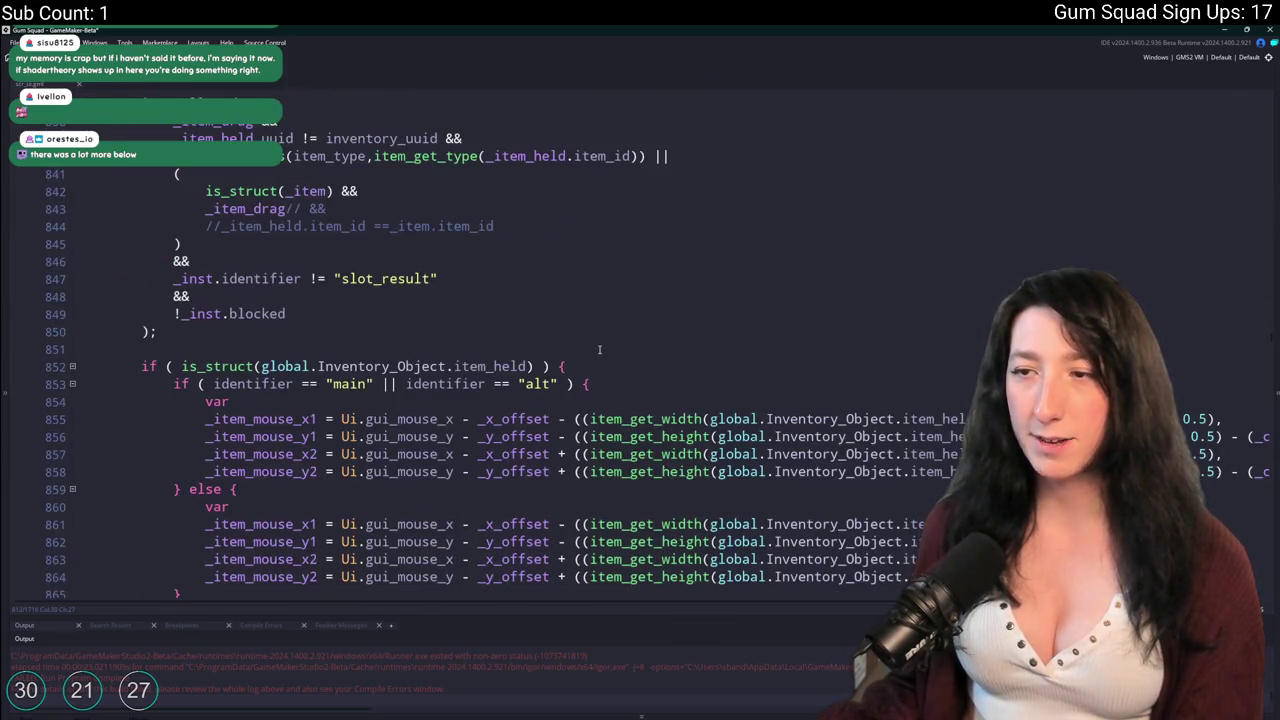
scroll(563, 343, down, 1)
scroll(565, 355, down, 20)
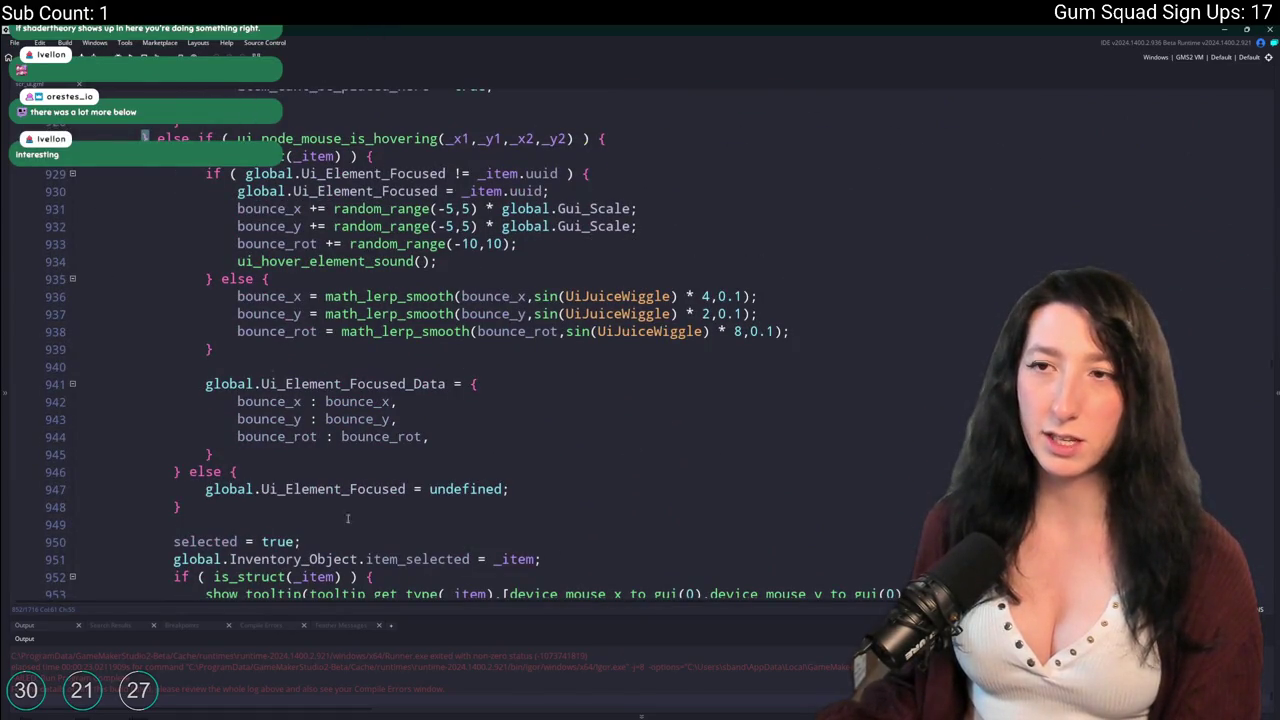
scroll(333, 506, up, 20)
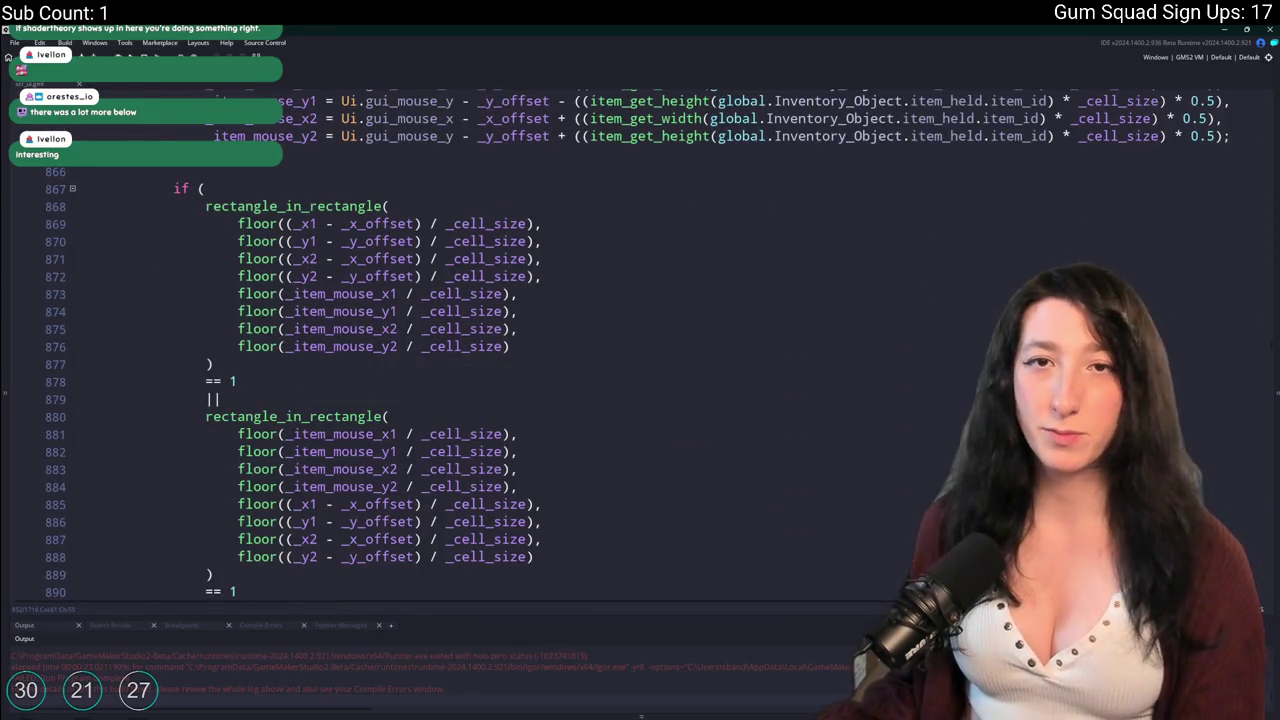
scroll(640, 345, up, 5)
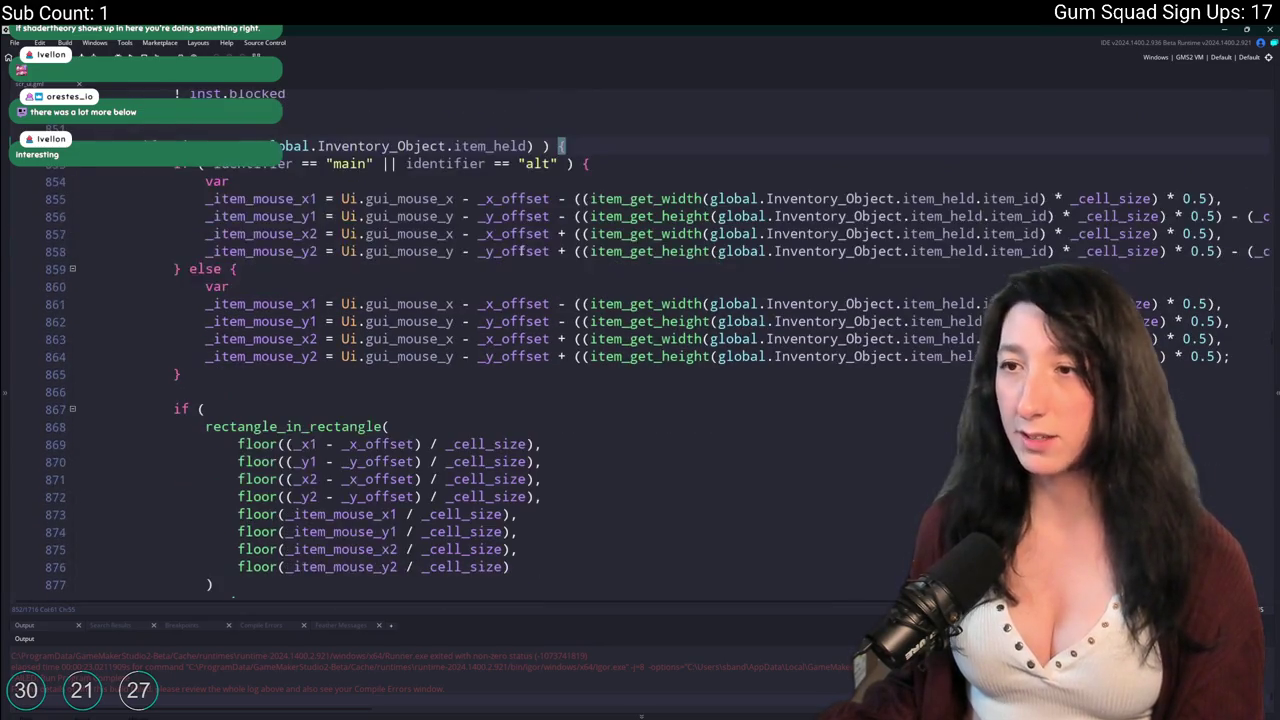
scroll(474, 187, down, 8)
scroll(474, 286, up, 7)
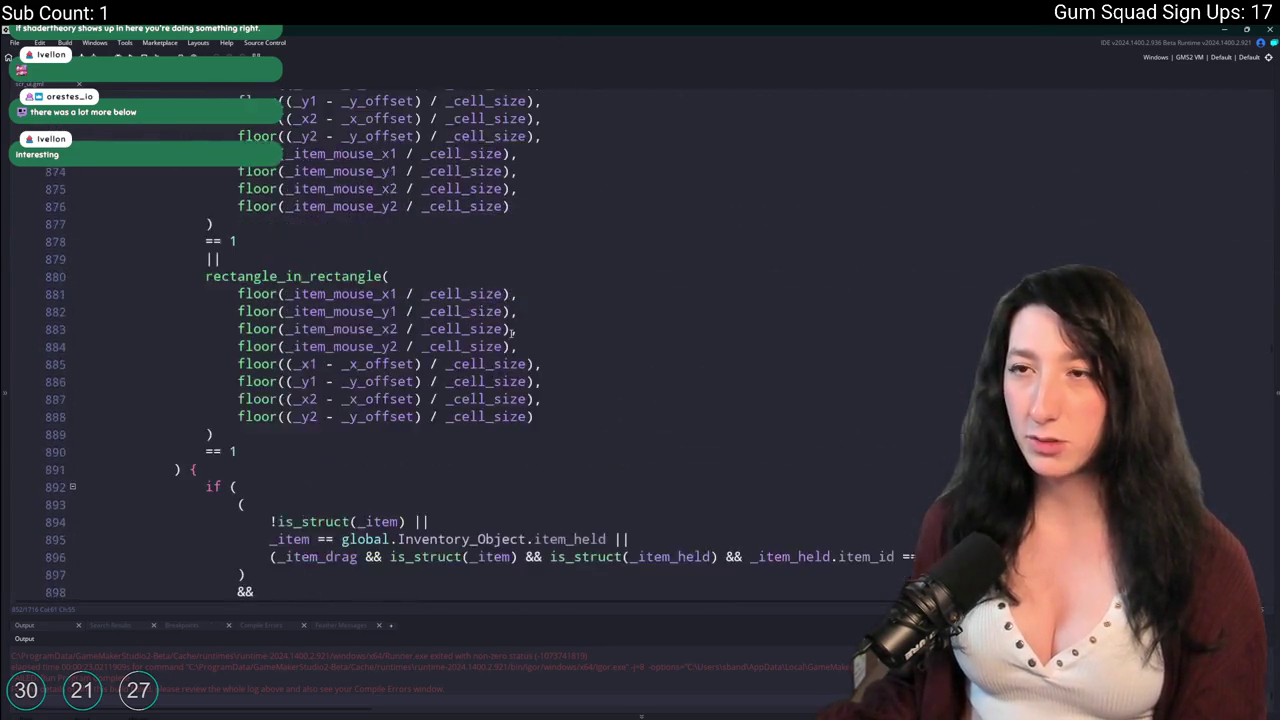
scroll(474, 286, up, 8)
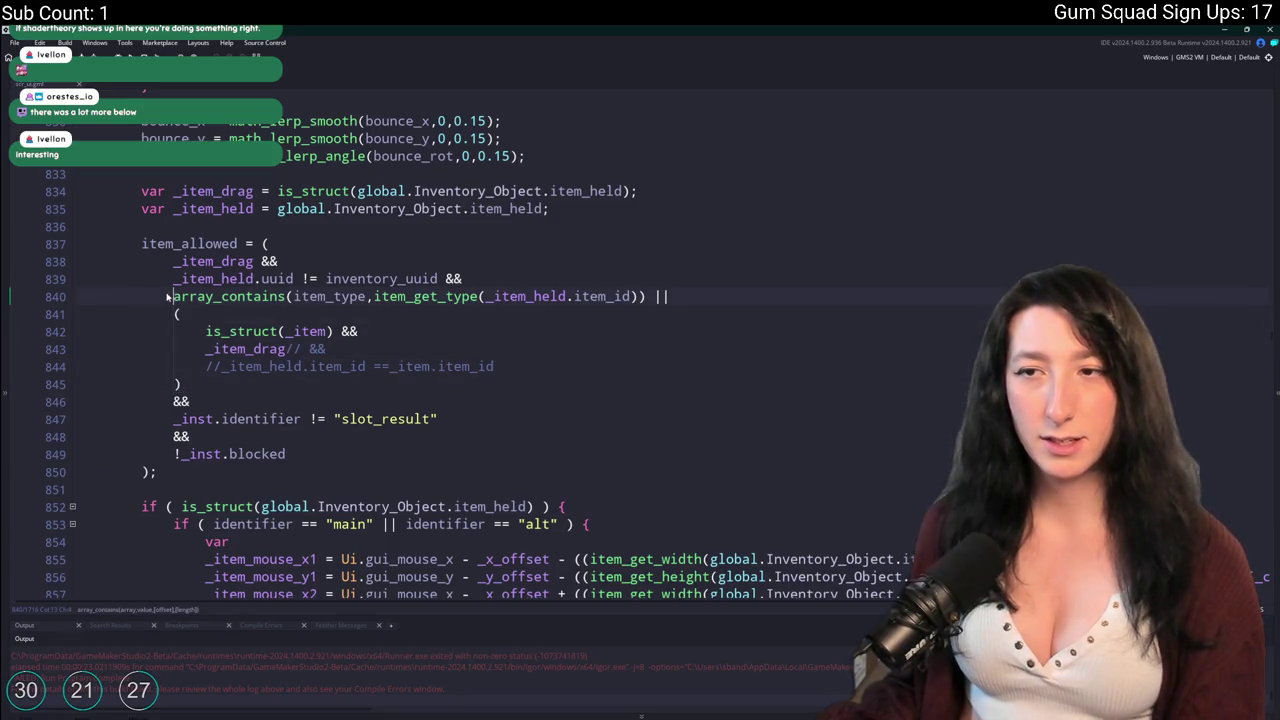
drag(168, 296, 200, 384)
key(ctrl+k)
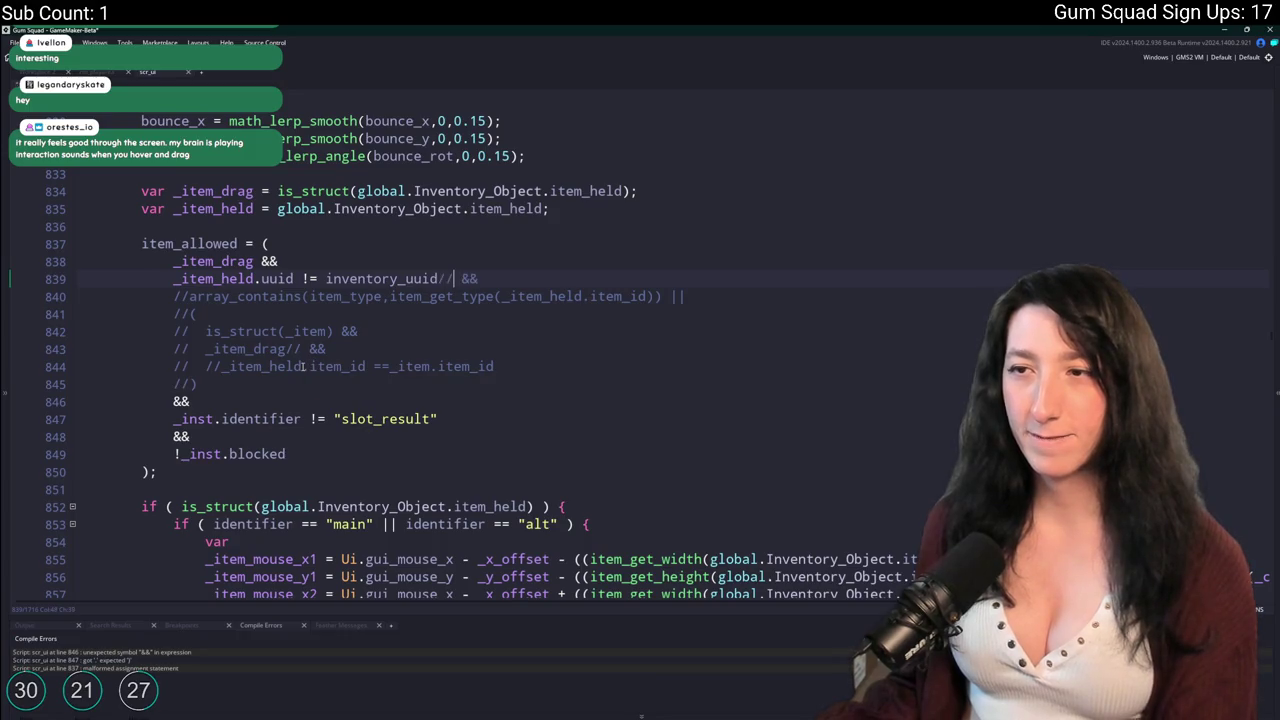
Delete the stray slash on line 839, comment out the && on line 846, and rerun.
key(BackSpace)
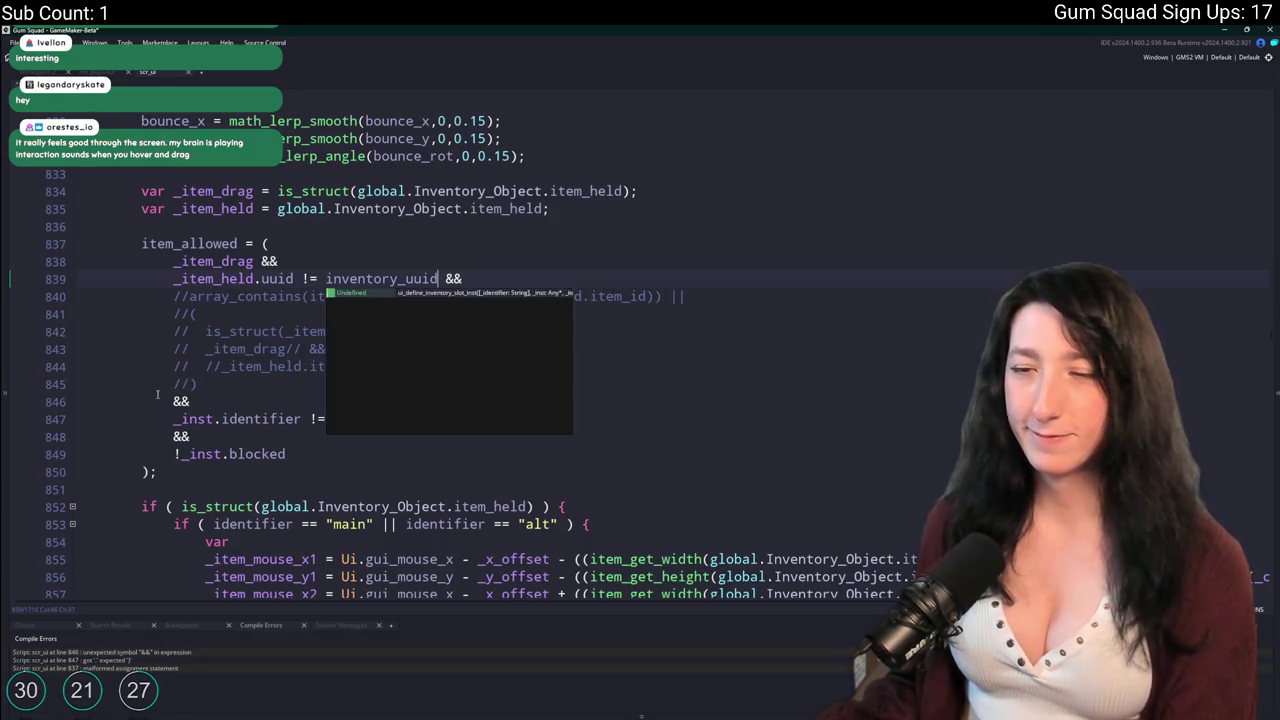
click(174, 401)
text(//)
key(F5)
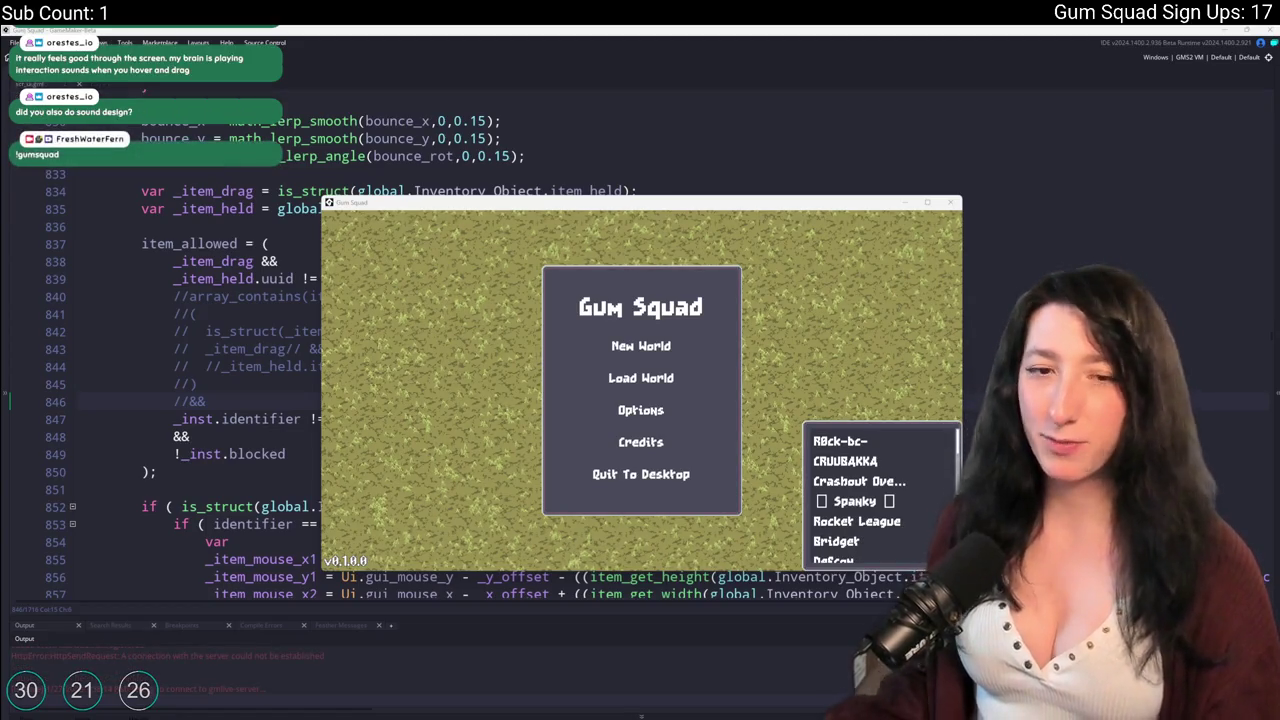
Create a new world with a private lobby, fill the screen, and walk across the farm.
click(641, 346)
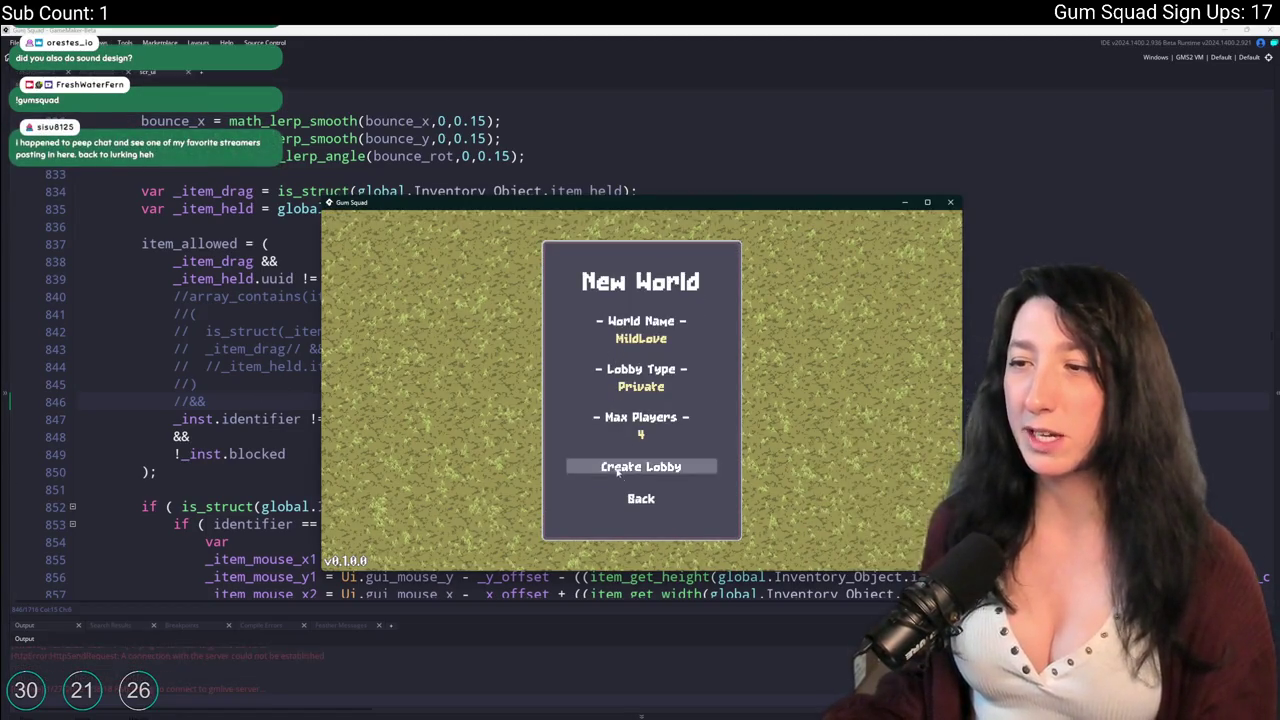
click(641, 470)
double_click(604, 204)
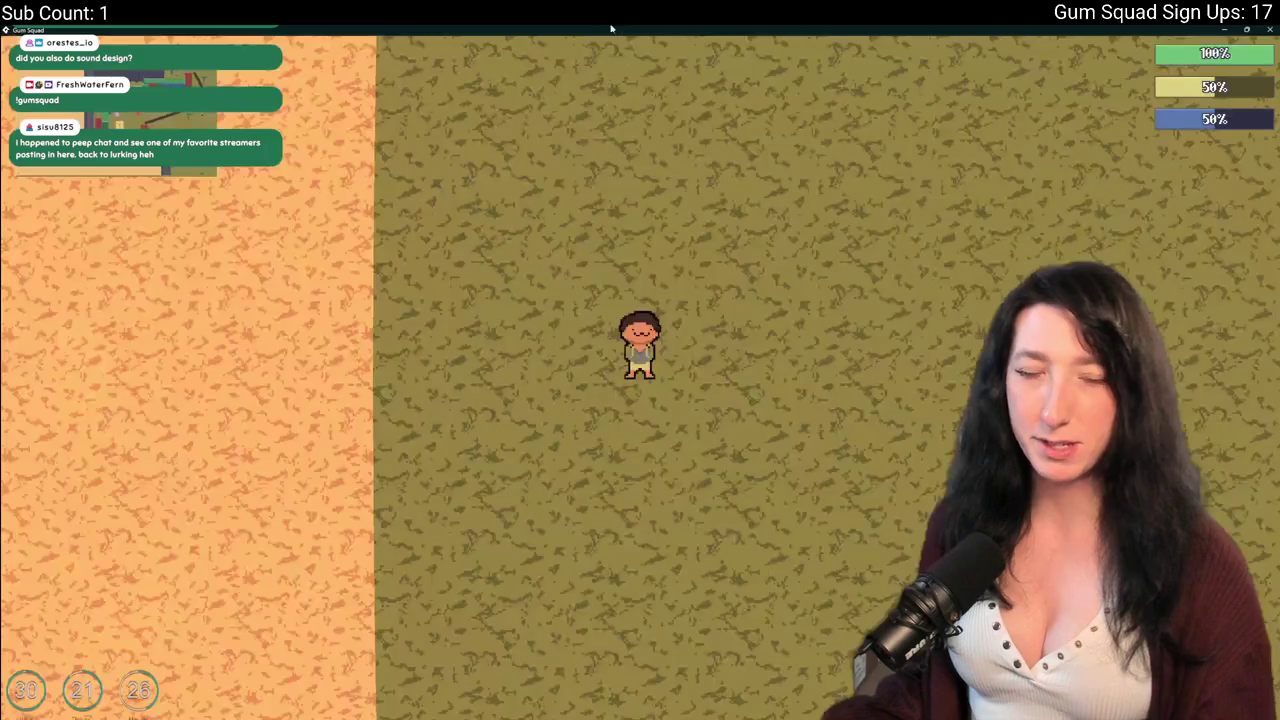
key(d)
key(s)
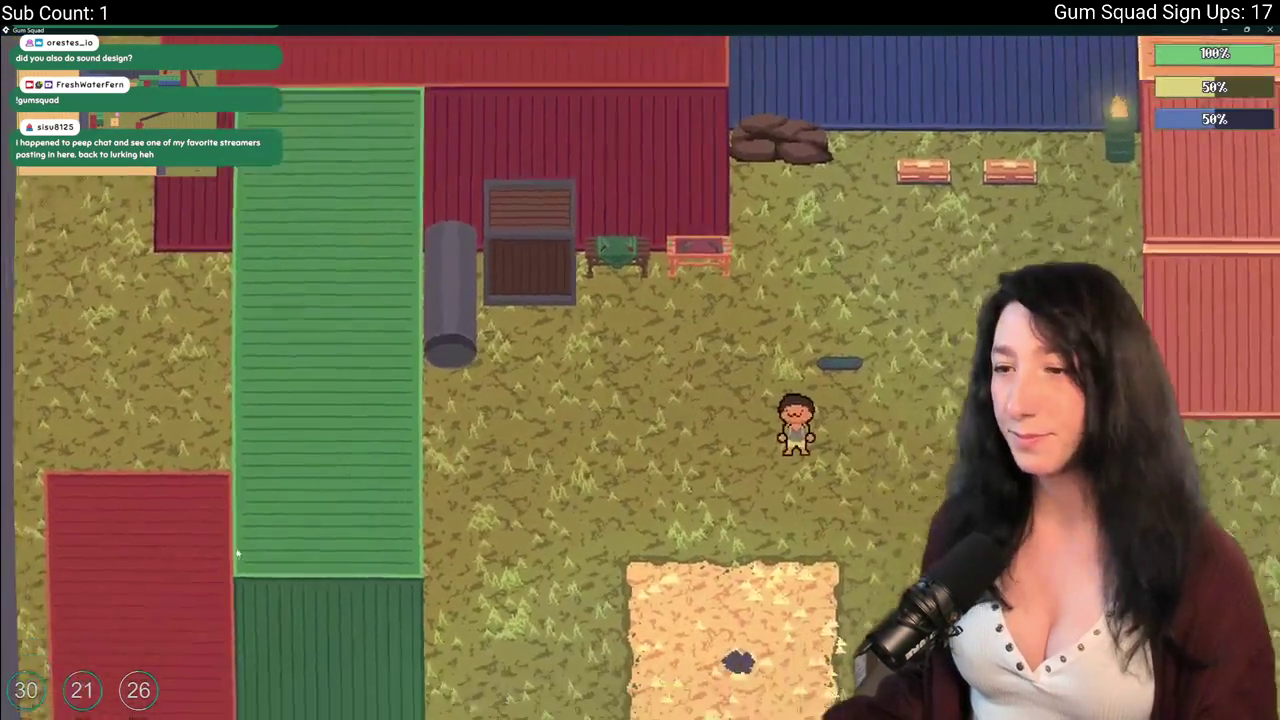
Pause, check the audio volume settings under Options, then resume play.
key(Escape)
key(Down)
key(Down)
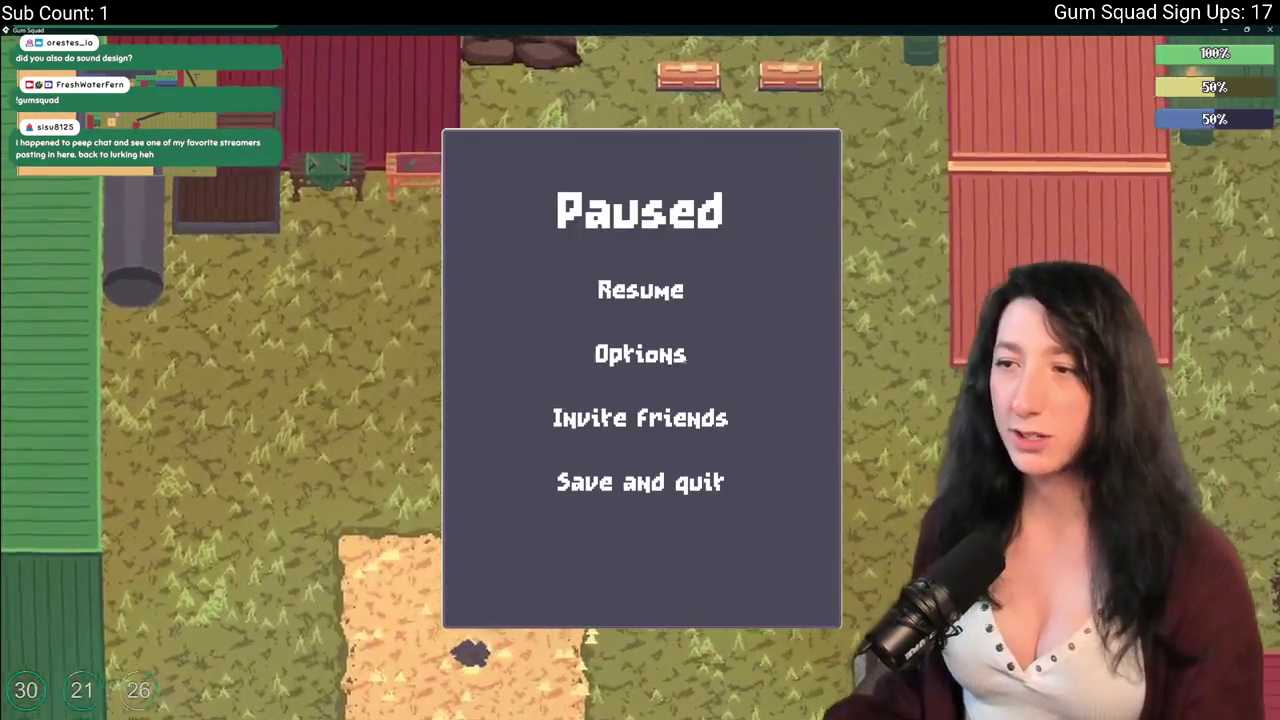
key(Up)
key(Return)
key(Down)
key(Return)
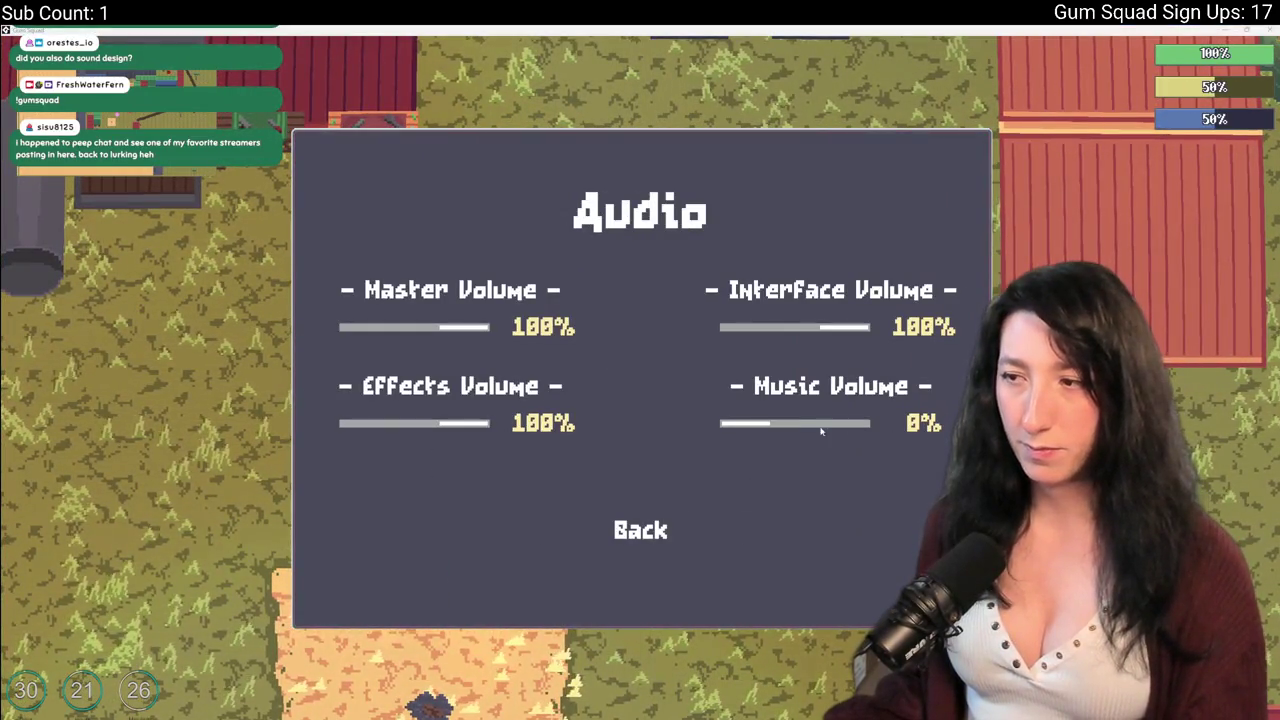
click(651, 526)
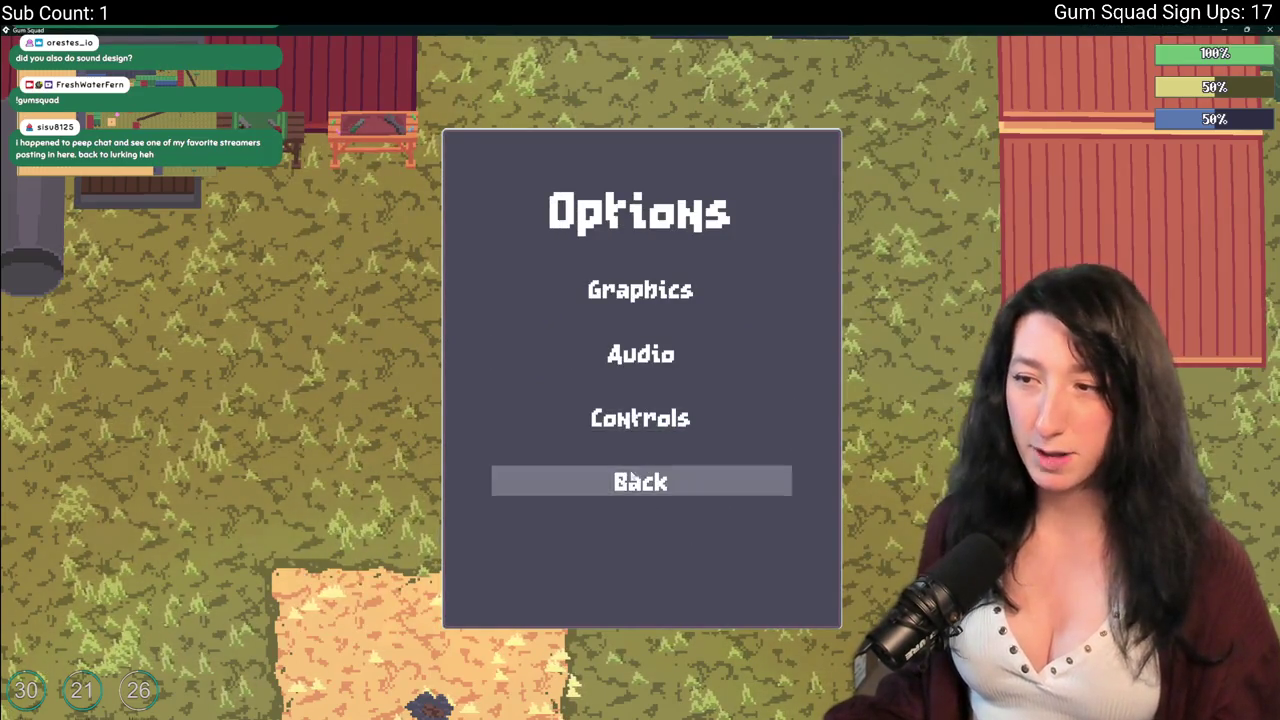
click(640, 482)
click(655, 290)
Move the Ammo Drum down a row and craft the DMR with the Speed Reloader.
key(Tab)
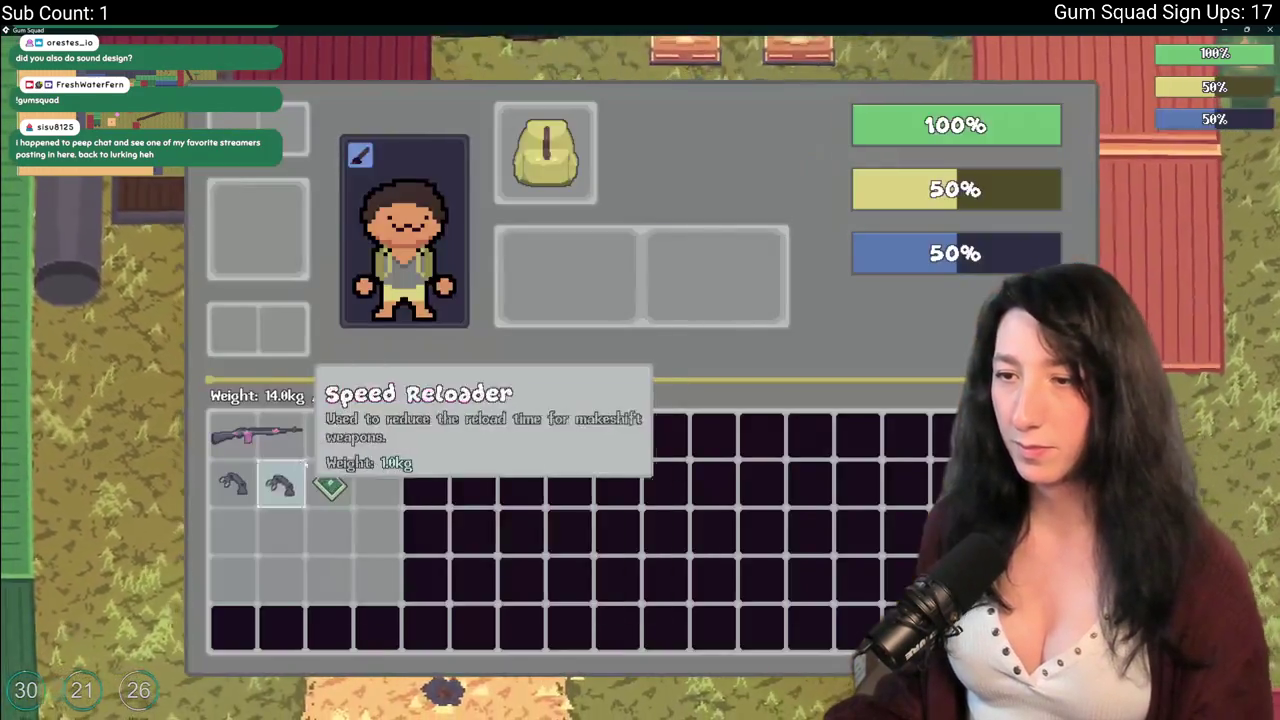
mouse_move(386, 429)
mouse_down()
mouse_move(277, 543)
mouse_move(376, 483)
mouse_up()
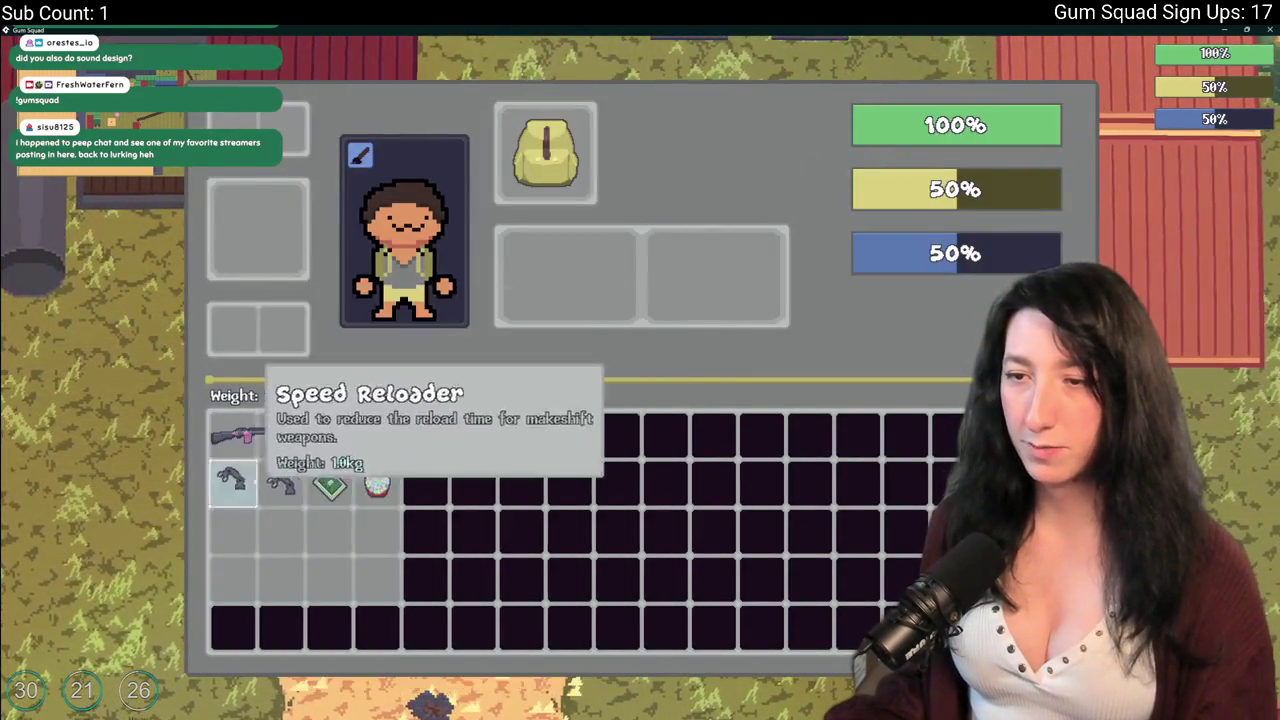
key(Tab)
key(a)
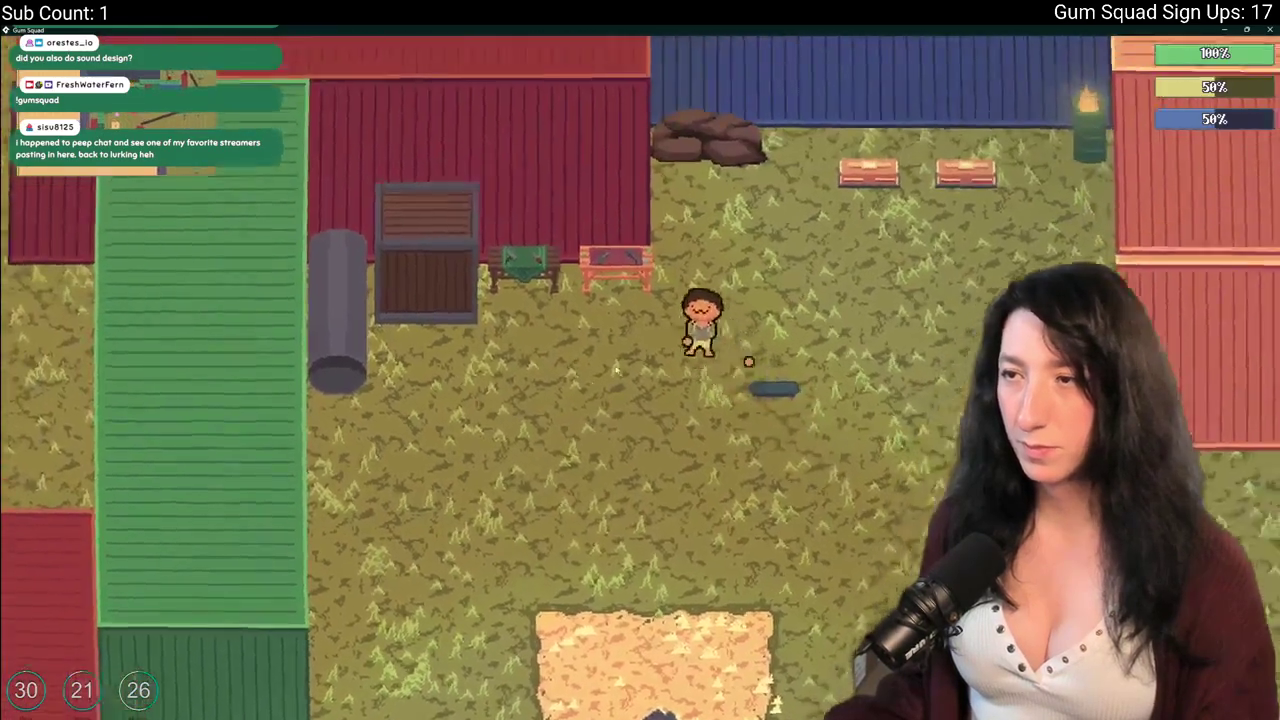
key(Tab)
drag(233, 433, 362, 235)
drag(281, 481, 585, 235)
click(928, 237)
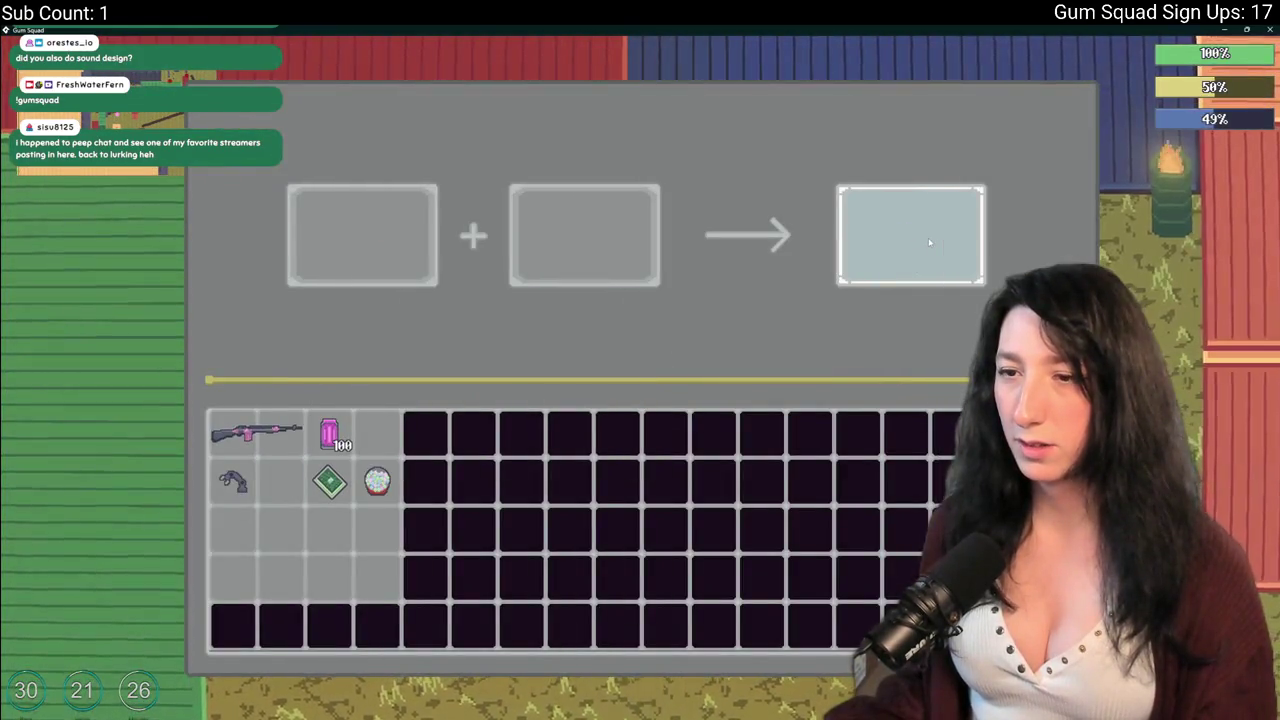
key(Tab)
key(Tab)
Loot nearby containers, ride the skateboard around the yard, and pause the game.
key(Tab)
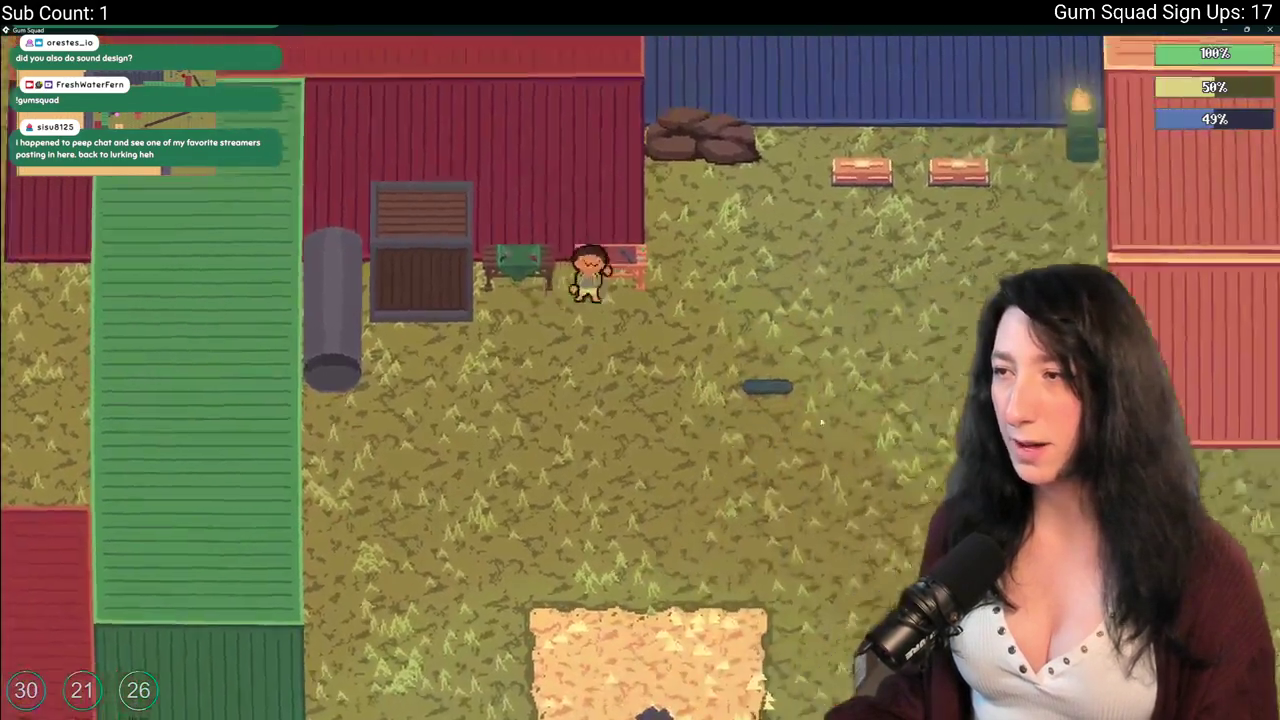
key(w)
key(Tab)
key(Tab)
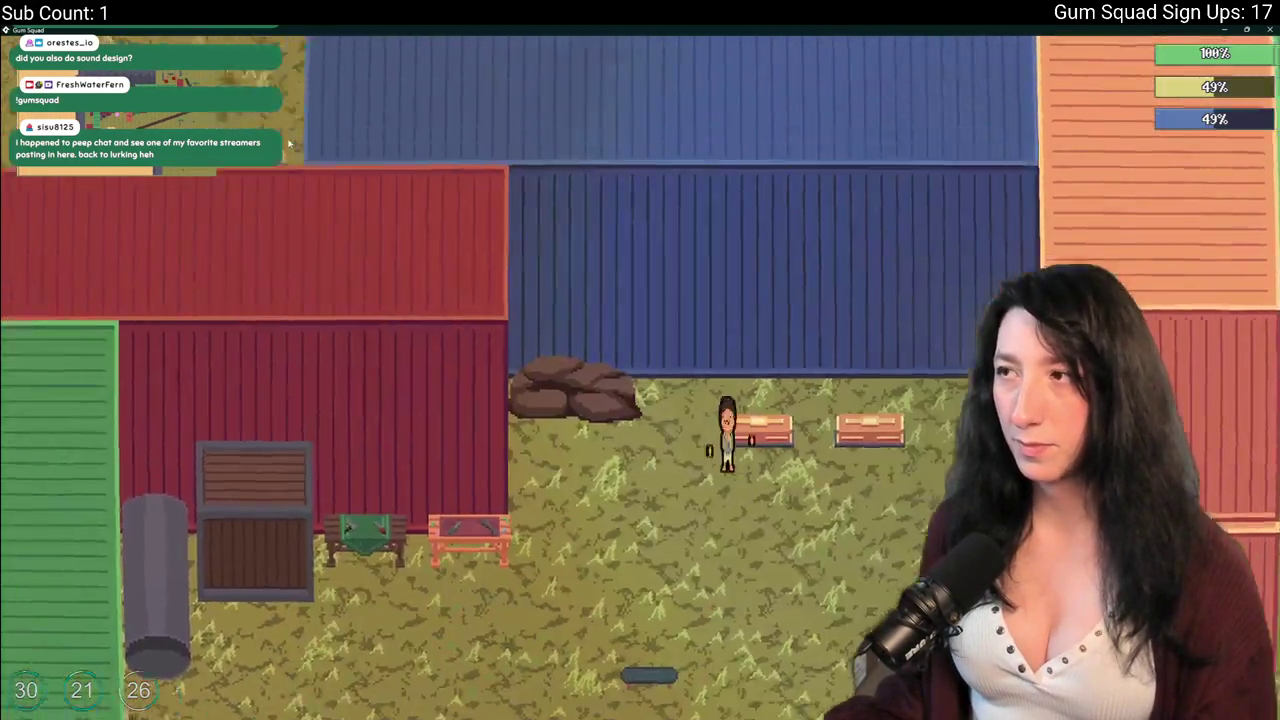
key(d)
key(Tab)
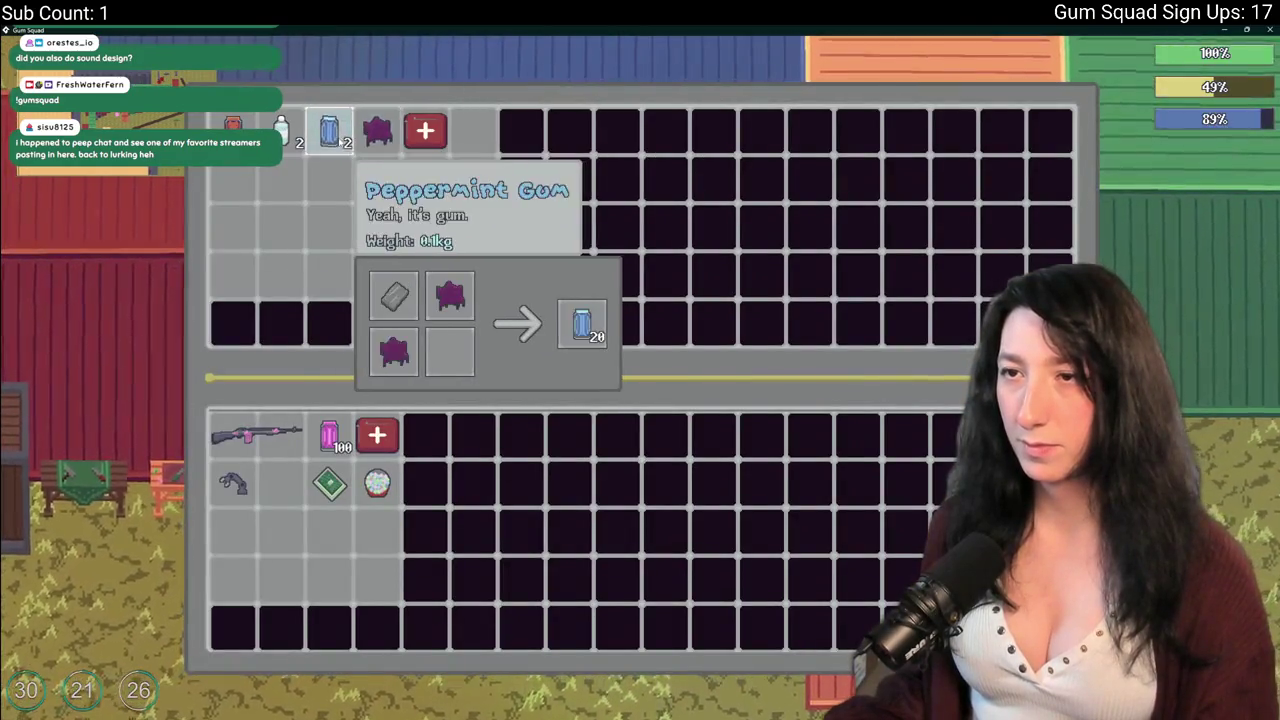
key(Tab)
key(Tab)
key(Tab)
key(s)
key(a)
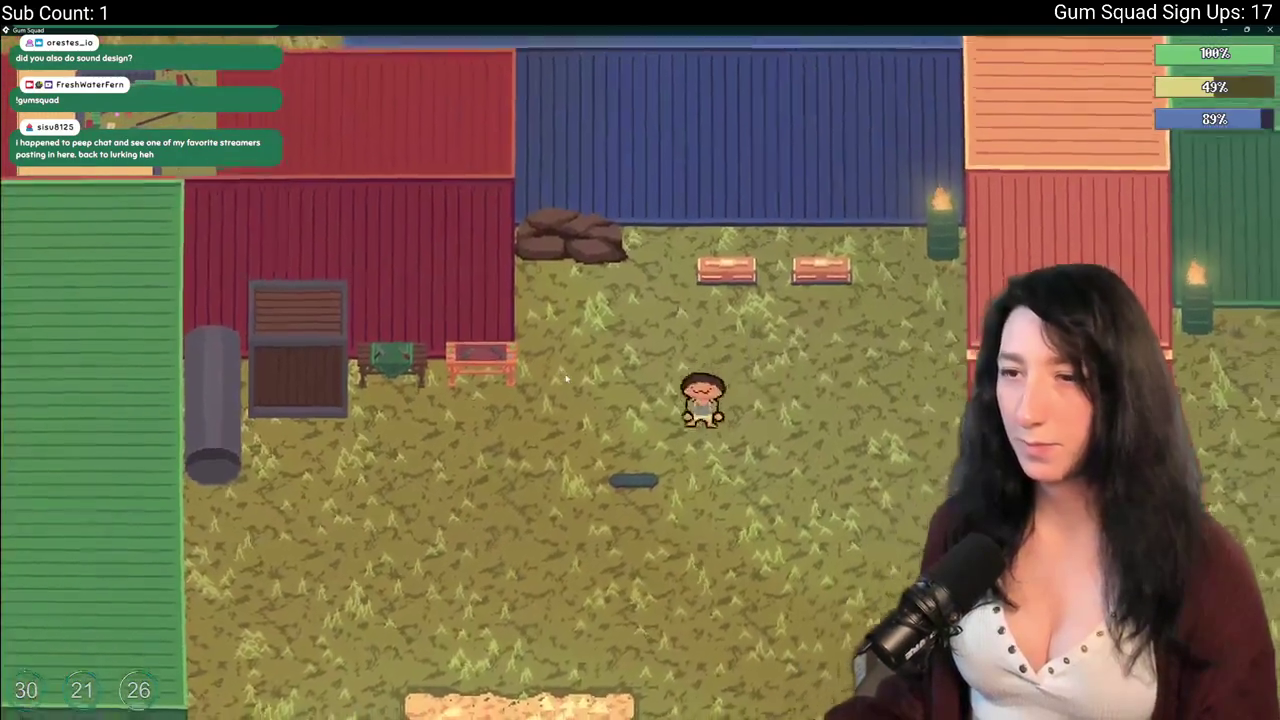
key(d)
key(w)
key(a)
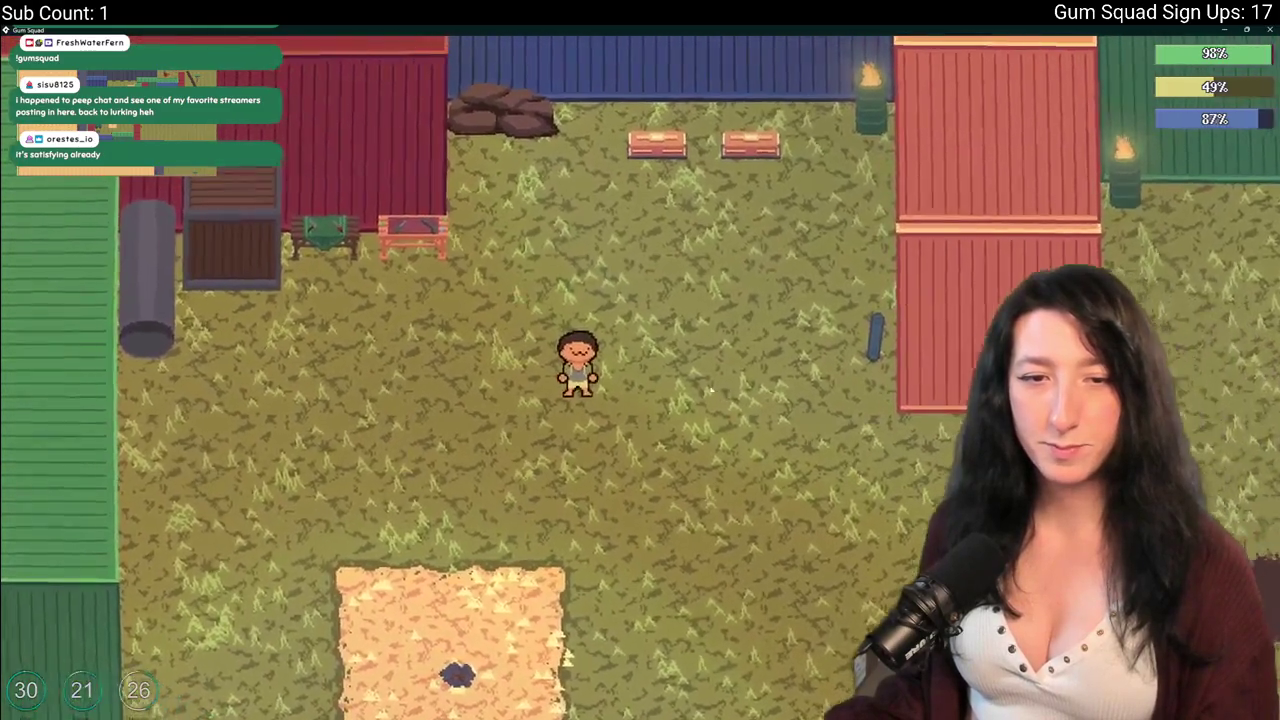
key(s)
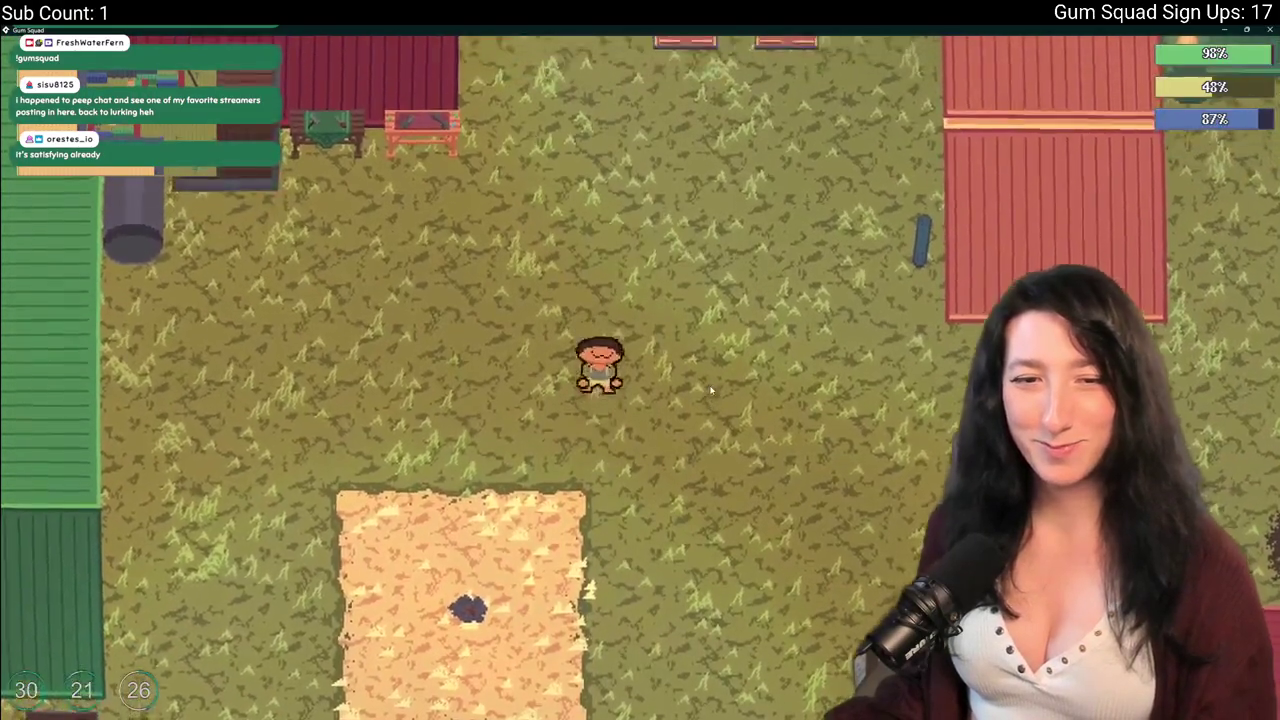
key(Escape)
Recheck the audio volumes, then back out of Options and resume play.
click(611, 348)
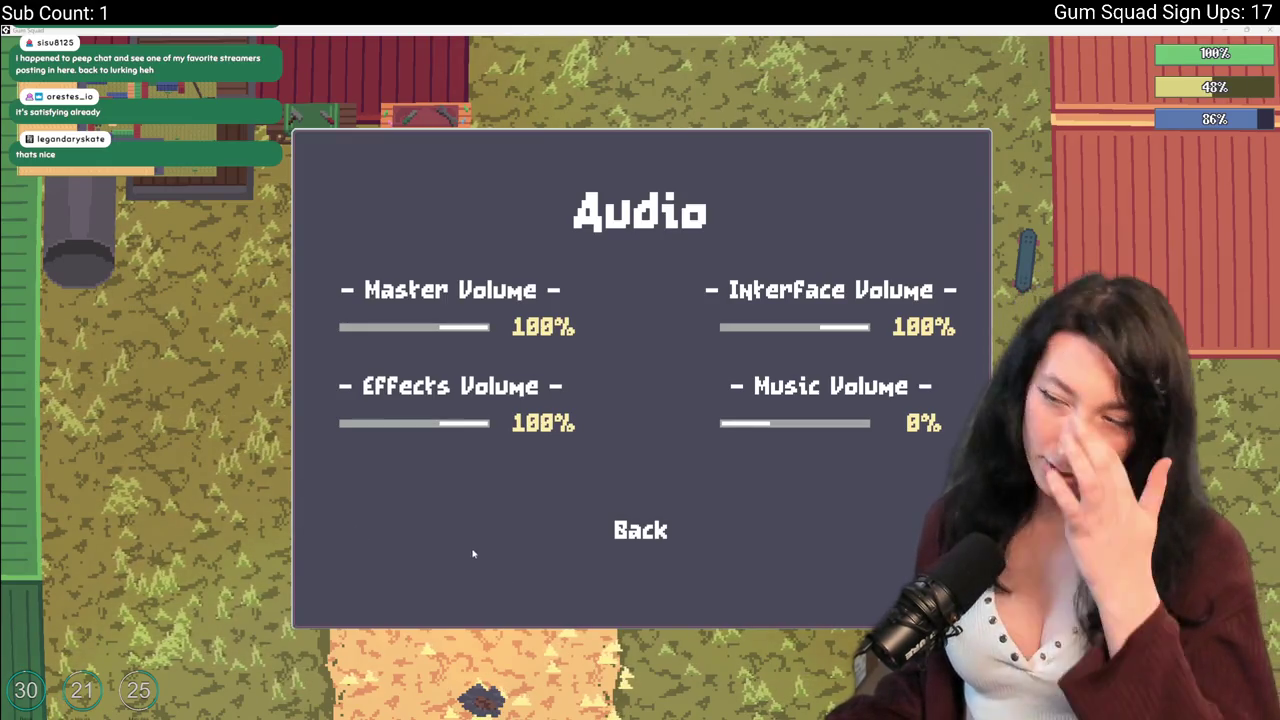
click(626, 530)
click(623, 482)
Open the inventory and move the Bubble Gum into an empty cell.
key(Tab)
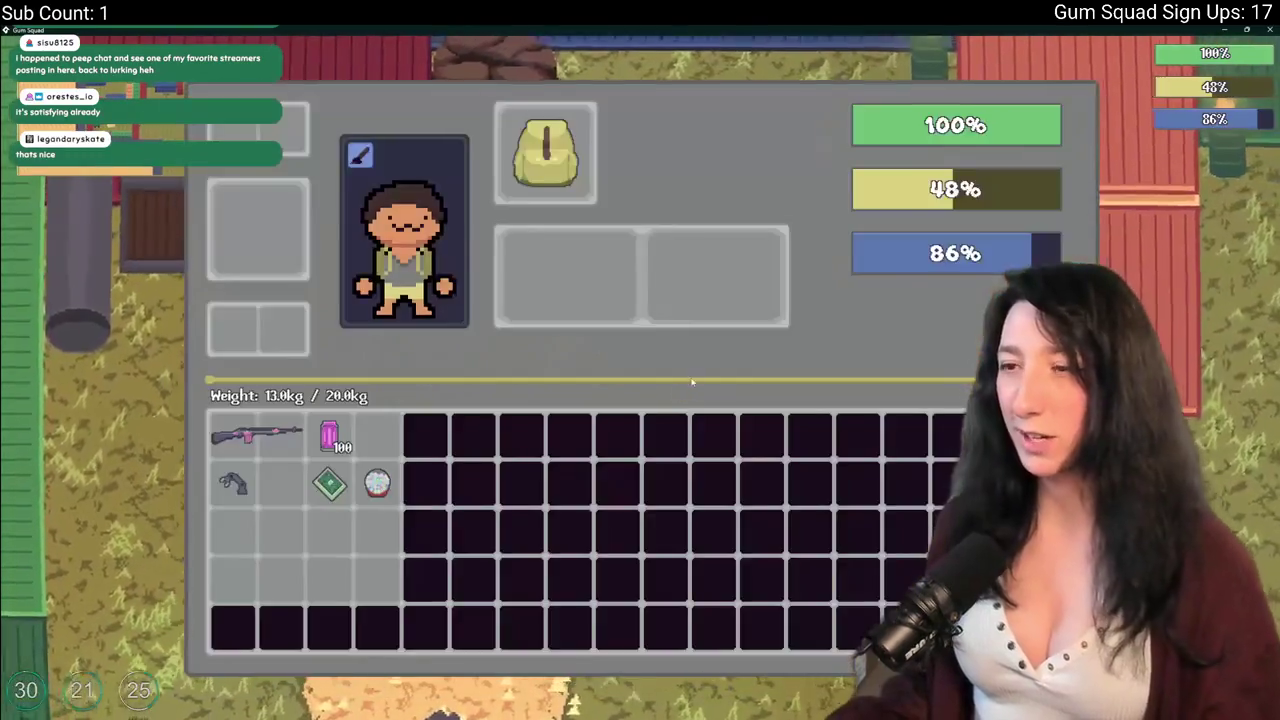
key(Tab)
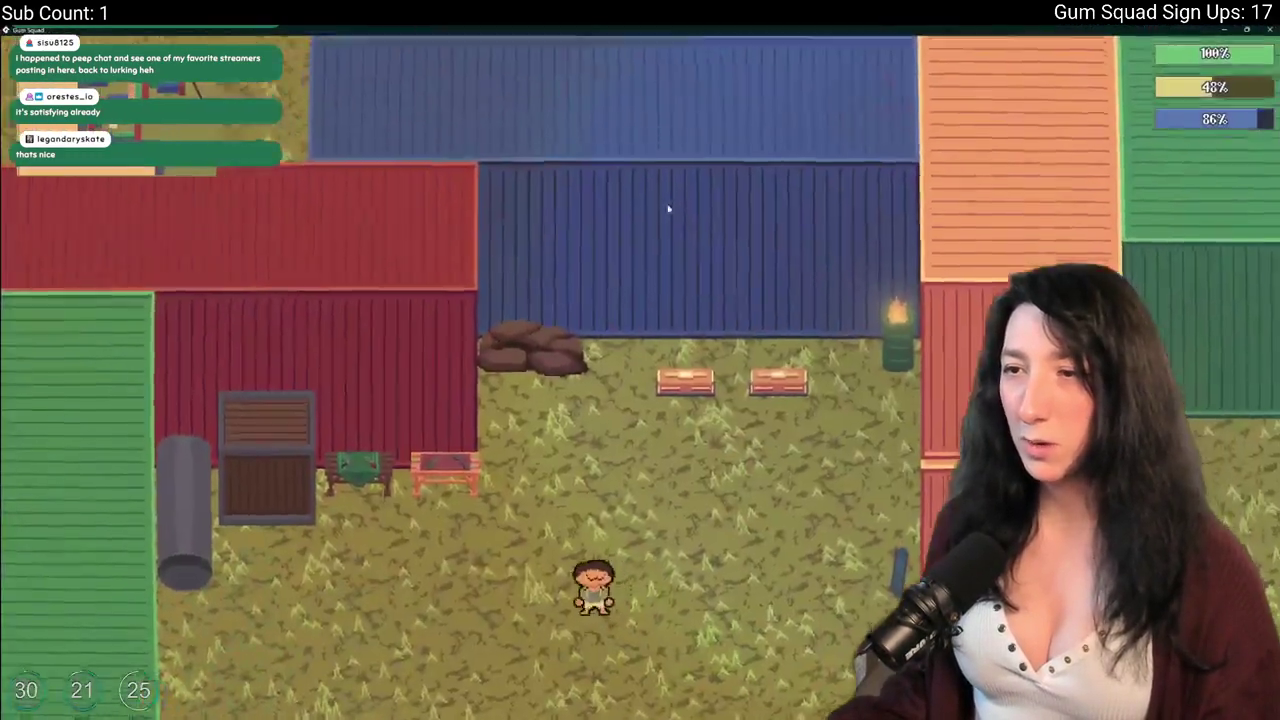
key(Tab)
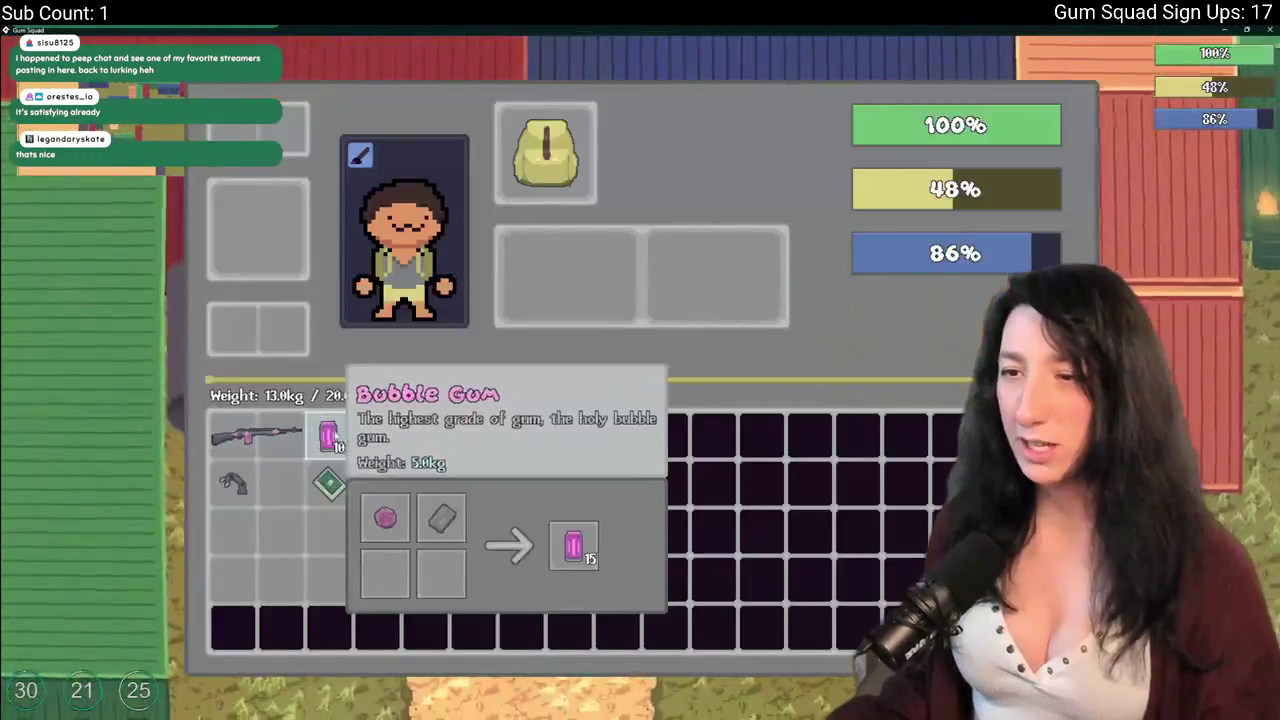
drag(377, 472, 329, 432)
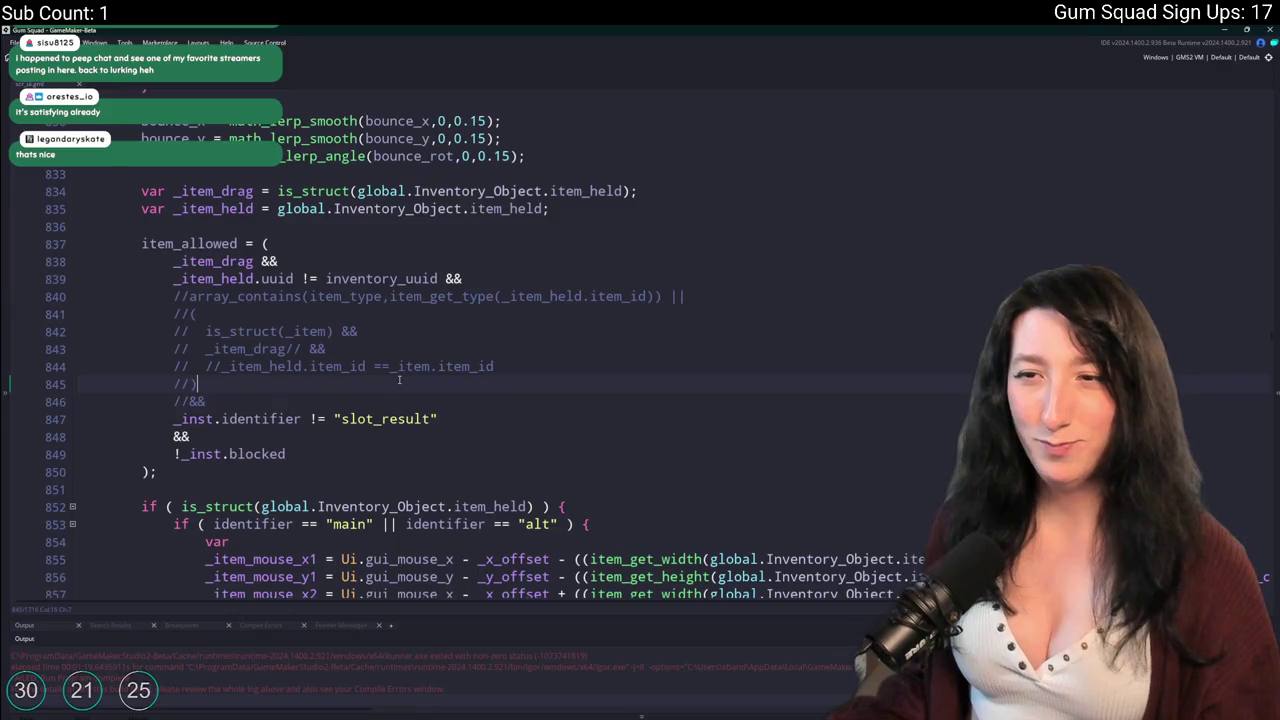
scroll(359, 264, up, 6)
scroll(301, 365, down, 4)
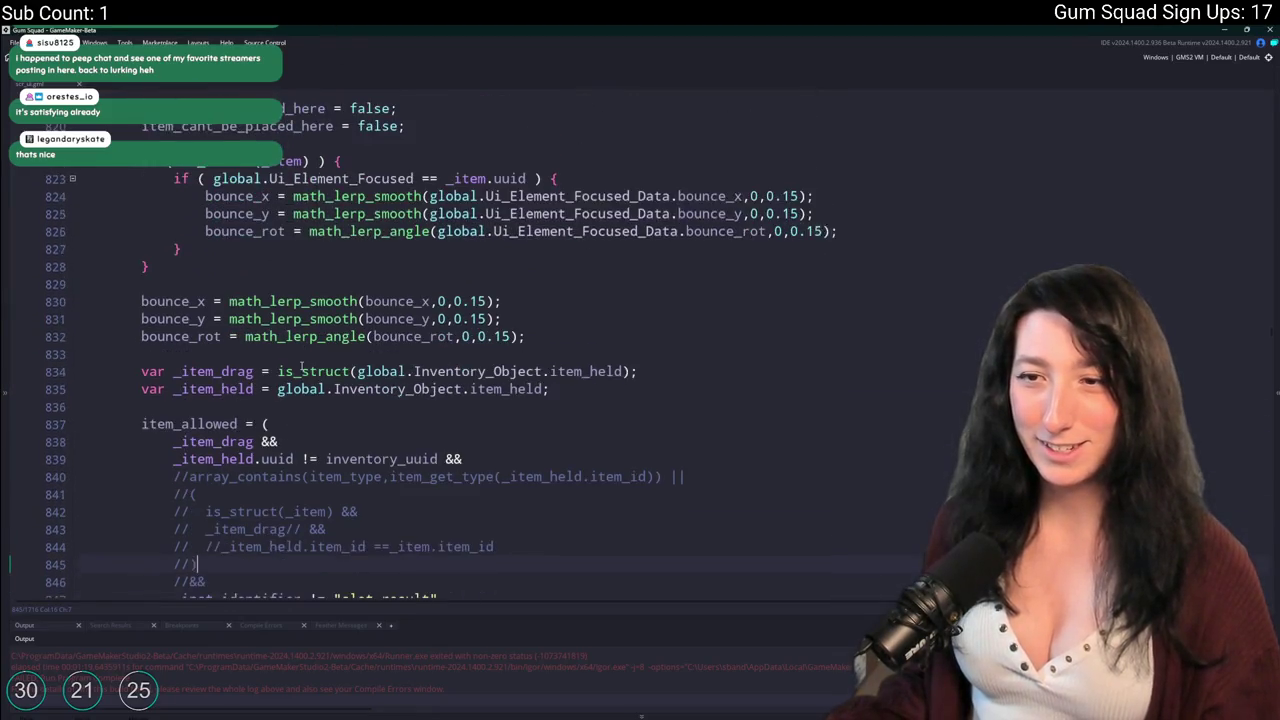
scroll(208, 343, down, 6)
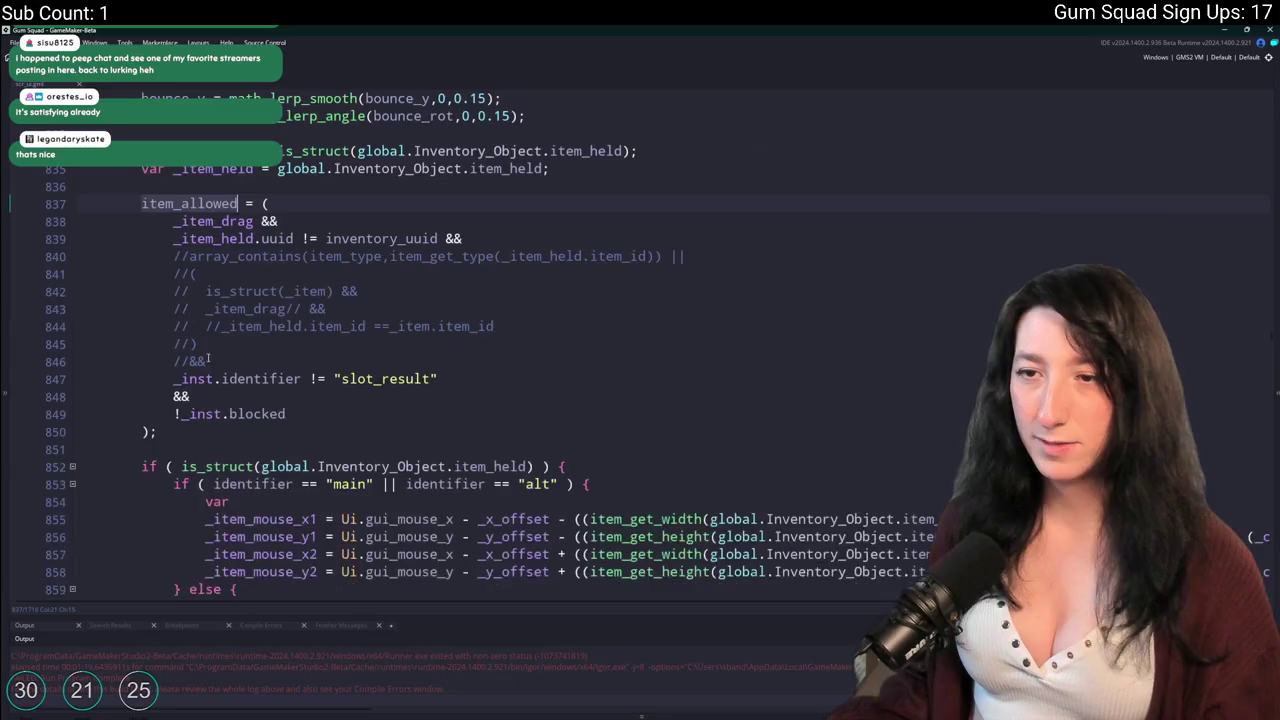
scroll(215, 320, up, 2)
scroll(221, 293, down, 6)
scroll(221, 293, down, 20)
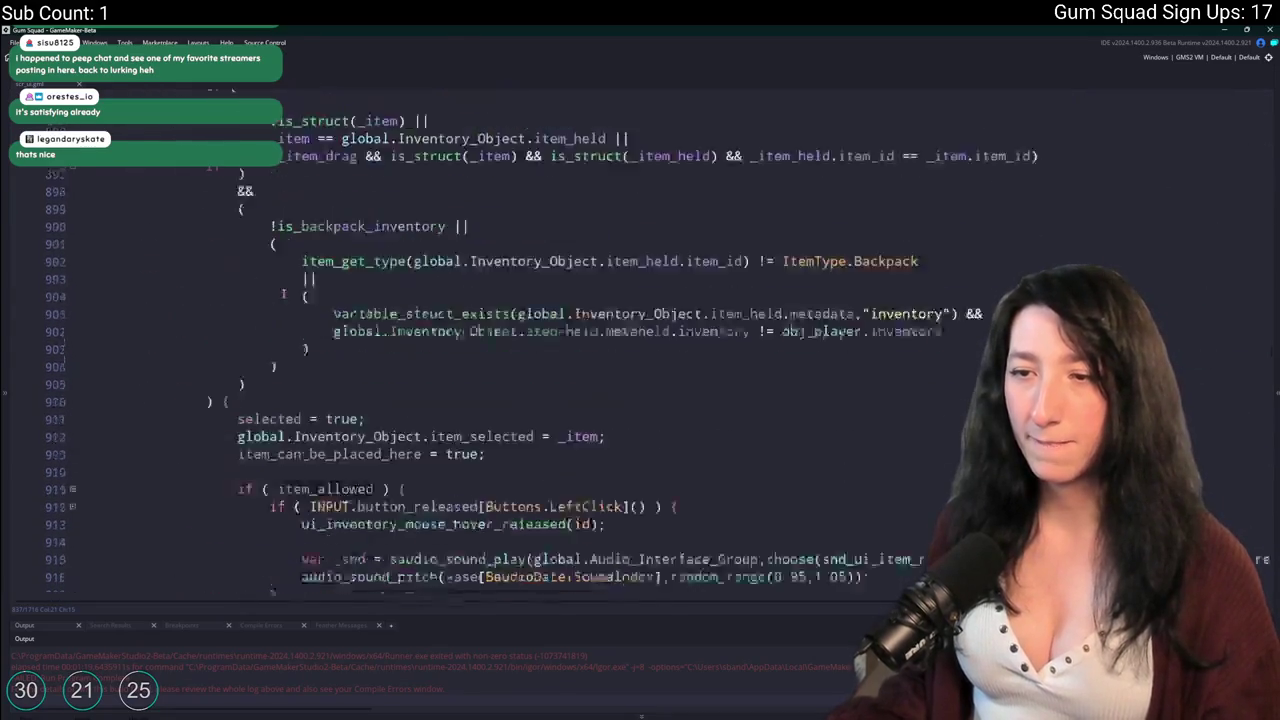
scroll(297, 273, down, 20)
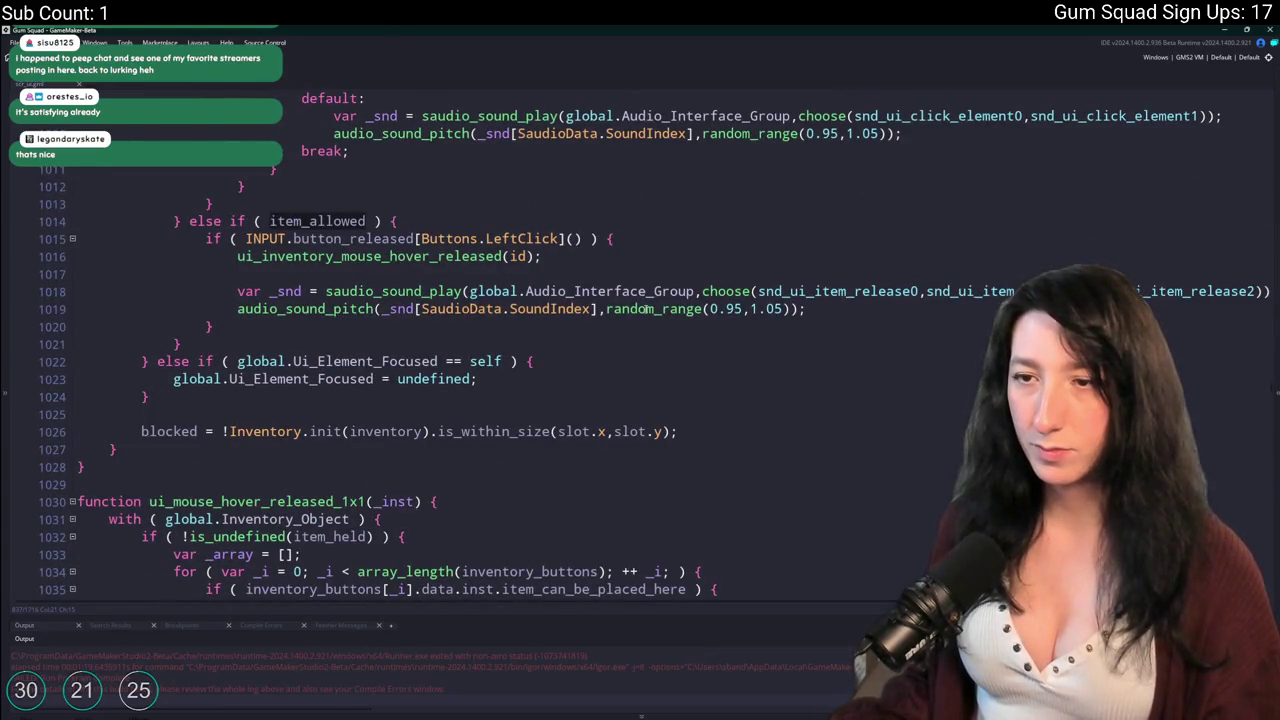
click(614, 229)
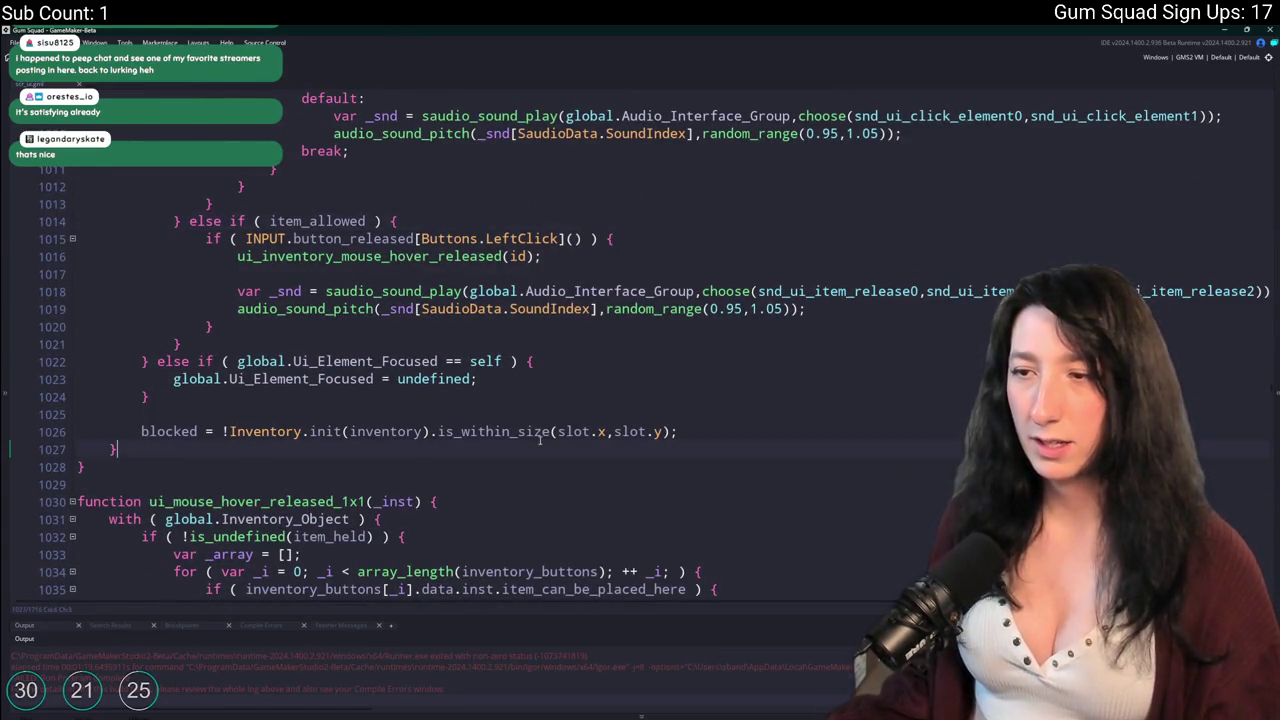
scroll(142, 406, up, 20)
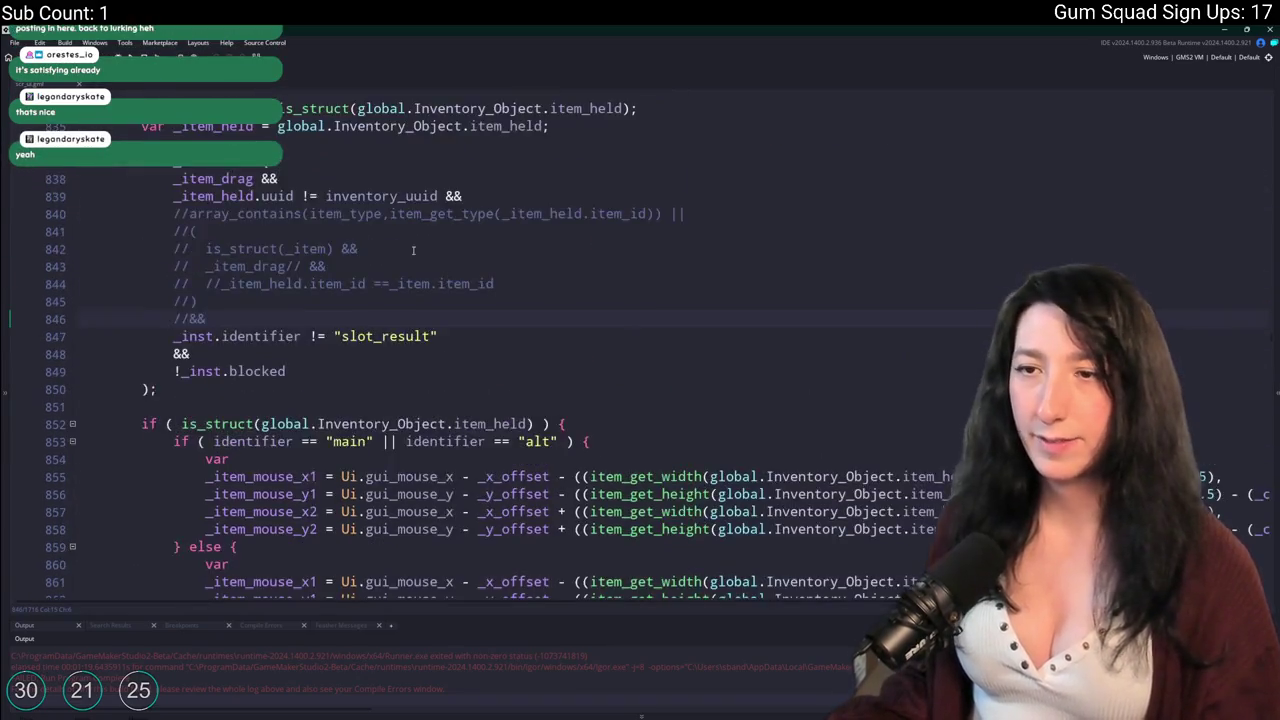
click(142, 406)
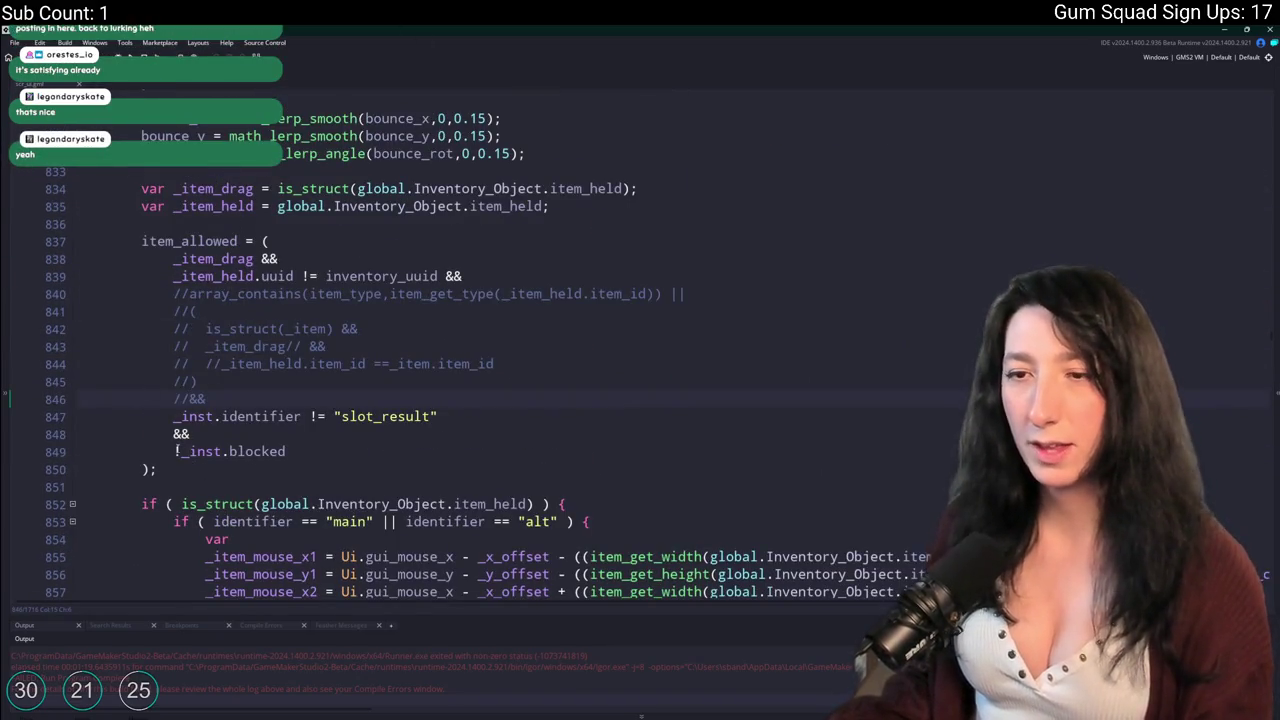
click(173, 259)
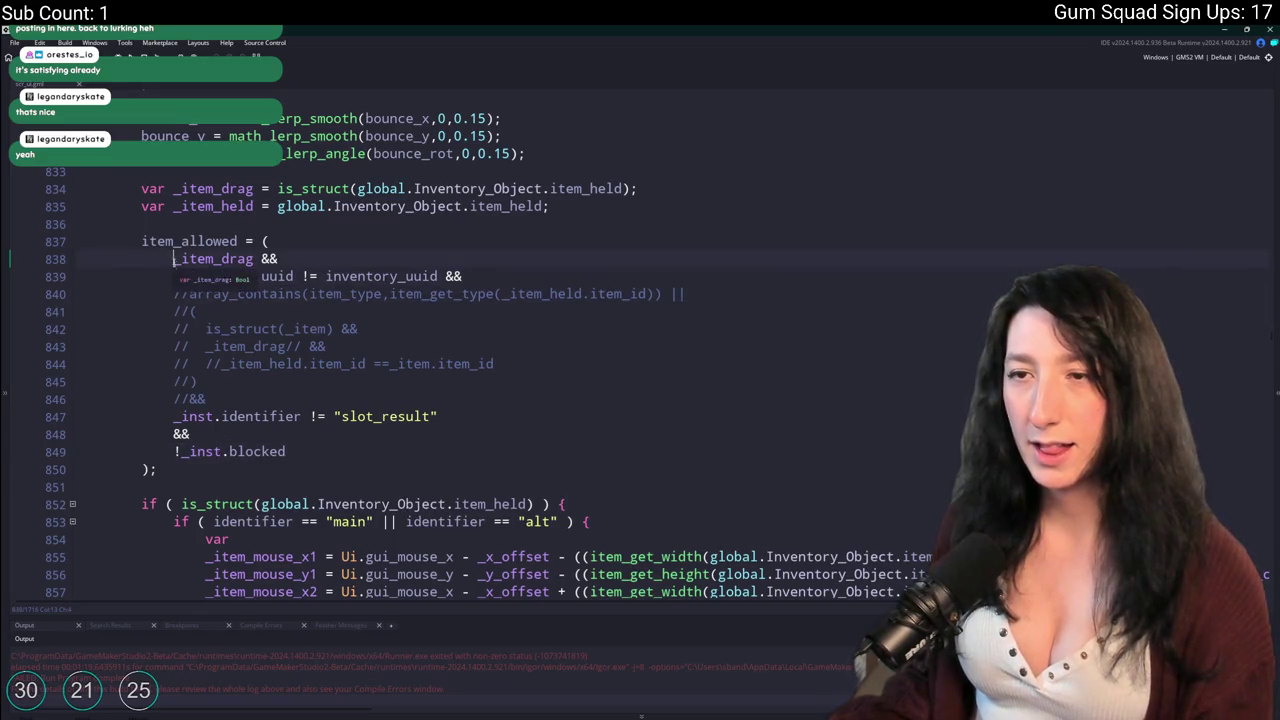
text(//)
key(F5)
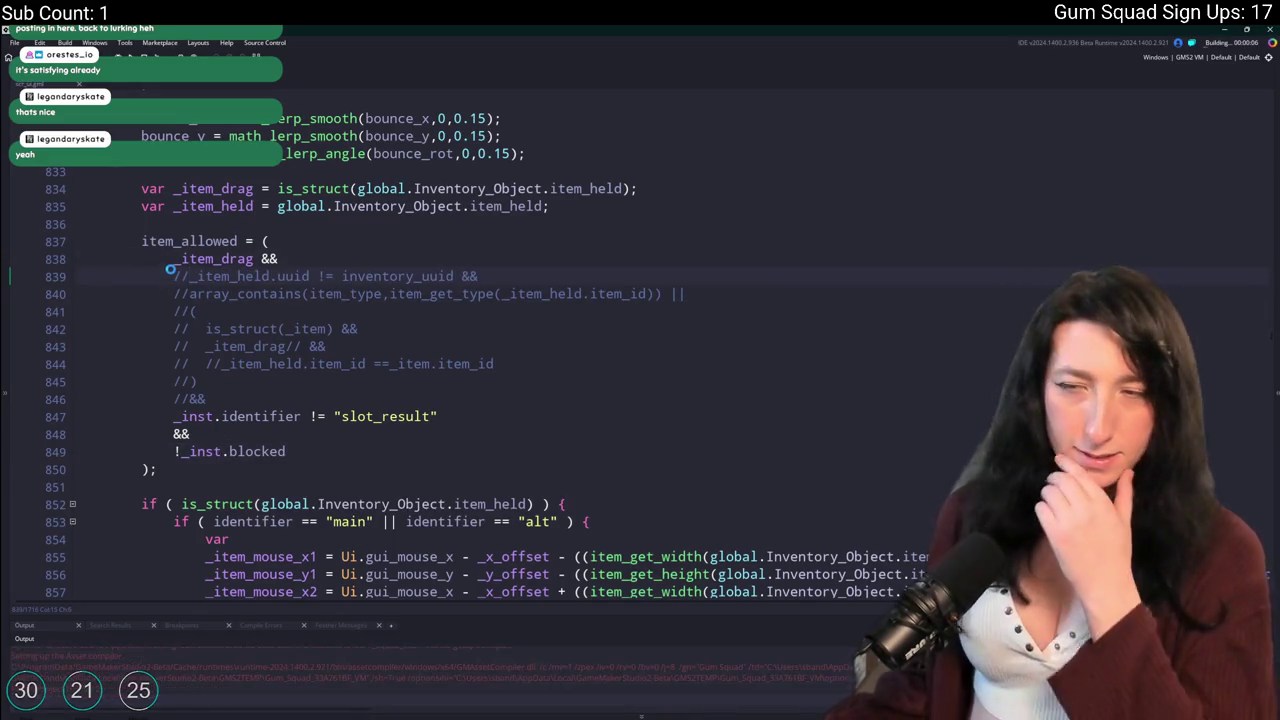
scroll(290, 312, up, 2)
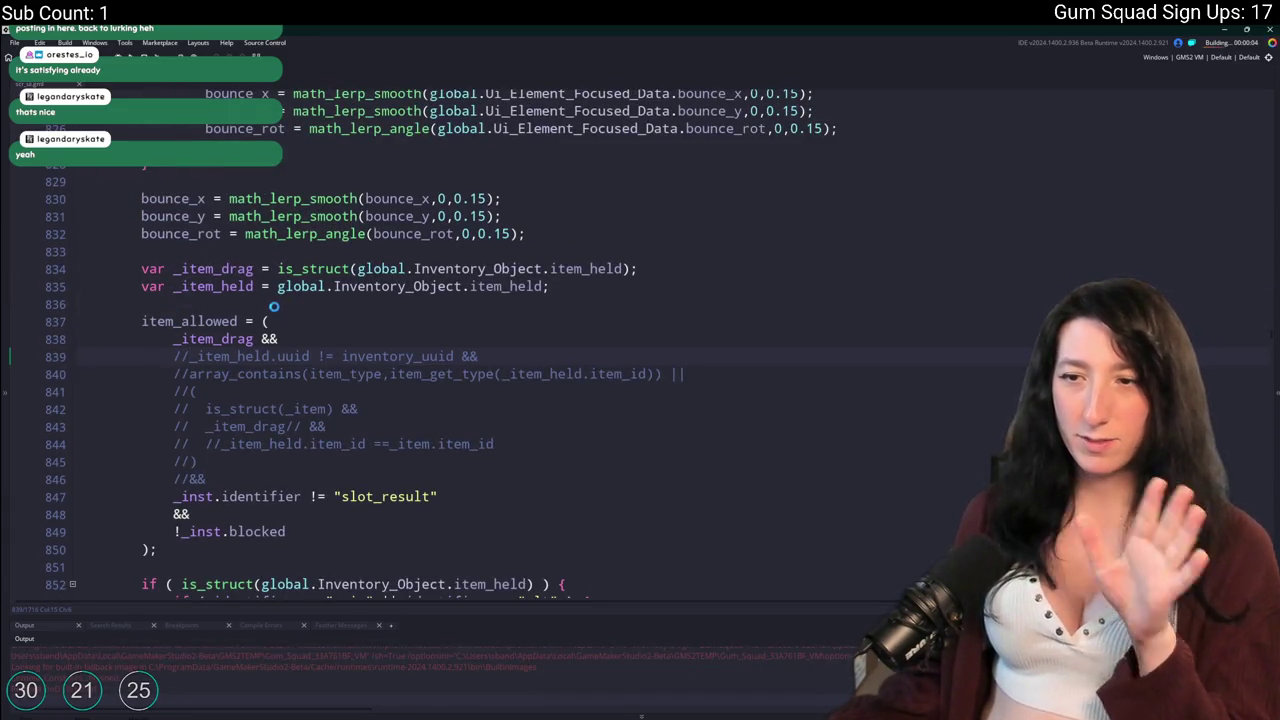
scroll(134, 323, up, 4)
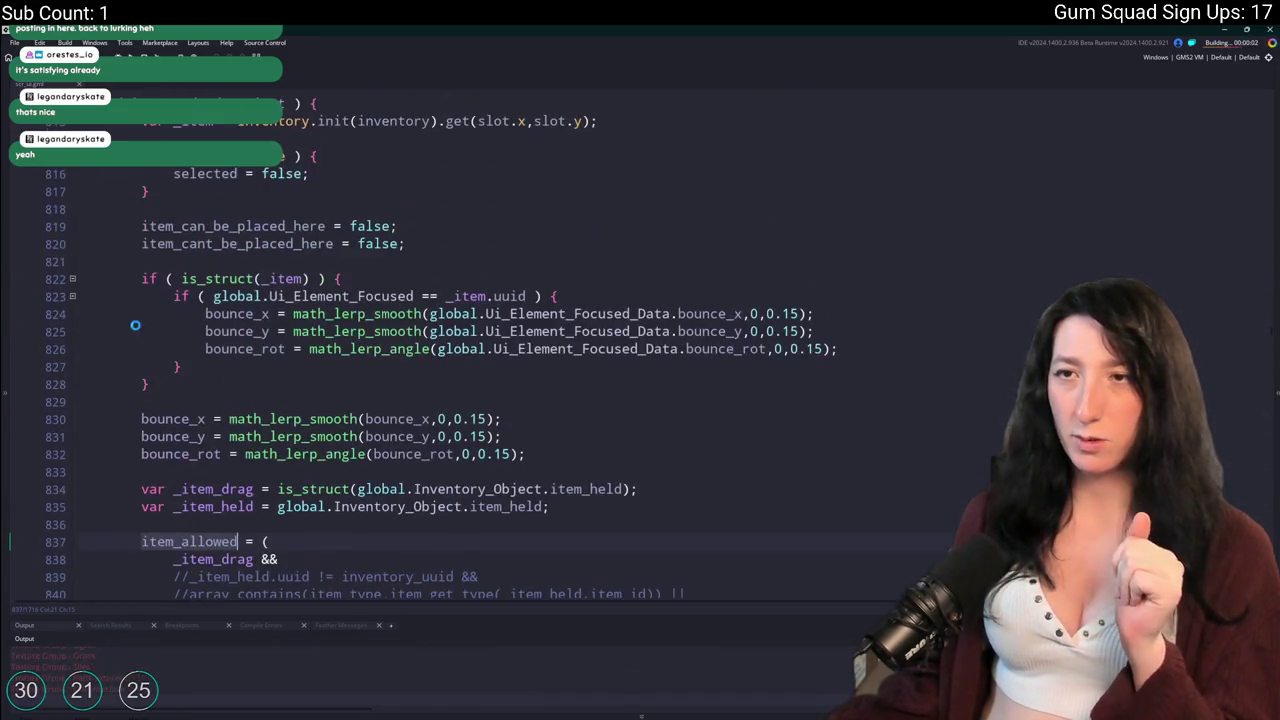
scroll(134, 323, down, 7)
scroll(113, 305, down, 16)
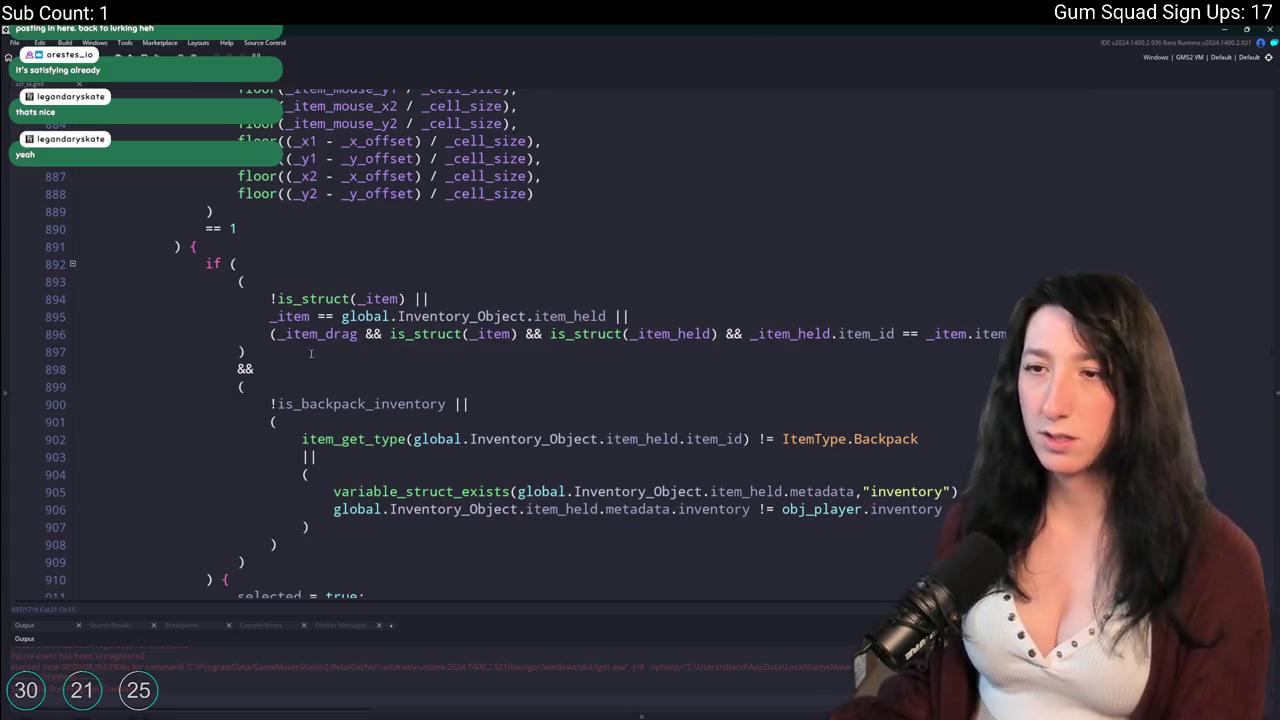
Inspect the backpack bracket and the held-item equality condition on line 895.
click(241, 386)
scroll(241, 386, down, 3)
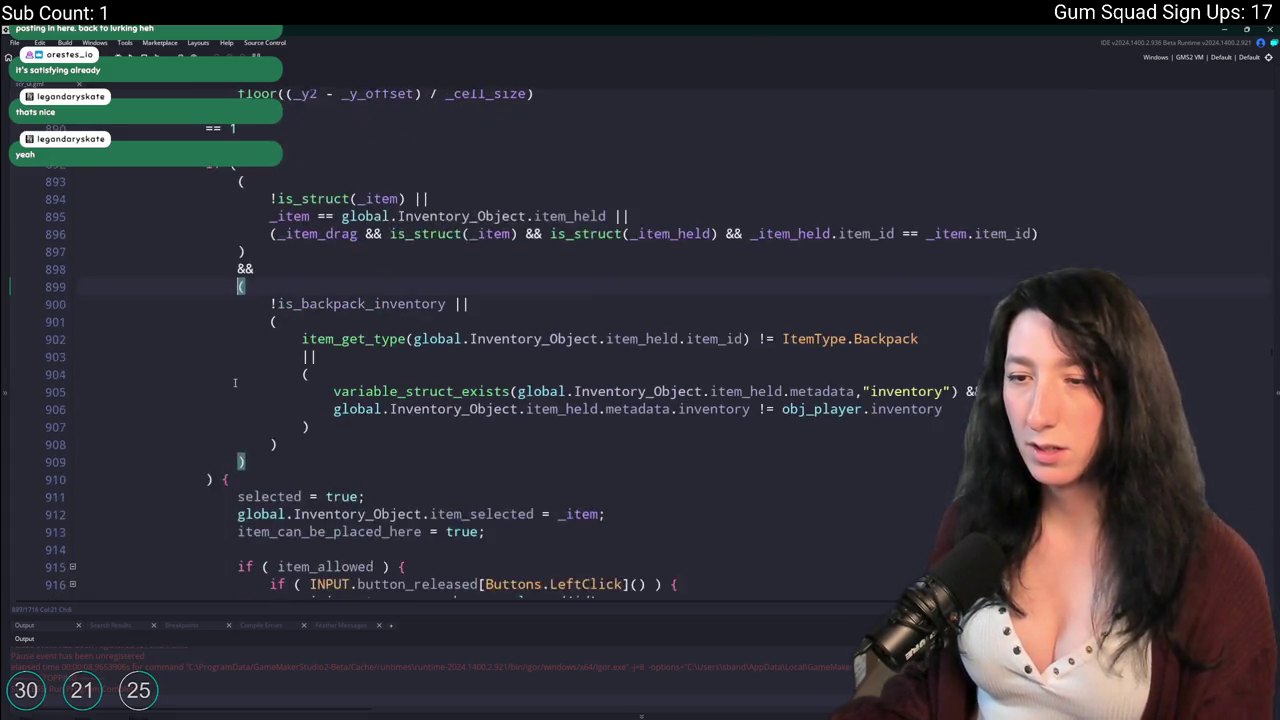
scroll(241, 386, up, 2)
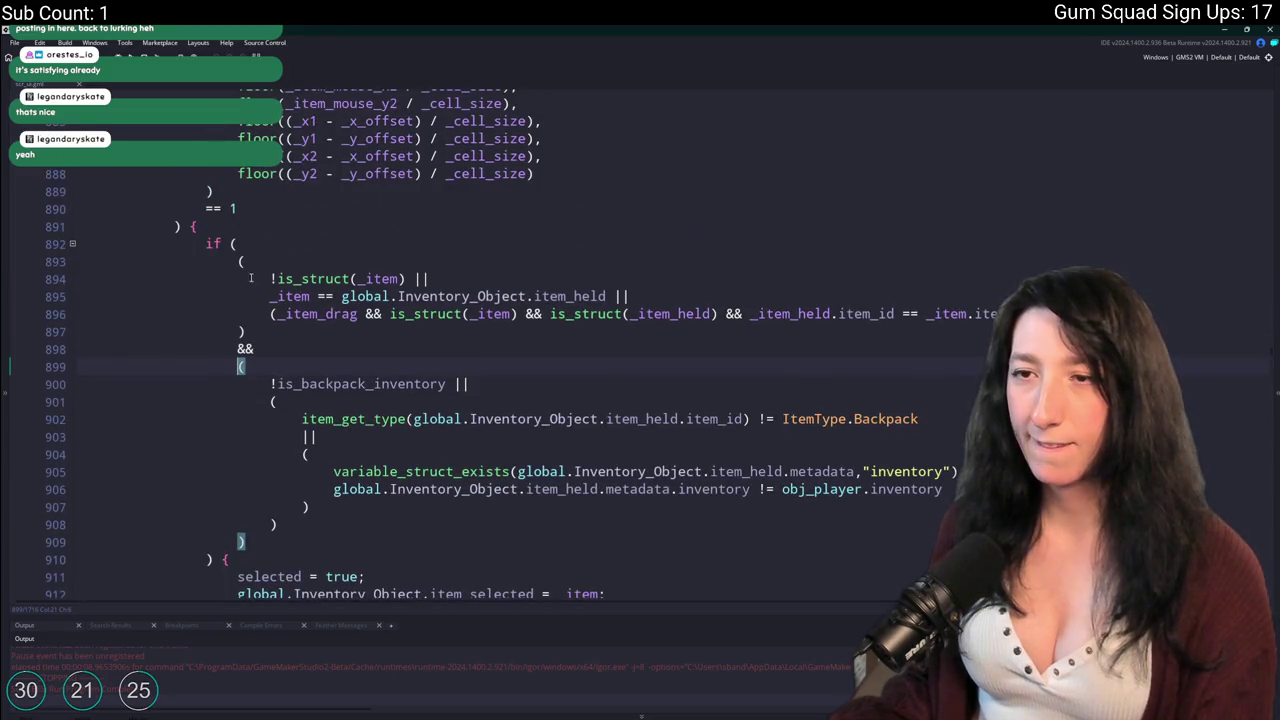
scroll(282, 316, up, 2)
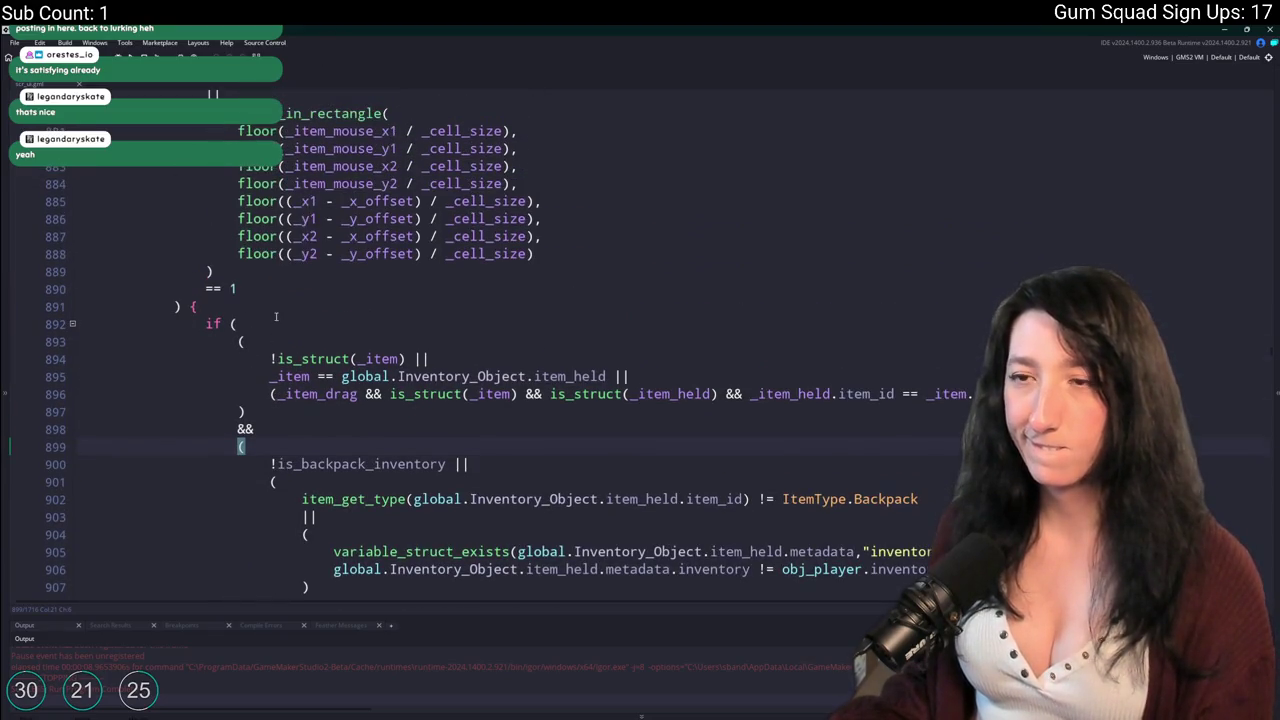
click(274, 379)
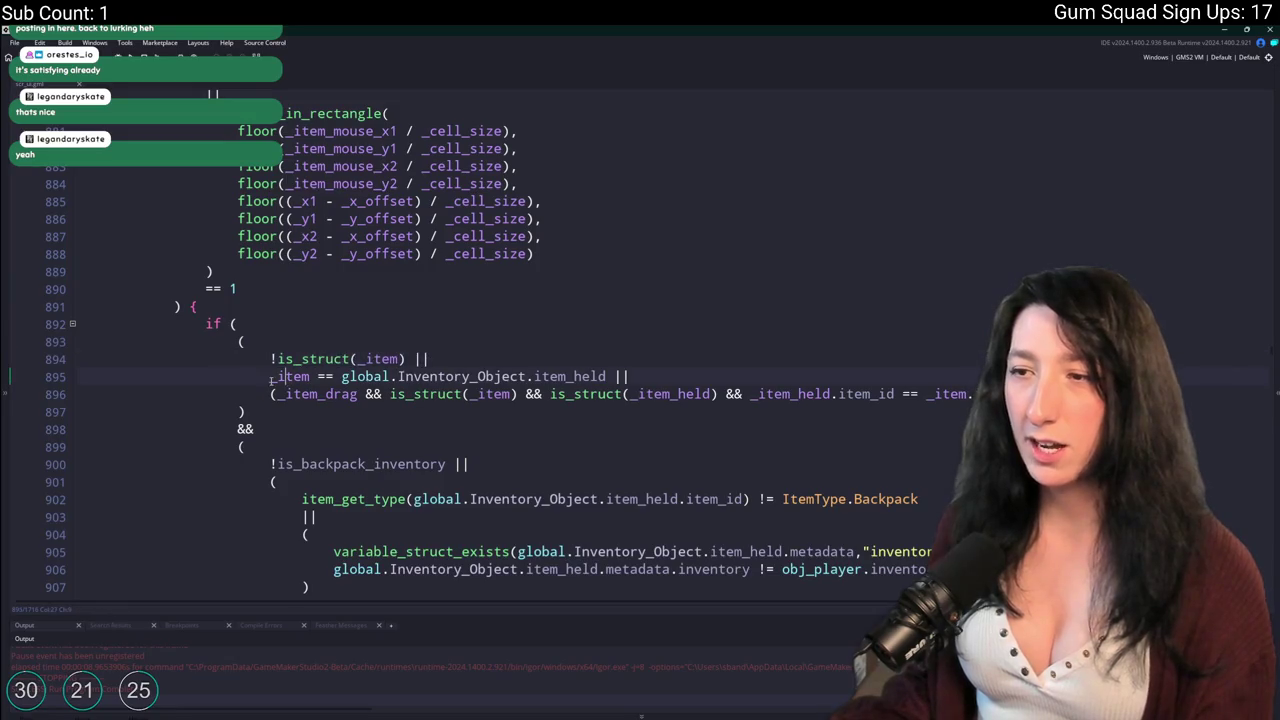
drag(272, 379, 648, 373)
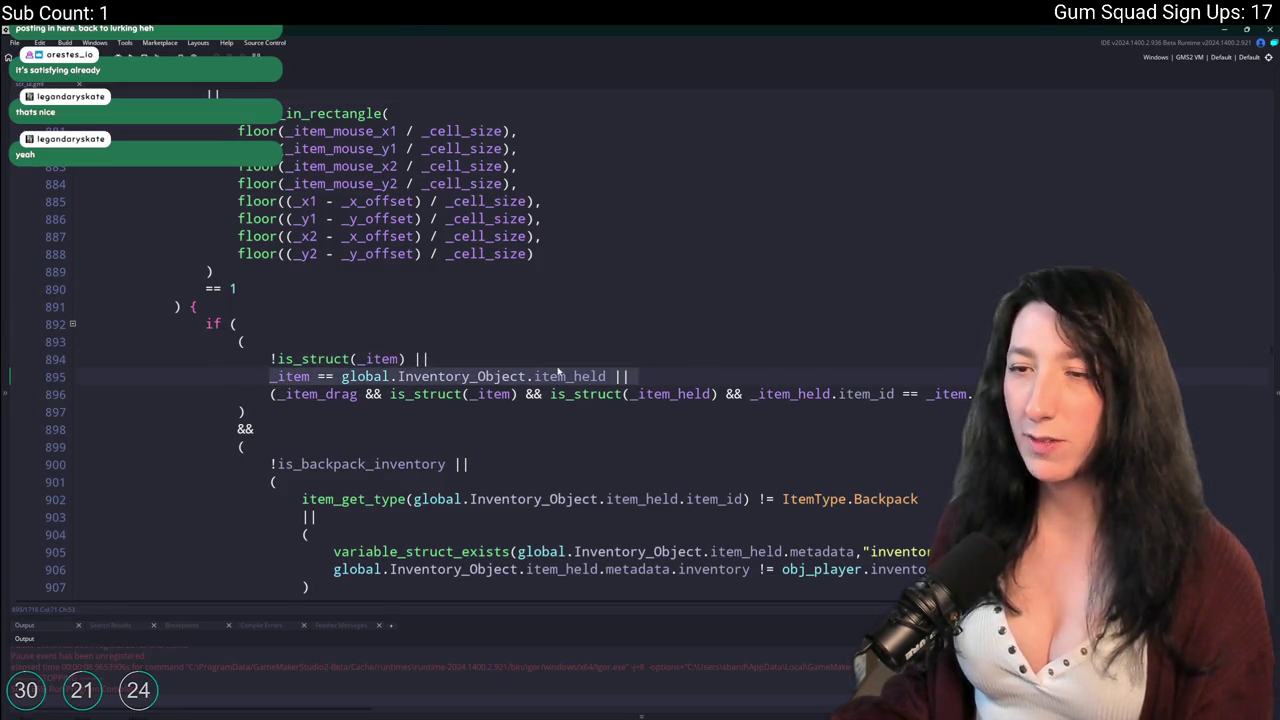
click(612, 376)
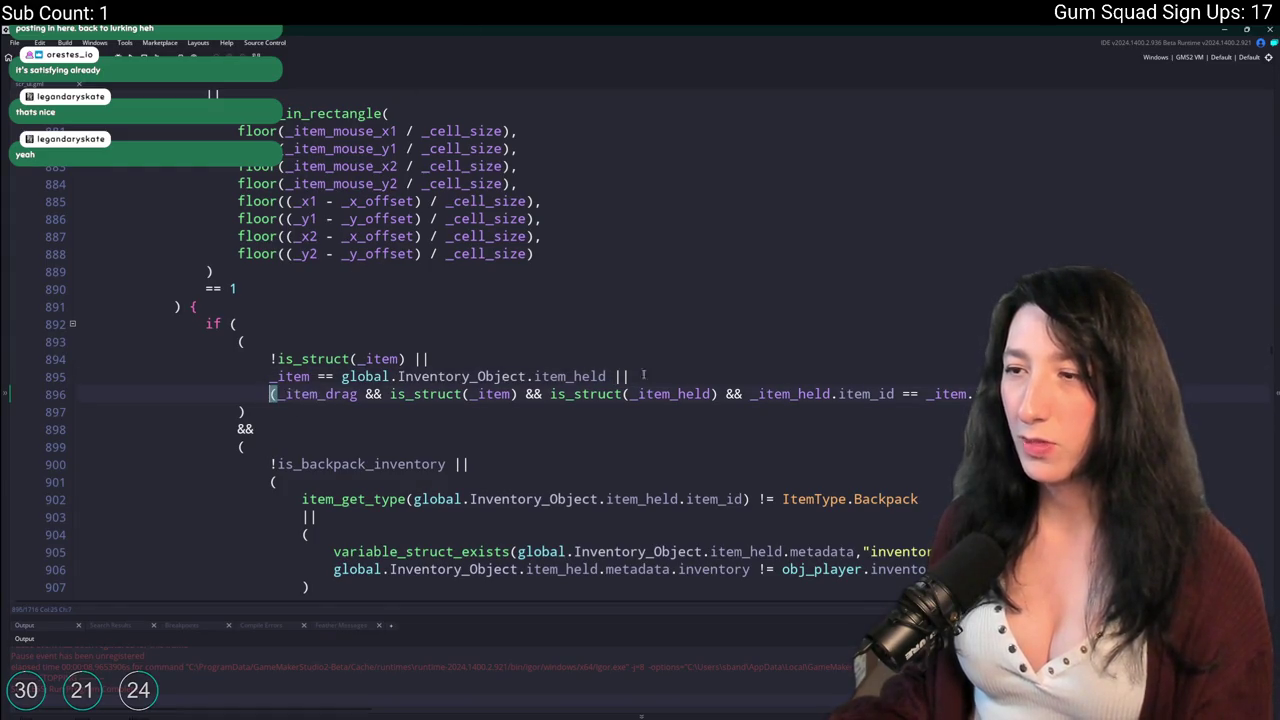
Start a /* comment after _item_drag on line 896 and build with F5.
click(388, 394)
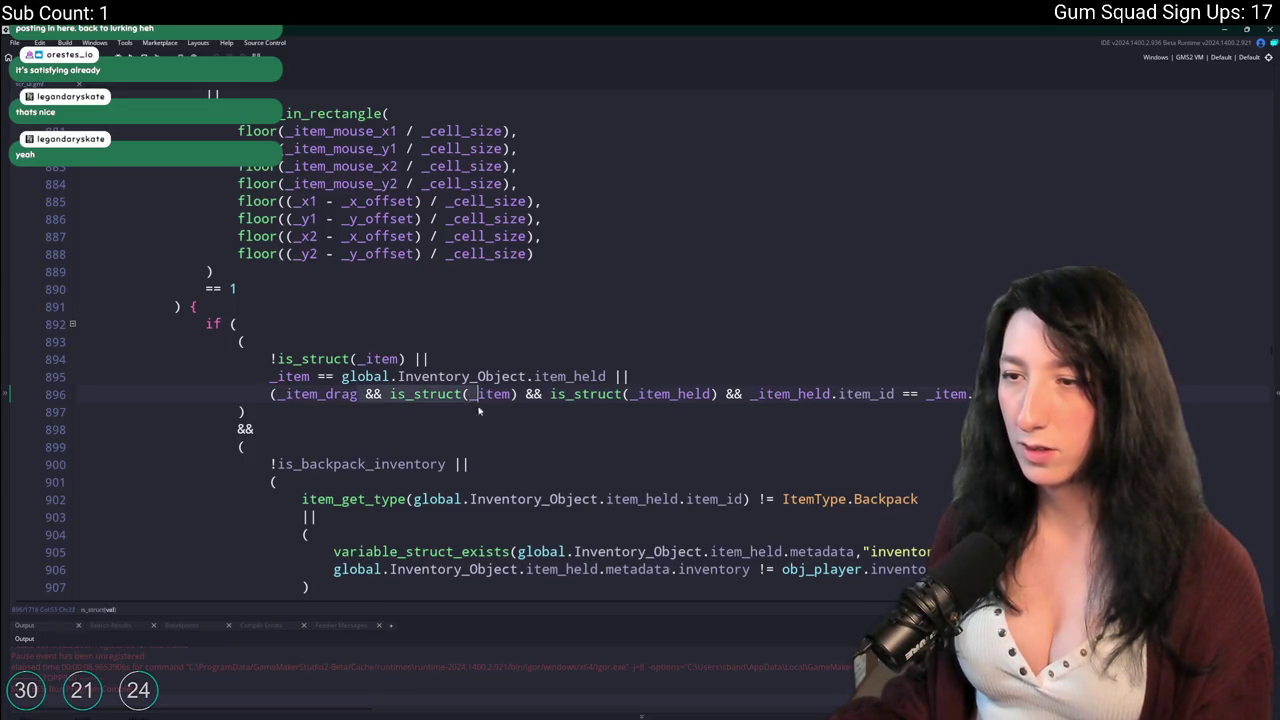
key(Left)
key(Left)
key(Left)
text(/*)
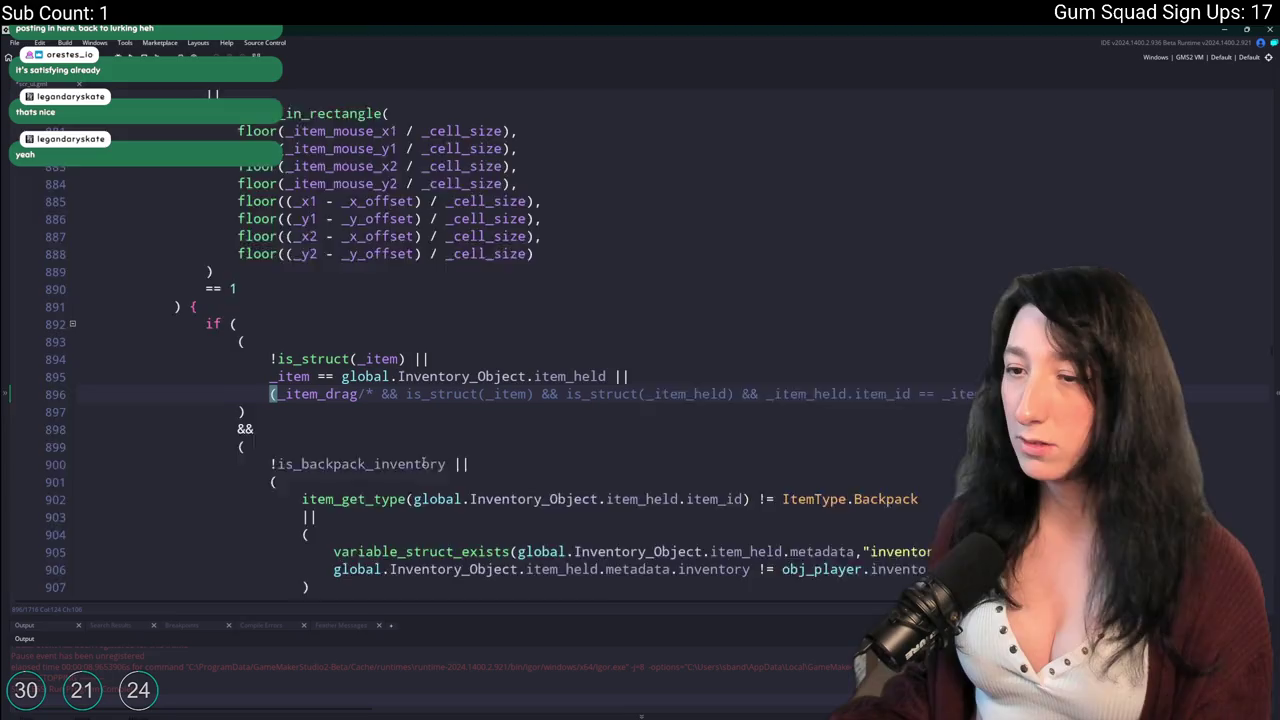
scroll(425, 462, down, 3)
key(F5)
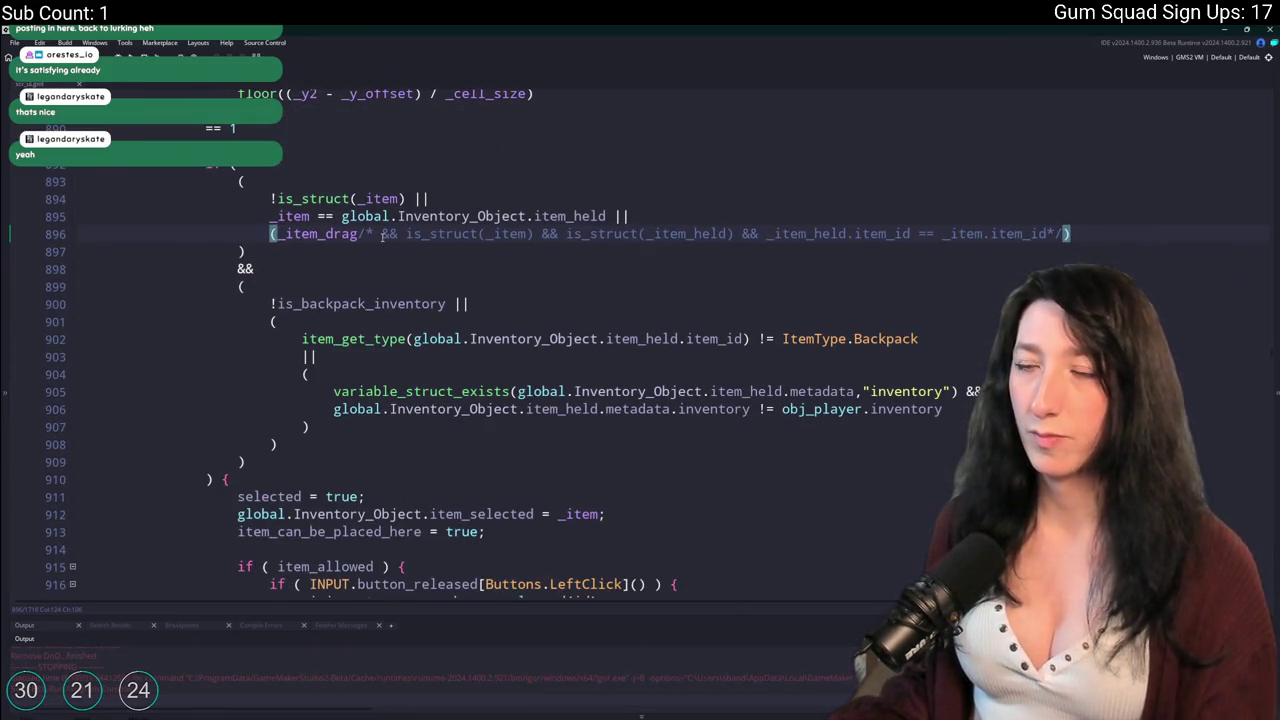
Rewrap '&& _item_held.item_id == _item.item_id' on line 896 in /* */ comment markers.
key(BackSpace)
key(BackSpace)
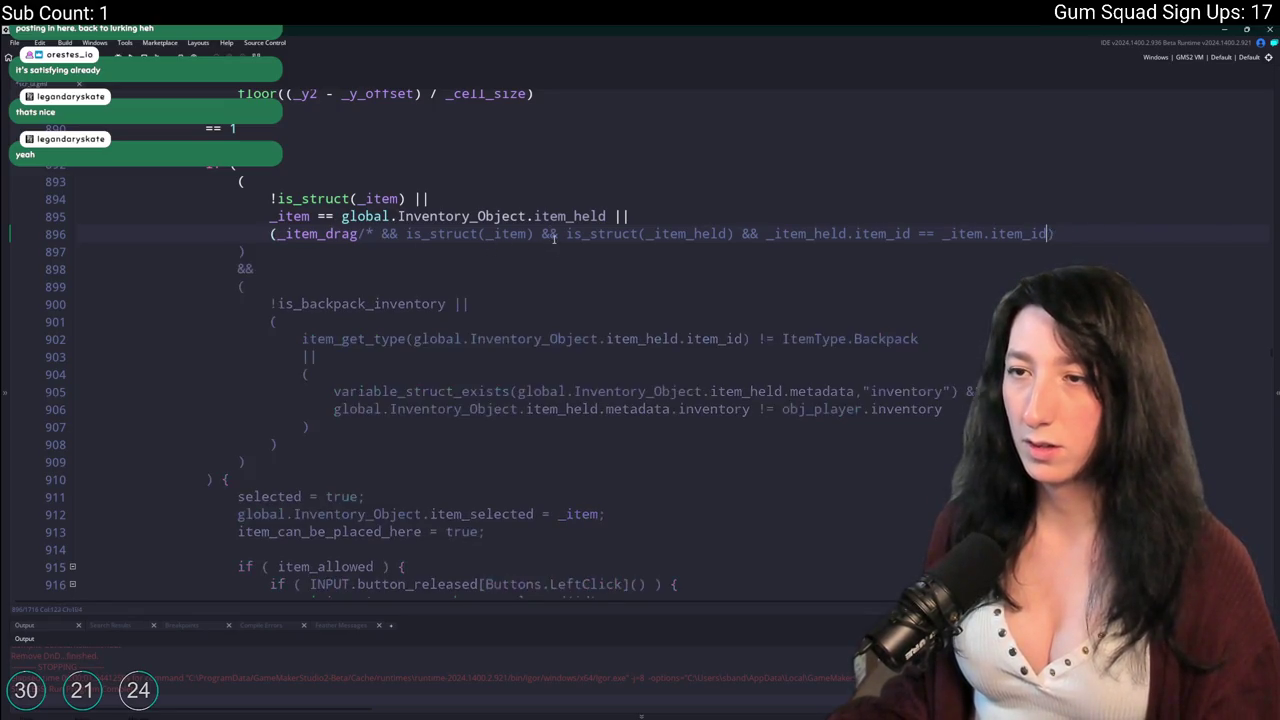
click(372, 233)
key(BackSpace)
key(BackSpace)
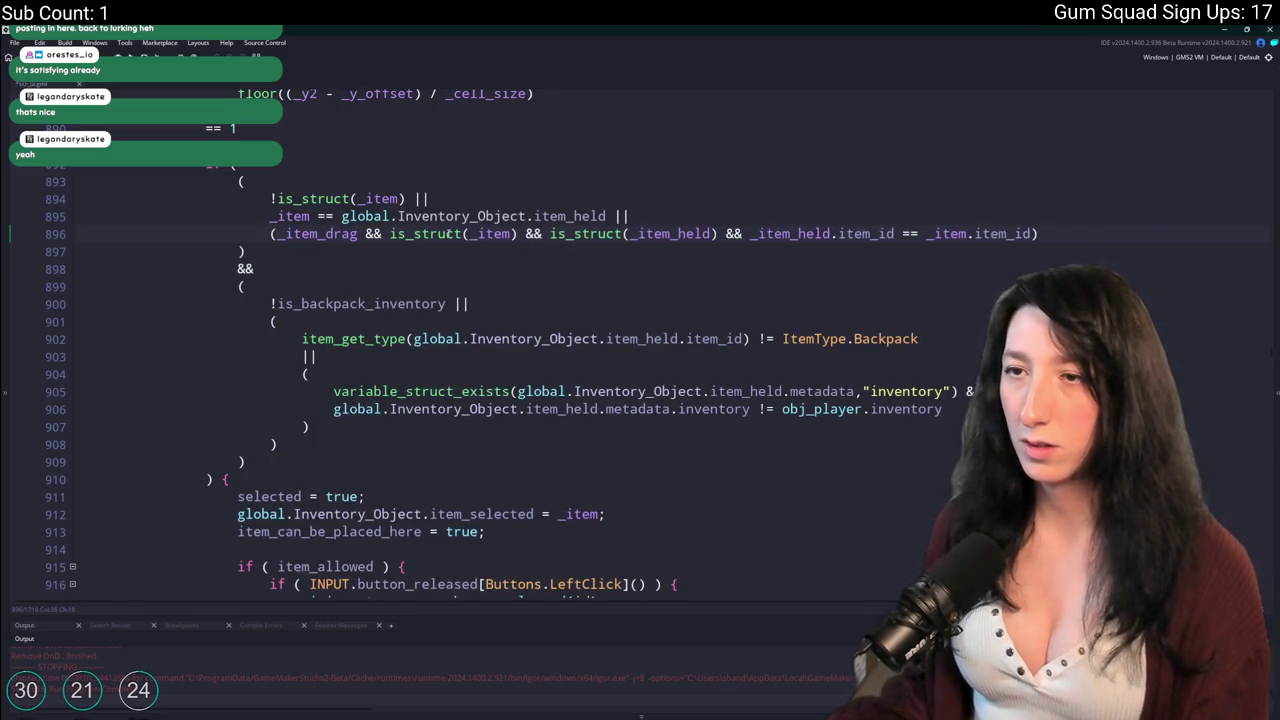
text(/*)
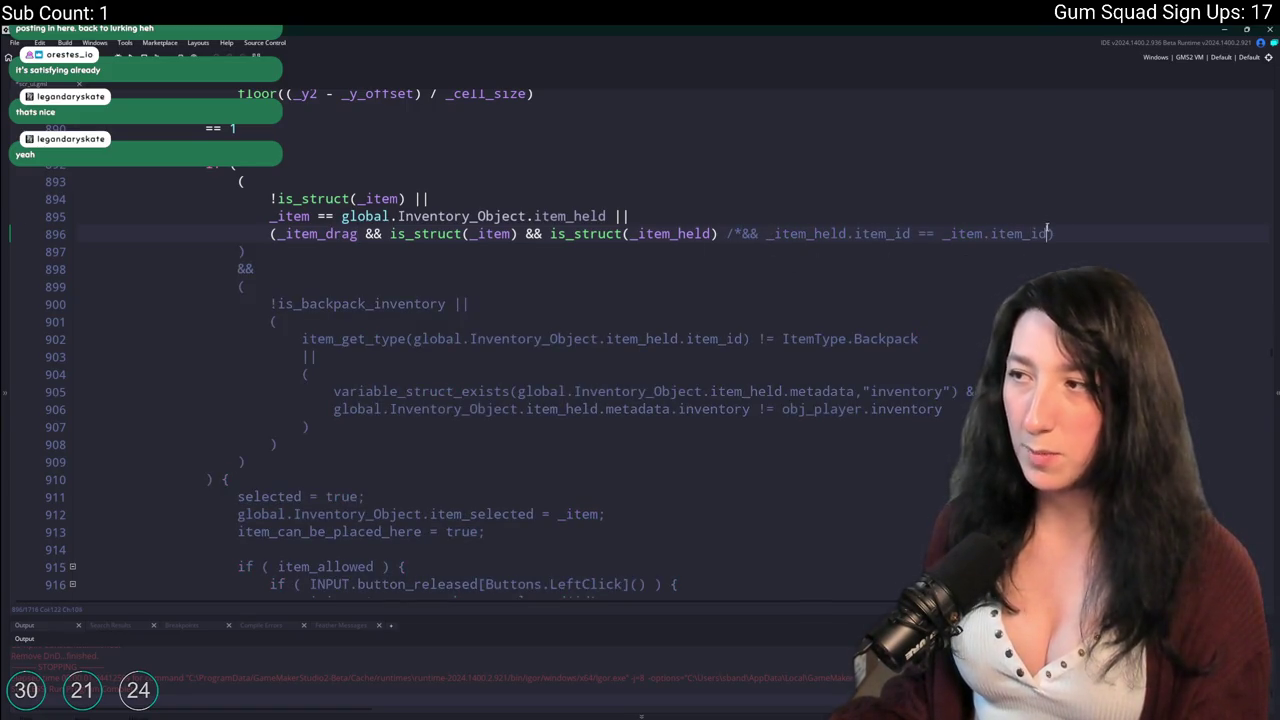
text(*/)
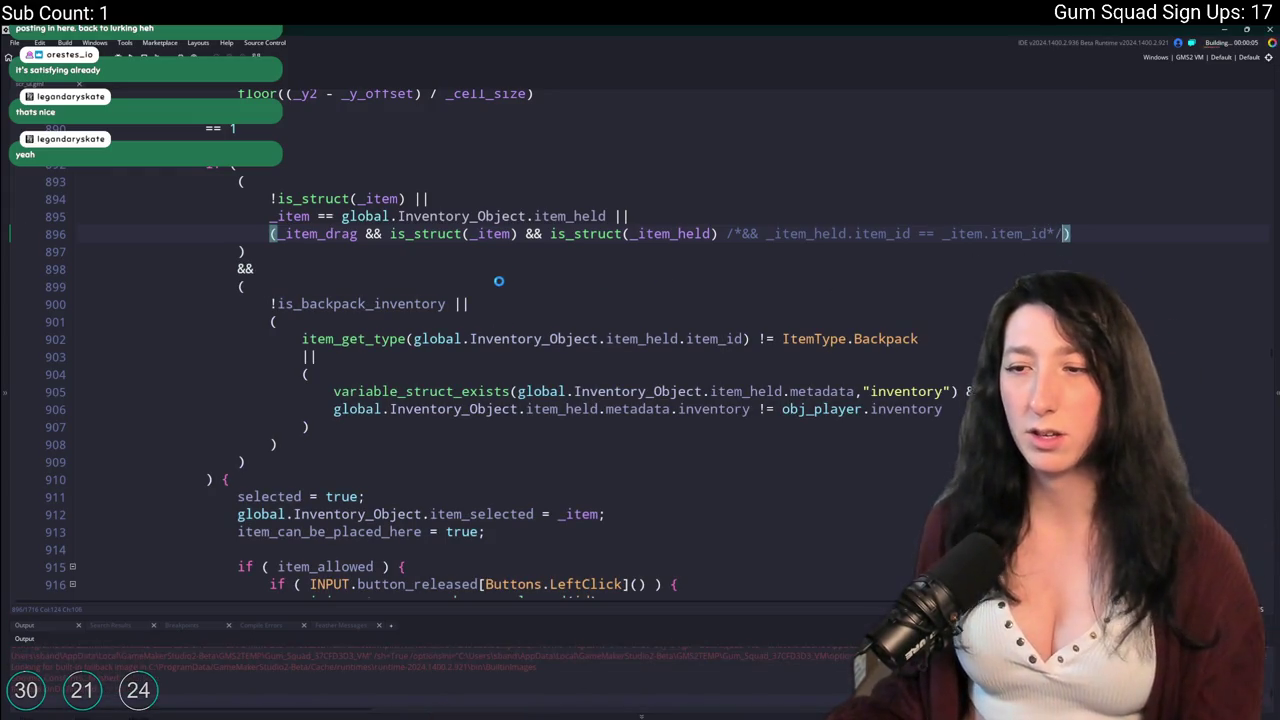
scroll(499, 281, down, 3)
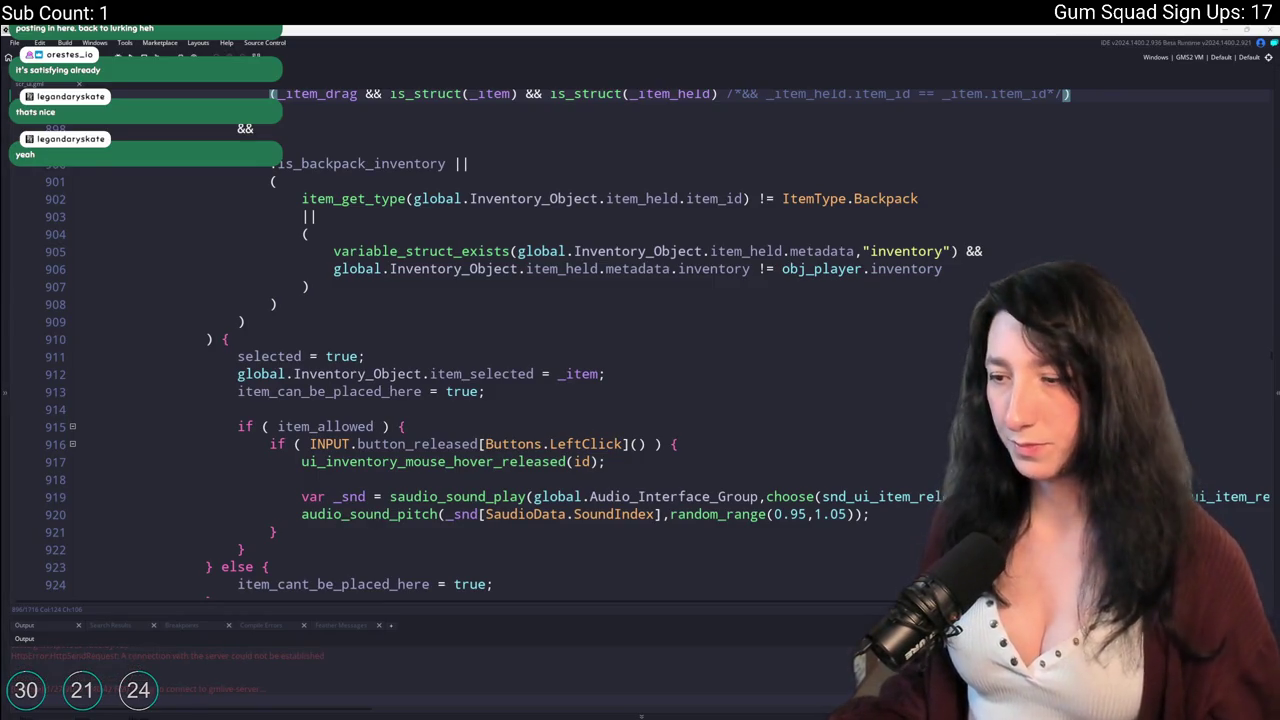
Create a new world lobby, move the Gum Enhancer and Speed Reloader in inventory, then close the game.
key(Return)
key(Down)
key(Down)
key(Return)
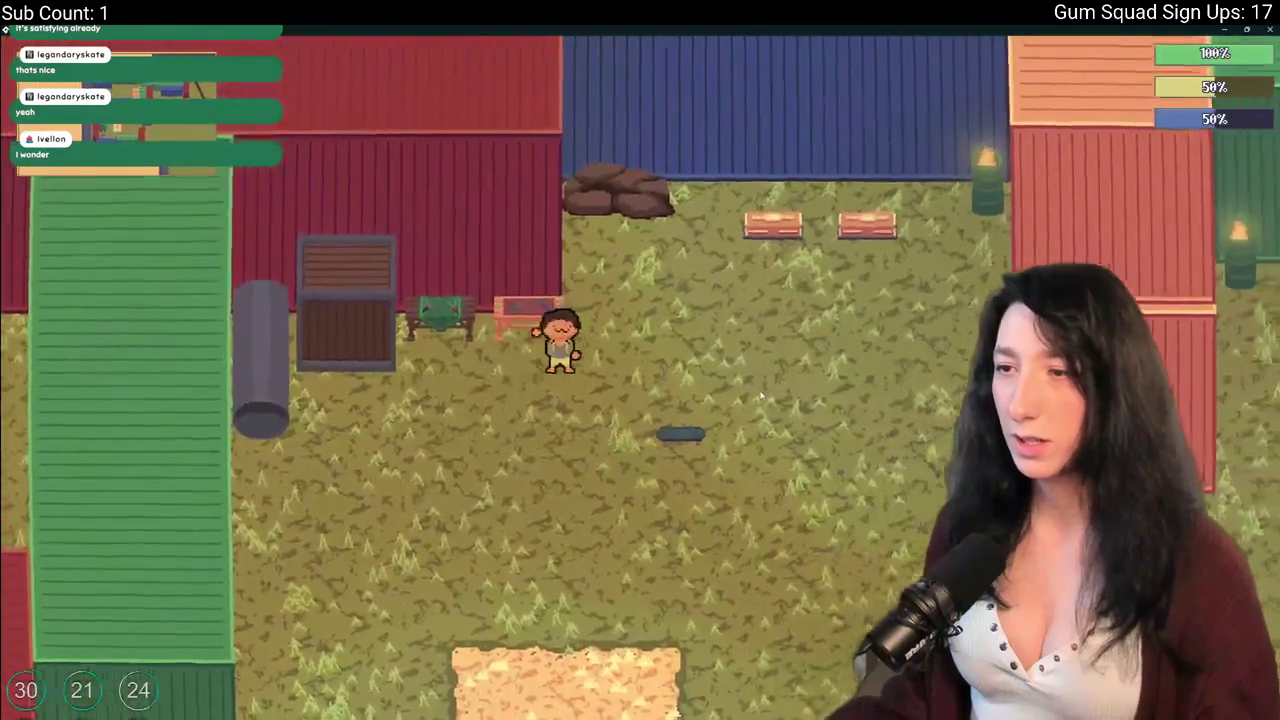
key(c)
key(Tab)
mouse_move(258, 487)
mouse_down()
mouse_move(281, 484)
mouse_move(330, 532)
mouse_move(233, 532)
mouse_up()
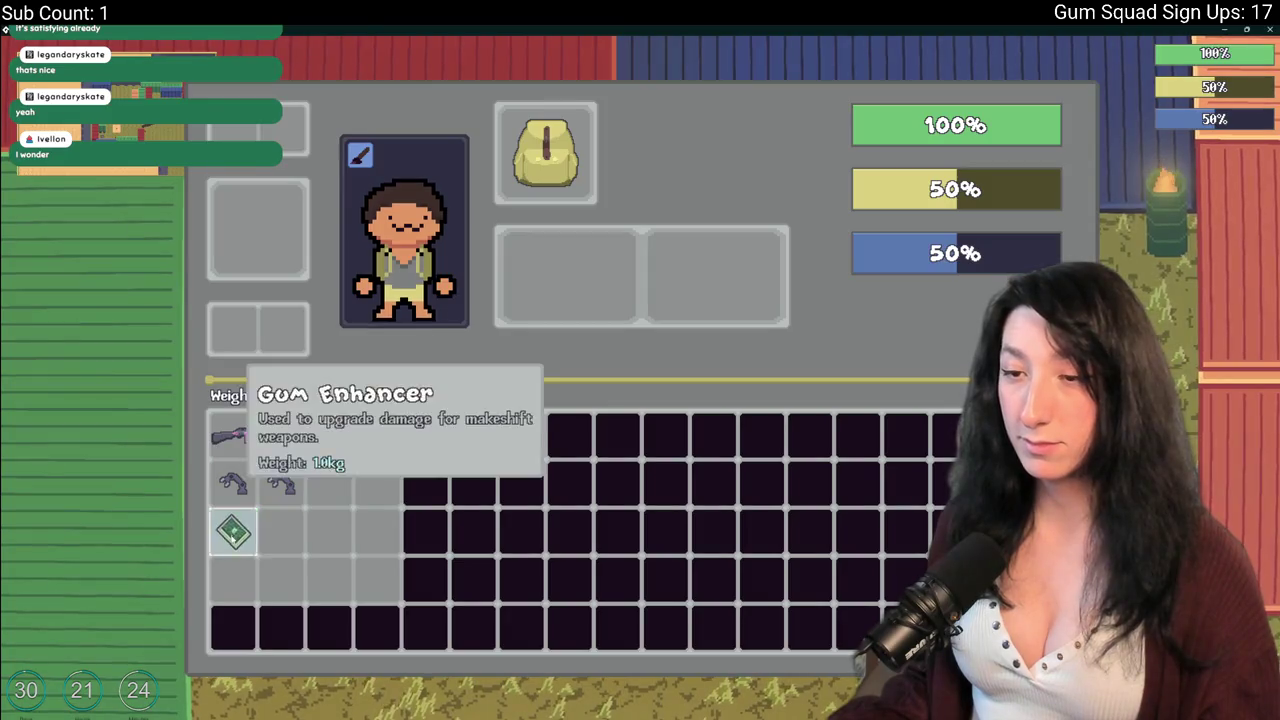
drag(233, 484, 390, 438)
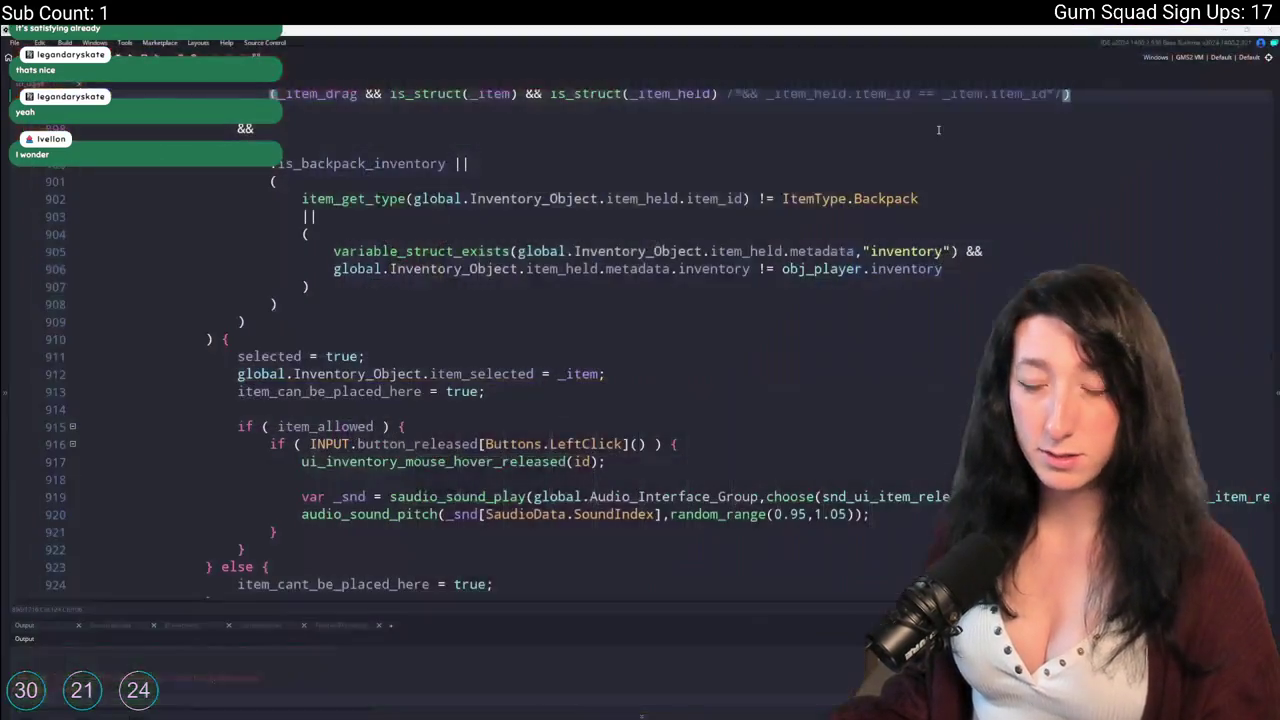
click(1268, 29)
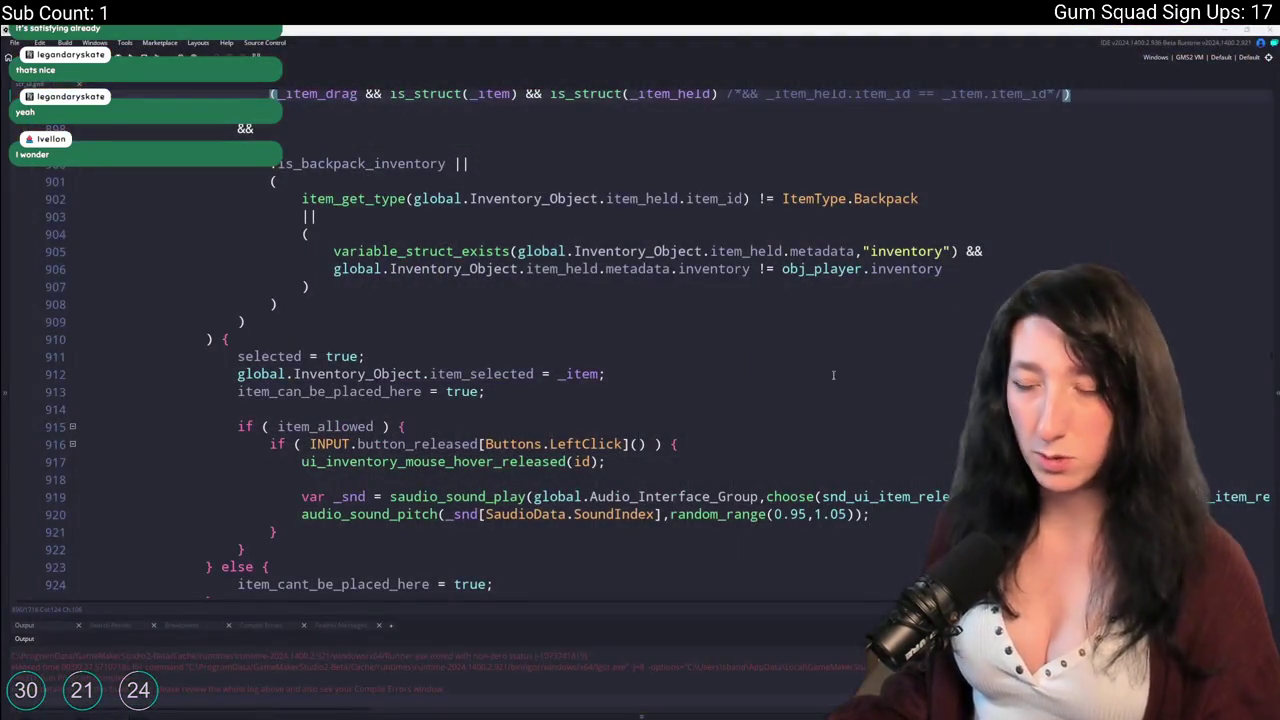
Jump from the line 917 call to ui_inventory_mouse_hover_released's definition and search for place_item_ext.
scroll(808, 523, down, 1)
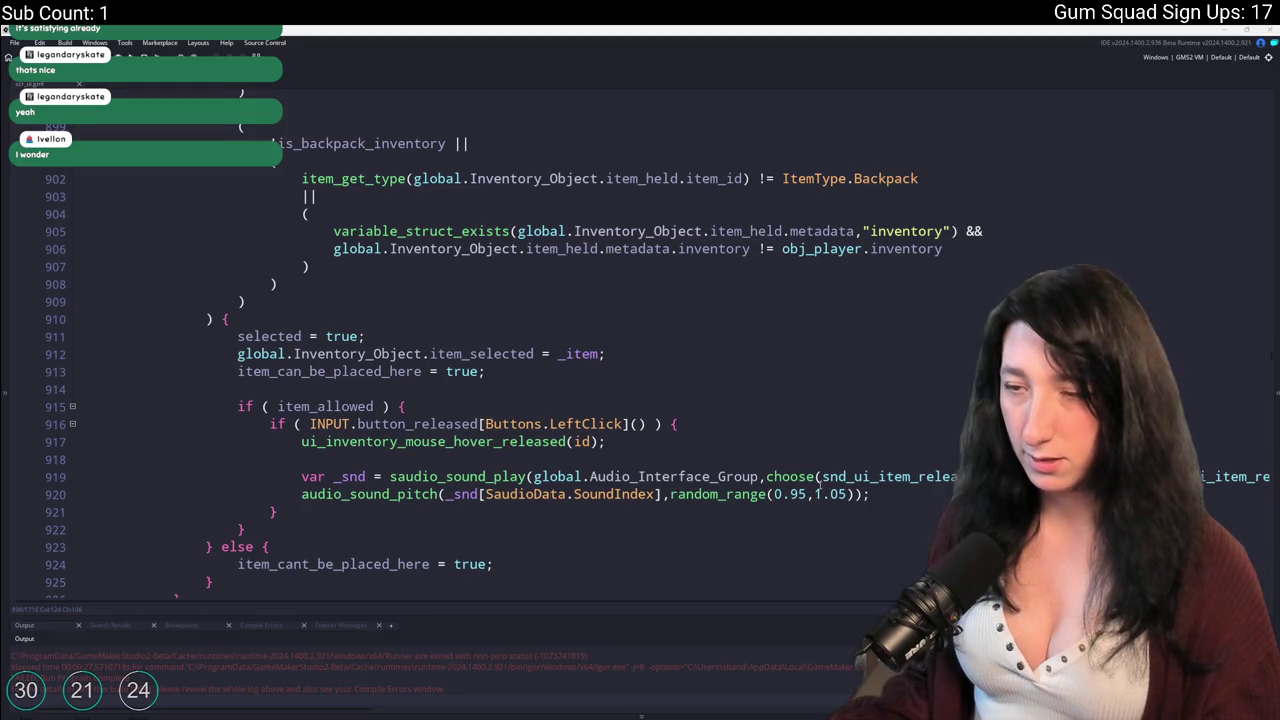
key(shift+Up)
key(shift+Up)
key(shift+Up)
click(929, 134)
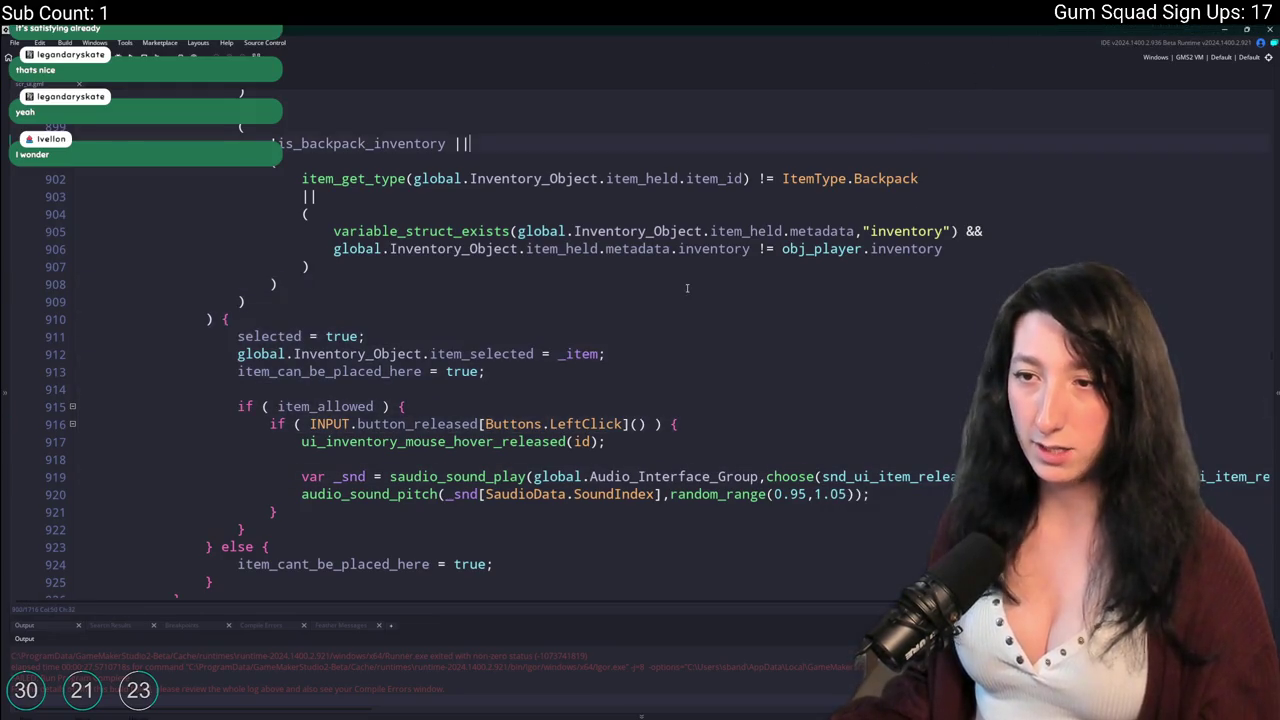
scroll(663, 91, down, 3)
click(541, 385)
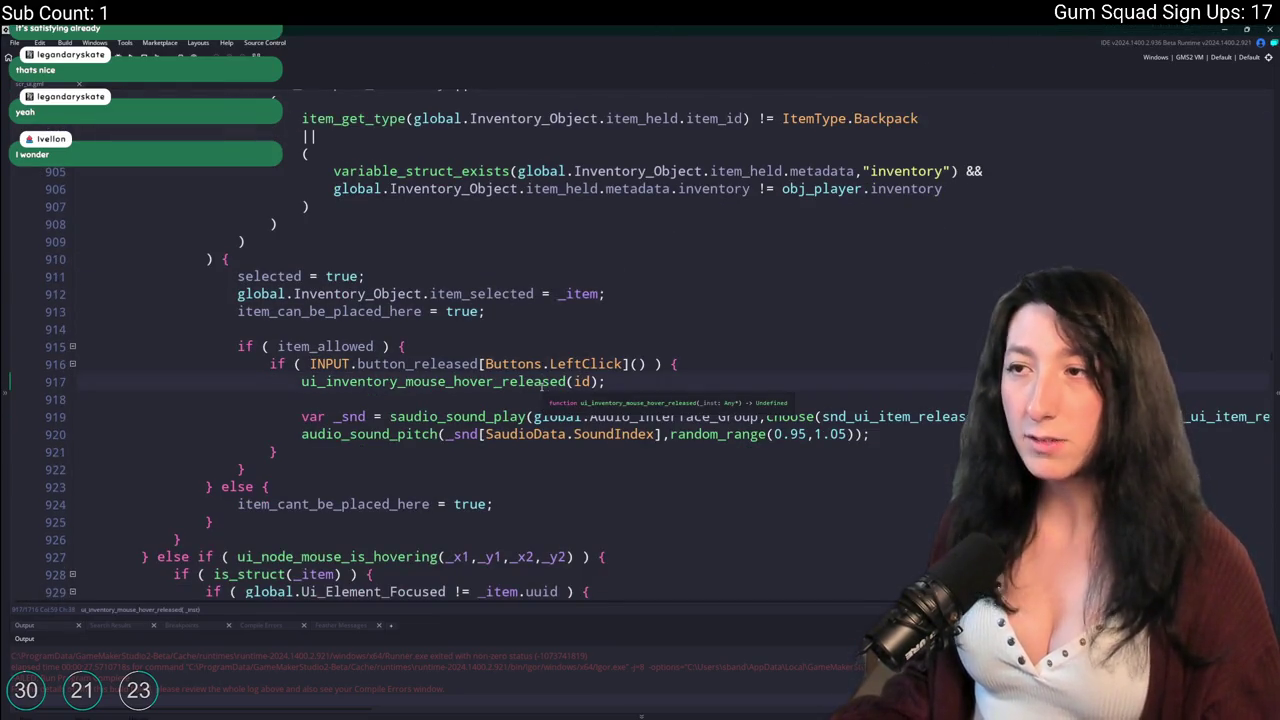
scroll(510, 430, up, 2)
middle_click(520, 421)
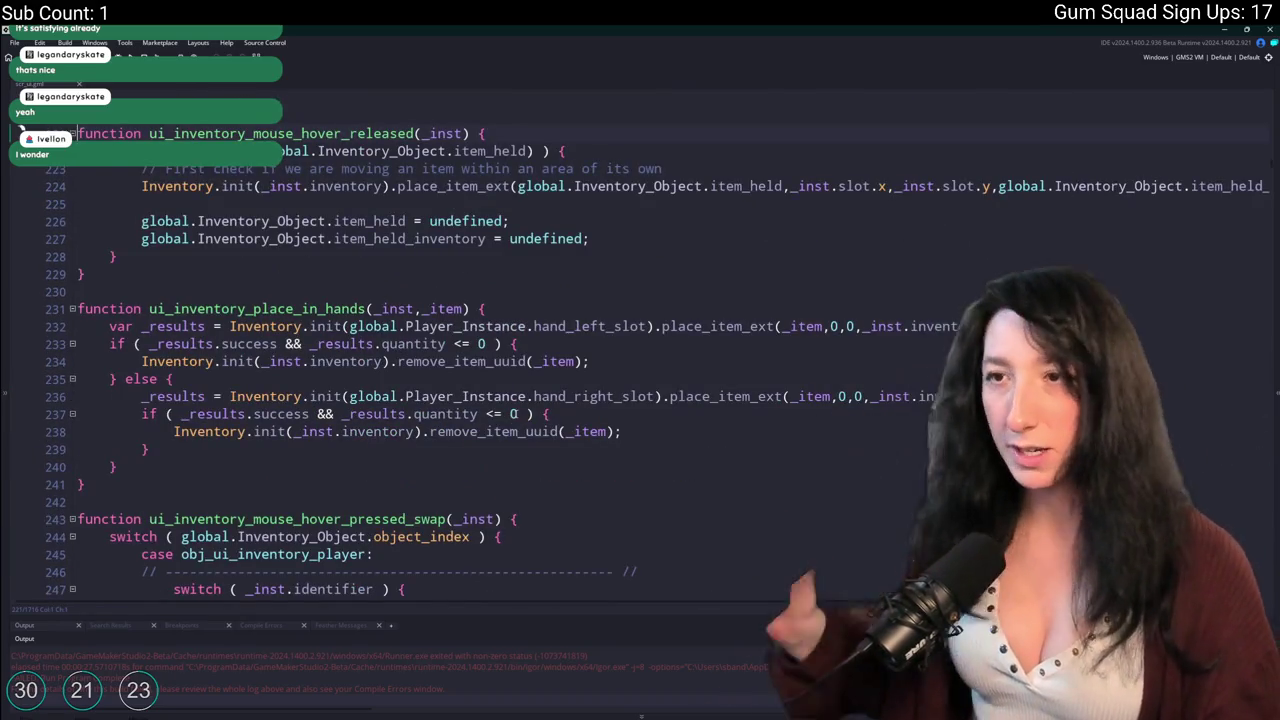
click(434, 195)
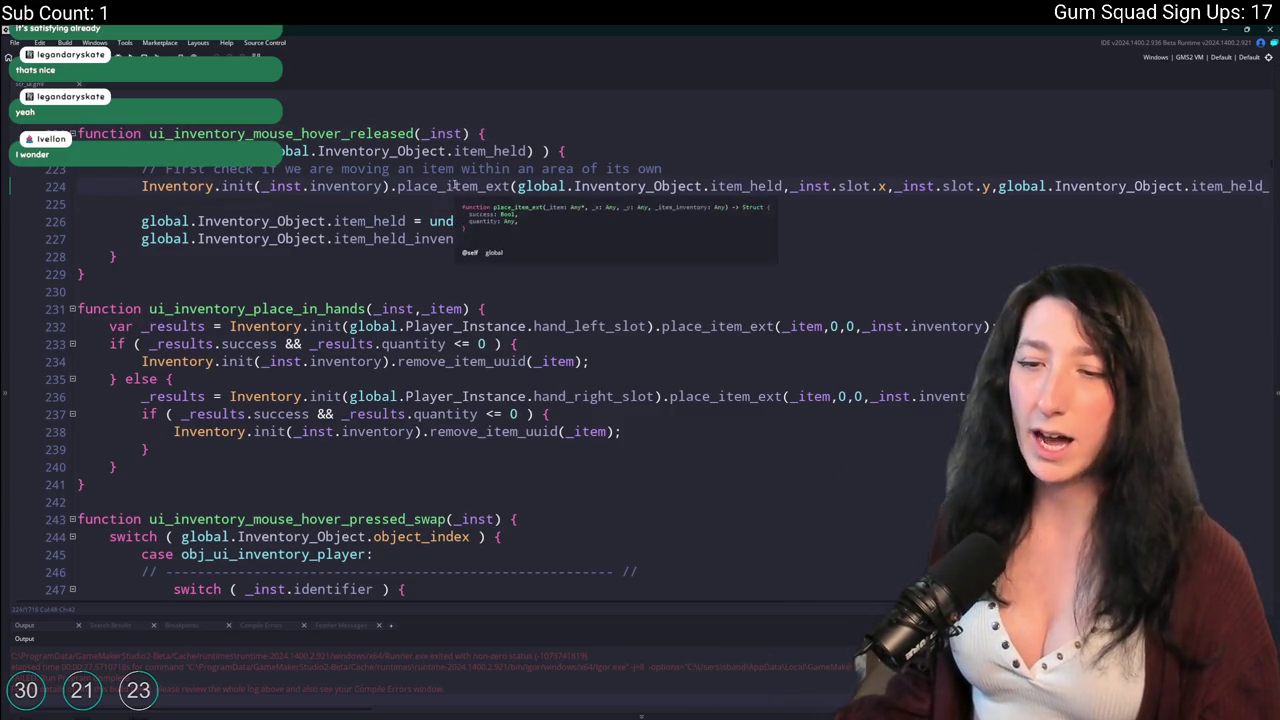
double_click(454, 186)
key(ctrl+f)
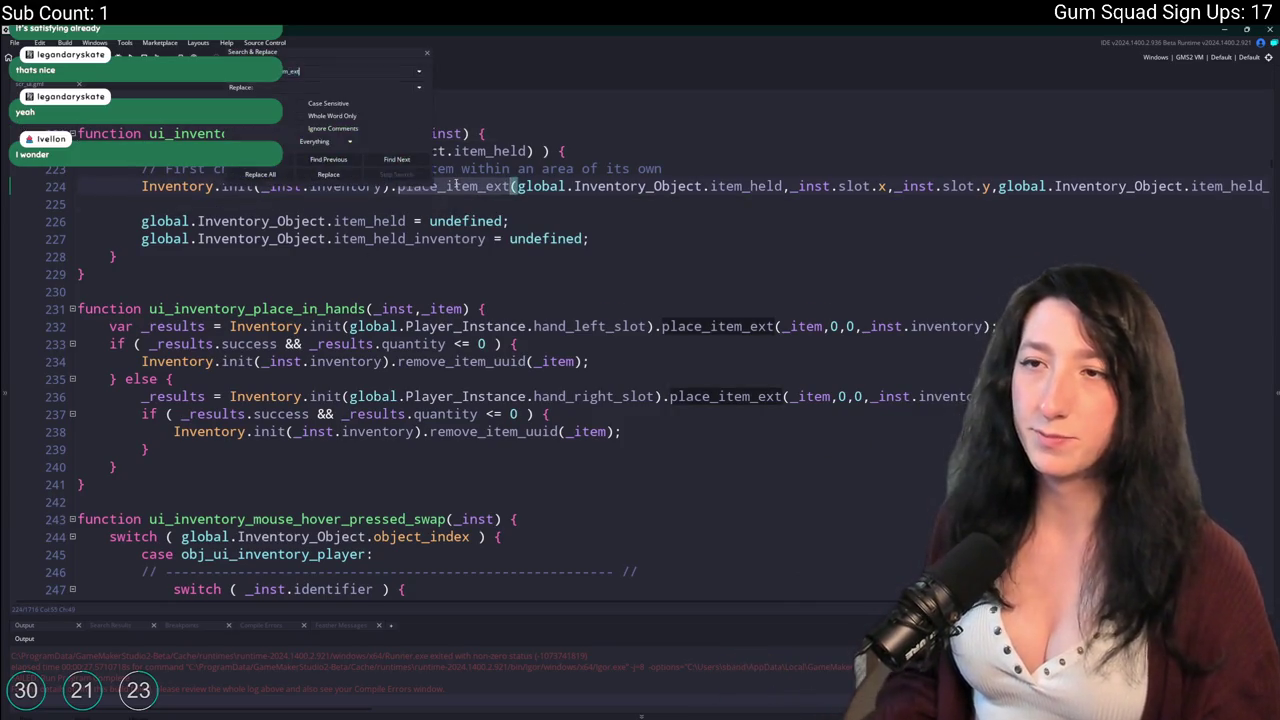
Search 'place_item_ext = func' and jump to its definition at line 354 of the Inventory script.
text(= func)
key(Return)
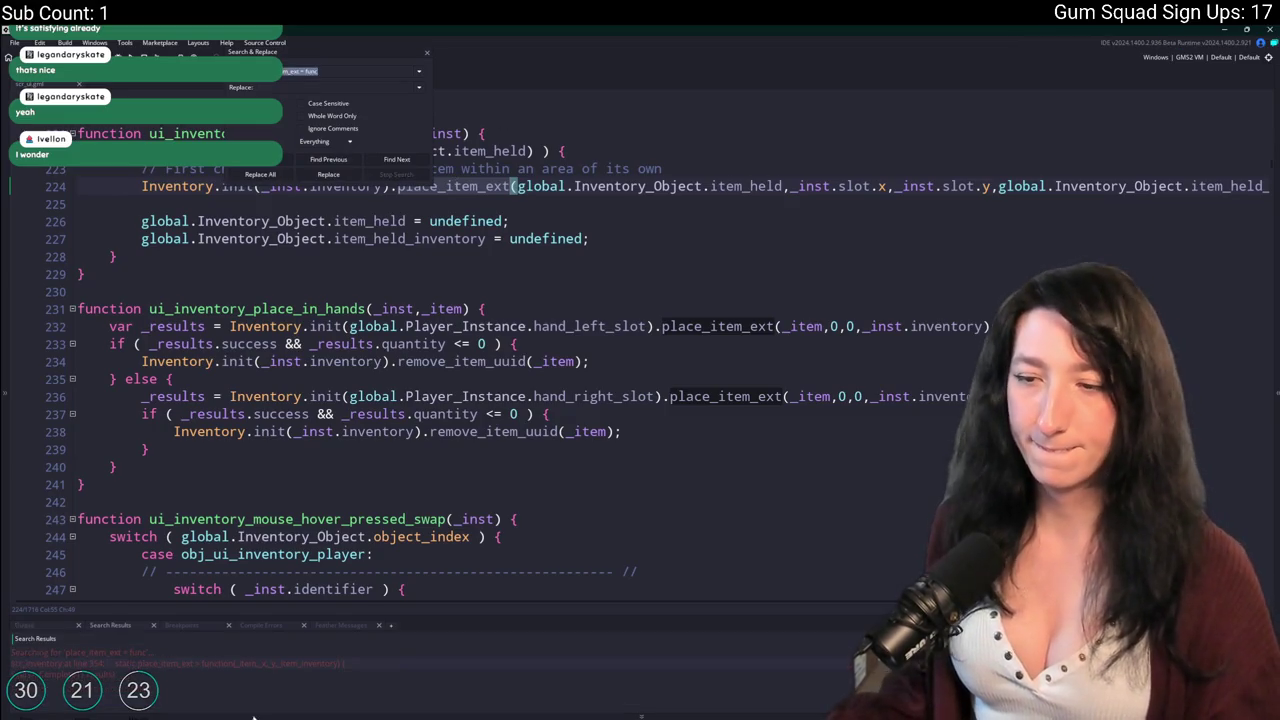
double_click(301, 664)
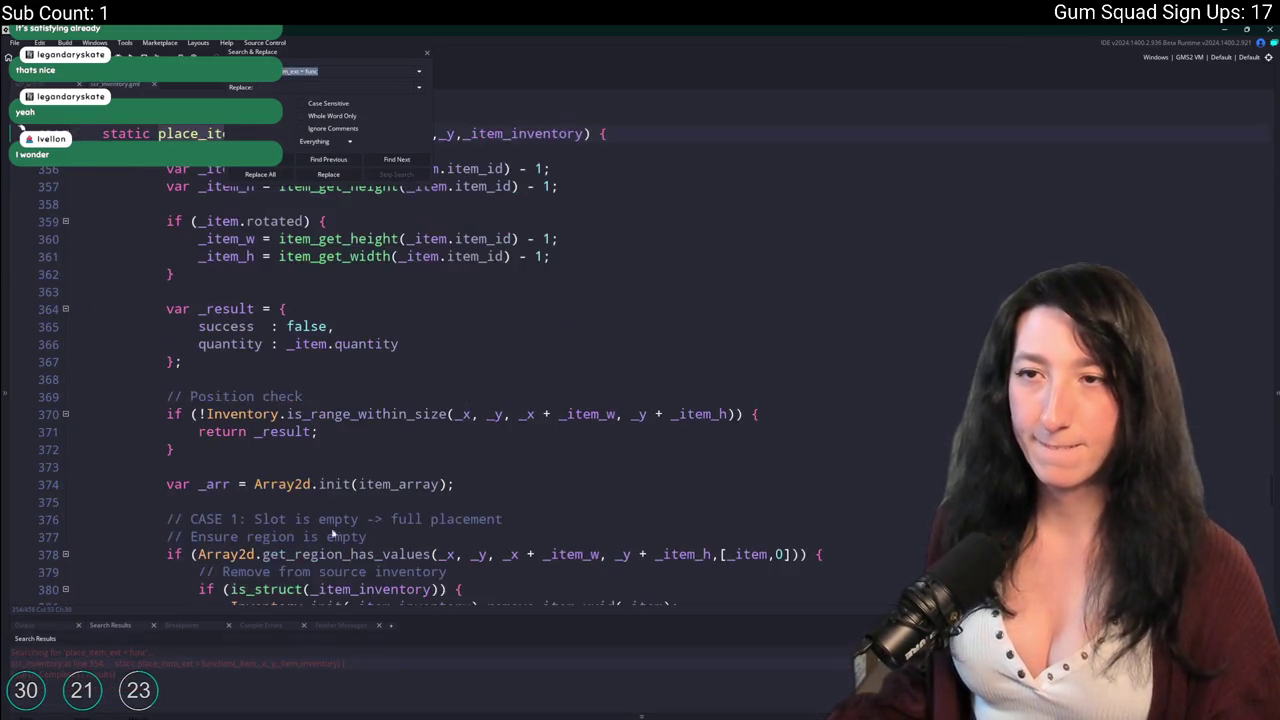
click(429, 56)
Read through place_item_ext and briefly search the code for 'swap'.
scroll(352, 259, down, 3)
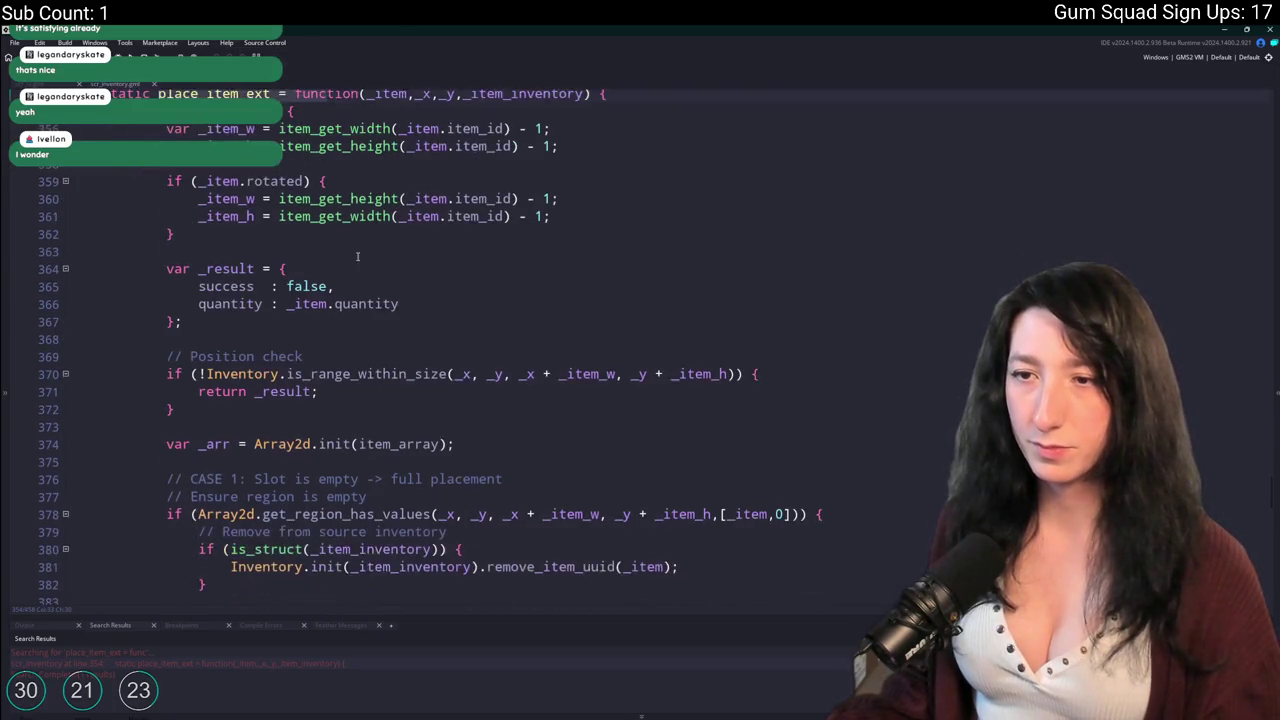
scroll(330, 290, down, 9)
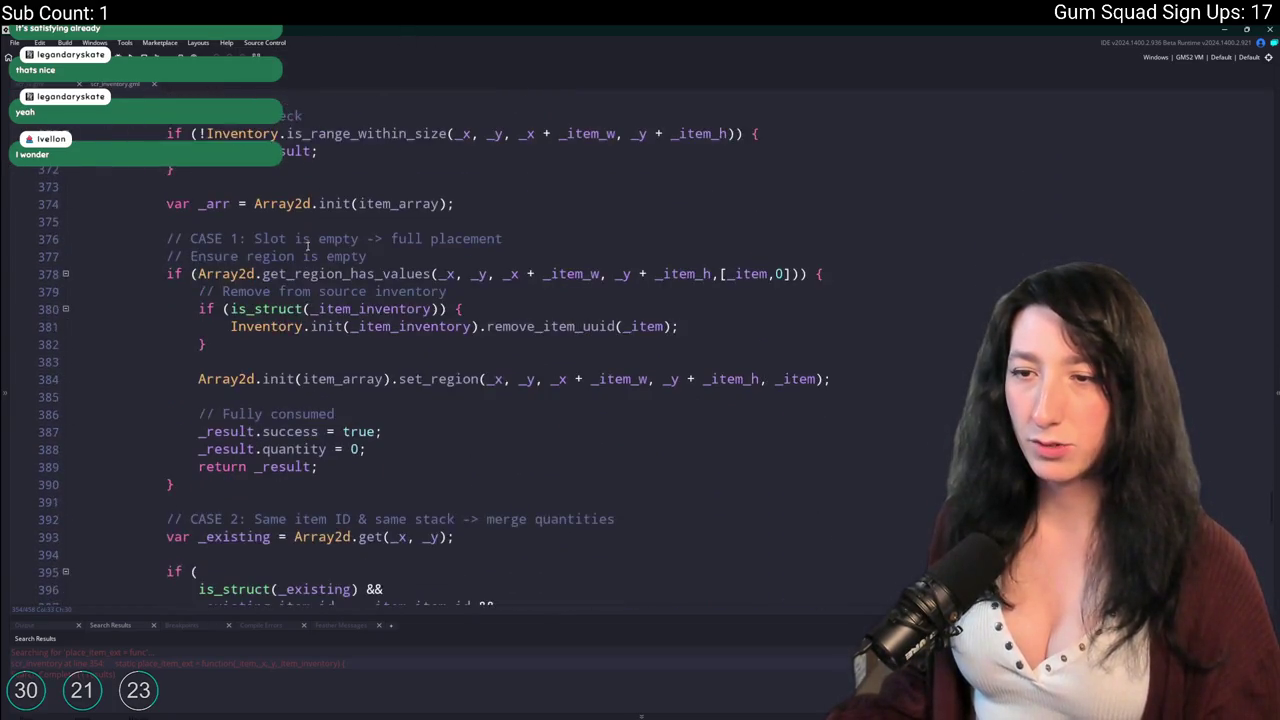
scroll(307, 258, down, 7)
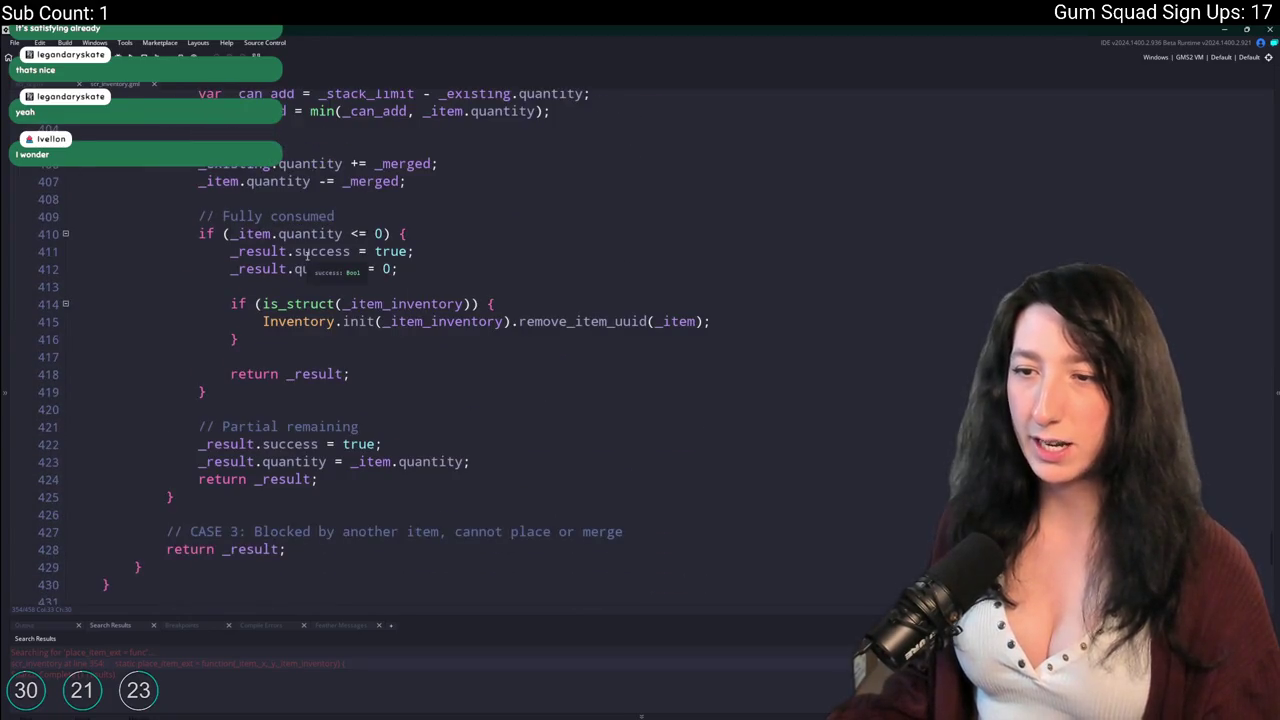
scroll(363, 443, down, 7)
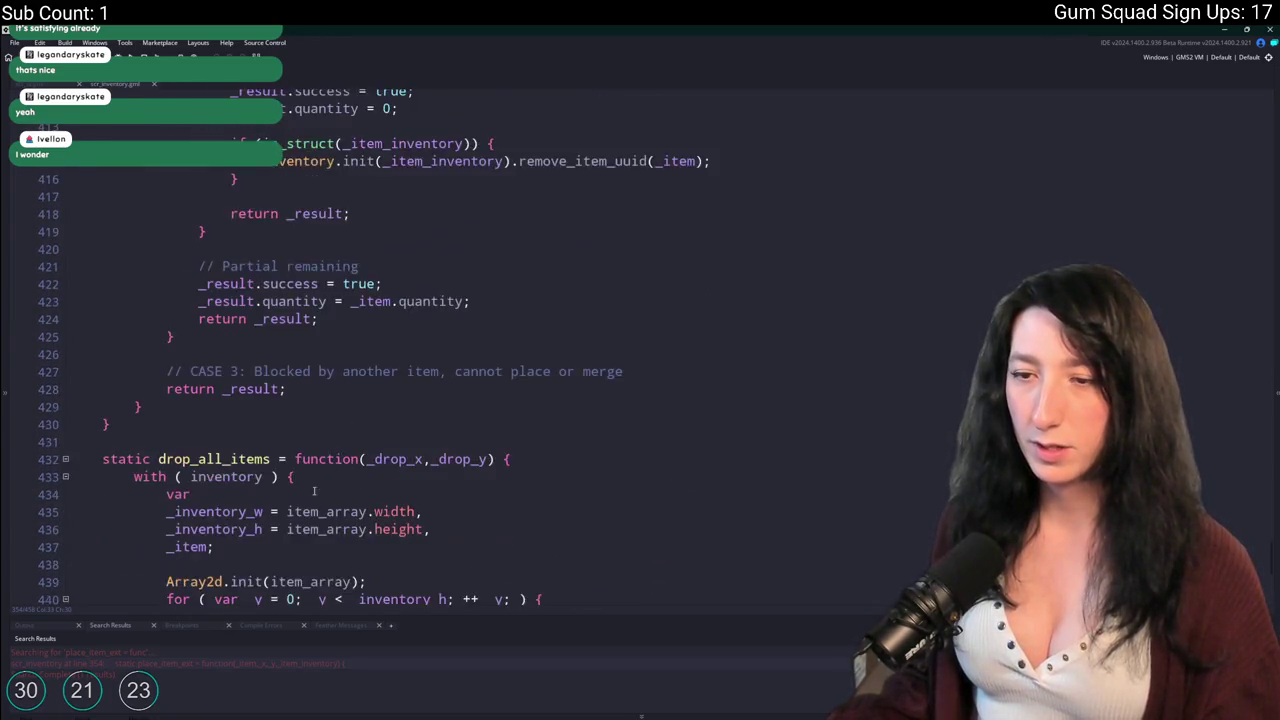
key(ctrl+f)
text(swap)
scroll(321, 458, up, 3)
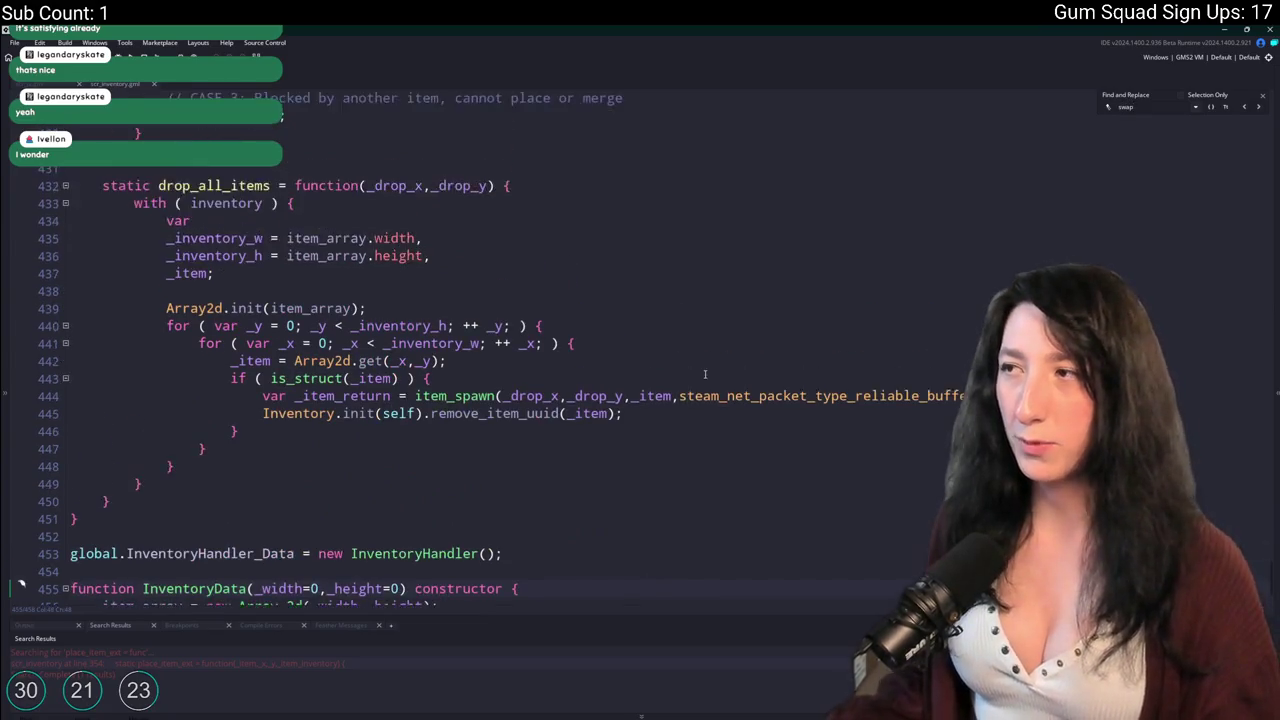
click(1262, 97)
Scroll back up the Inventory script and return to the scr_ui tab.
scroll(381, 395, up, 20)
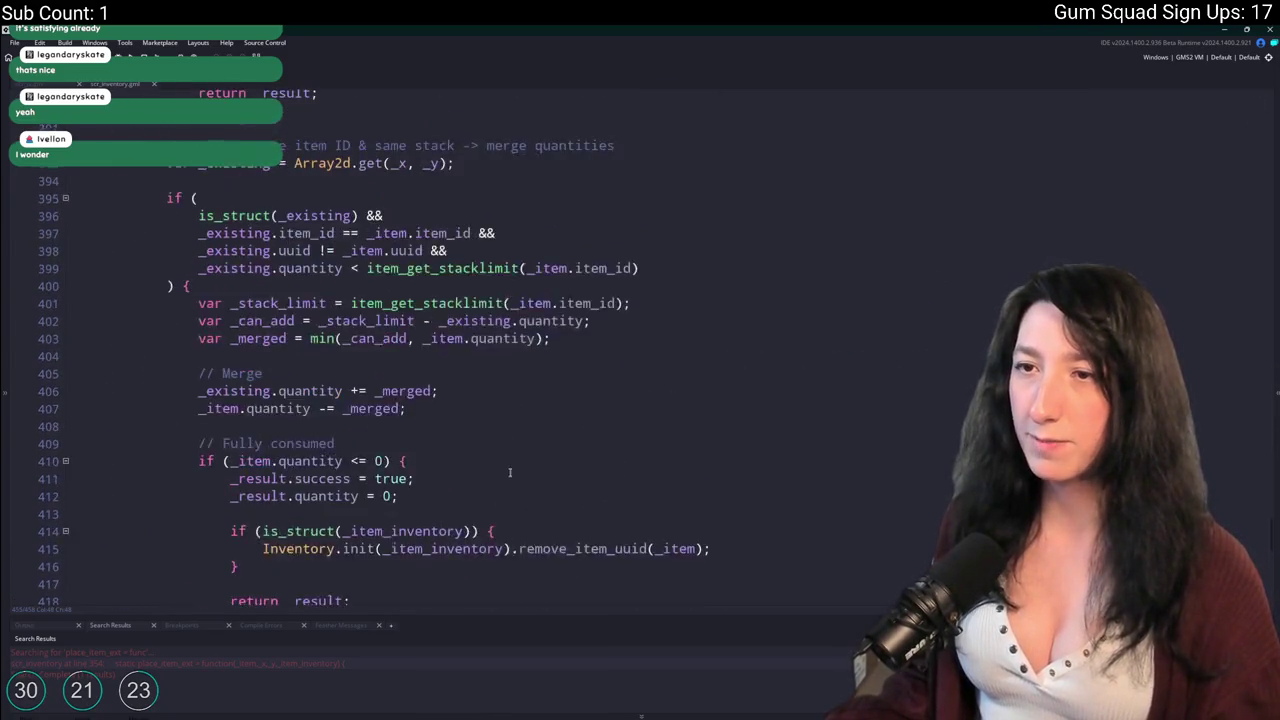
scroll(381, 395, up, 17)
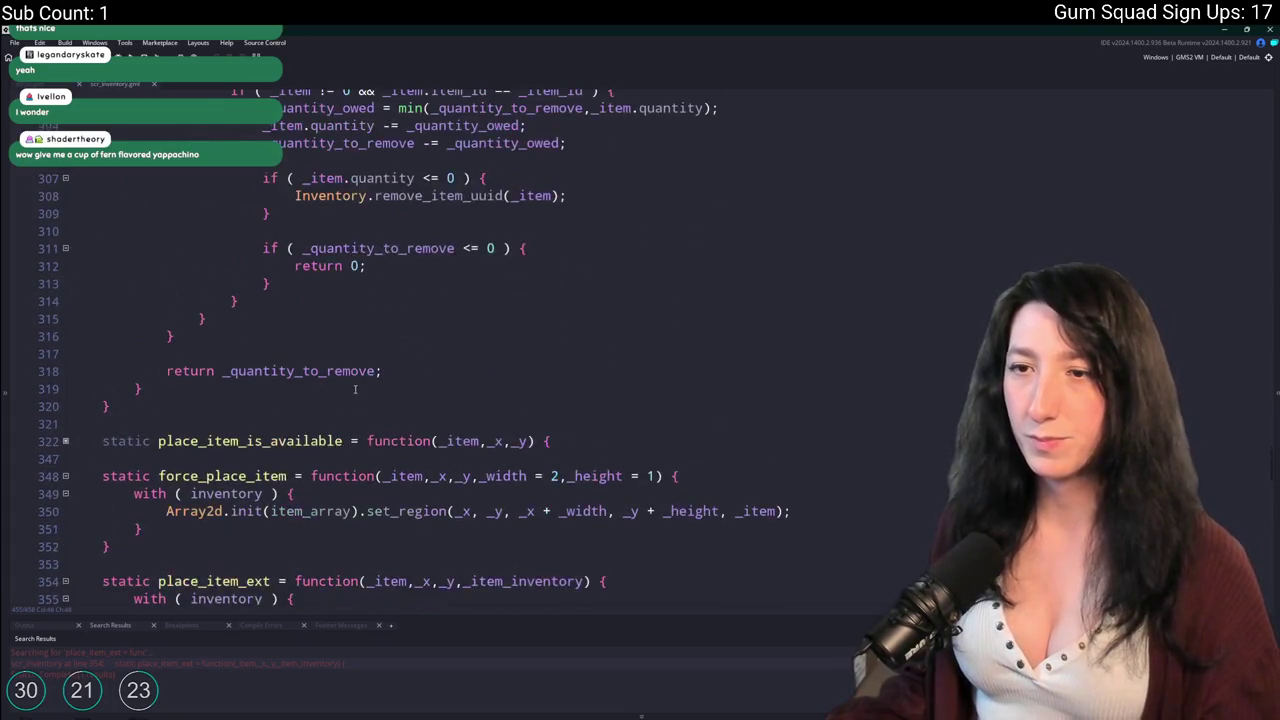
scroll(347, 383, up, 20)
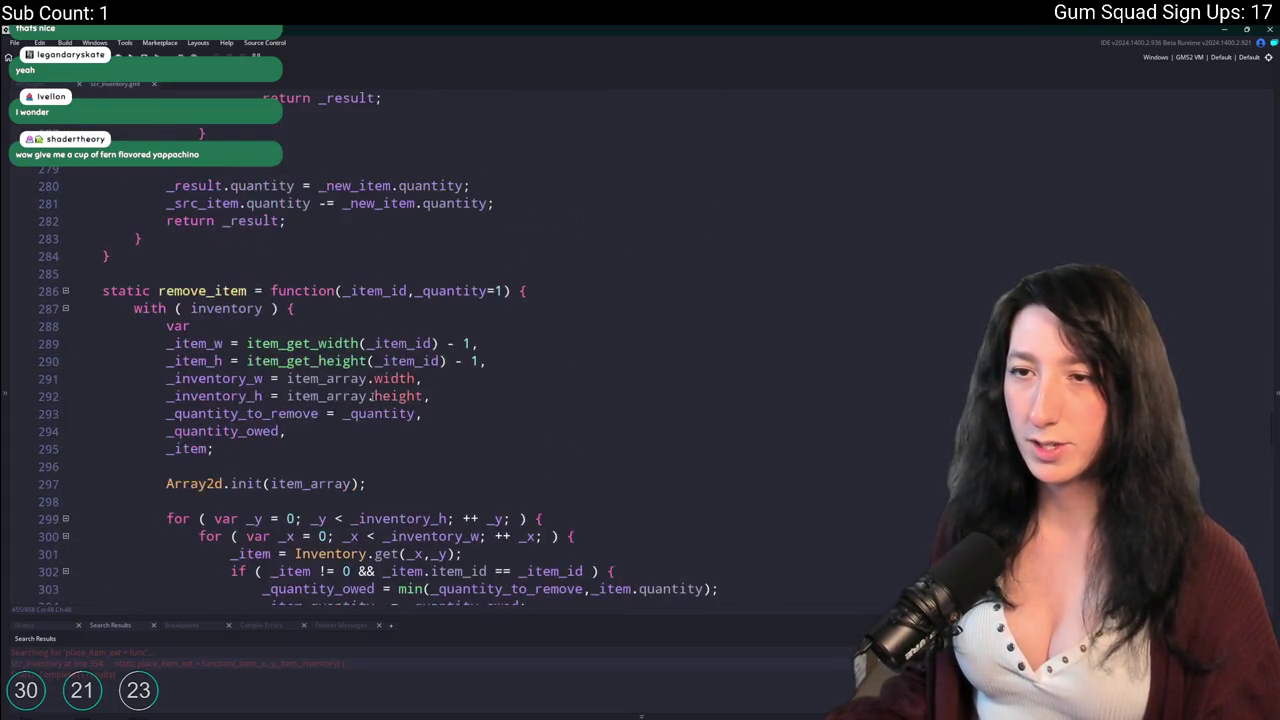
scroll(297, 465, up, 20)
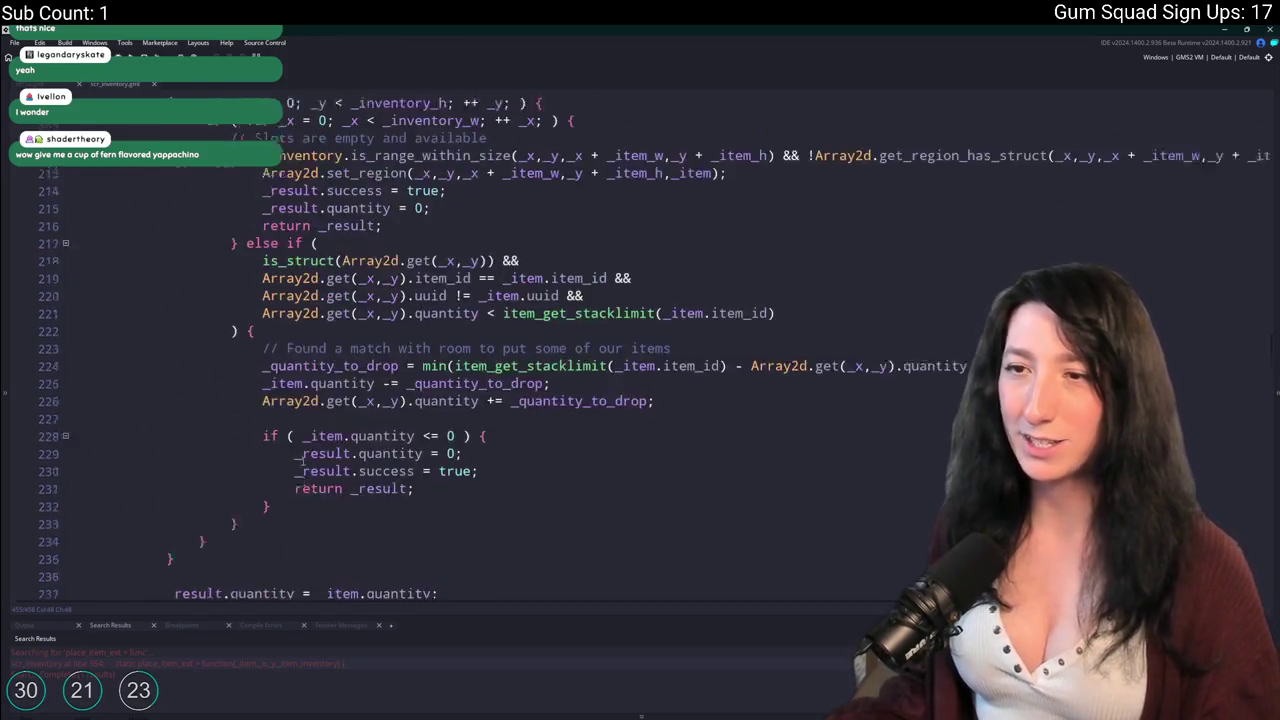
scroll(266, 384, up, 20)
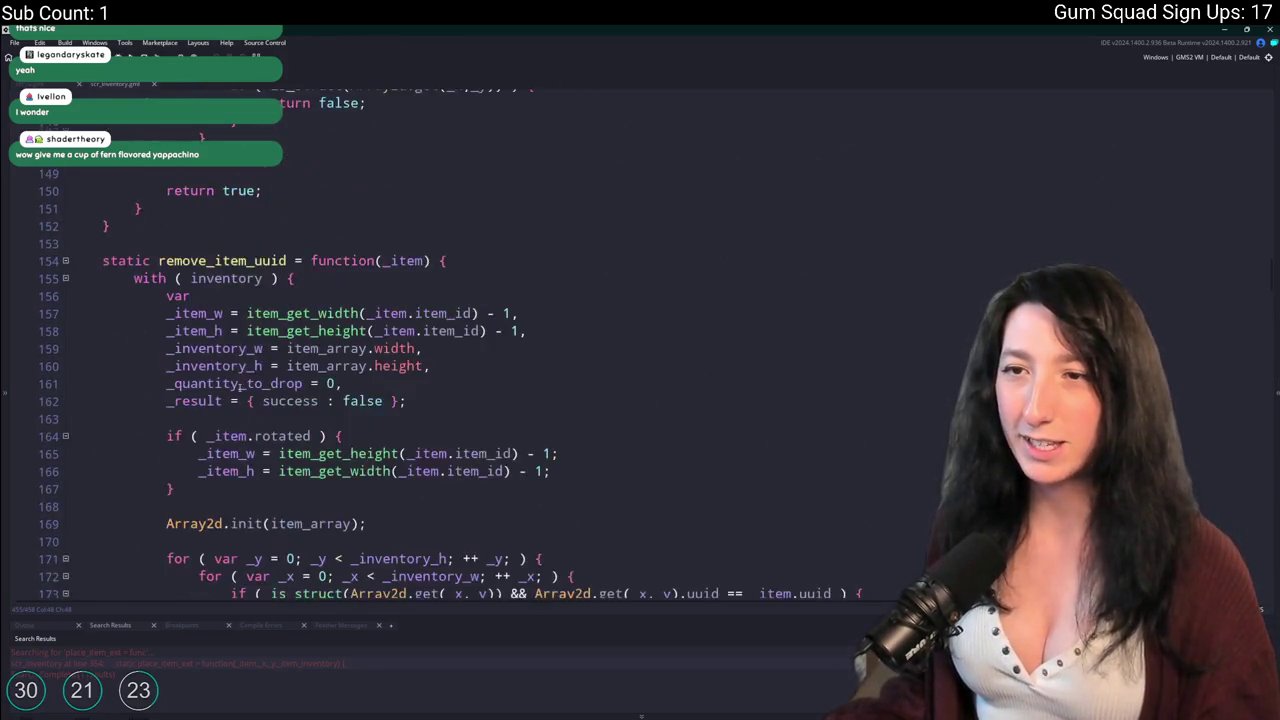
scroll(232, 362, up, 20)
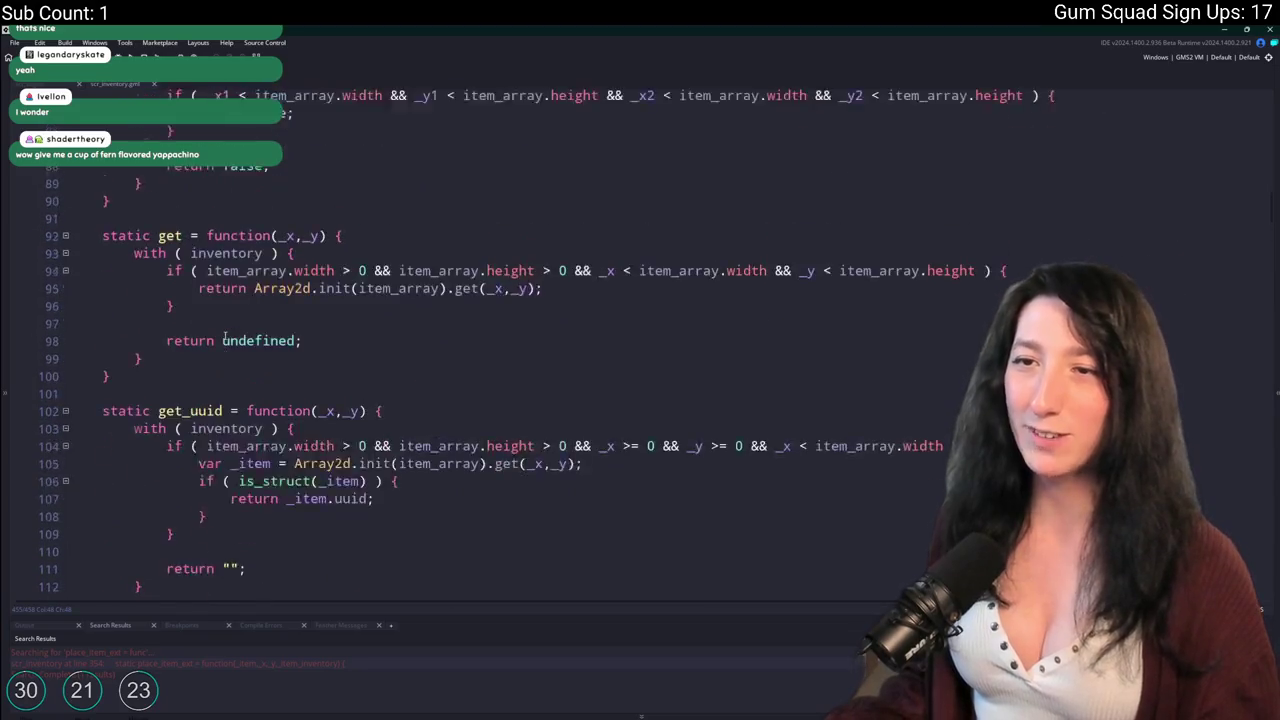
scroll(223, 281, up, 1)
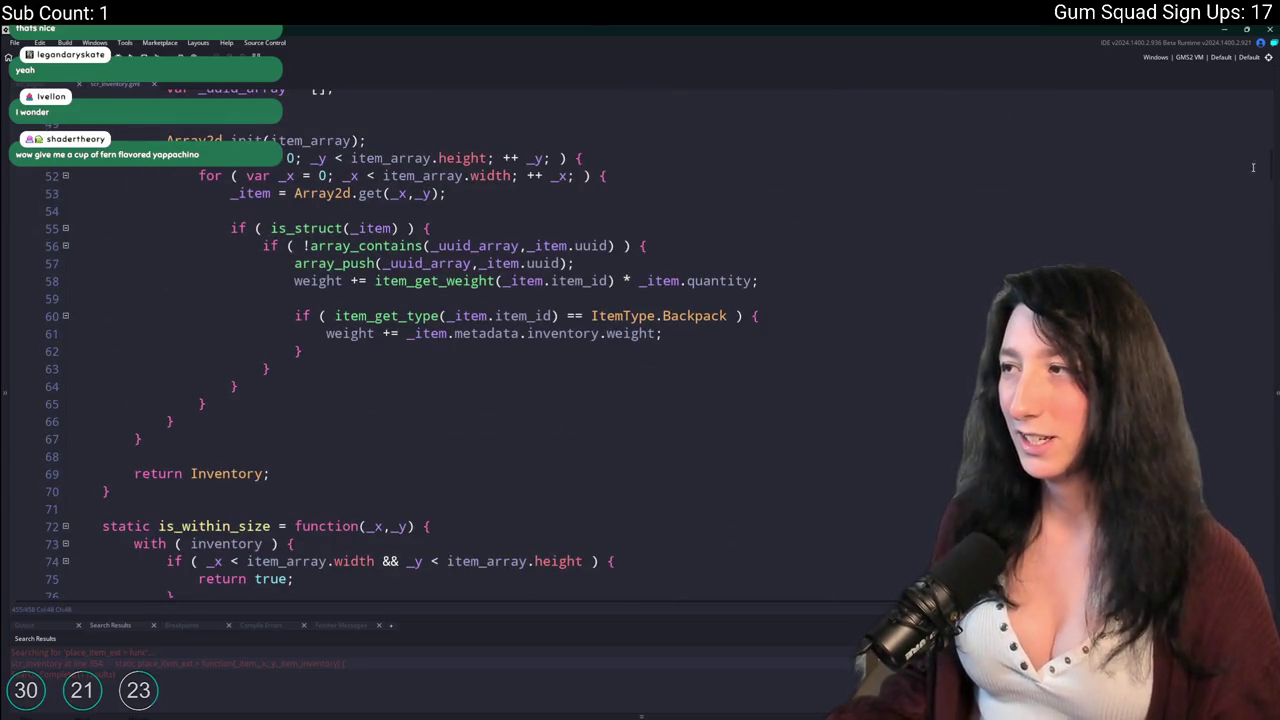
mouse_move(1270, 167)
mouse_down()
mouse_move(1272, 118)
mouse_move(1258, 400)
mouse_move(1243, 430)
mouse_up()
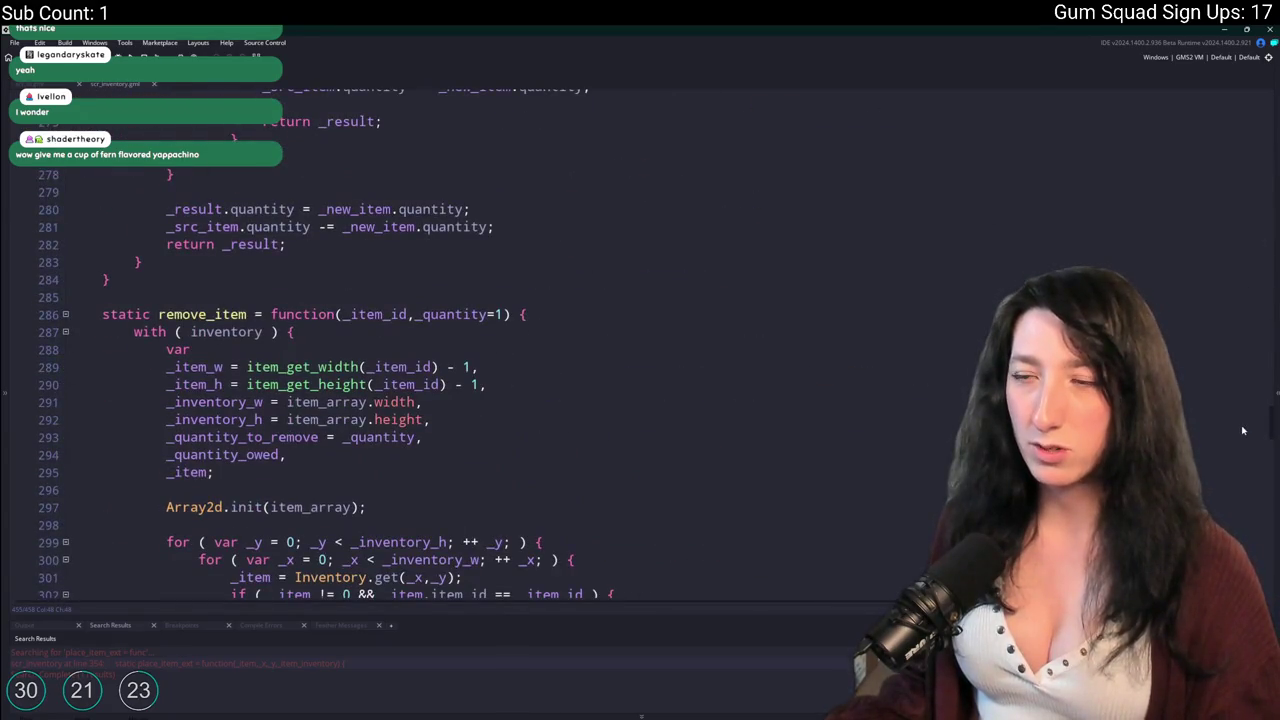
click(114, 89)
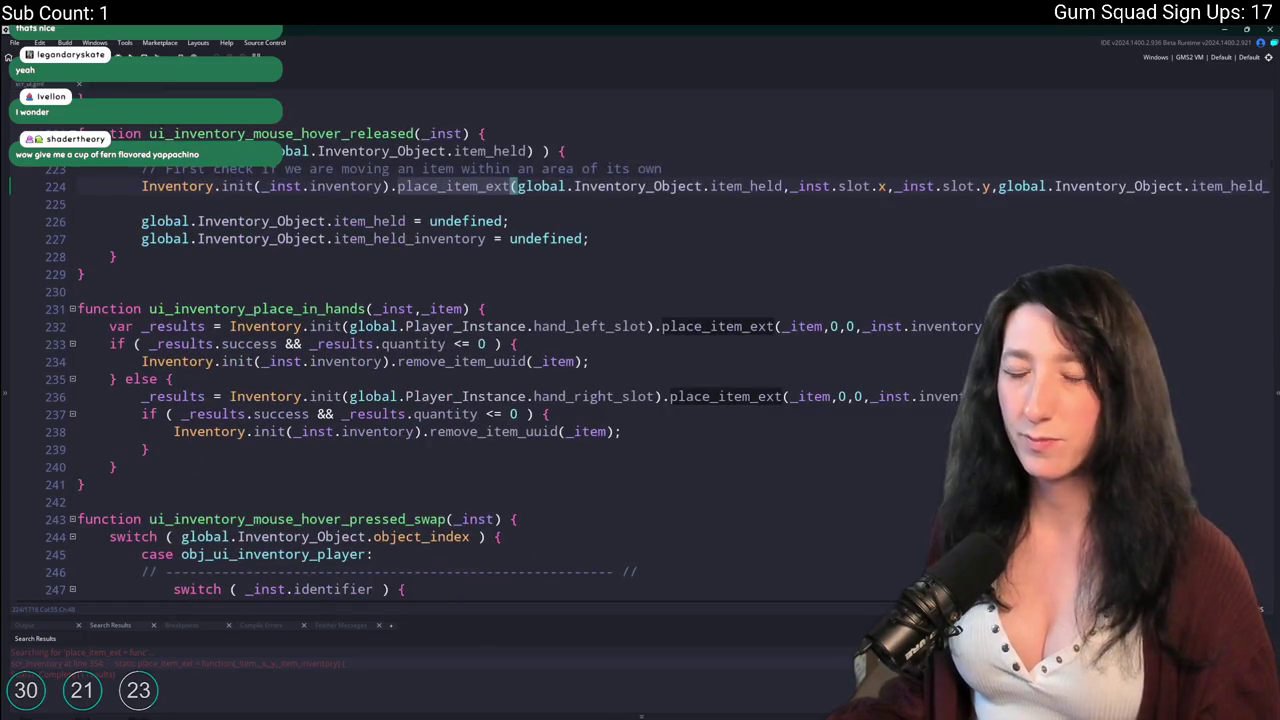
Add line 224 beginning 'if ( Inventory.' and search for ui_inventory_mouse_hover_released.
click(688, 170)
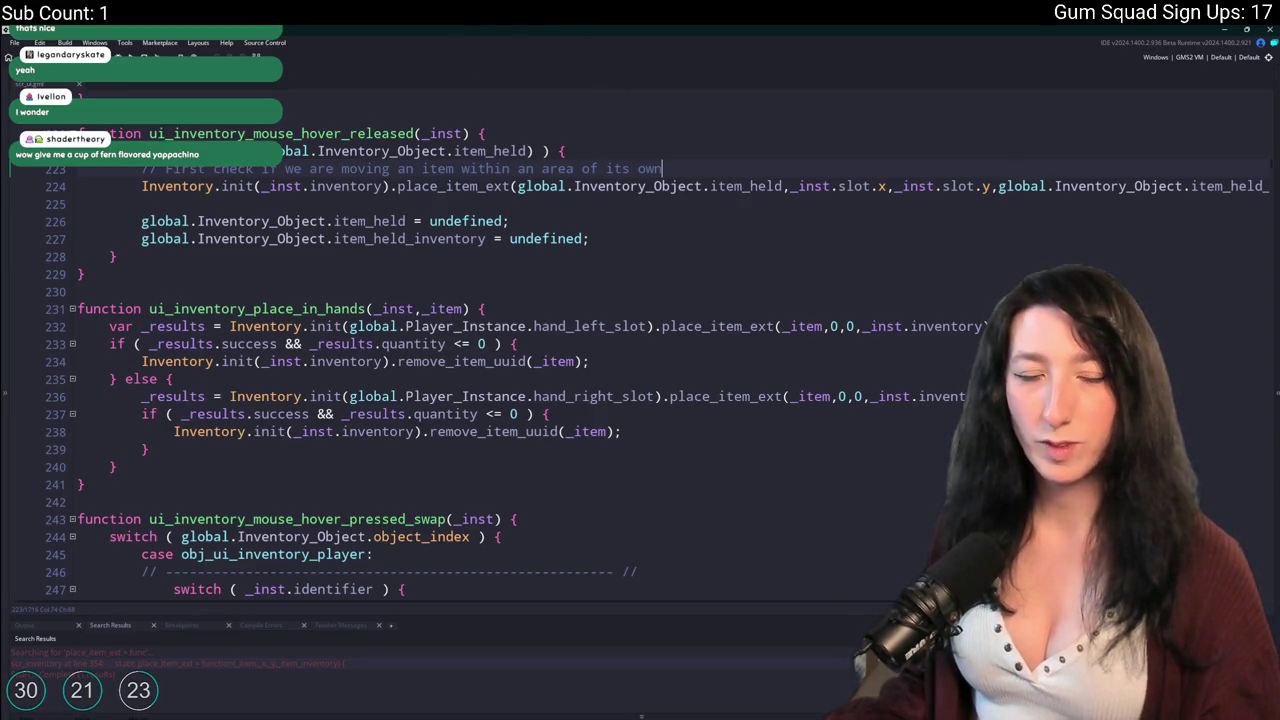
key(Return)
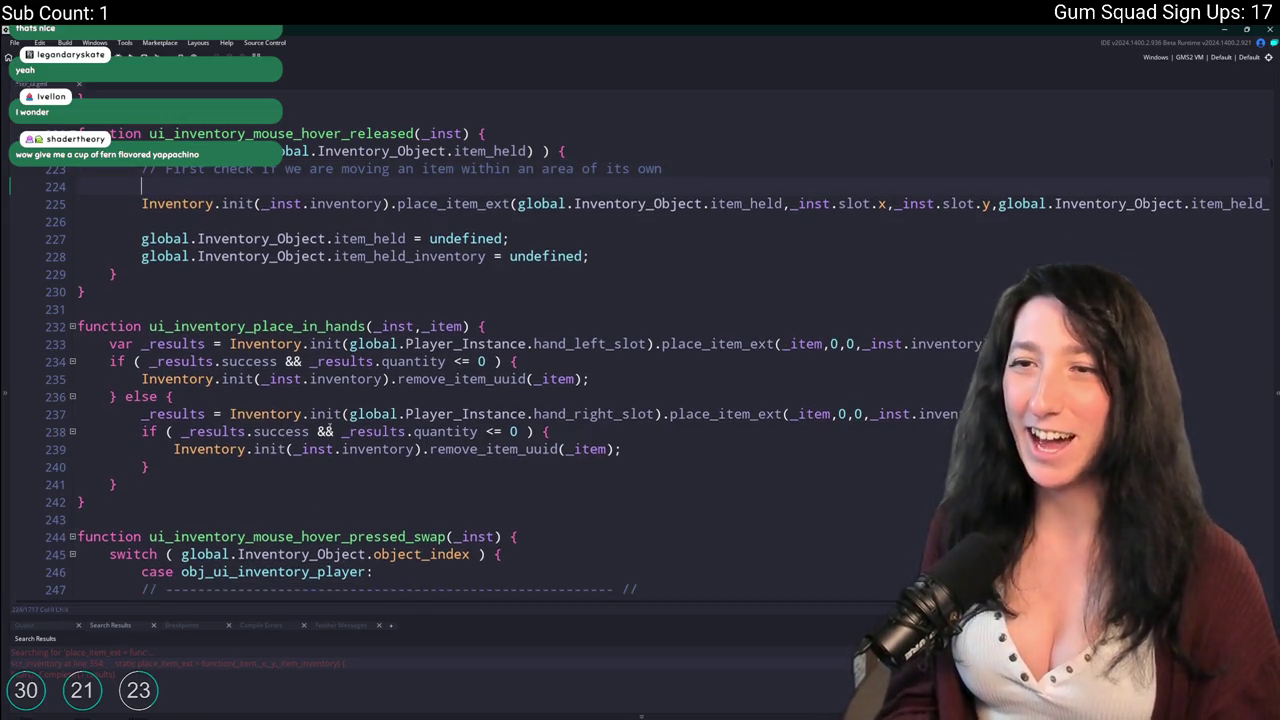
text(NVENT)
key(BackSpace)
key(BackSpace)
key(BackSpace)
text(nve)
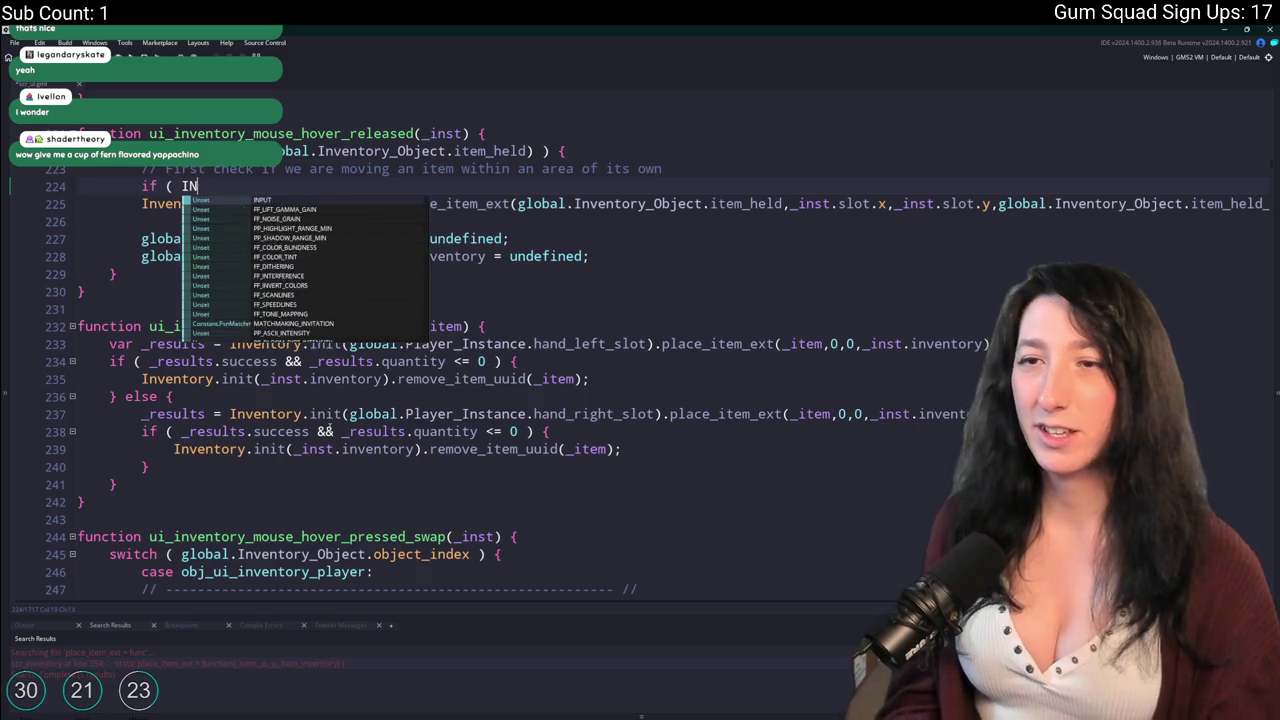
text(ntory.)
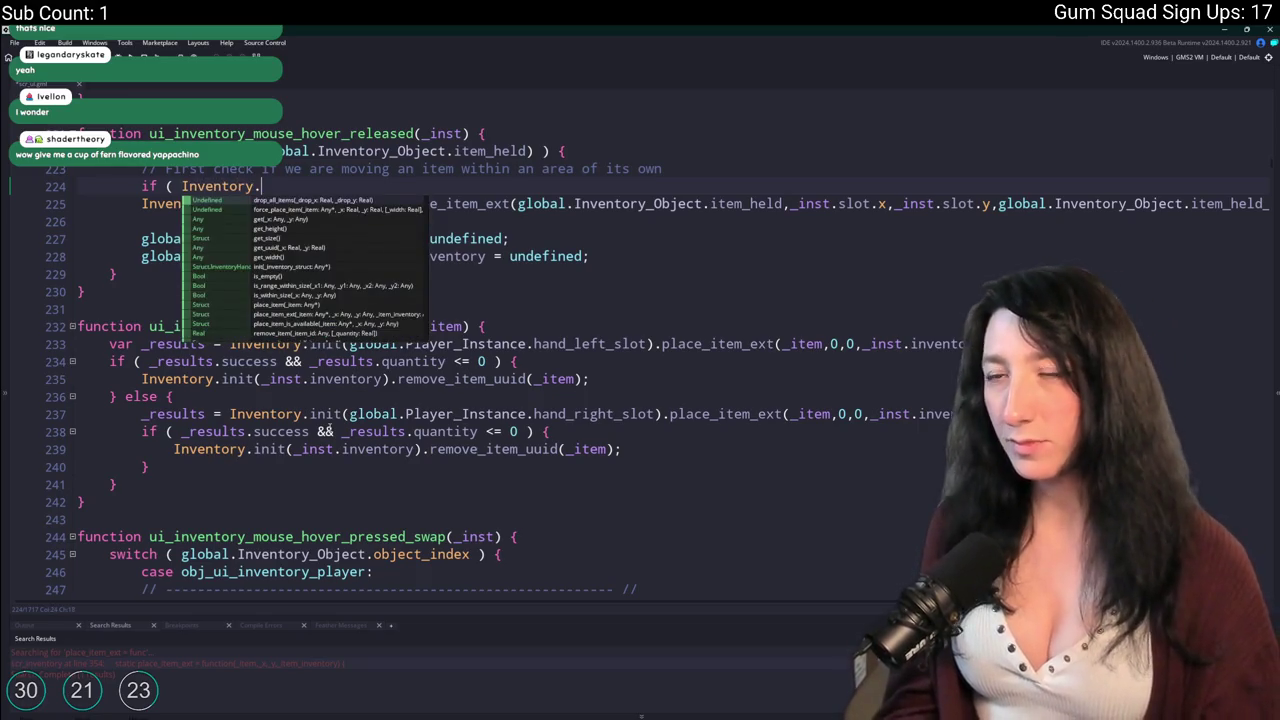
key(Escape)
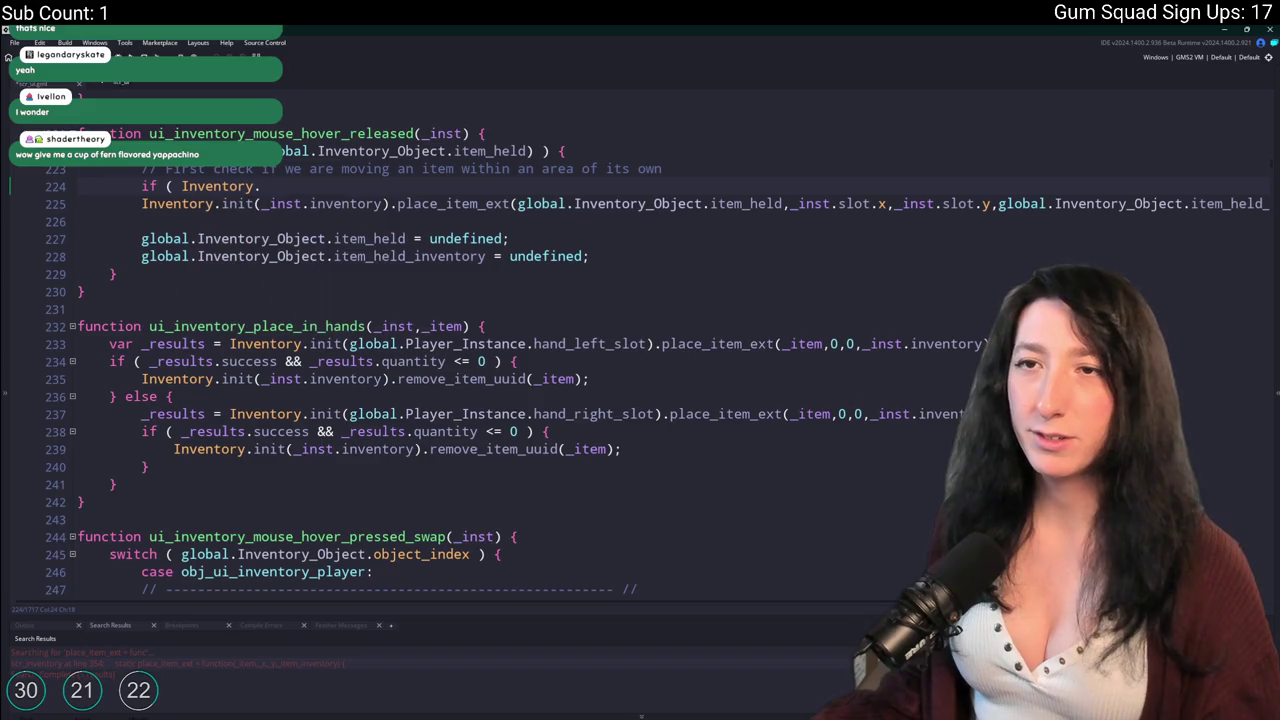
double_click(290, 133)
key(ctrl+f)
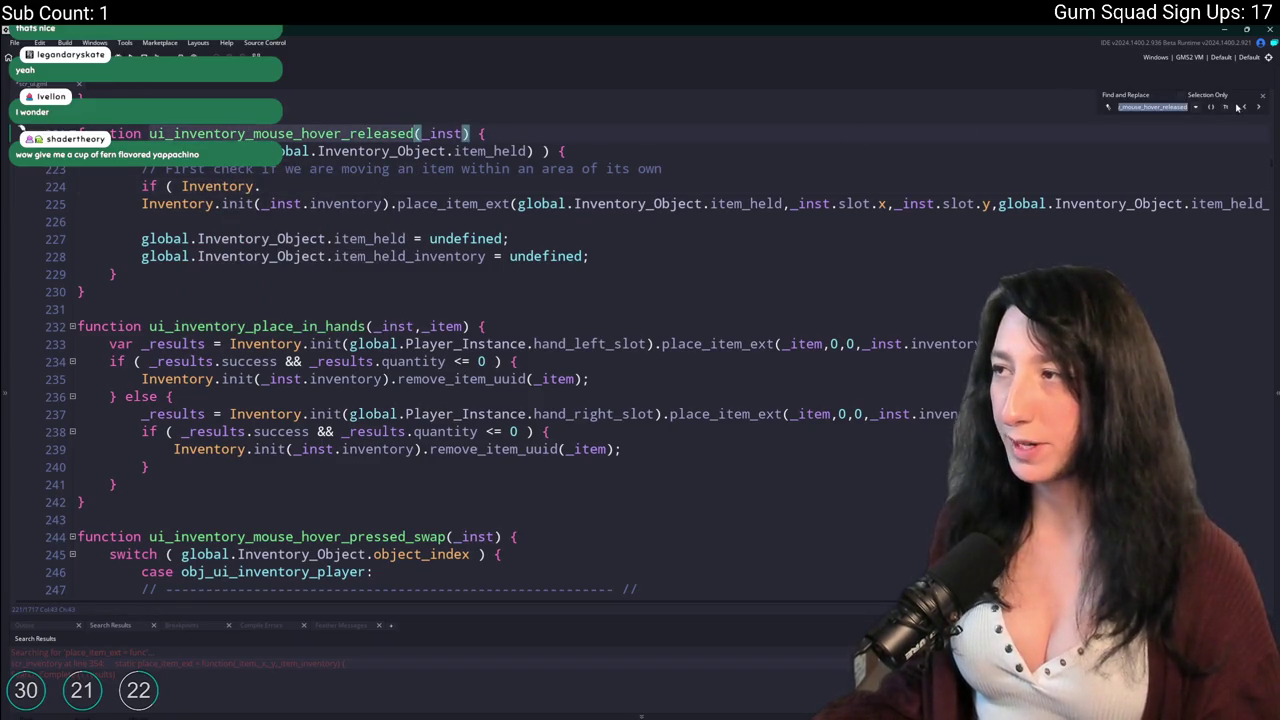
Delete the leftover /*&& item_id comment after is_struct(_item_held) on line 897.
click(1236, 106)
scroll(535, 481, up, 5)
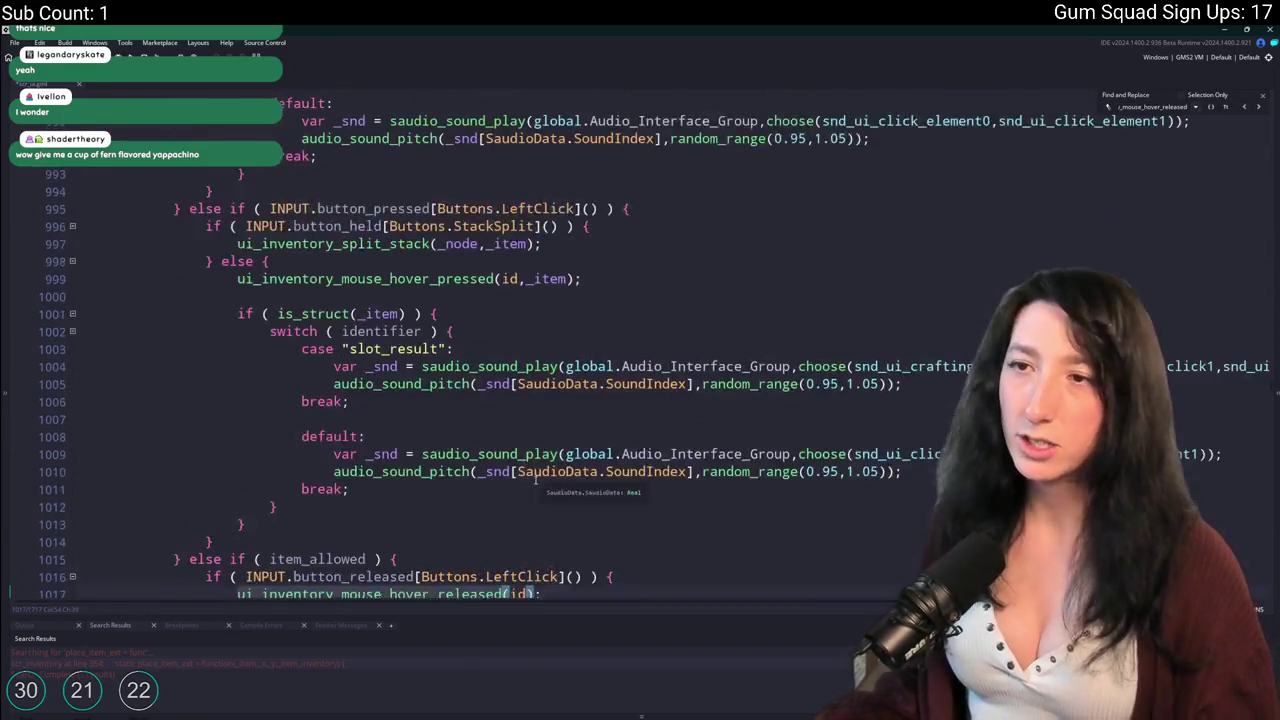
scroll(535, 481, up, 20)
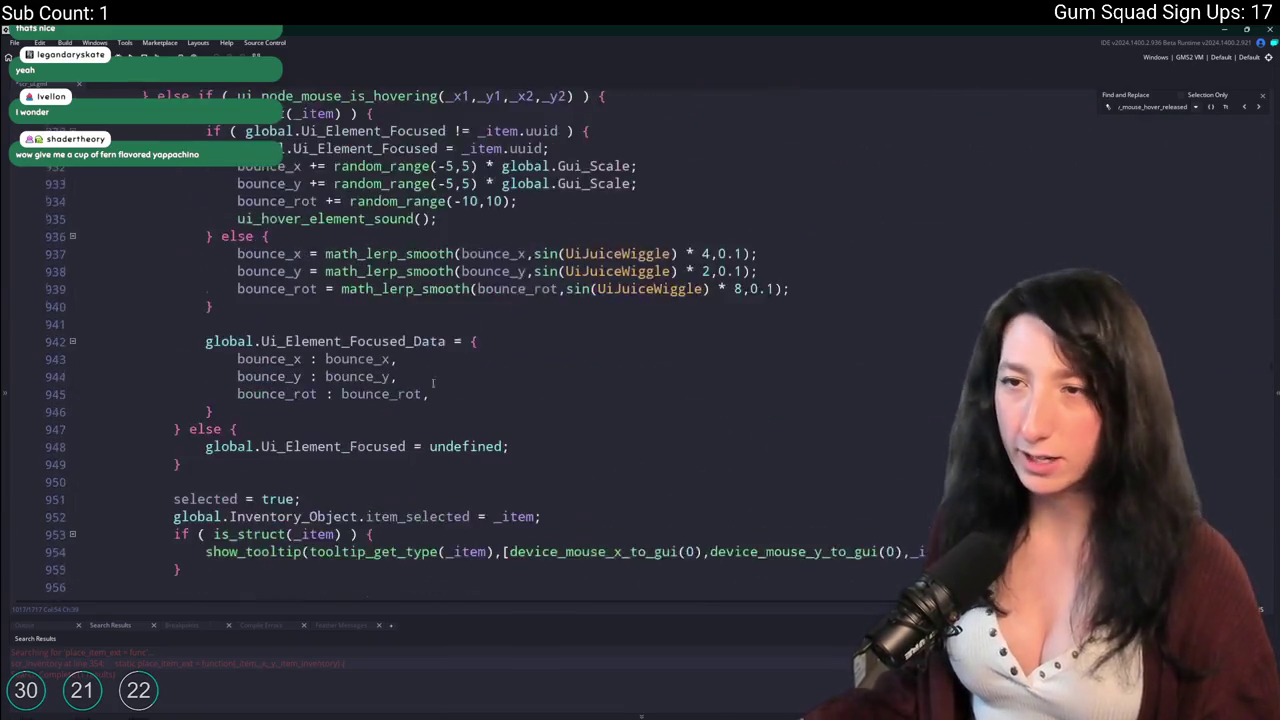
scroll(439, 399, up, 15)
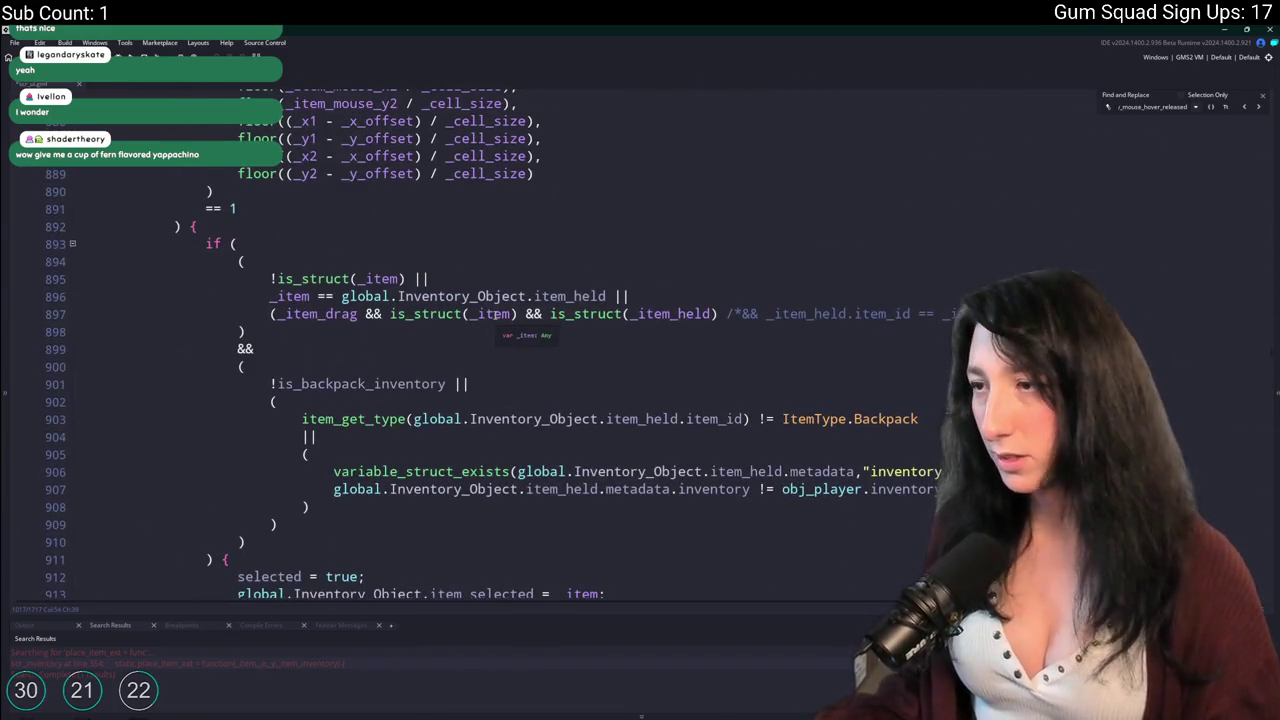
scroll(736, 313, up, 4)
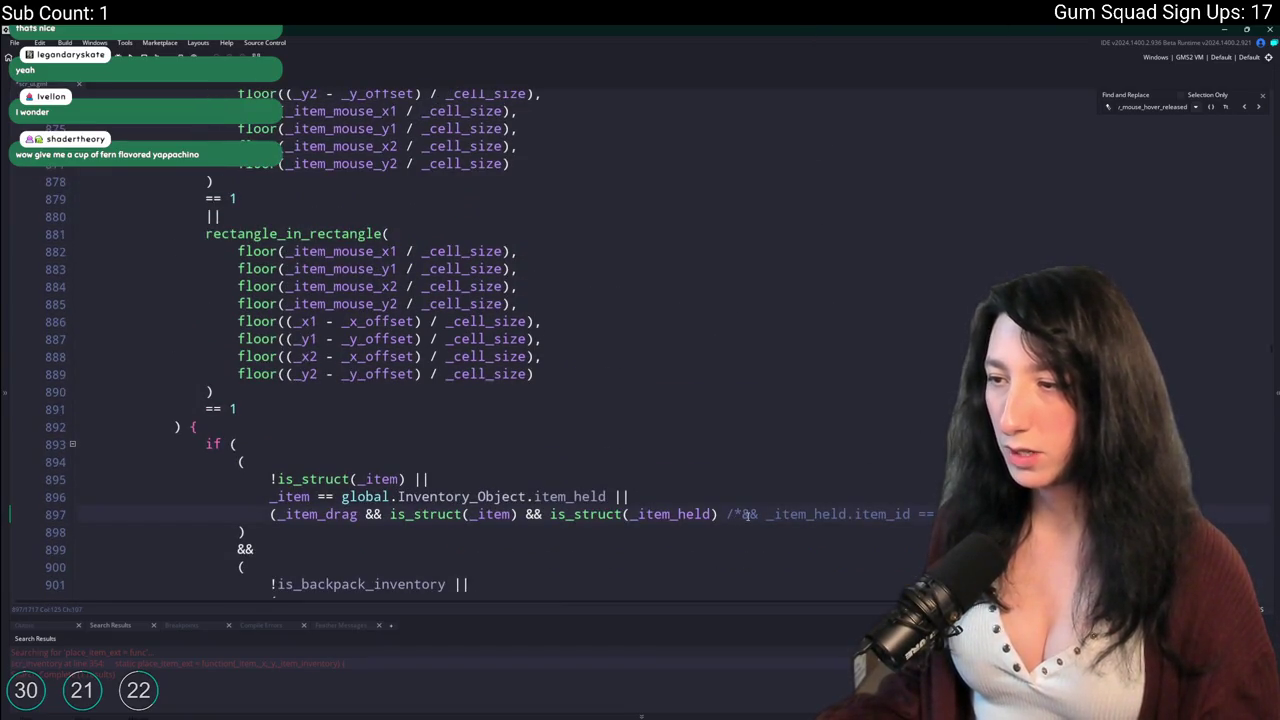
mouse_move(930, 514)
mouse_down()
mouse_move(705, 514)
mouse_move(720, 514)
mouse_up()
key(BackSpace)
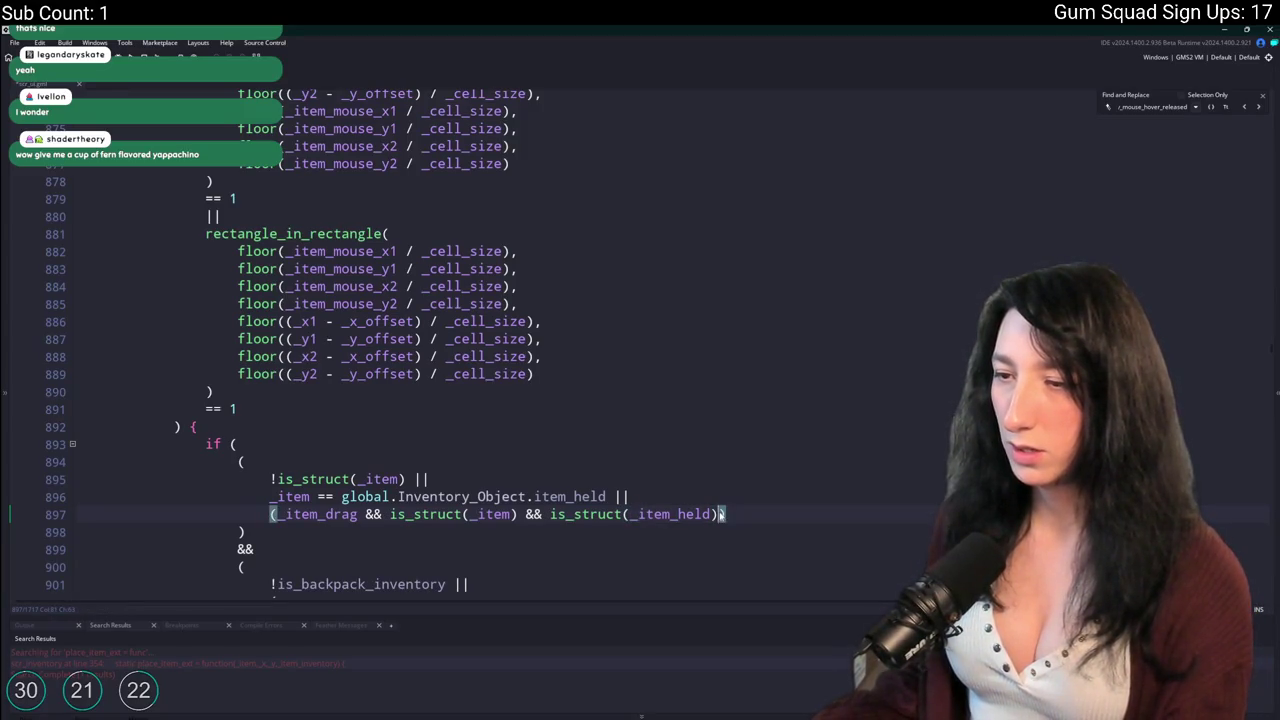
Review the cleaned-up drag condition on line 897.
scroll(640, 450, up, 6)
scroll(640, 450, down, 9)
click(640, 445)
scroll(630, 460, down, 5)
scroll(625, 440, up, 3)
scroll(620, 430, up, 4)
scroll(611, 418, down, 4)
scroll(611, 418, down, 1)
click(726, 313)
click(677, 313)
click(590, 326)
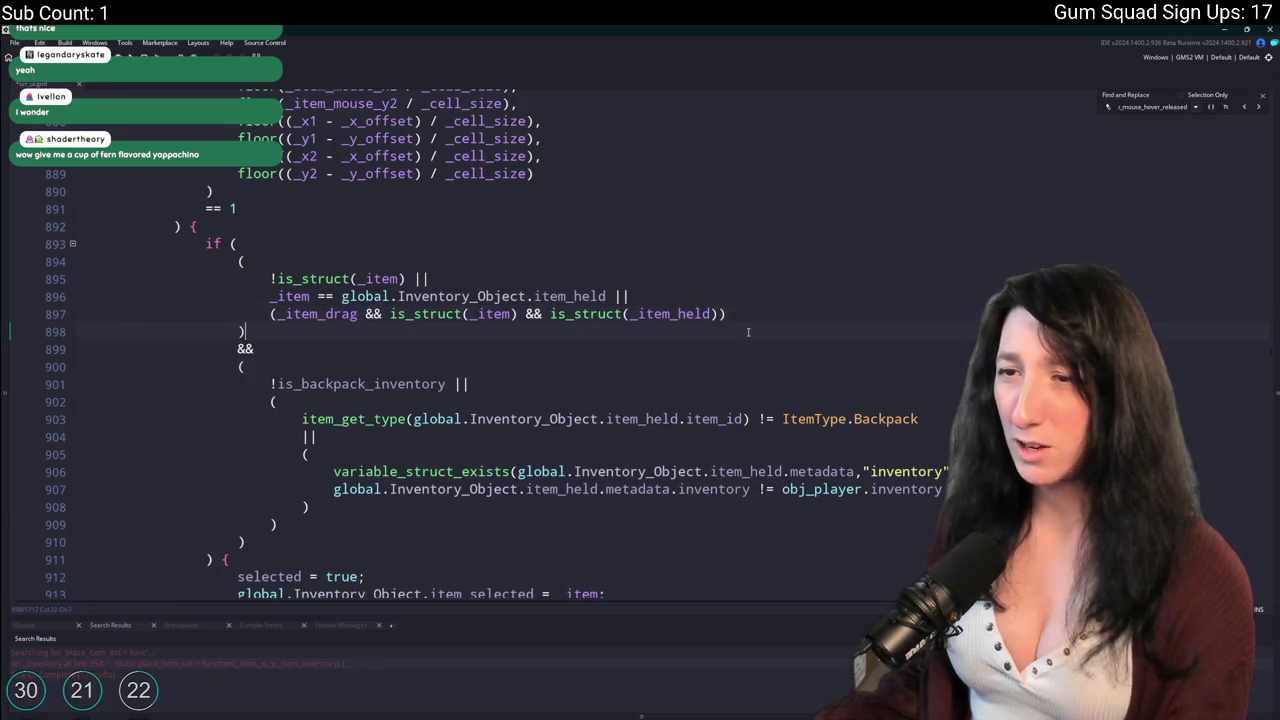
scroll(590, 326, up, 13)
scroll(326, 338, up, 6)
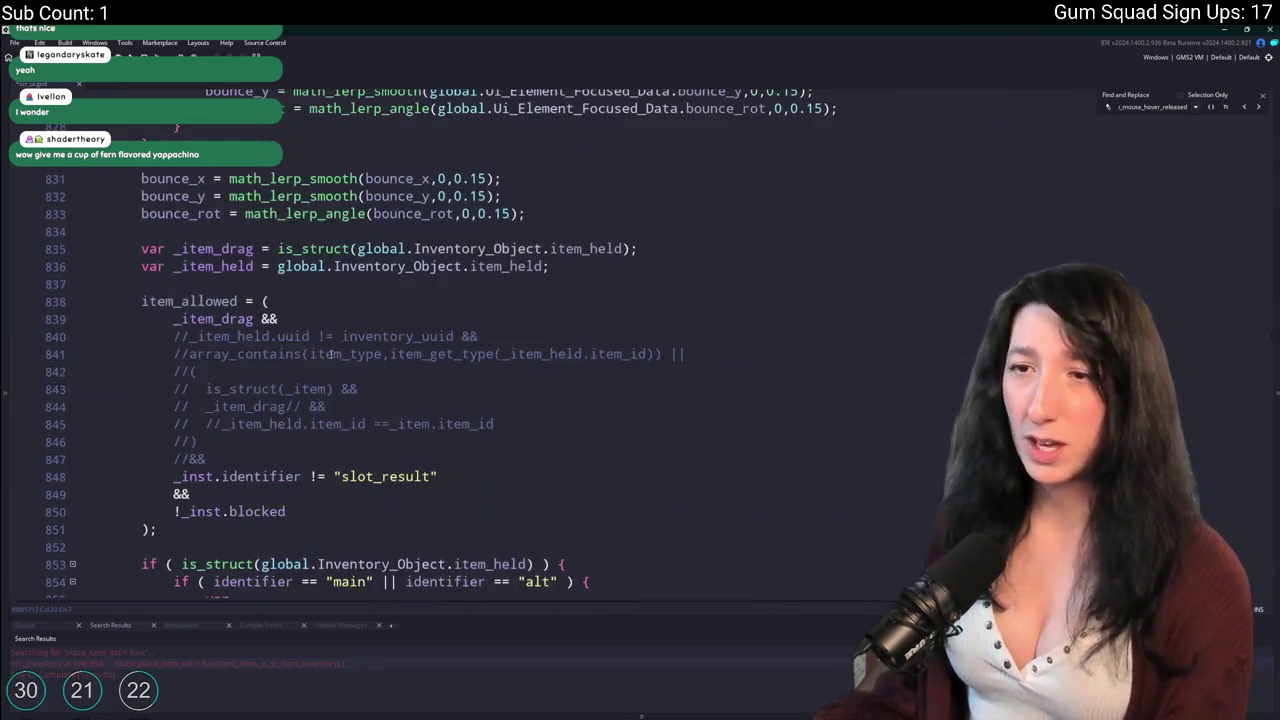
Try an && line after the //&& comment, remove it, and check where _item_held is defined.
scroll(270, 250, down, 2)
click(276, 256)
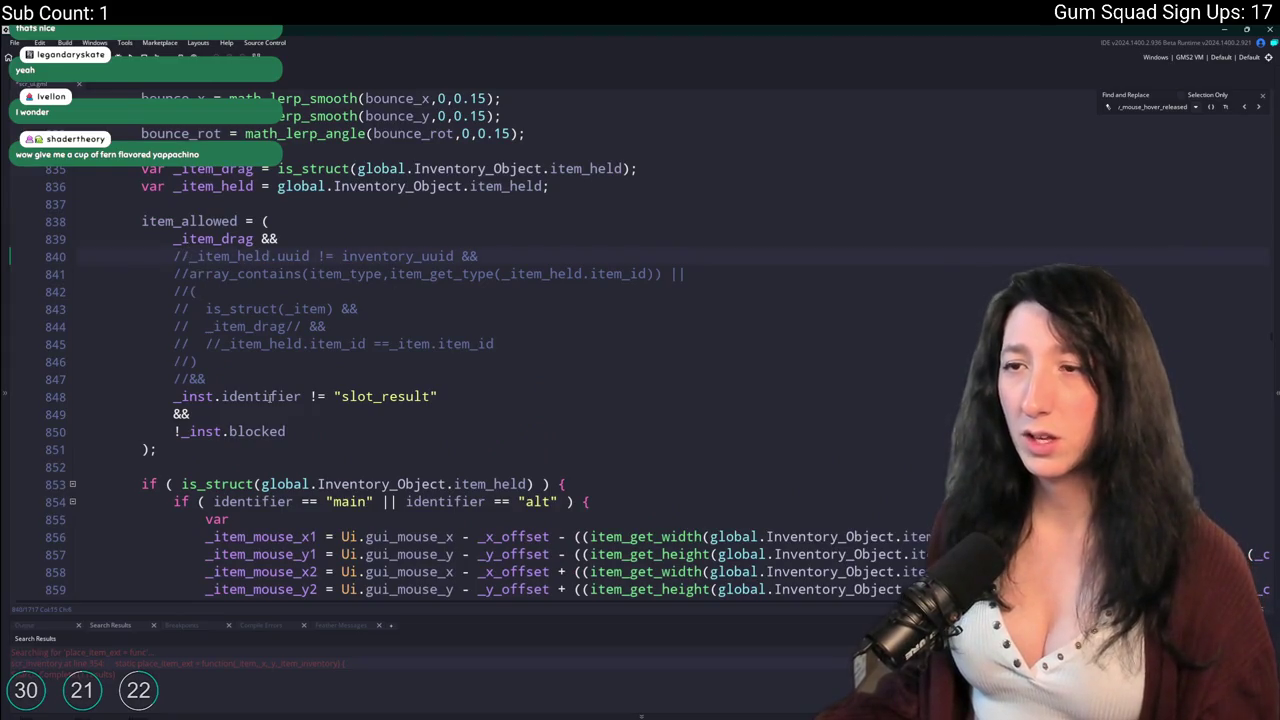
key(Return)
text(&&)
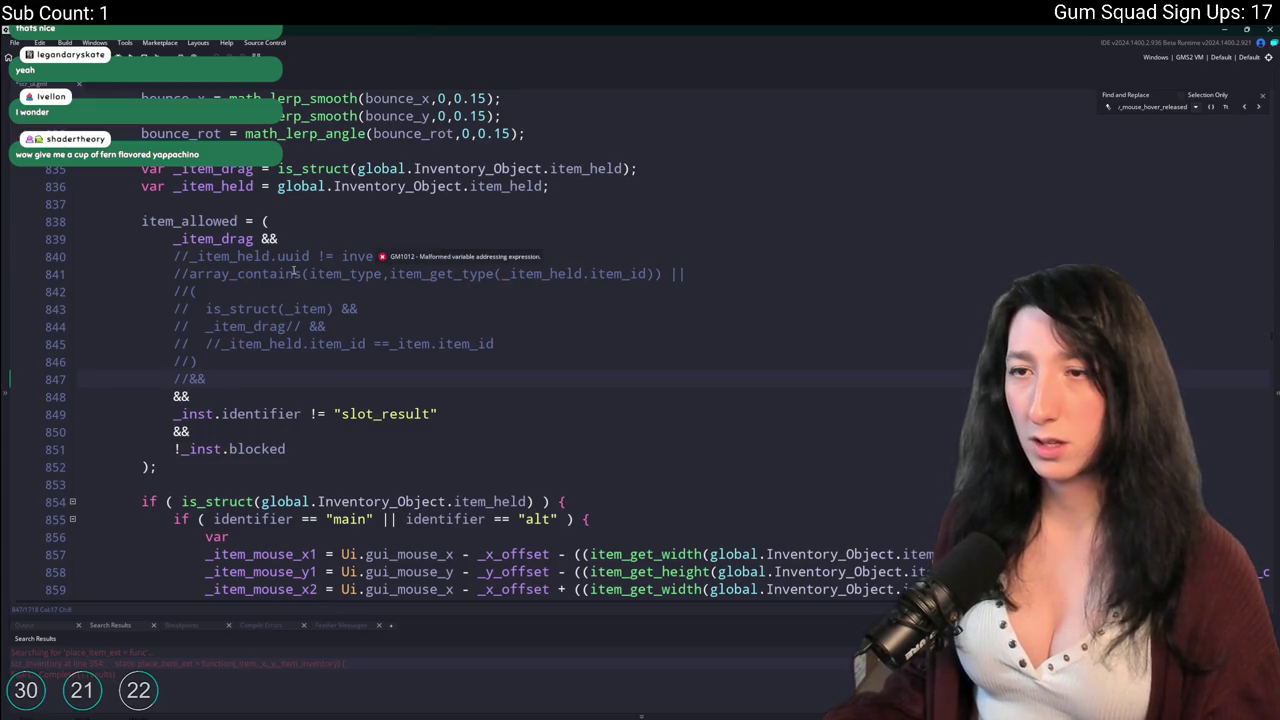
key(BackSpace)
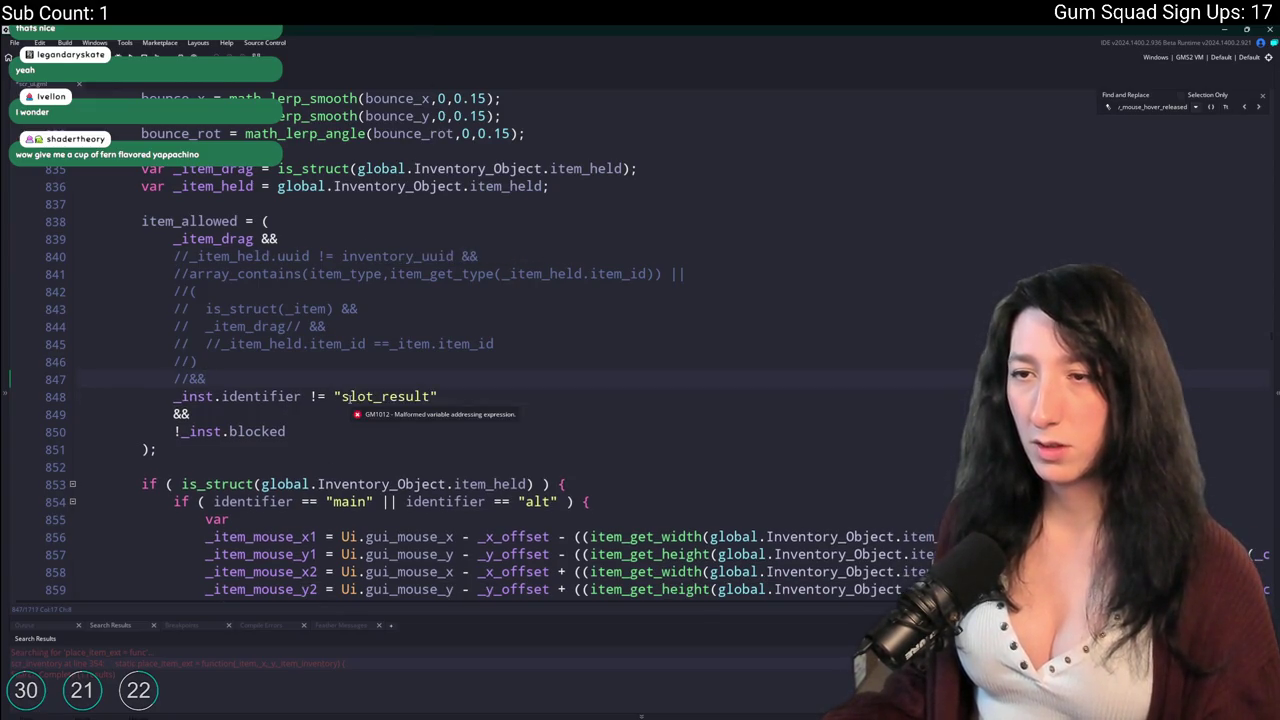
double_click(419, 343)
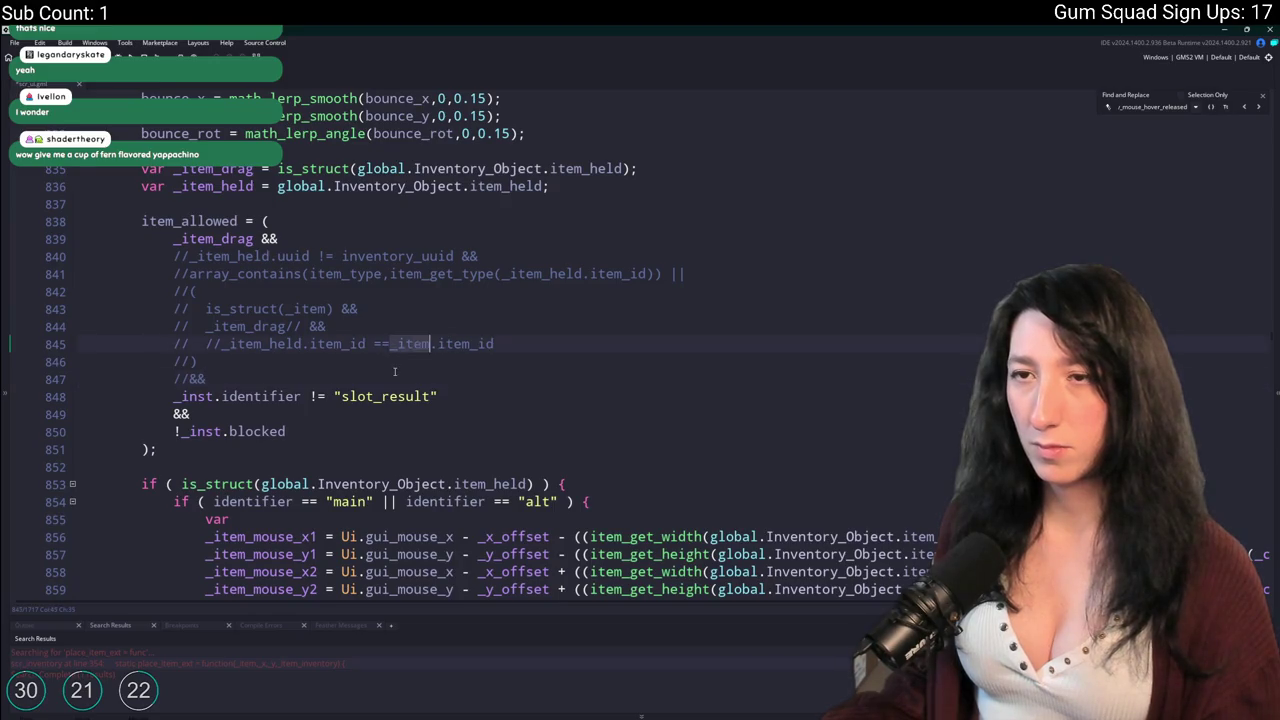
scroll(419, 343, up, 3)
click(221, 346)
scroll(275, 421, up, 6)
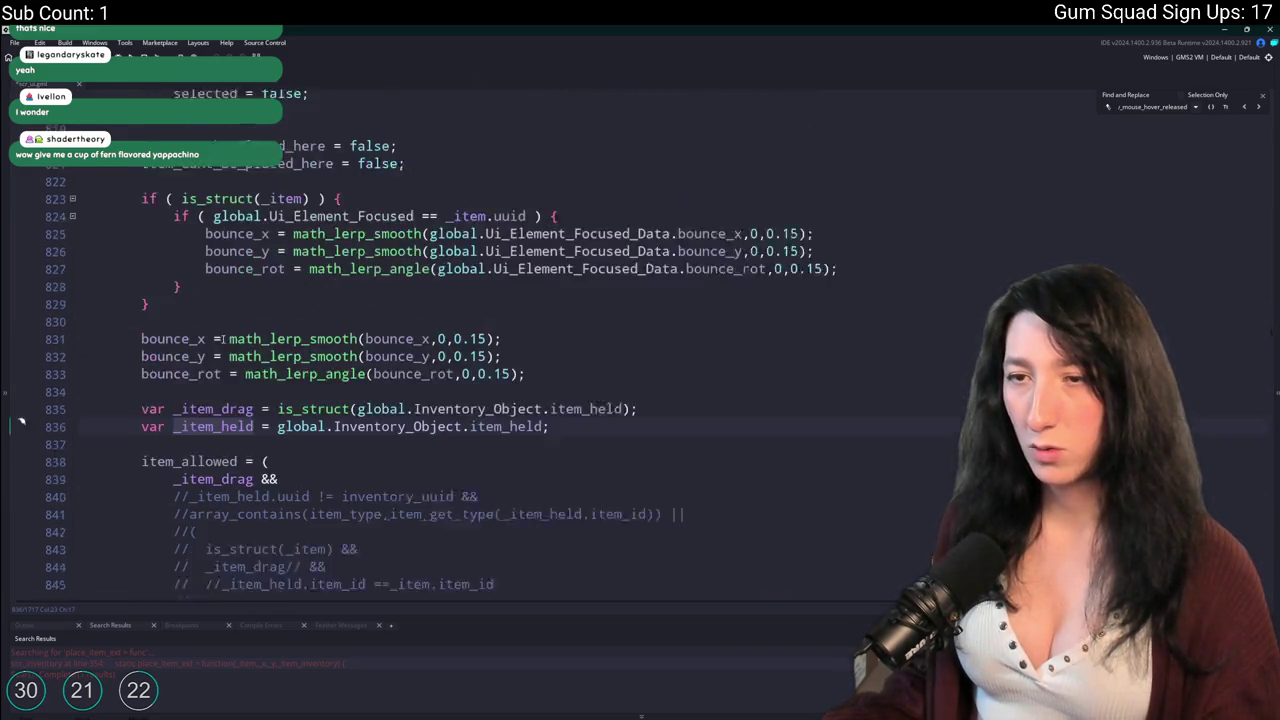
scroll(270, 438, down, 7)
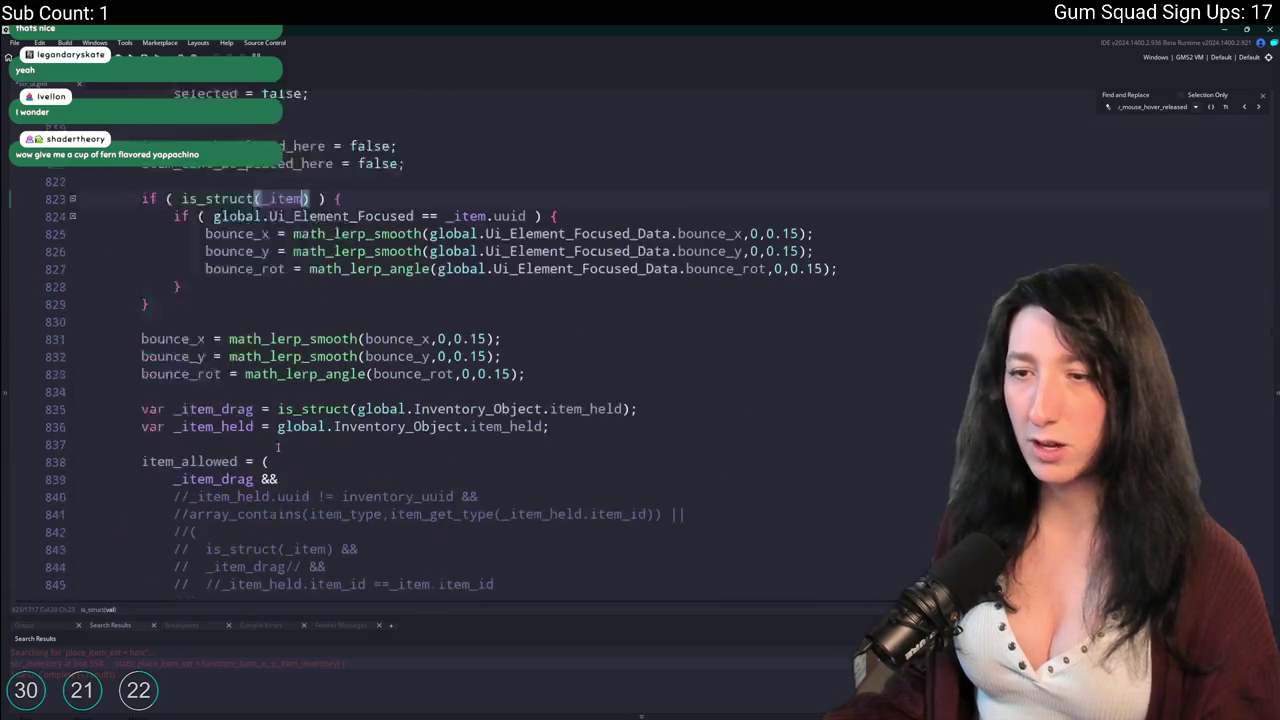
Add a new line 848 after //&& reading '_item.get_size('.
click(283, 457)
key(Return)
text(_inst)
key(BackSpace)
key(BackSpace)
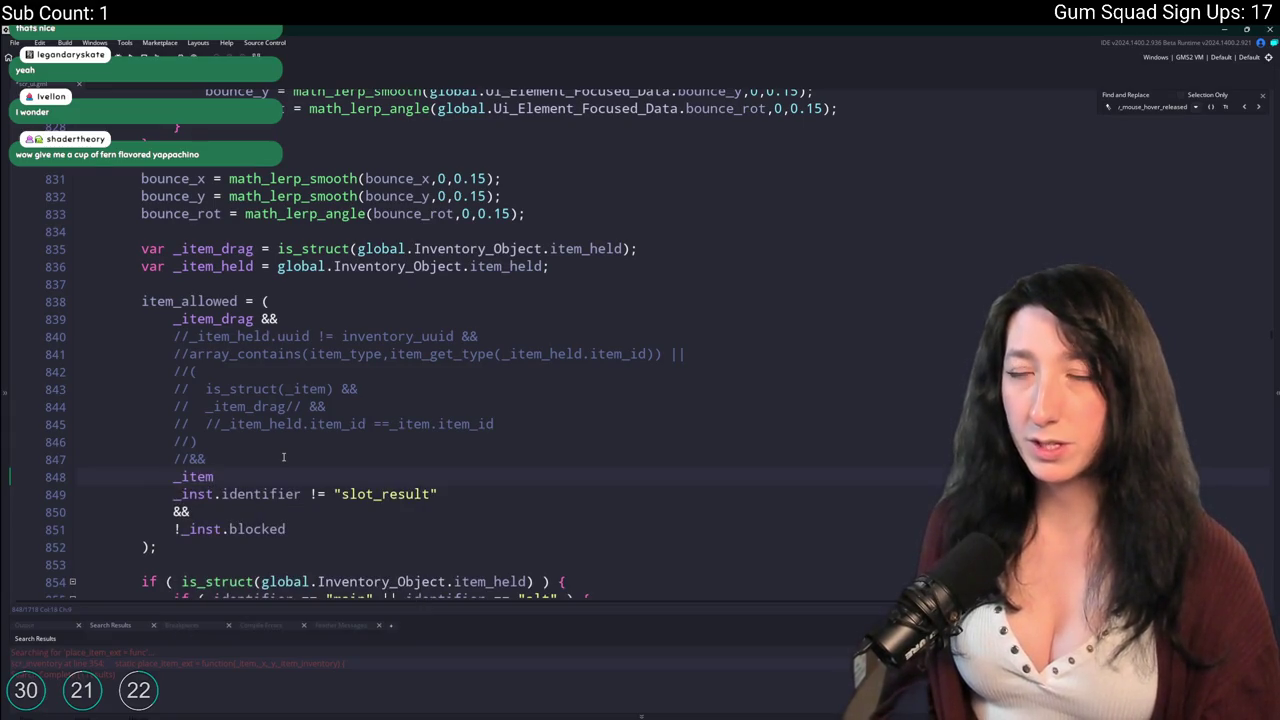
text(.)
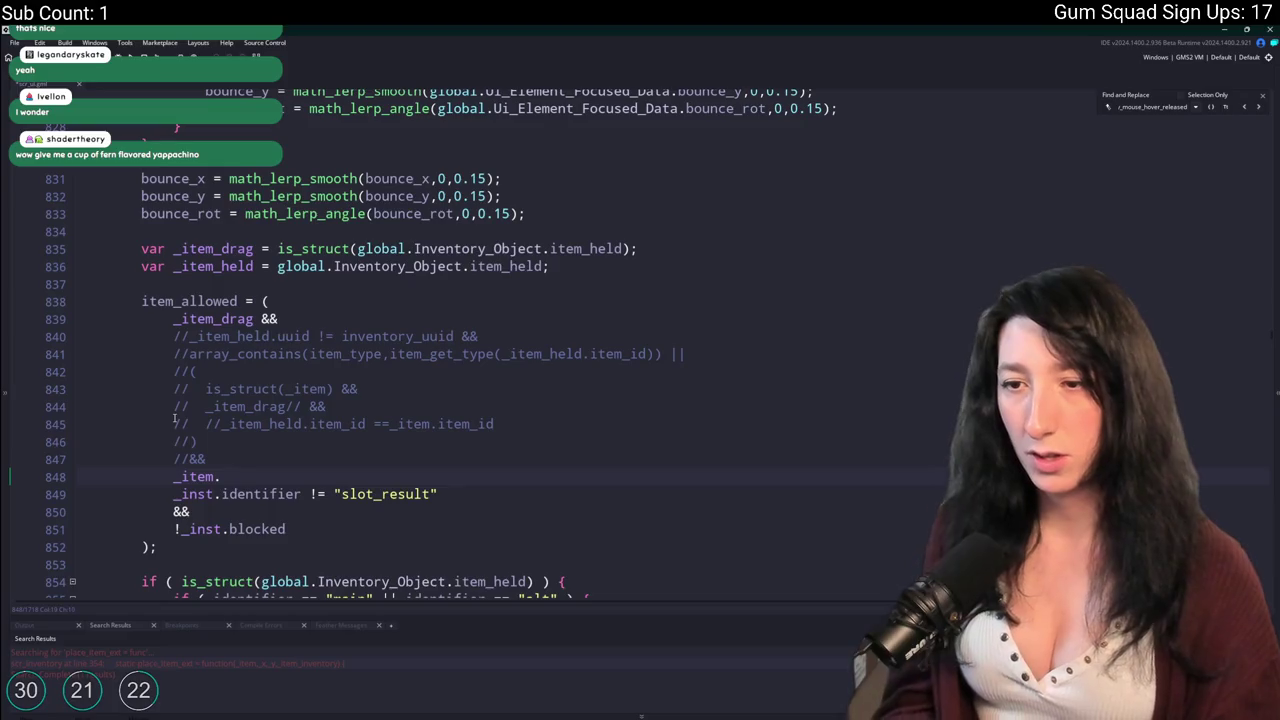
text(get_size)
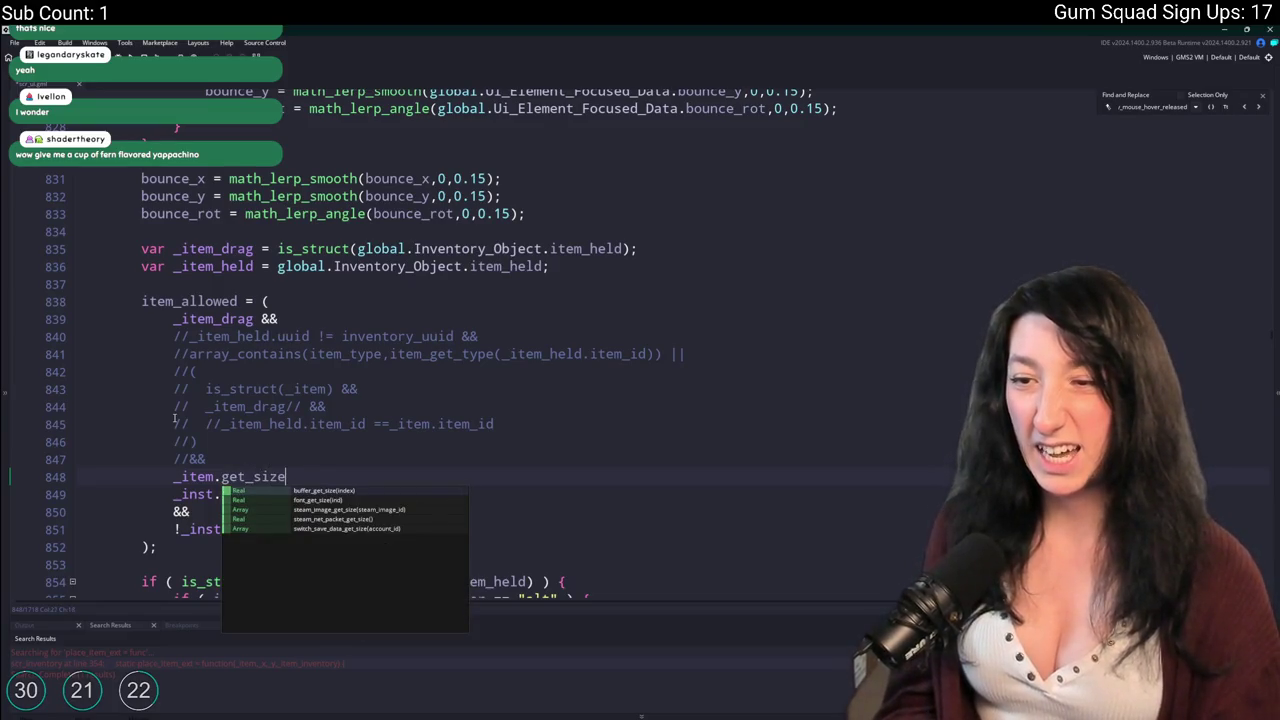
text(()
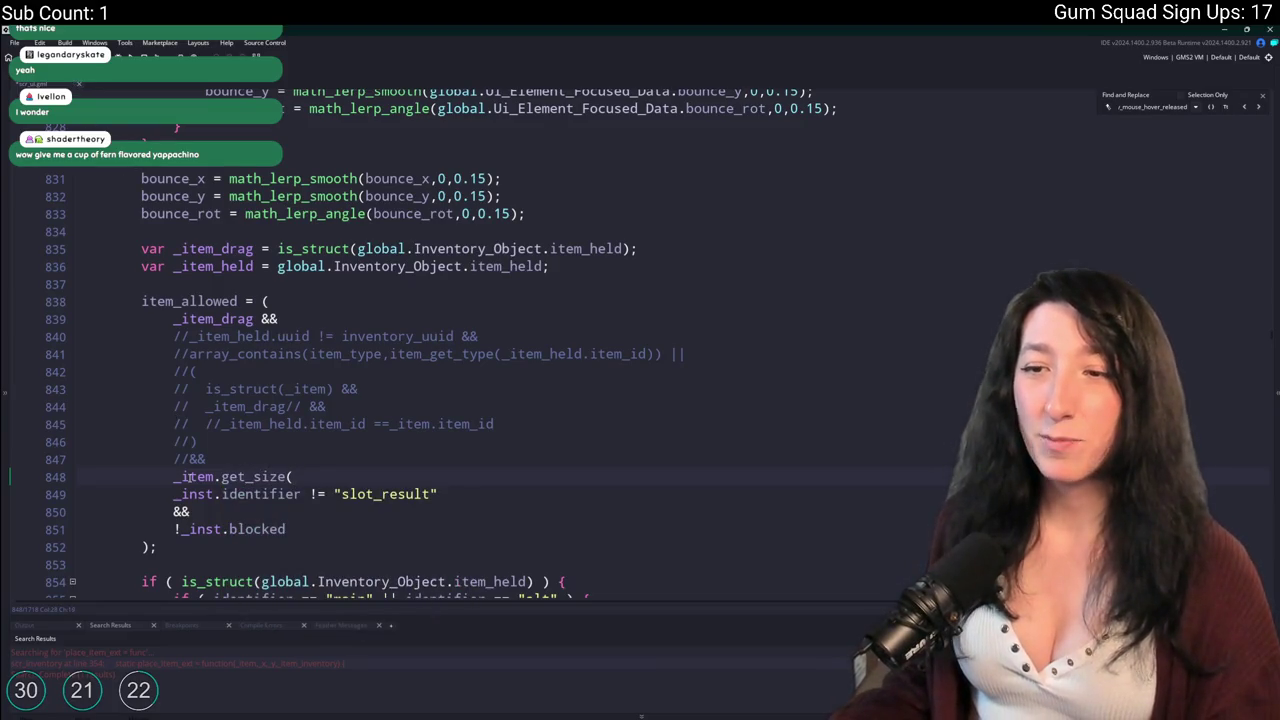
double_click(184, 477)
key(ctrl+t)
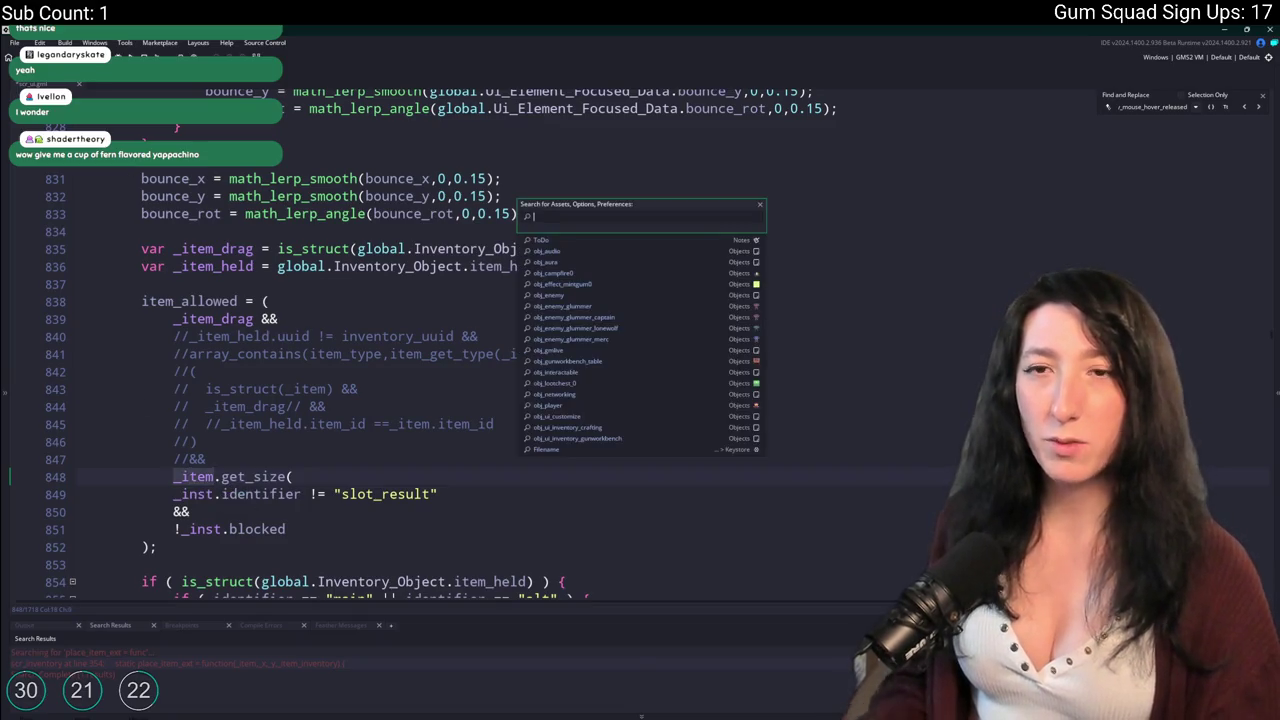
Check the width field in scr_items, then select get_size on line 848 to replace.
text(scritems)
key(Return)
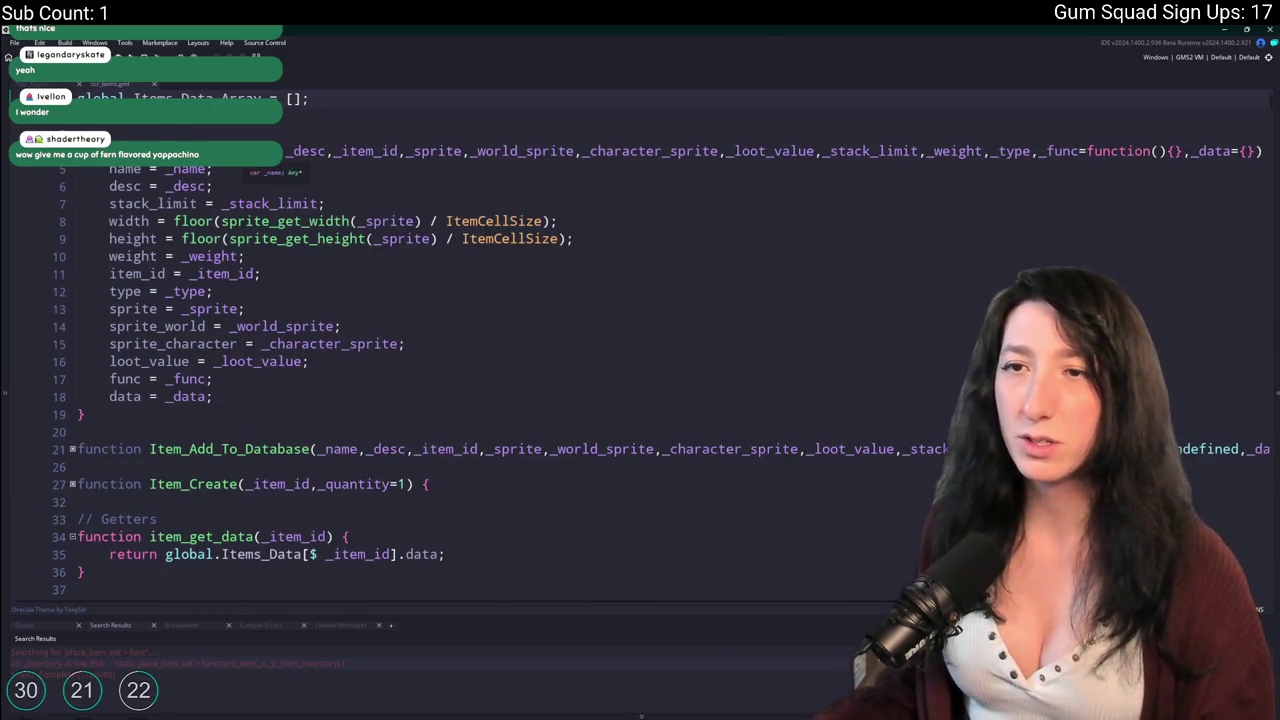
click(130, 221)
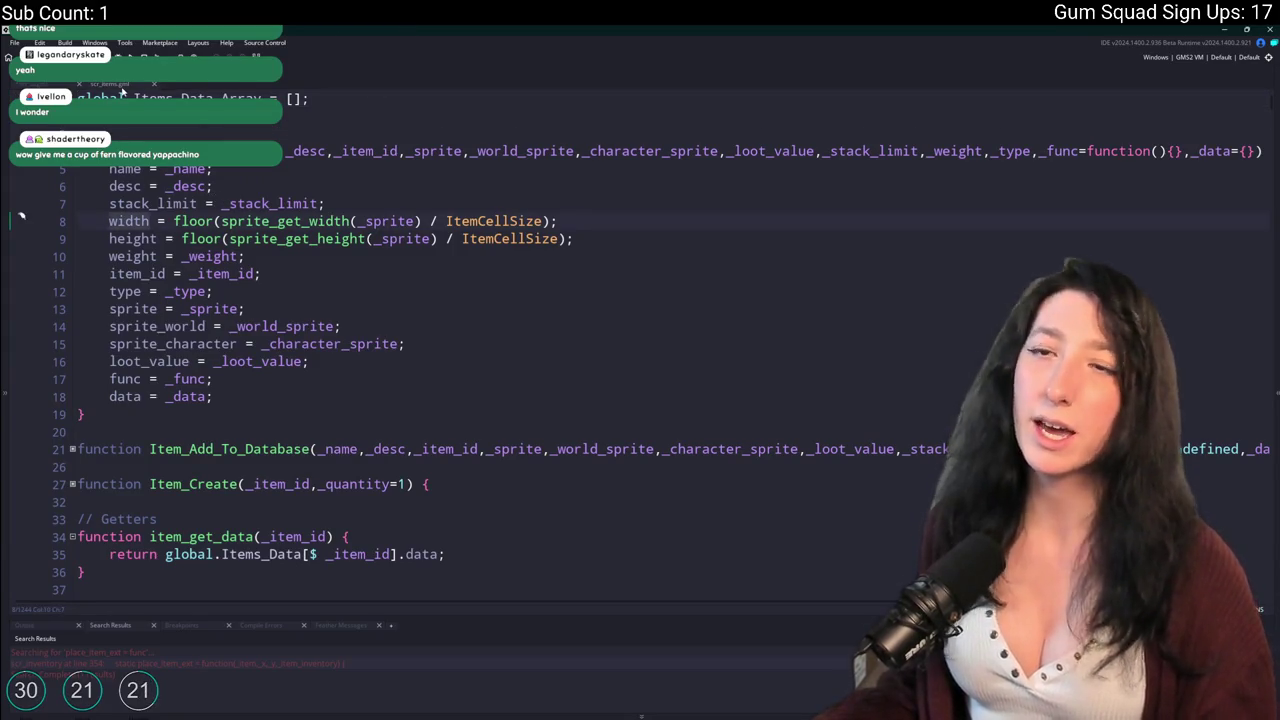
middle_click(121, 88)
double_click(245, 476)
Write '_item.width == _item_held.width &&' on line 848 and duplicate it.
text(width)
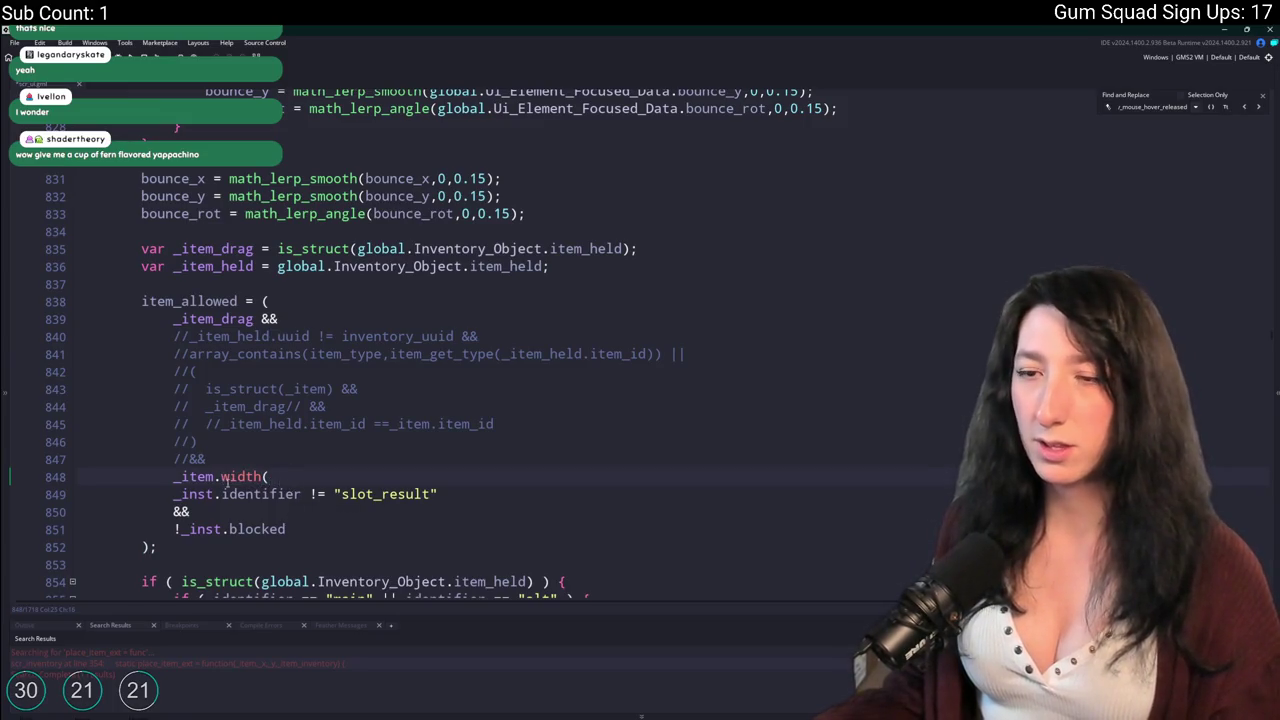
key(Delete)
text(== )
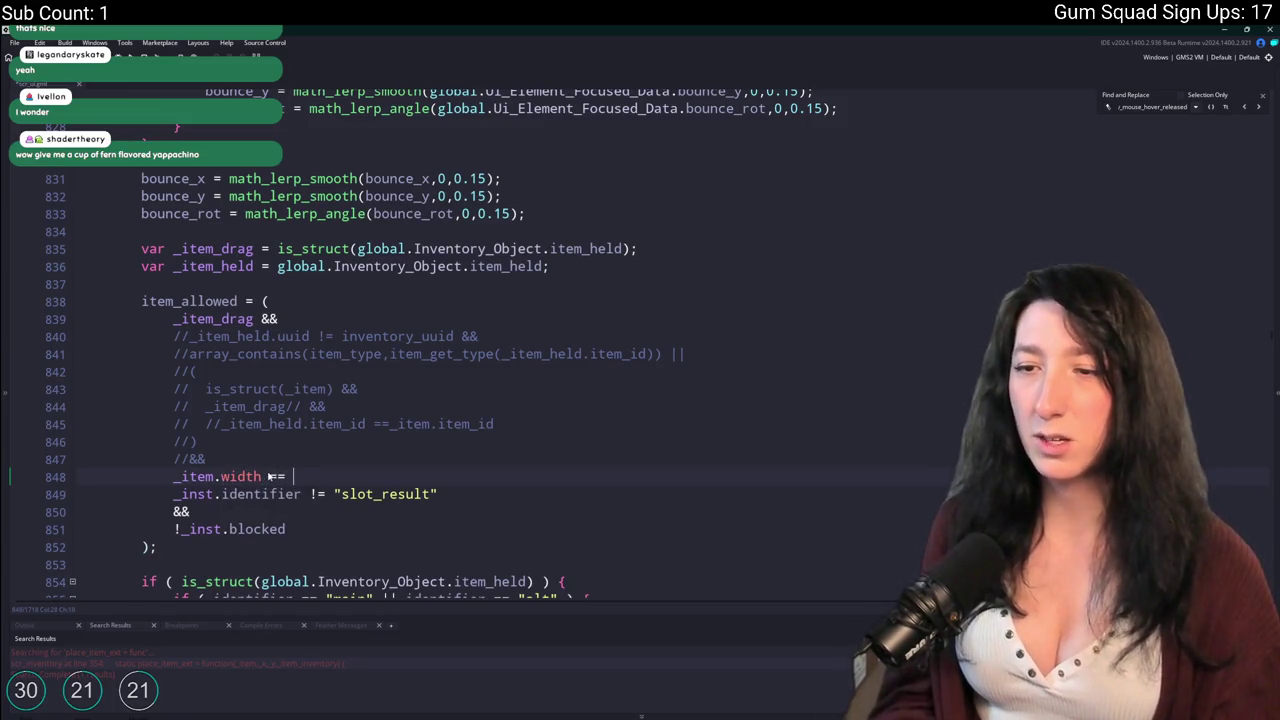
text(_)
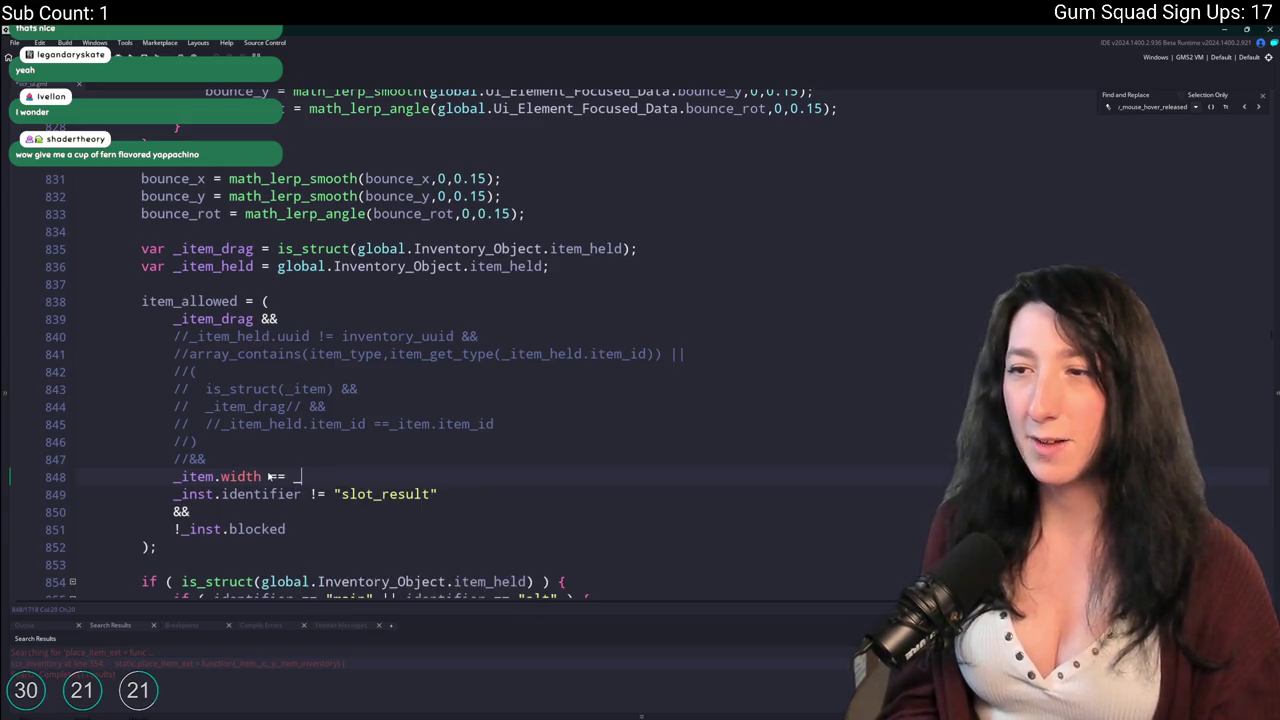
text(item_held.)
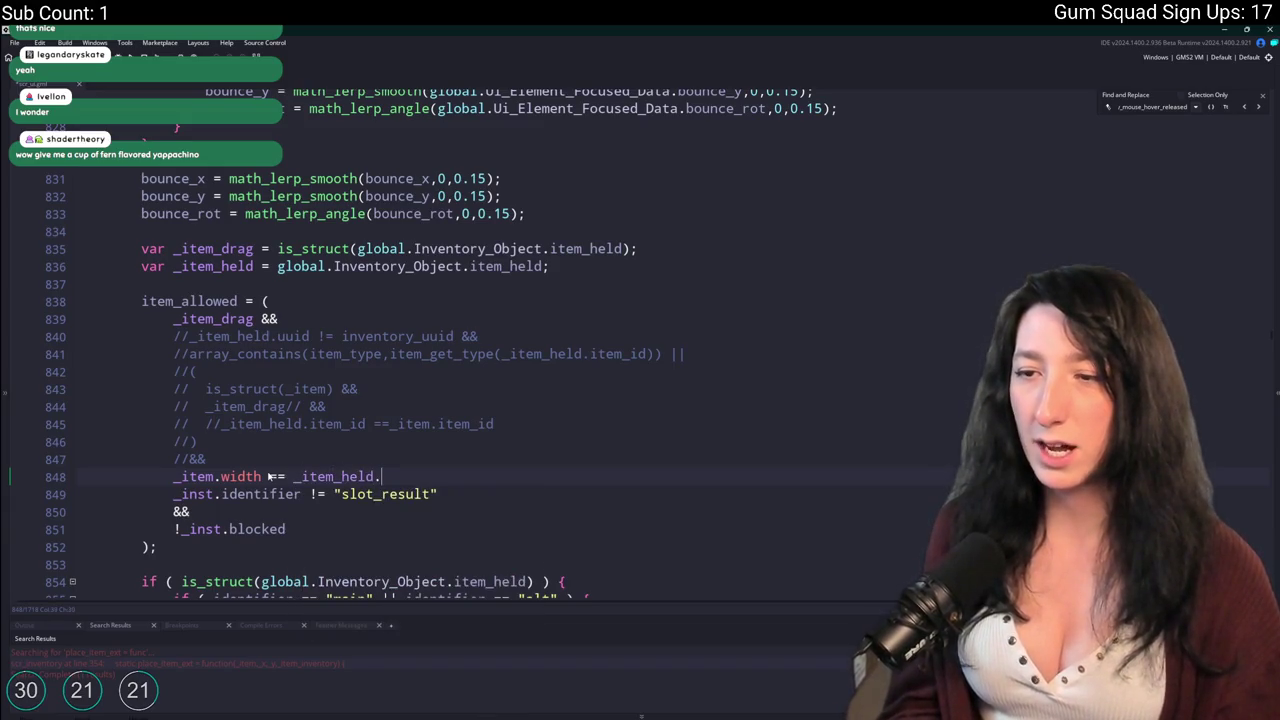
text(width &&)
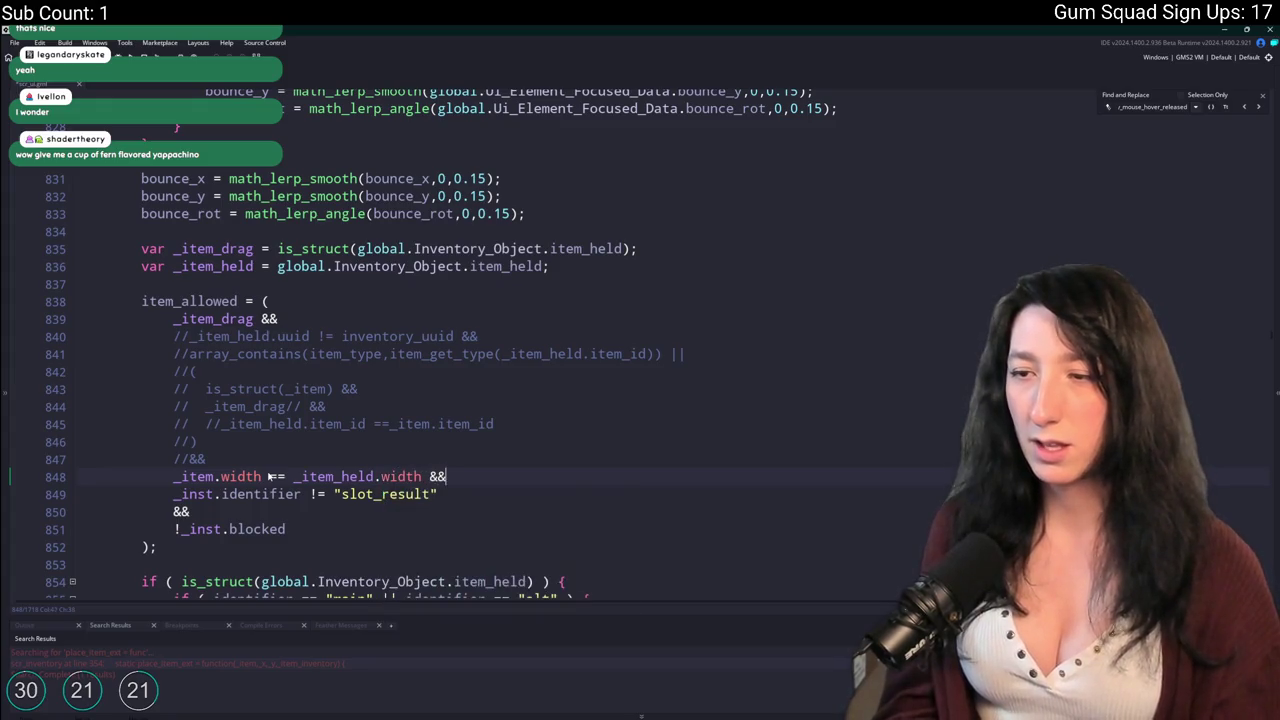
key(shift+Home)
key(shift+Home)
key(ctrl+c)
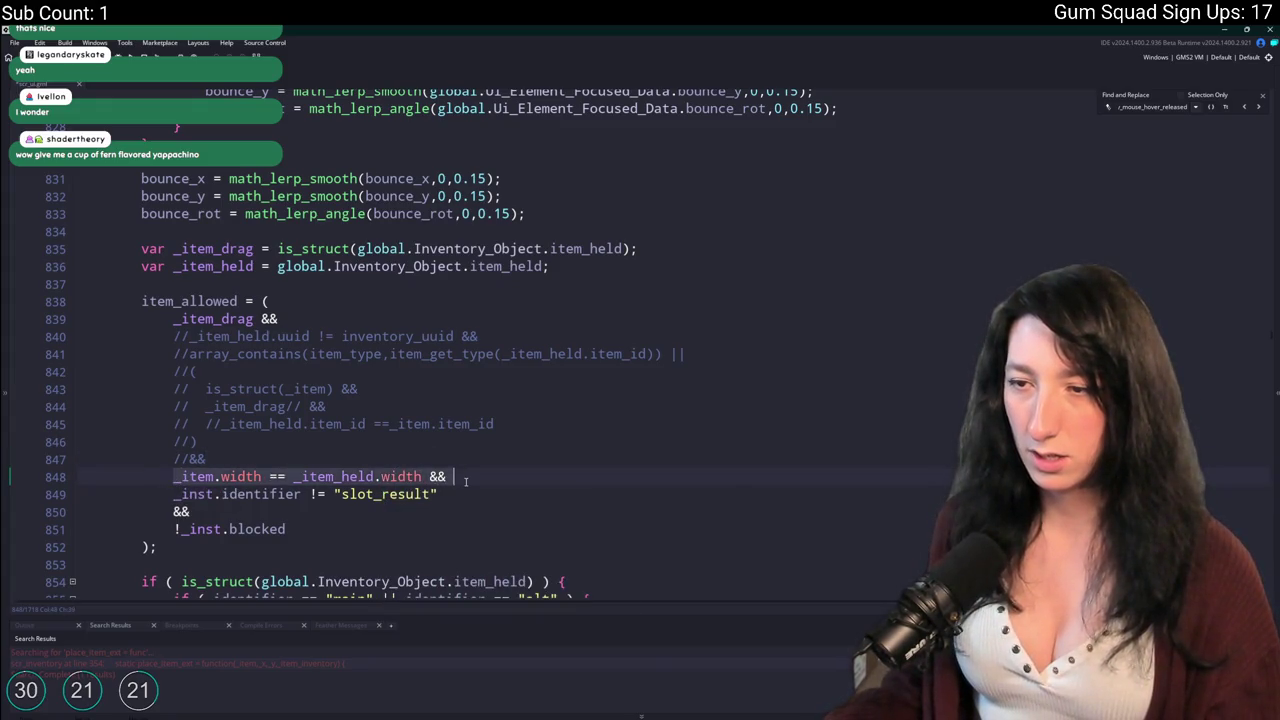
key(End)
key(ctrl+v)
Change the duplicate to '_item.height == _item_held.height'.
click(495, 478)
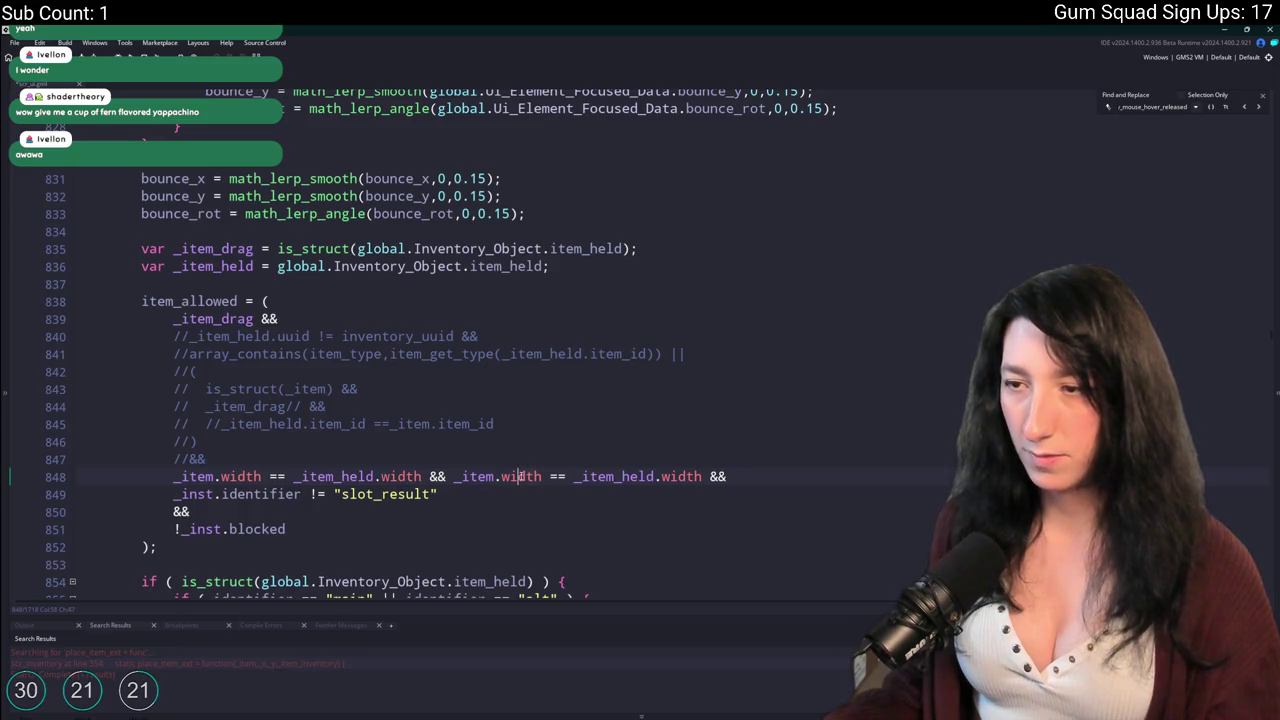
double_click(521, 477)
text(height)
double_click(708, 477)
text(height)
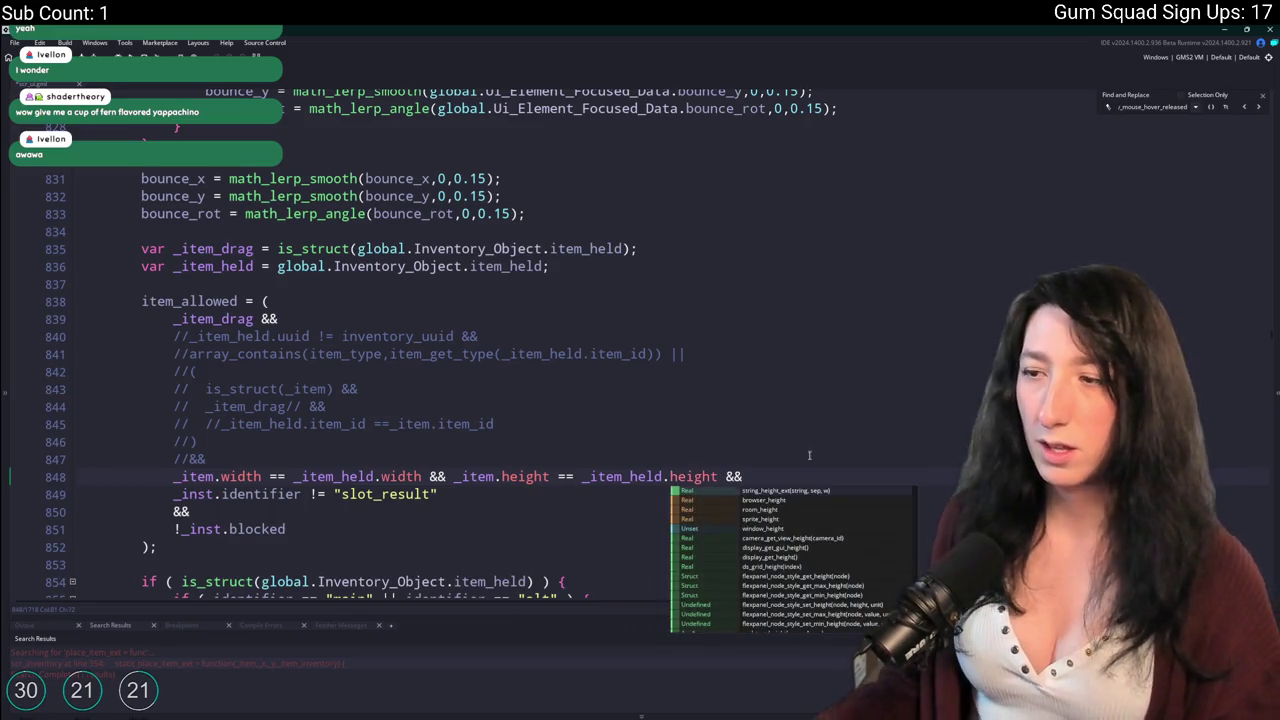
key(ctrl+space)
Move the trailing && onto its own line and add a blank line after //&&.
key(Return)
key(ctrl+z)
key(Return)
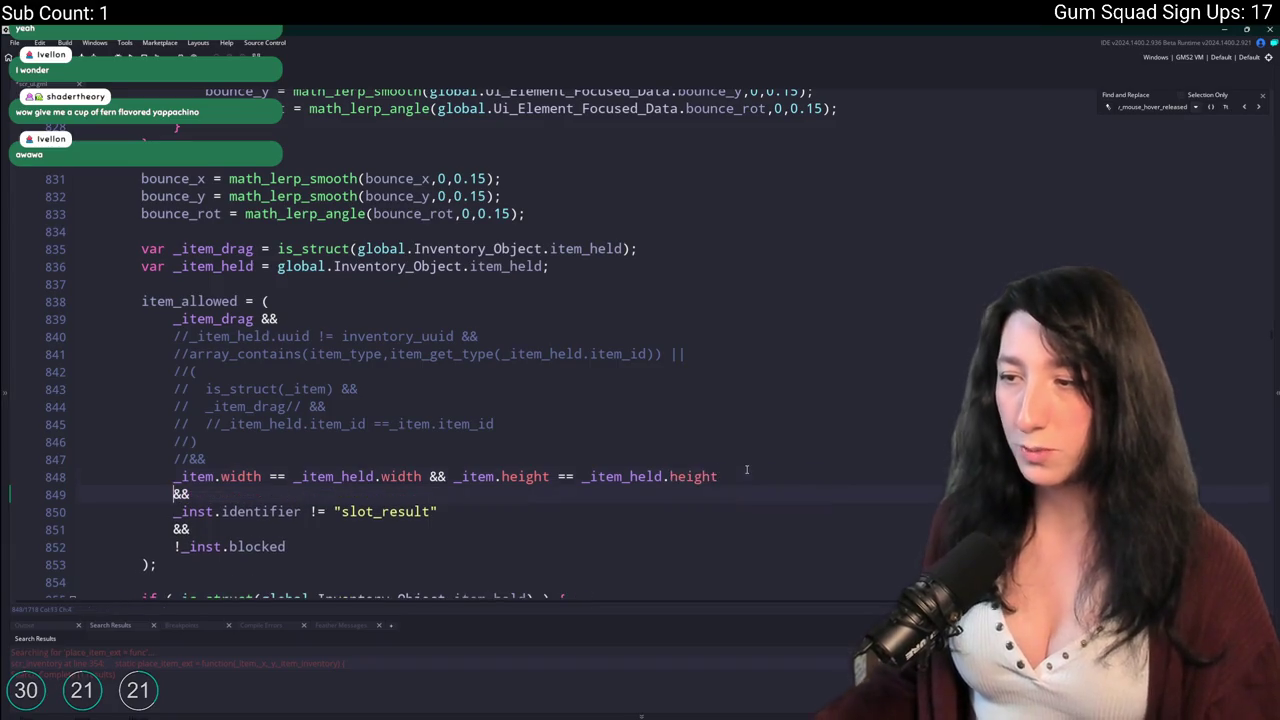
key(Up)
key(Up)
key(End)
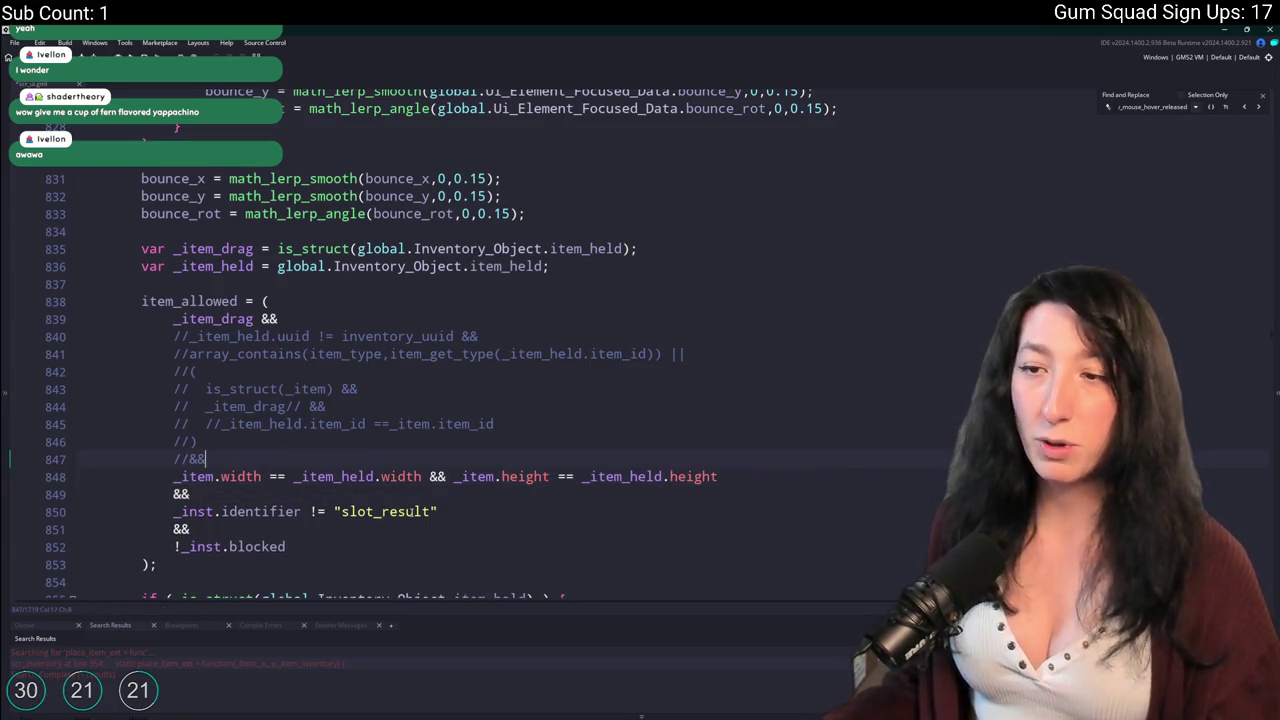
key(Return)
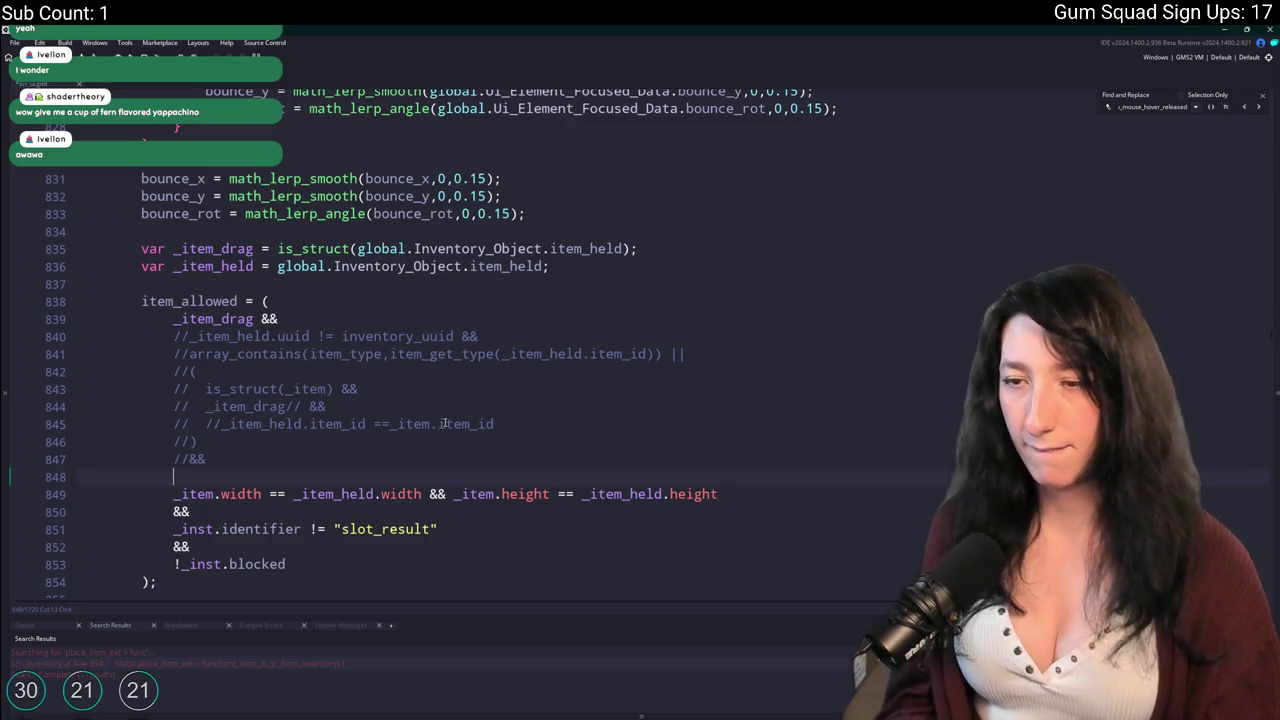
Add is_struct(_item) && is_struct(_item_held) above the size comparison and wrap both in parentheses.
text(is_struct)
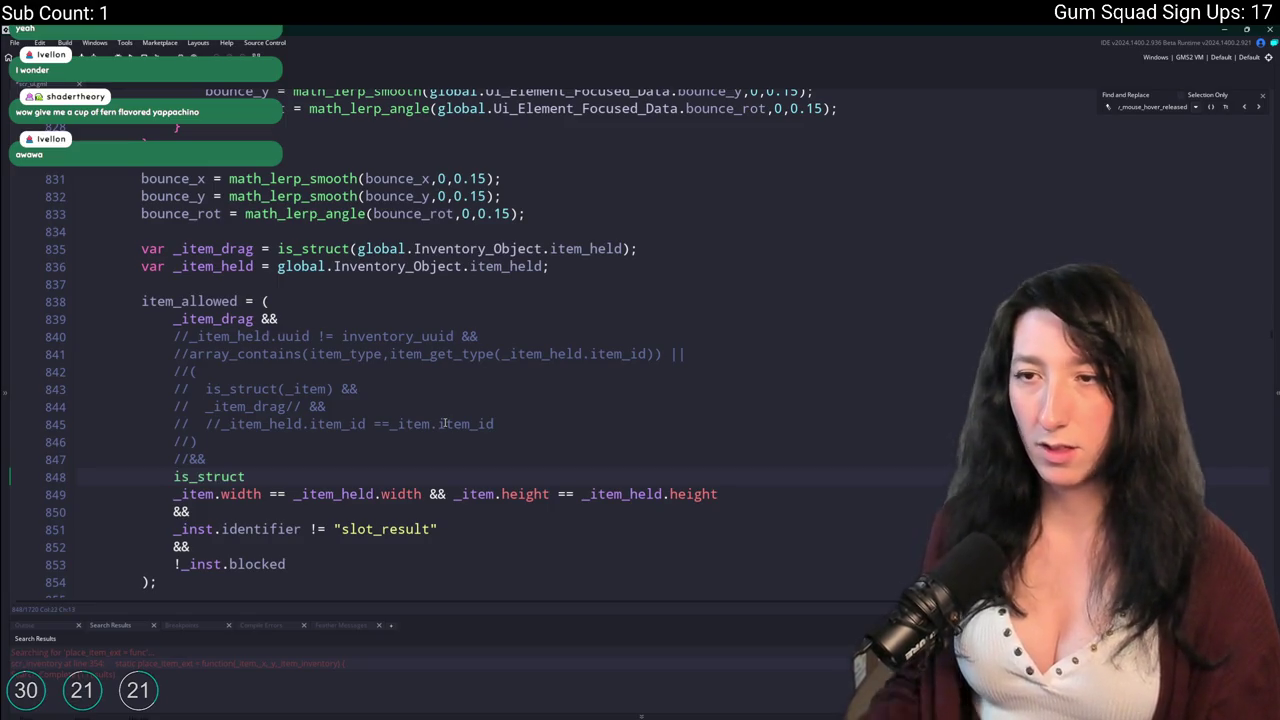
text(()
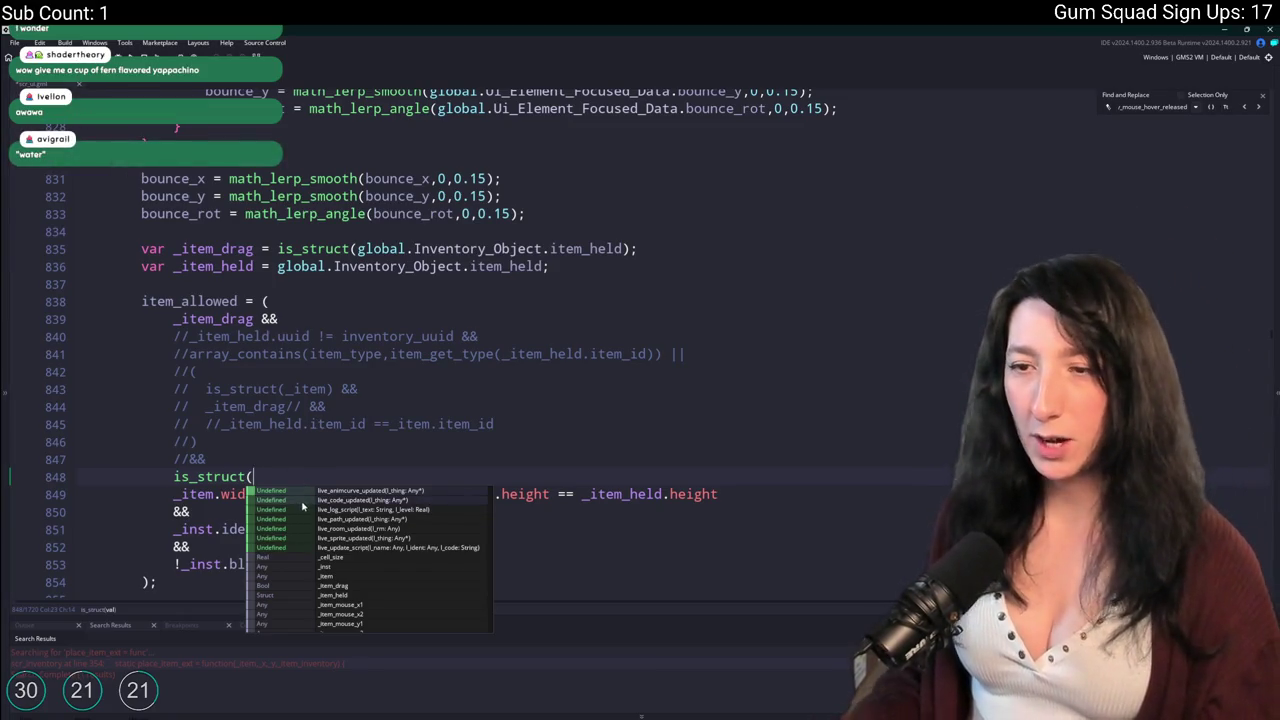
text(_item) && is_str)
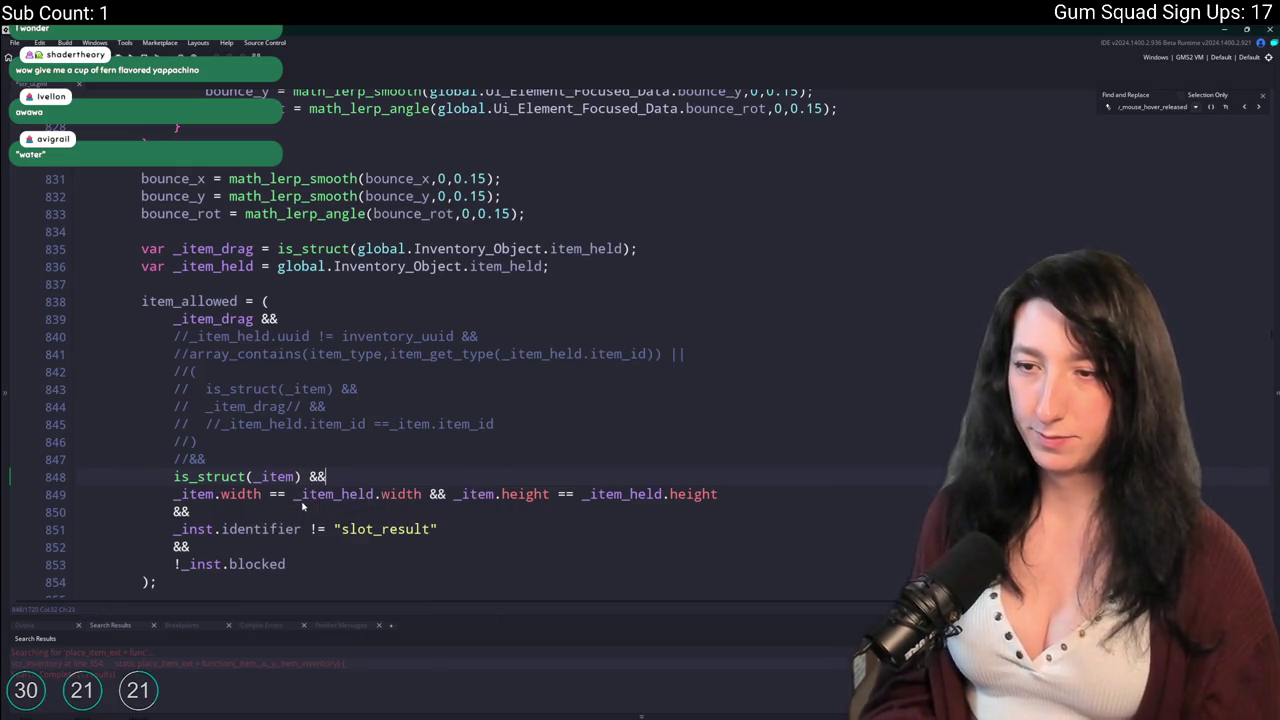
text(uct(_i)
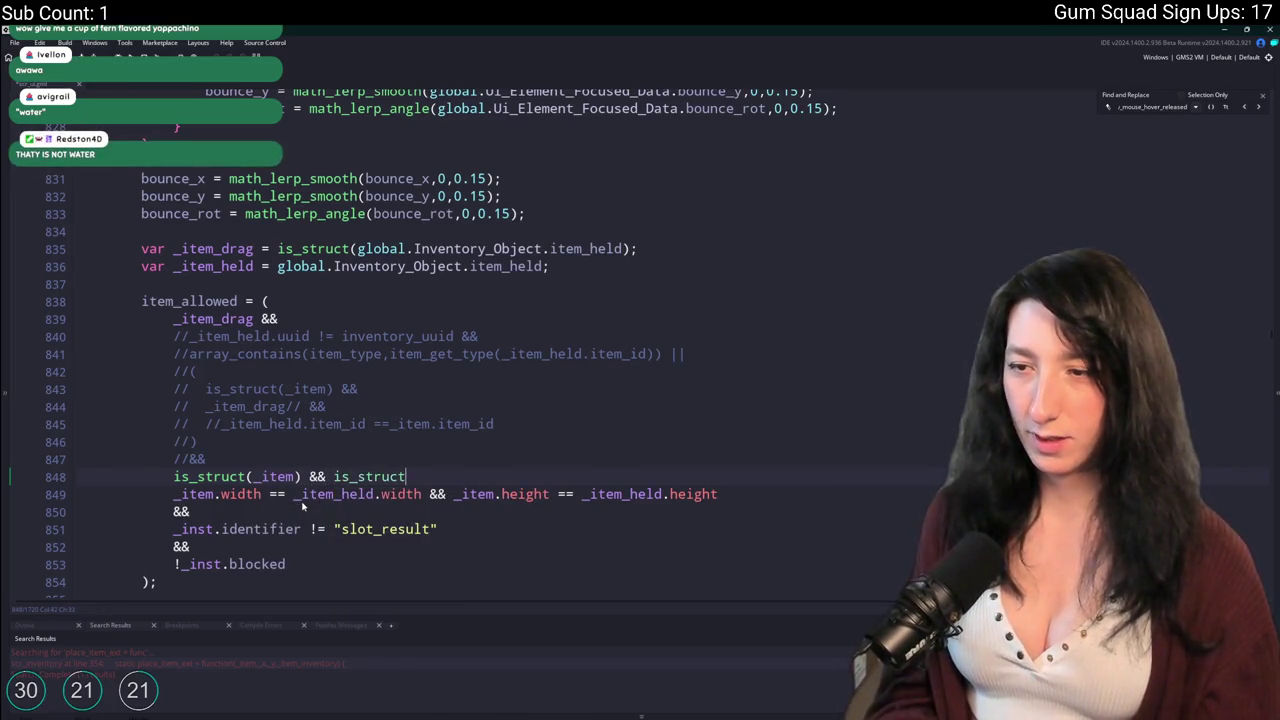
text(tem_held))
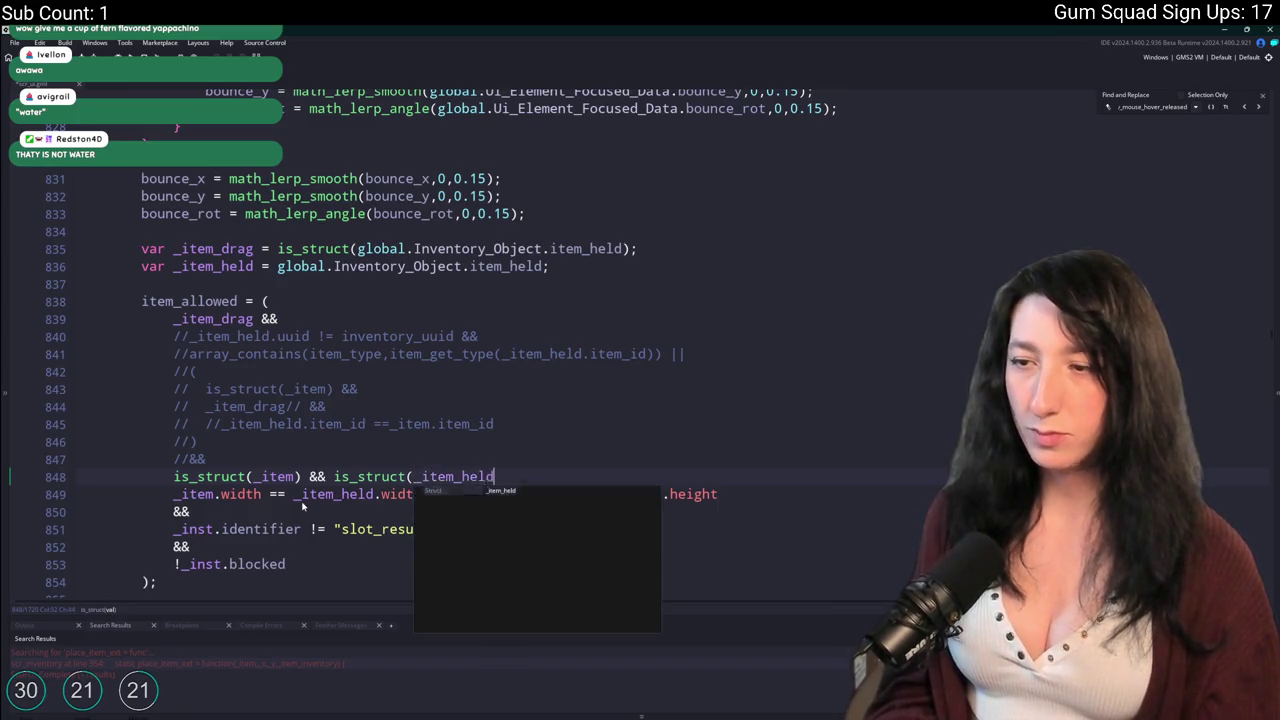
click(174, 477)
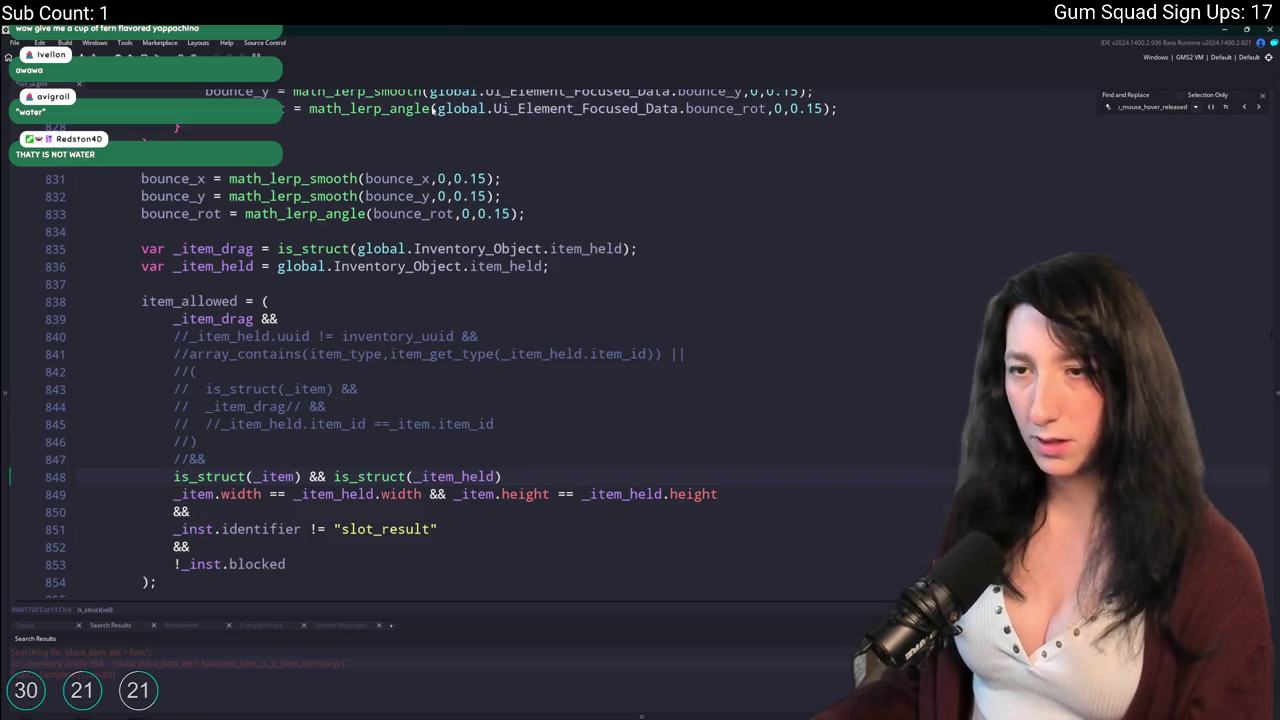
text(()
key(Down)
key(End)
key(Return)
text())
Put the struct check on its own line inside the parentheses and indent both grouped conditions one level.
click(181, 477)
key(Return)
scroll(110, 463, down, 1)
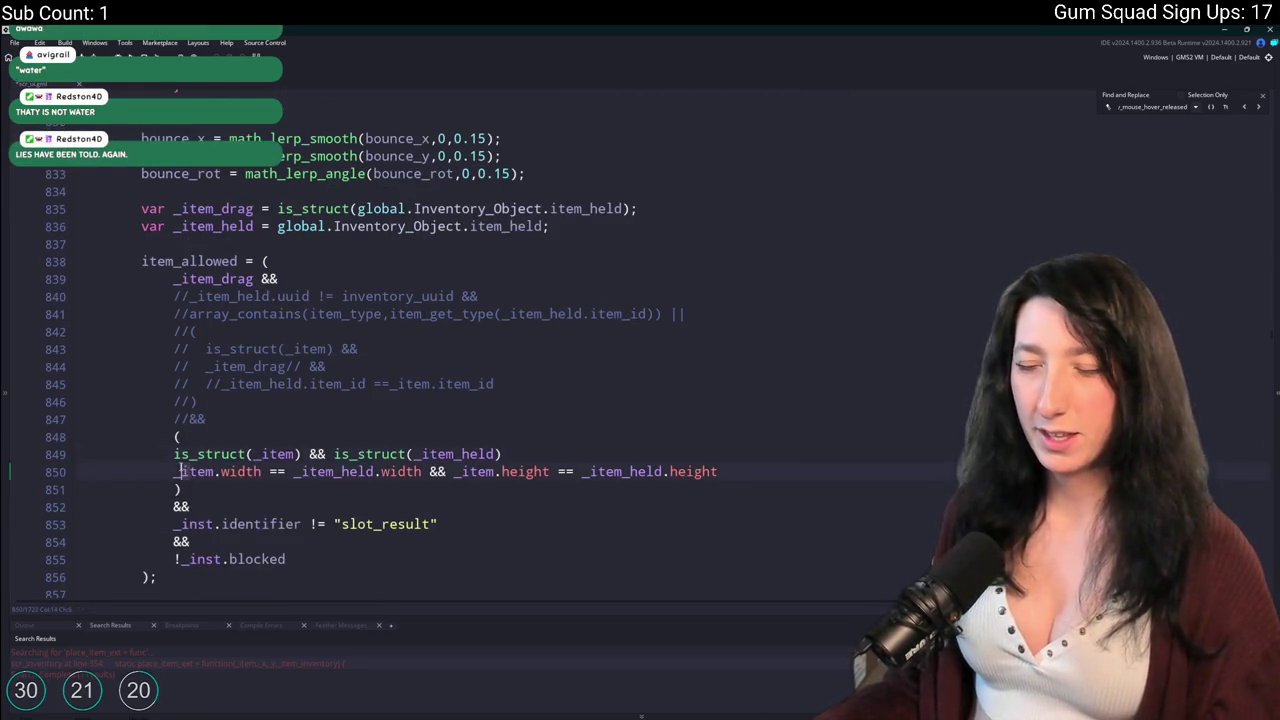
drag(181, 471, 173, 452)
key(Tab)
click(537, 453)
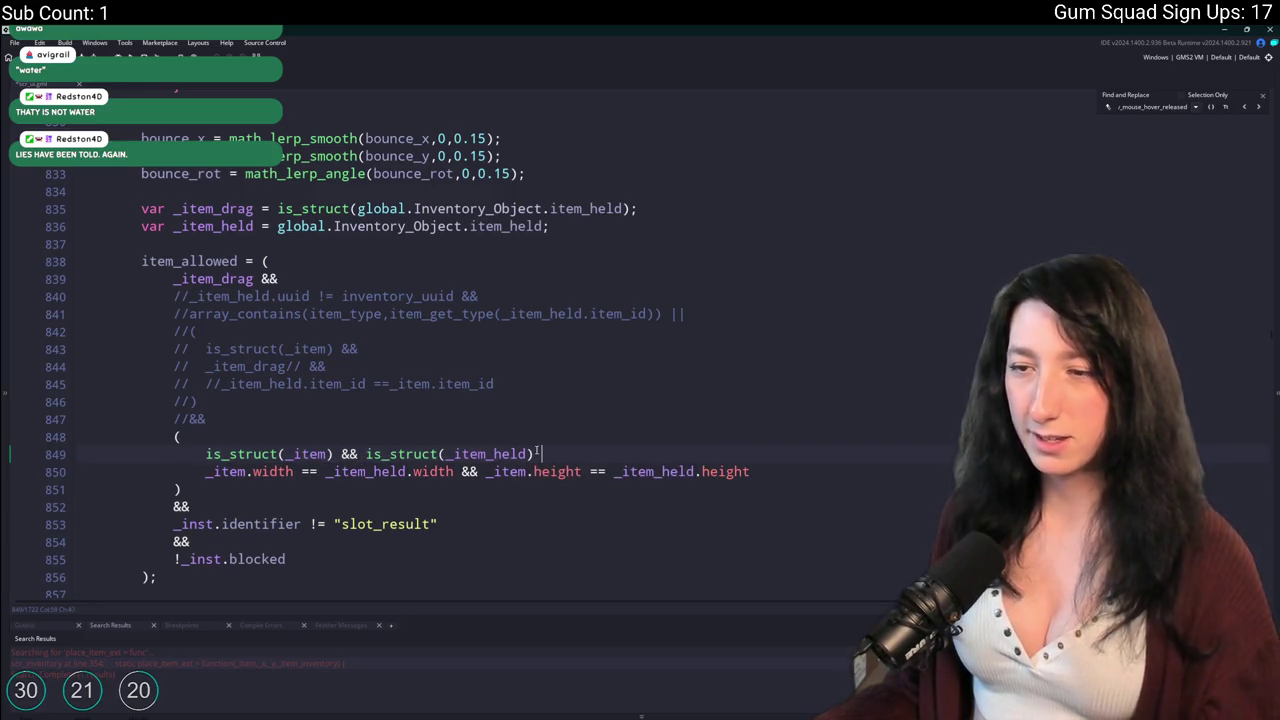